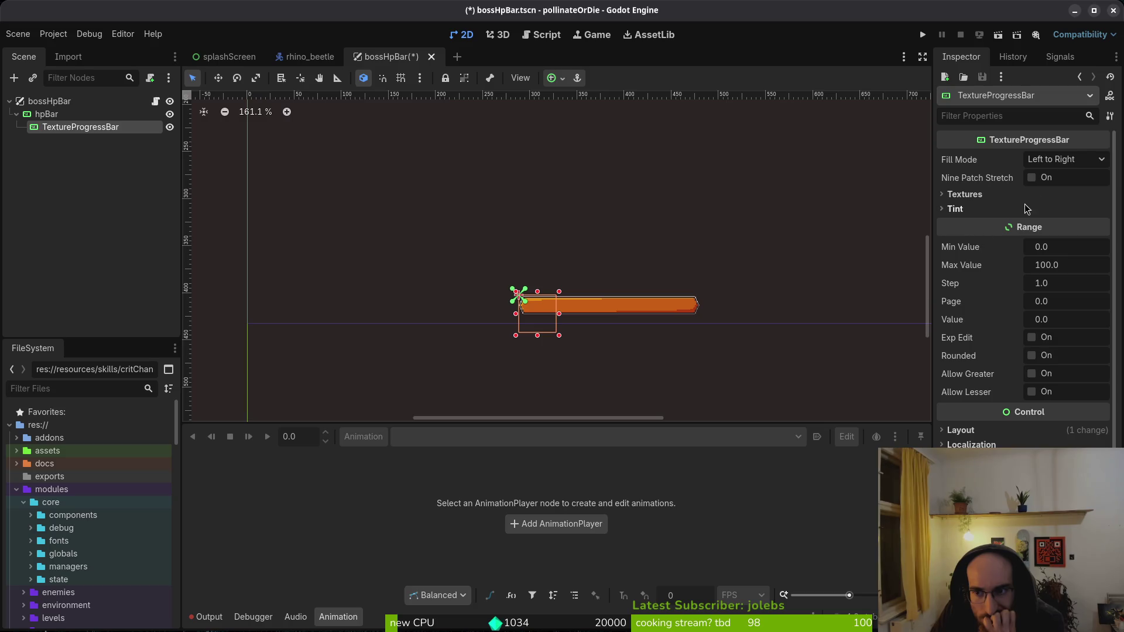
Compare the hpBar node's texture settings with those of the TextureProgressBar
left_click(47, 115)
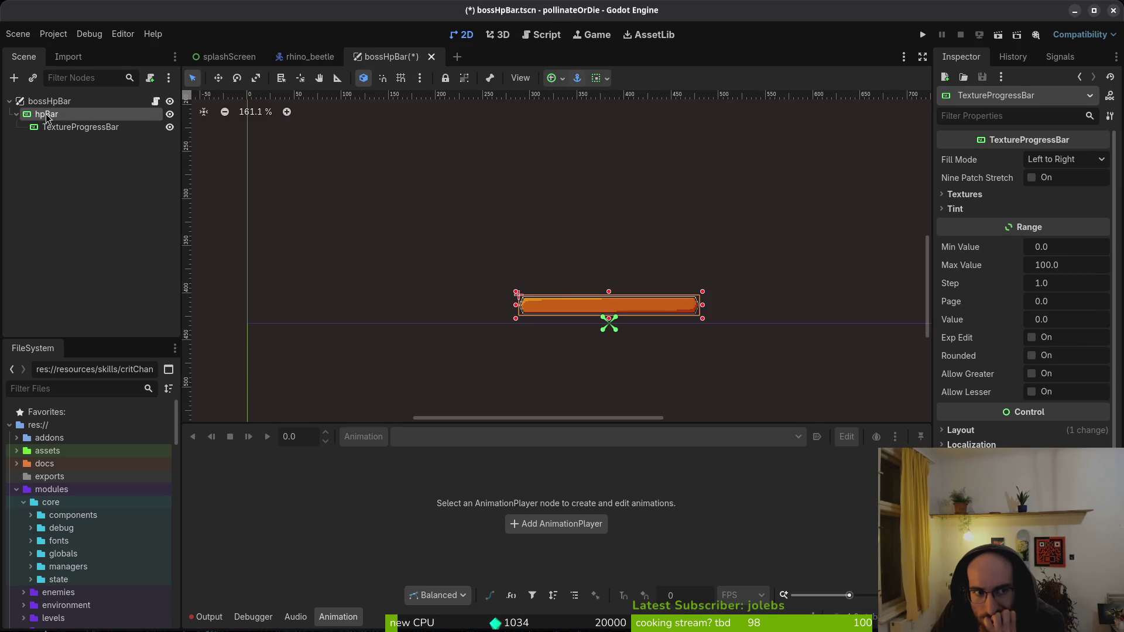
left_click(47, 129)
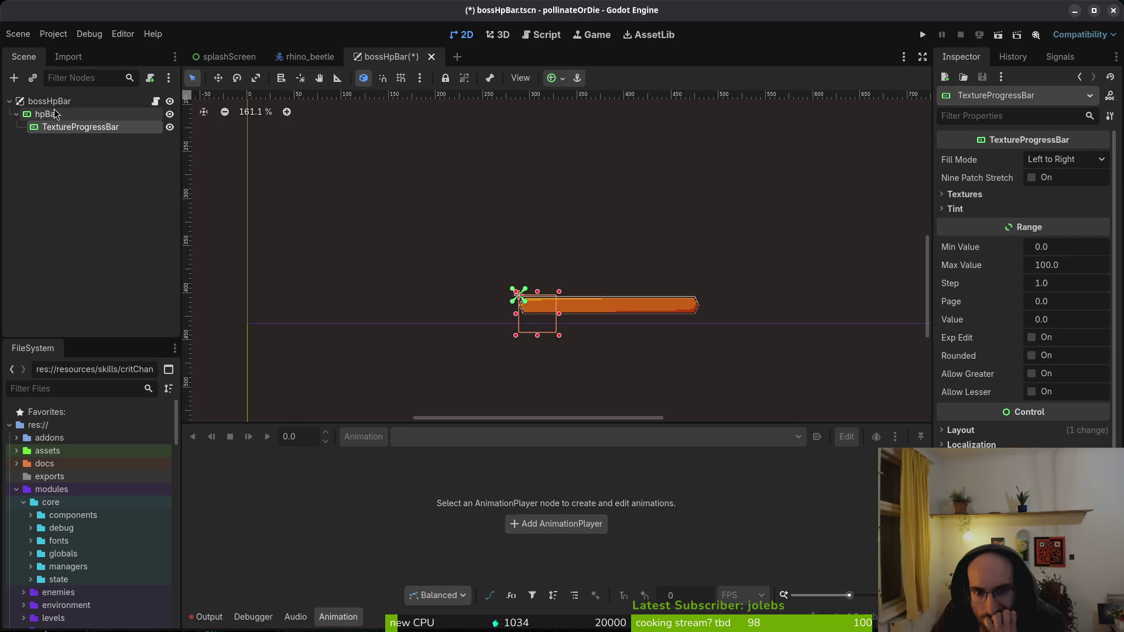
left_click(46, 114)
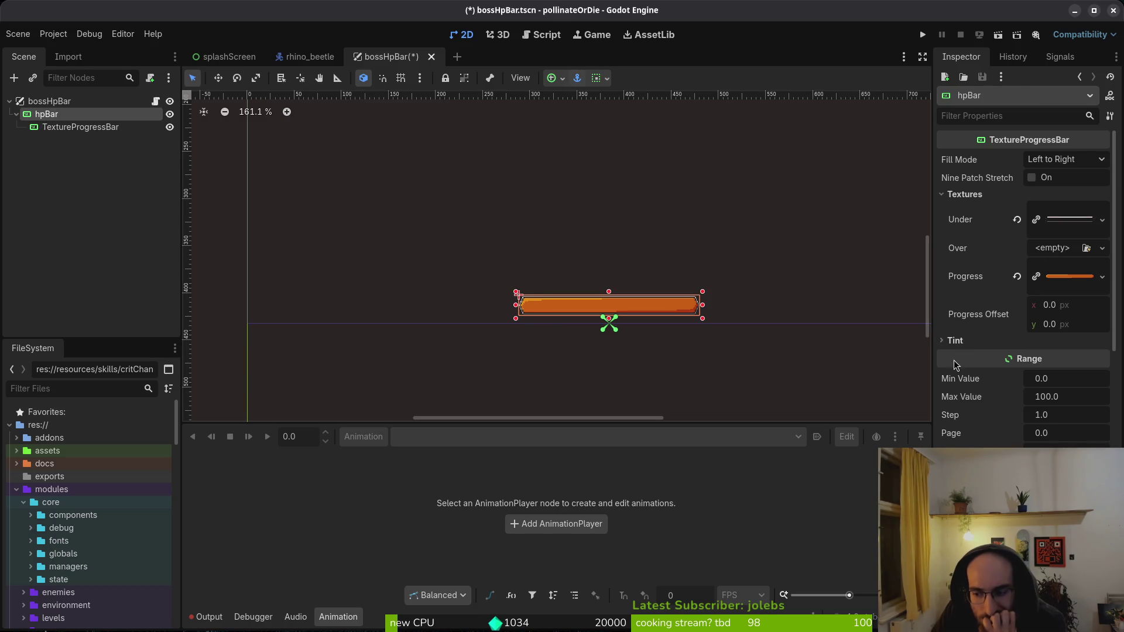
scroll(1025, 264, "down", 5)
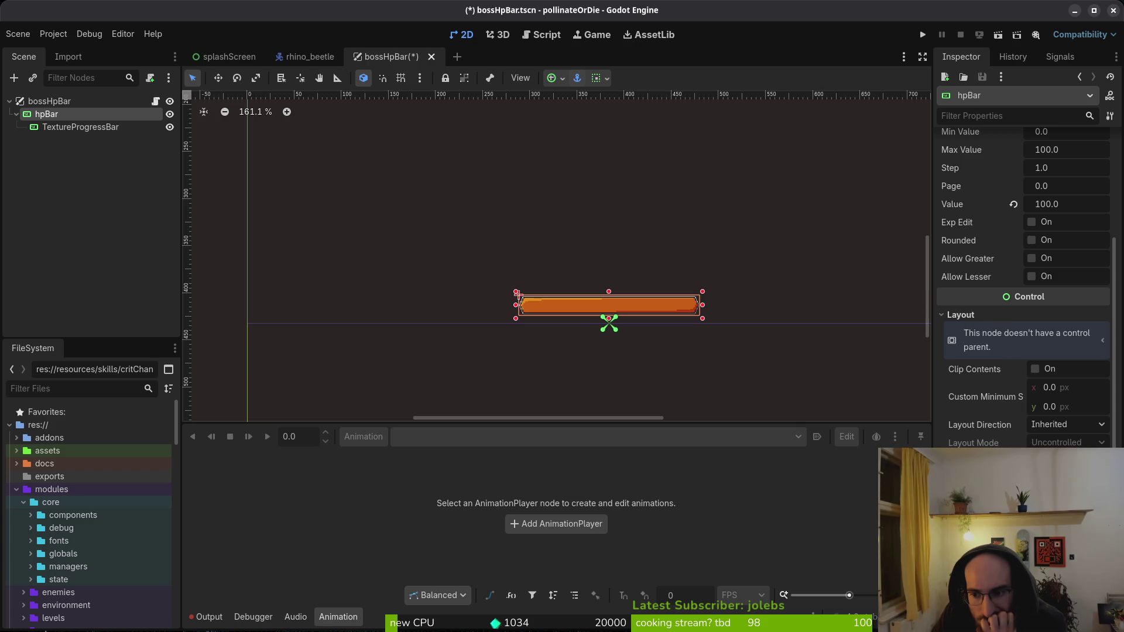
scroll(1025, 263, "down", 1)
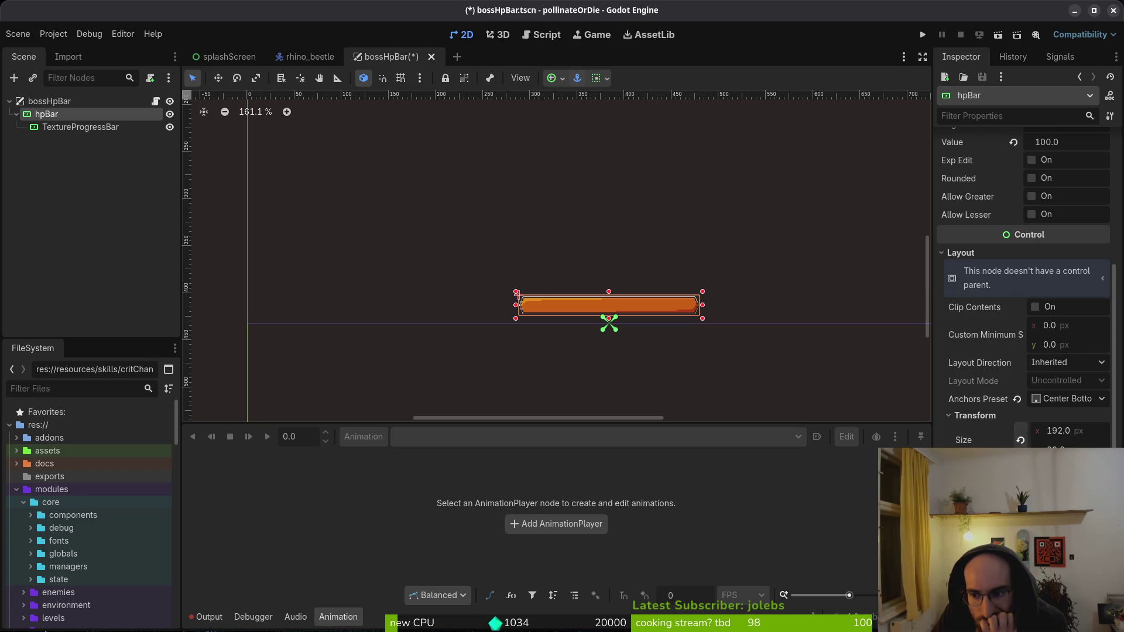
Set the TextureProgressBar's layout mode to Anchors with the Full Rect preset
left_click(87, 127)
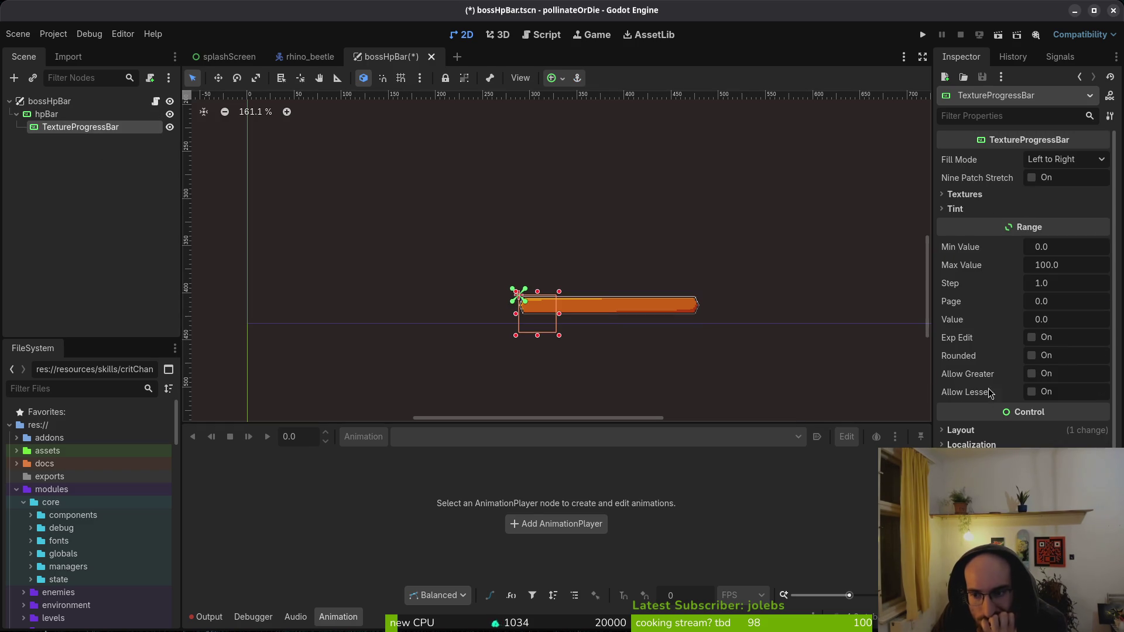
scroll(1025, 263, "down", 3)
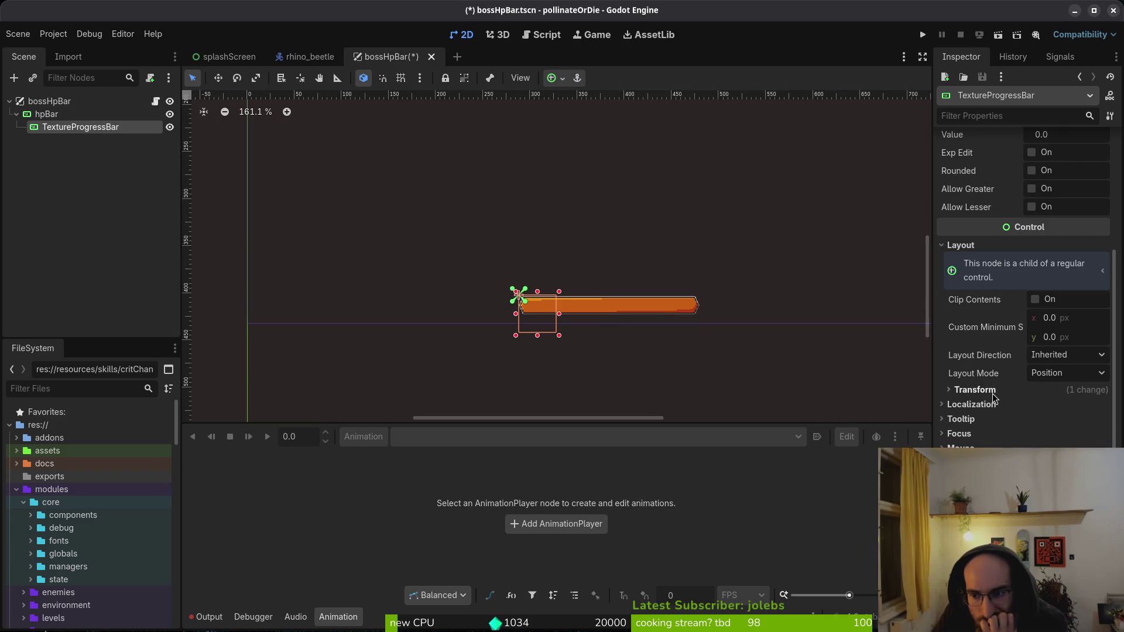
left_click(1054, 373)
left_click(1057, 408)
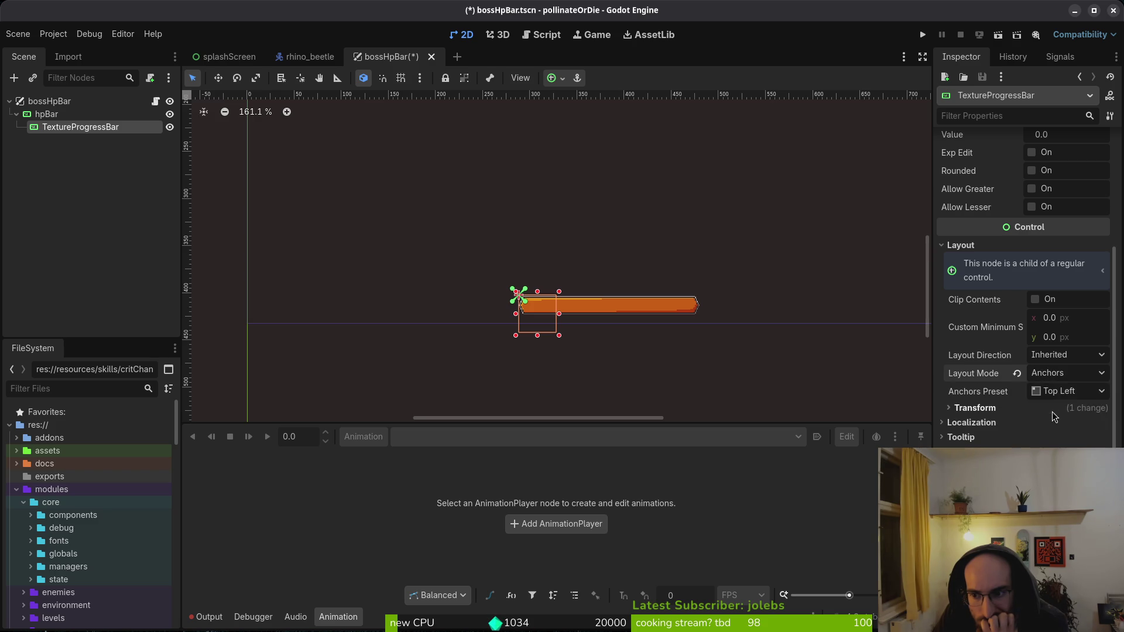
left_click(1056, 392)
left_click(1055, 403)
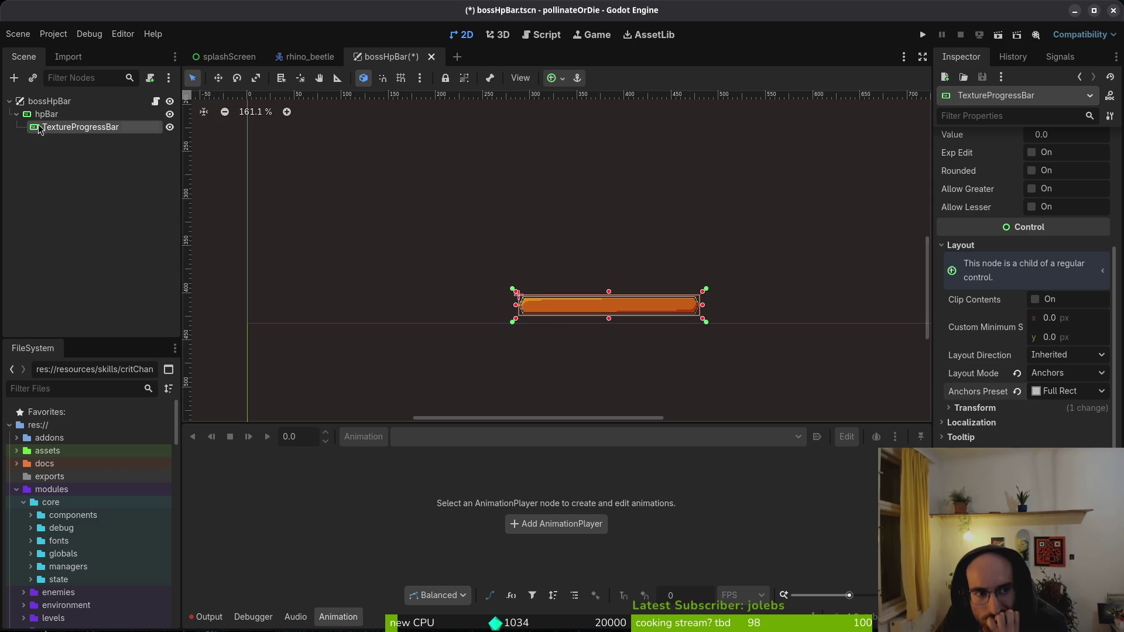
Rename the TextureProgressBar to damageBar and start the health-bar tutorial video
scroll(1007, 312, "up", 5)
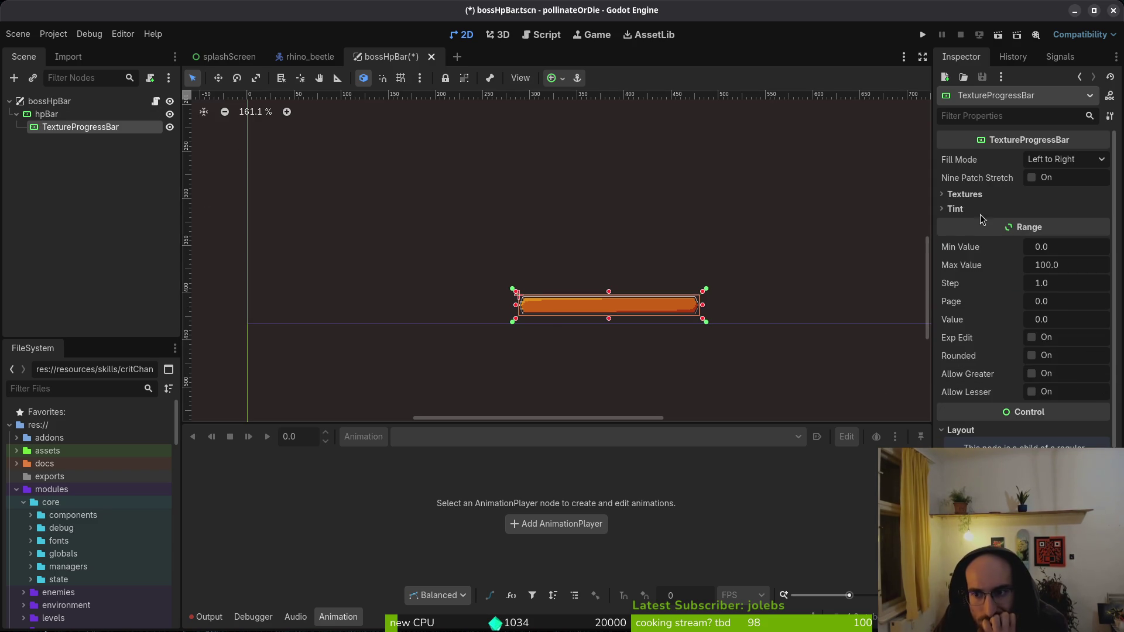
left_click(969, 196)
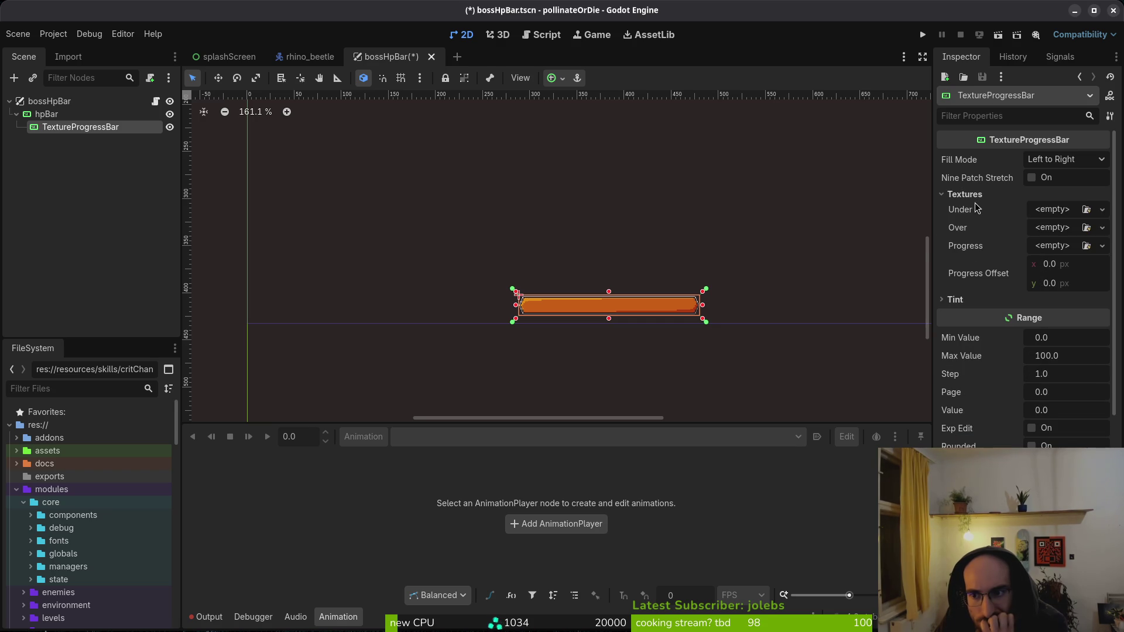
mouse_move(977, 207)
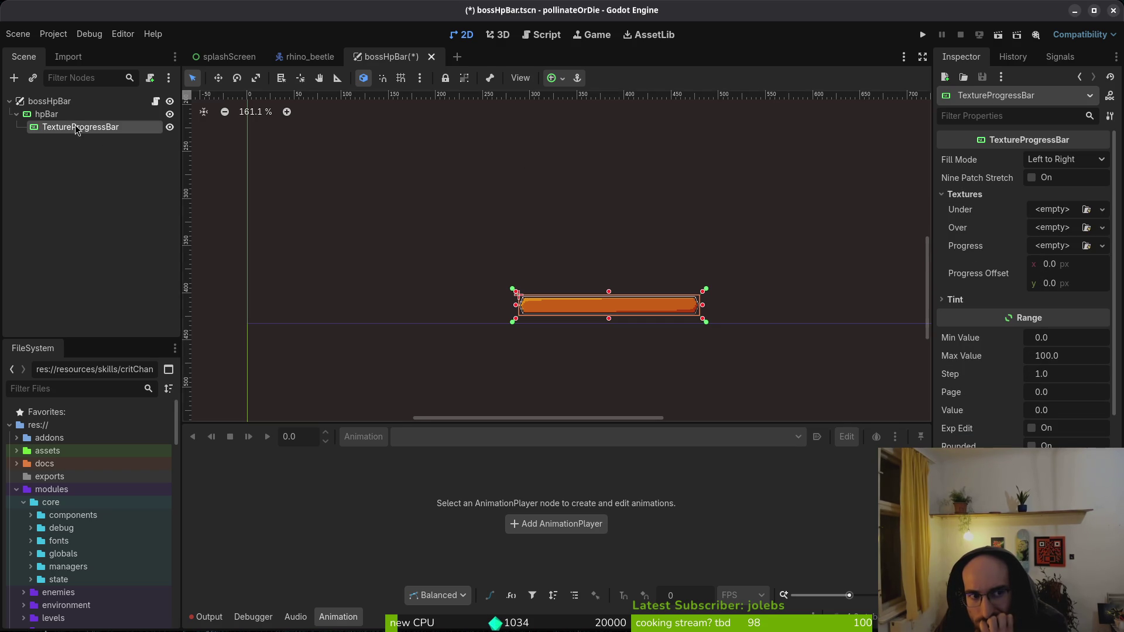
key("F2")
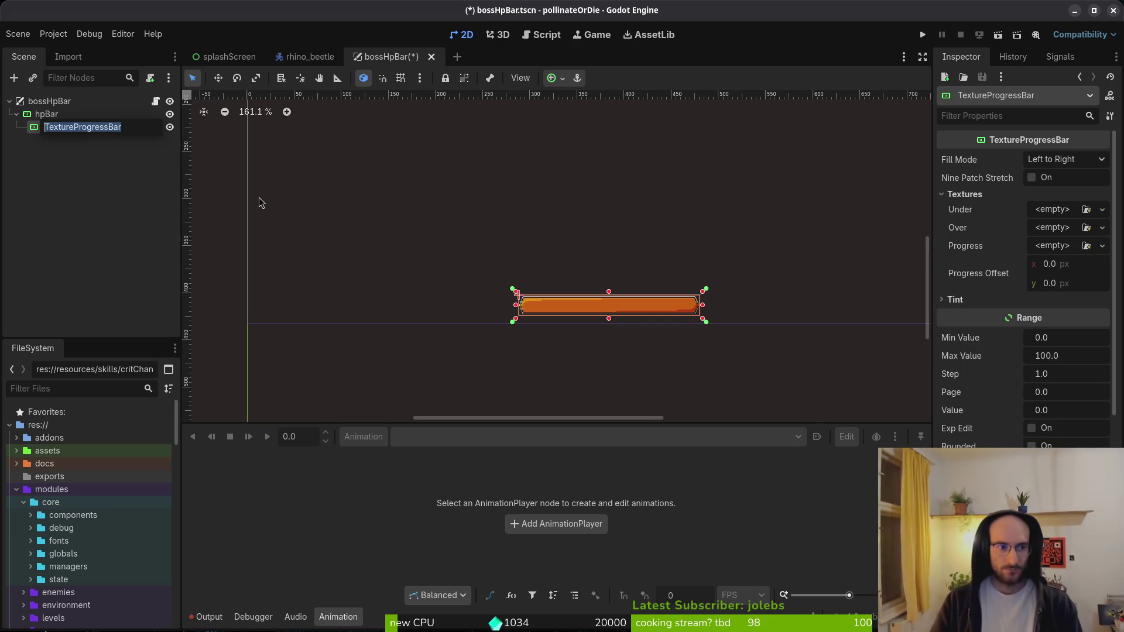
type("damageBar")
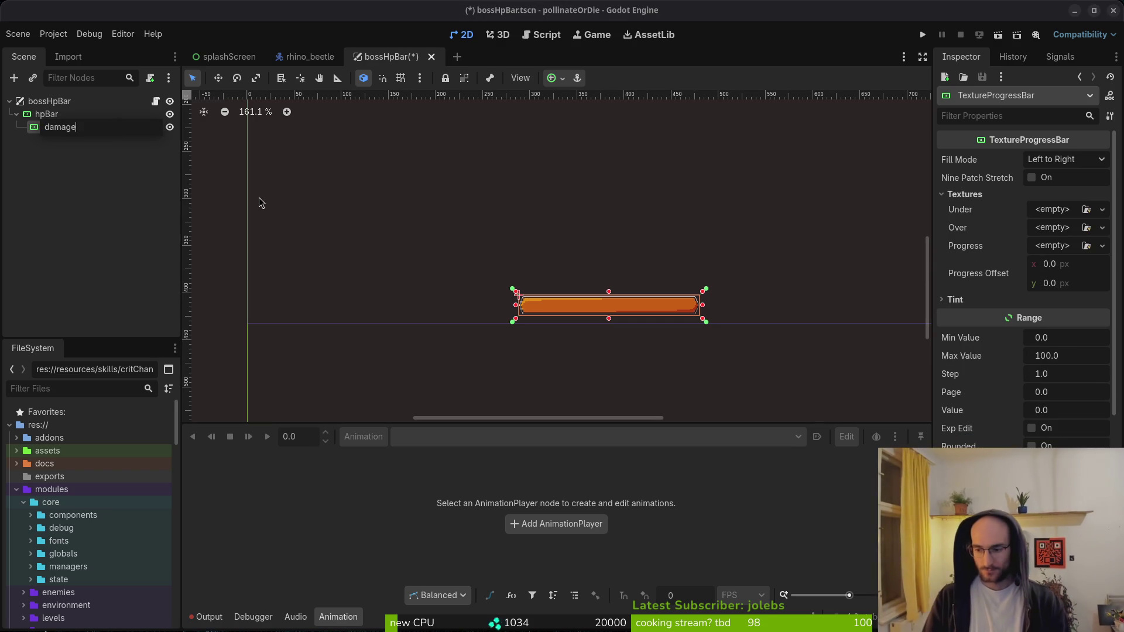
key("Return")
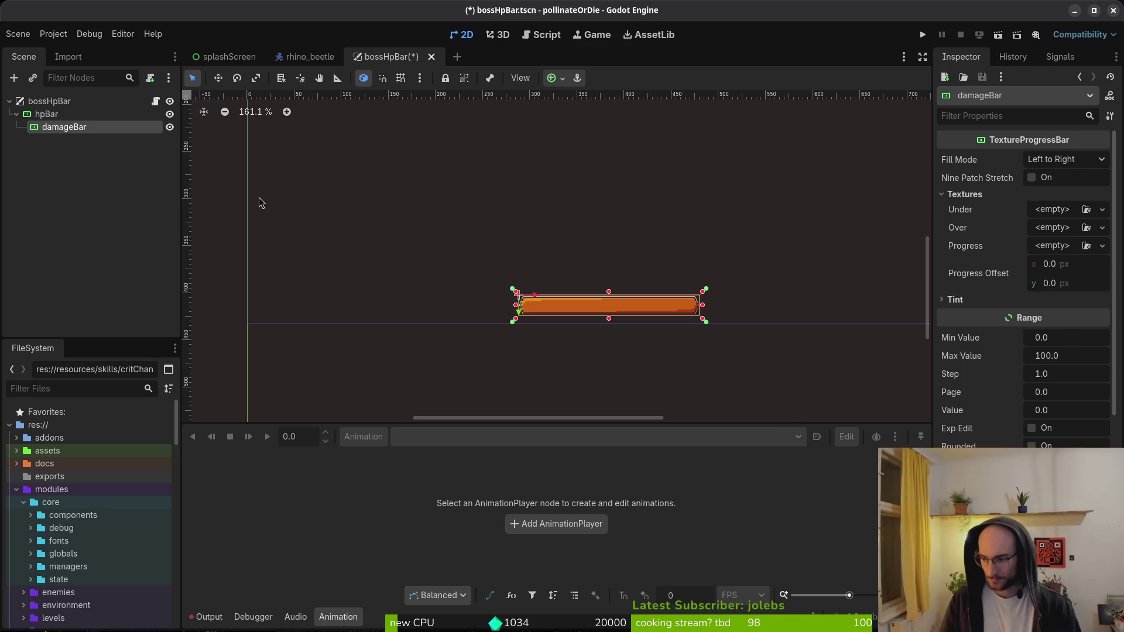
key("alt+Tab")
left_click(345, 313)
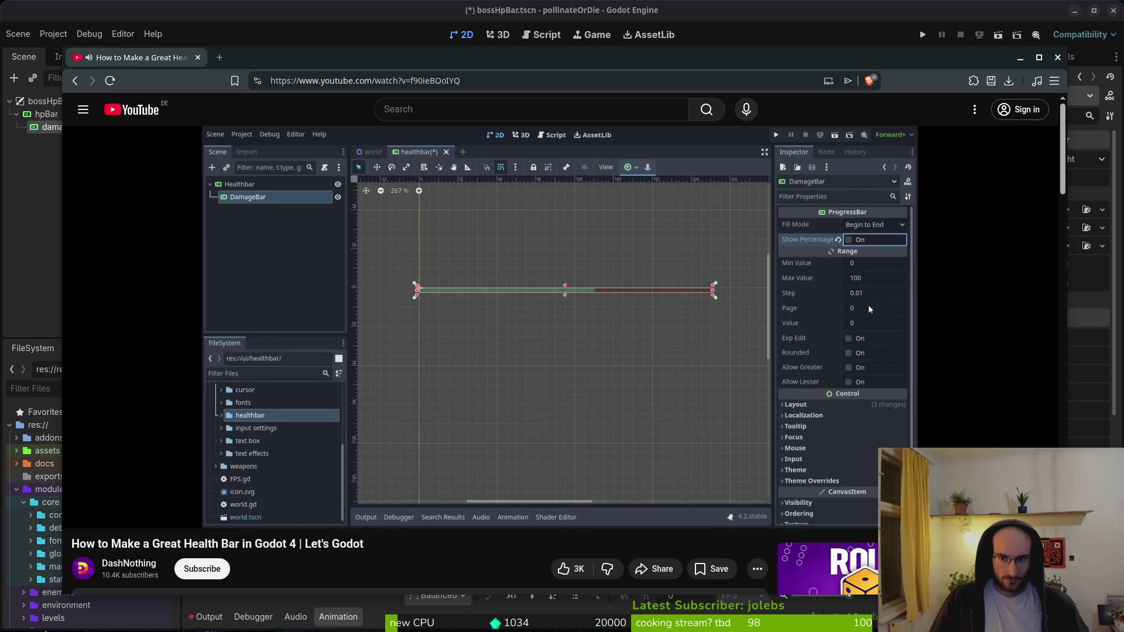
Advance the tutorial to the timer setup near 3:12, then select bossHpBar in Godot
key("Right")
key("Right")
key("Right")
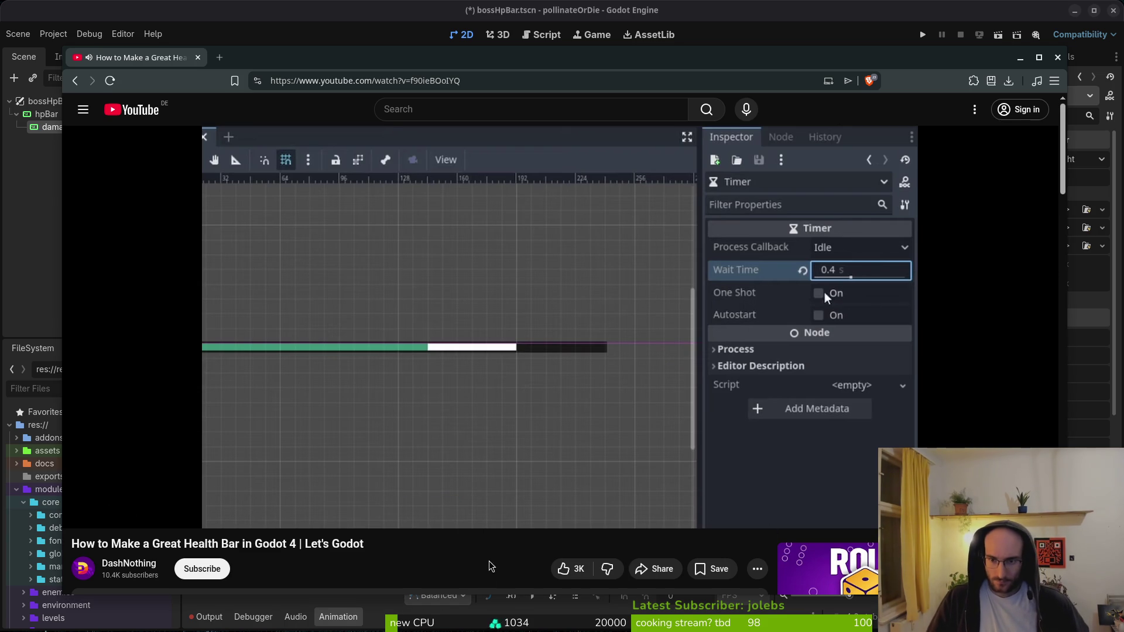
left_click(445, 495)
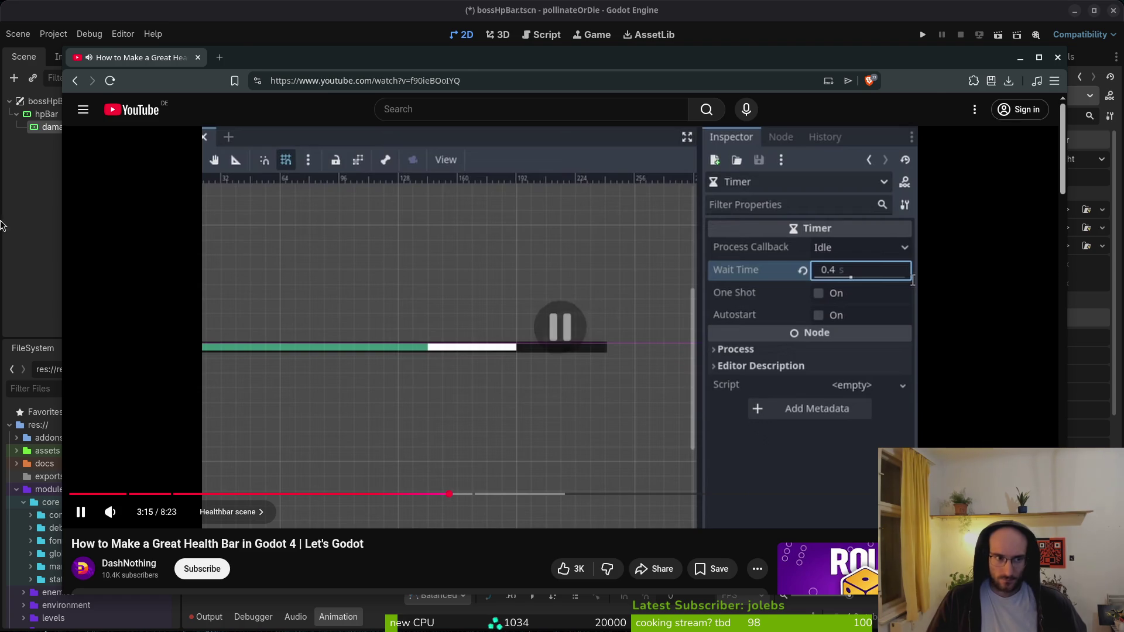
left_click(32, 230)
left_click(55, 103)
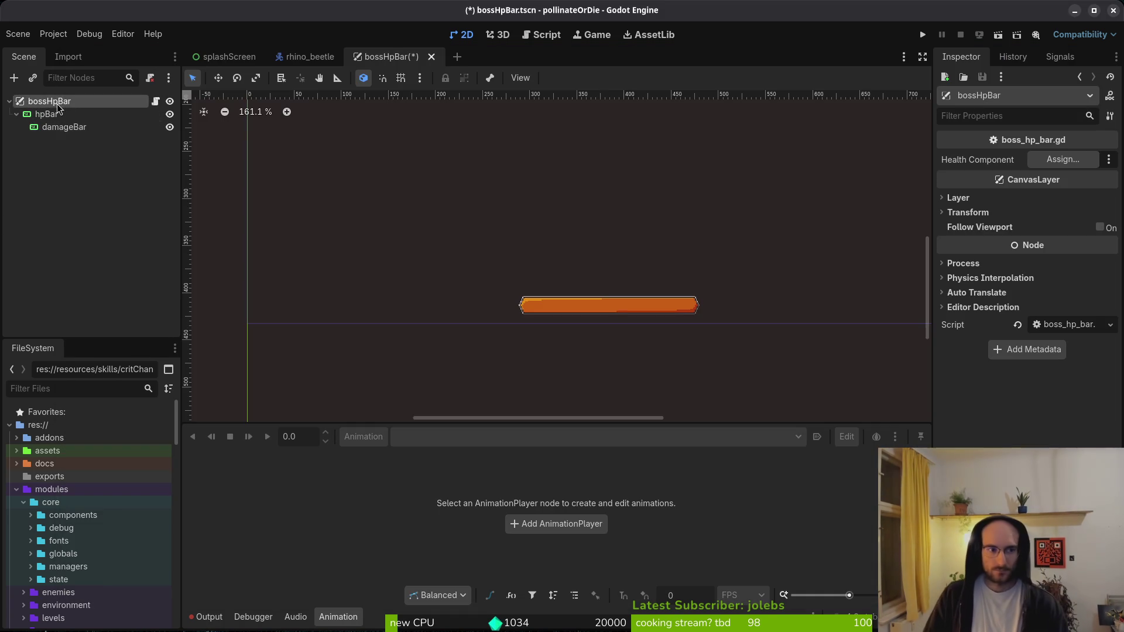
Add a Timer under bossHpBar with a 0.4 s wait time, save, and resume the tutorial
key("ctrl+a")
key("Return")
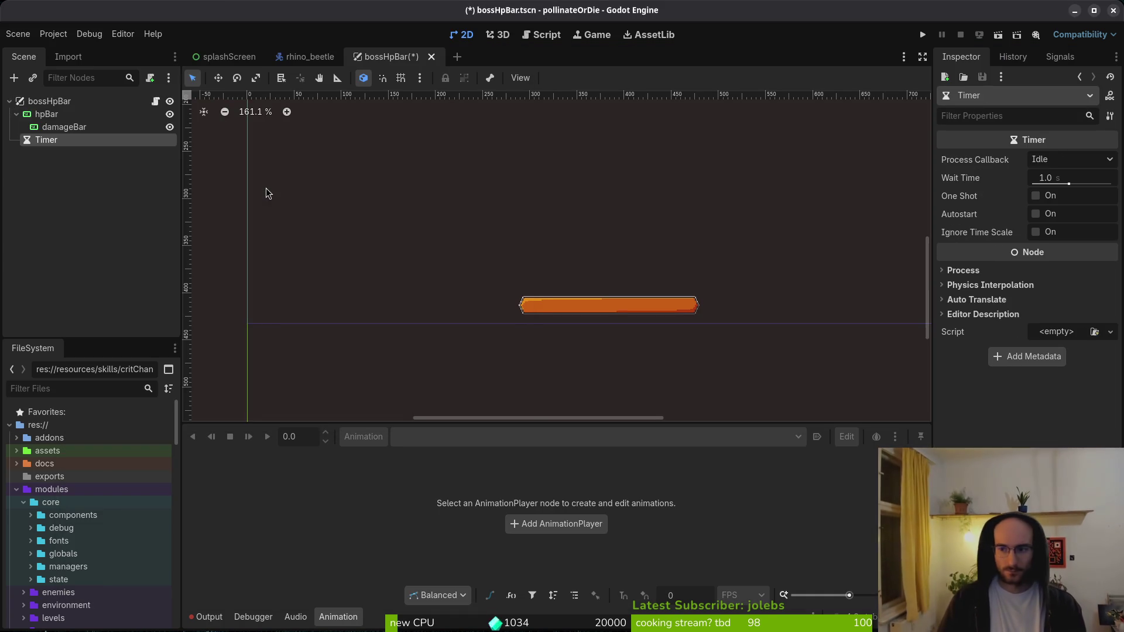
left_click(1046, 179)
type("0.4")
key("Return")
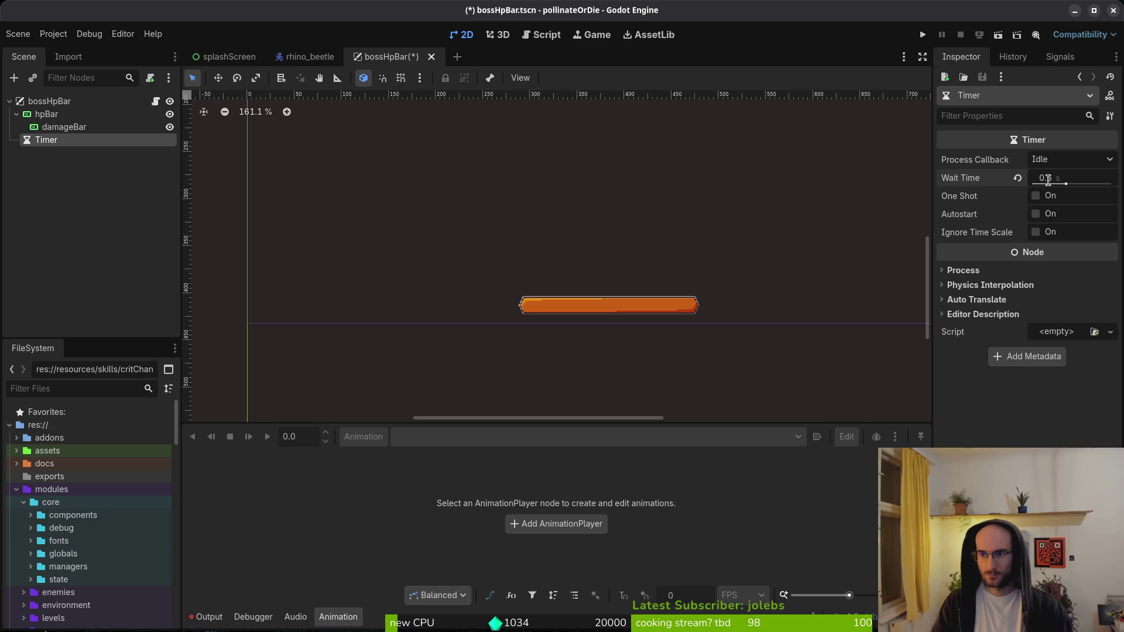
key("ctrl+s")
key("alt+Tab")
left_click(533, 291)
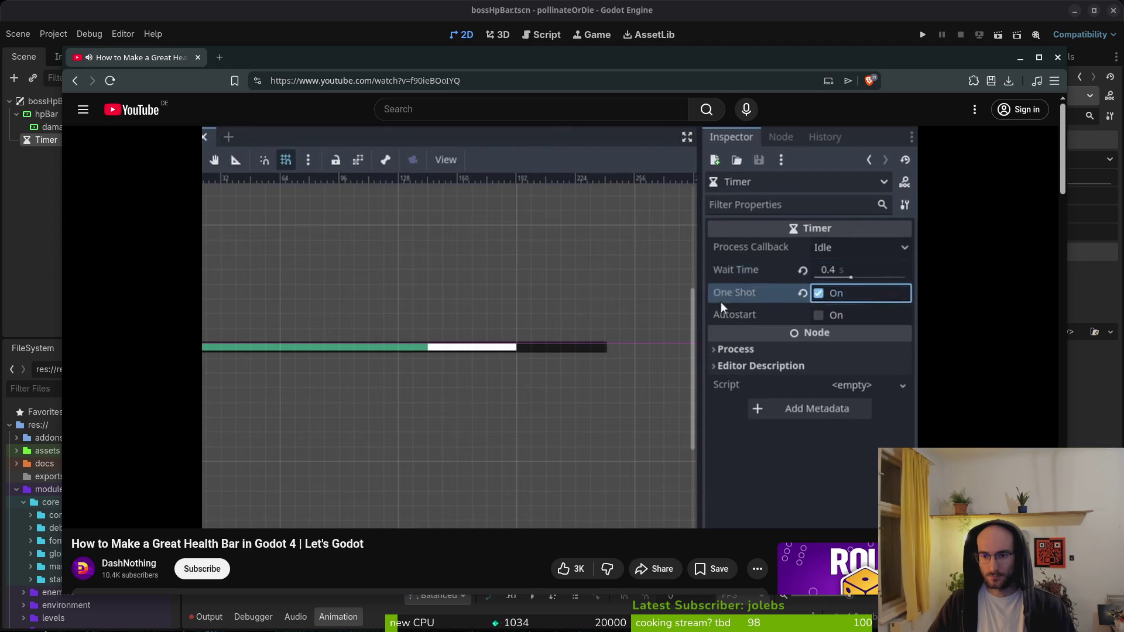
Enable One Shot on the Timer node in Godot
key("alt+Tab")
left_click(1040, 199)
key("alt+Tab")
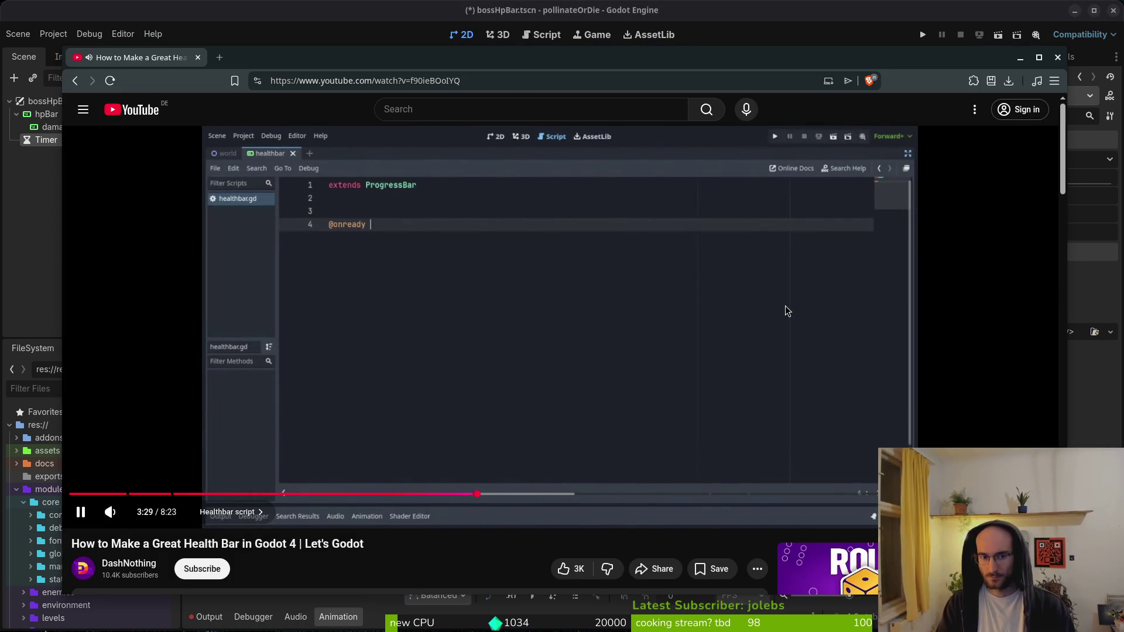
Scrub the tutorial back and forth, pausing at 4:24 where _set_health is declared
key("Right")
key("Right")
key("Right")
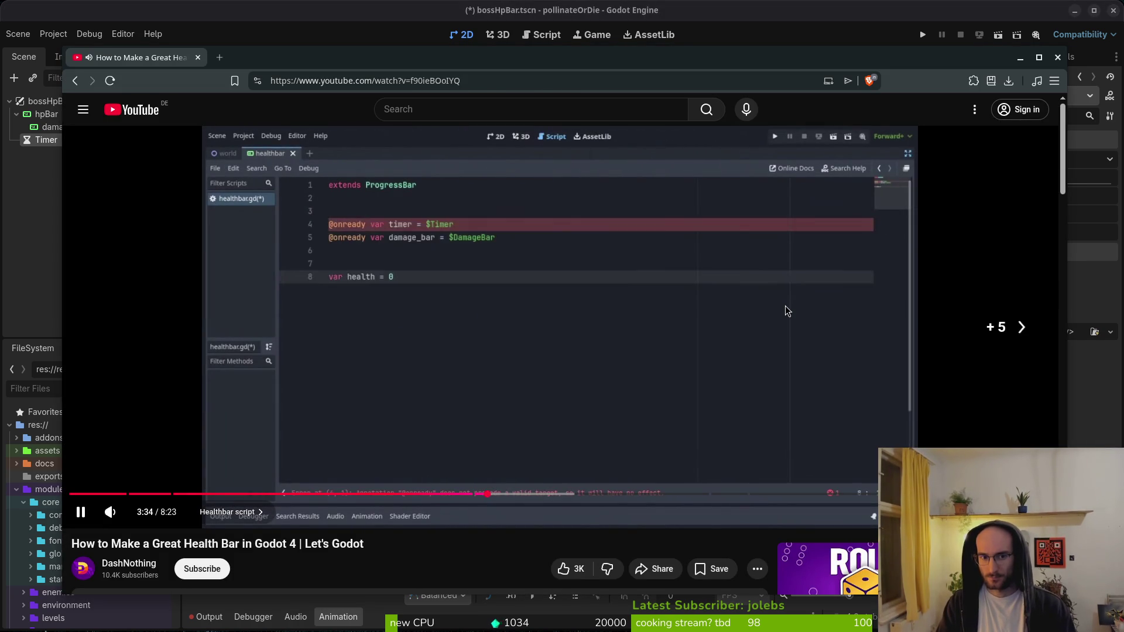
key("Right")
key("Right")
key("Right")
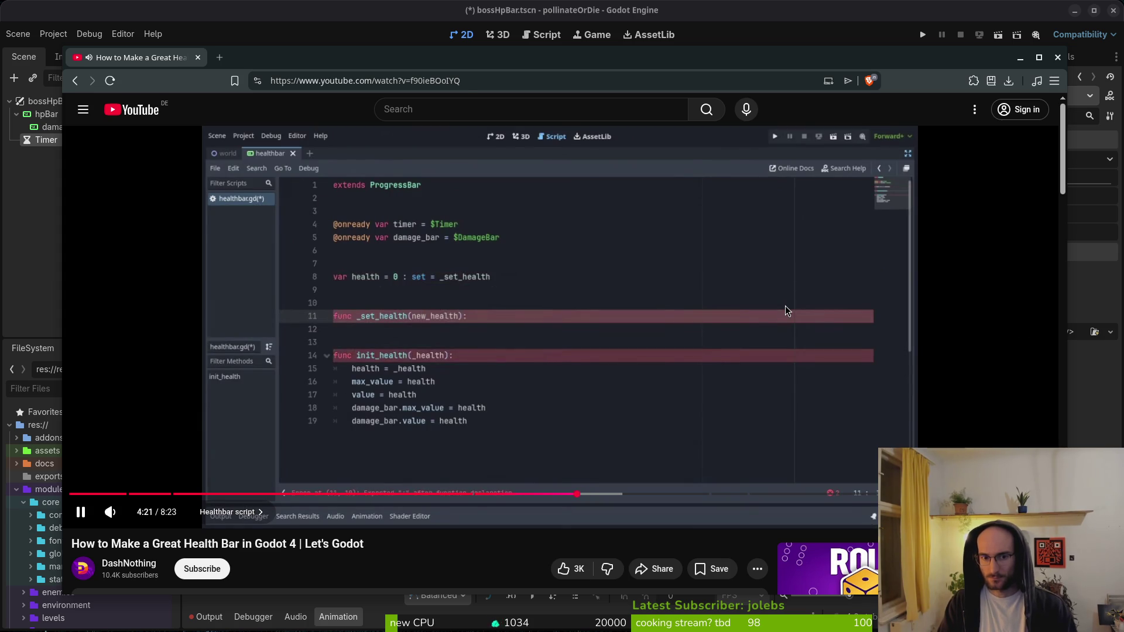
key("Left")
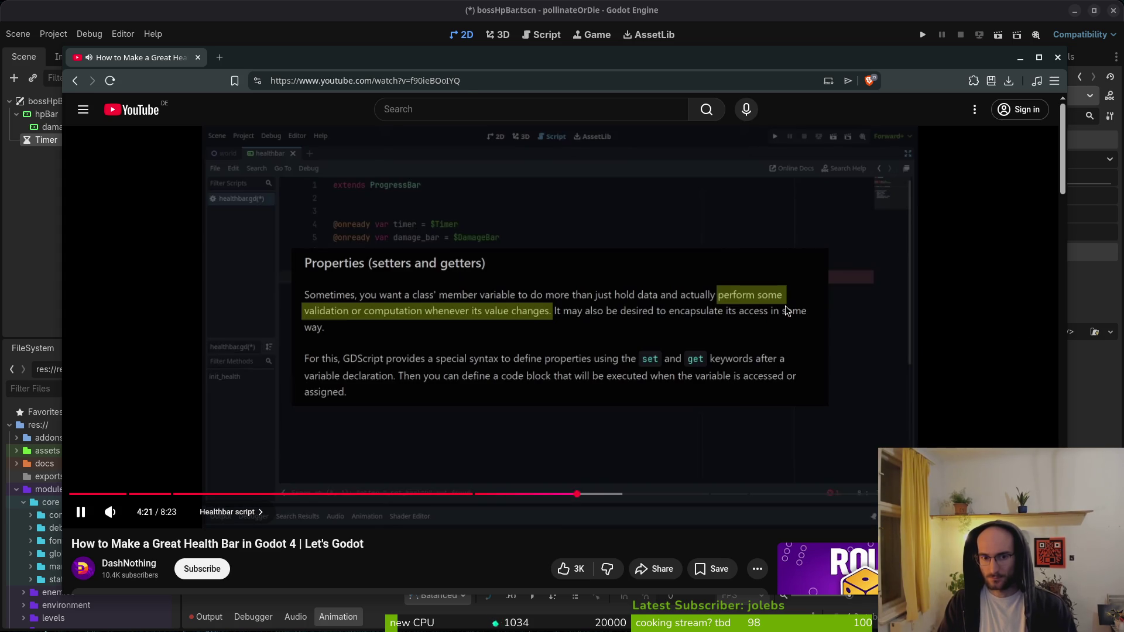
key("space")
key("space")
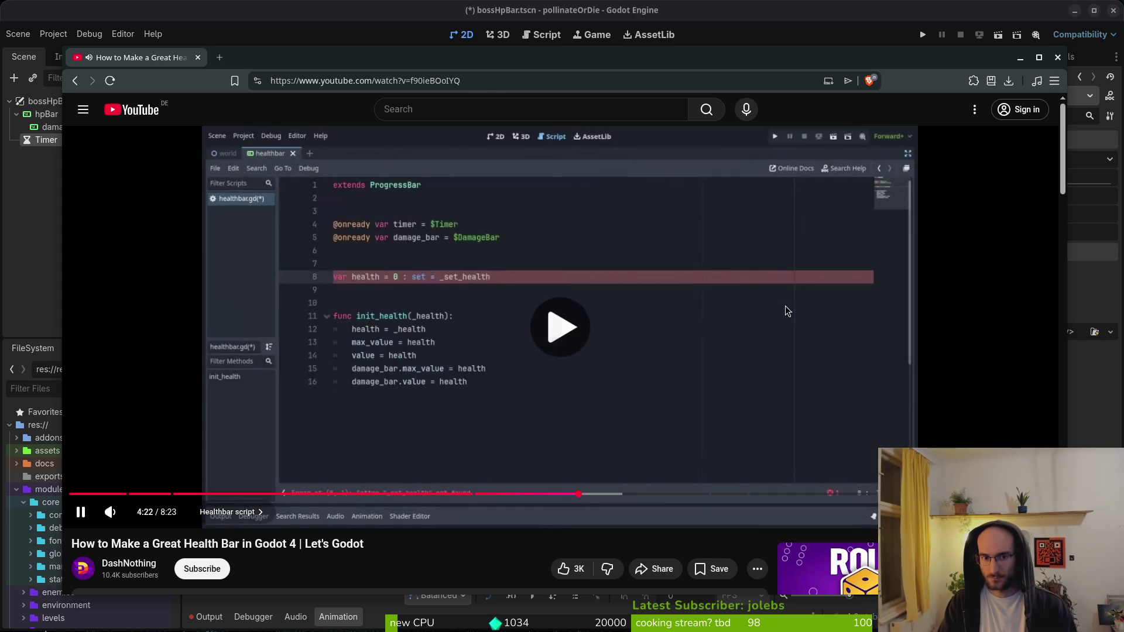
key("Left")
key("space")
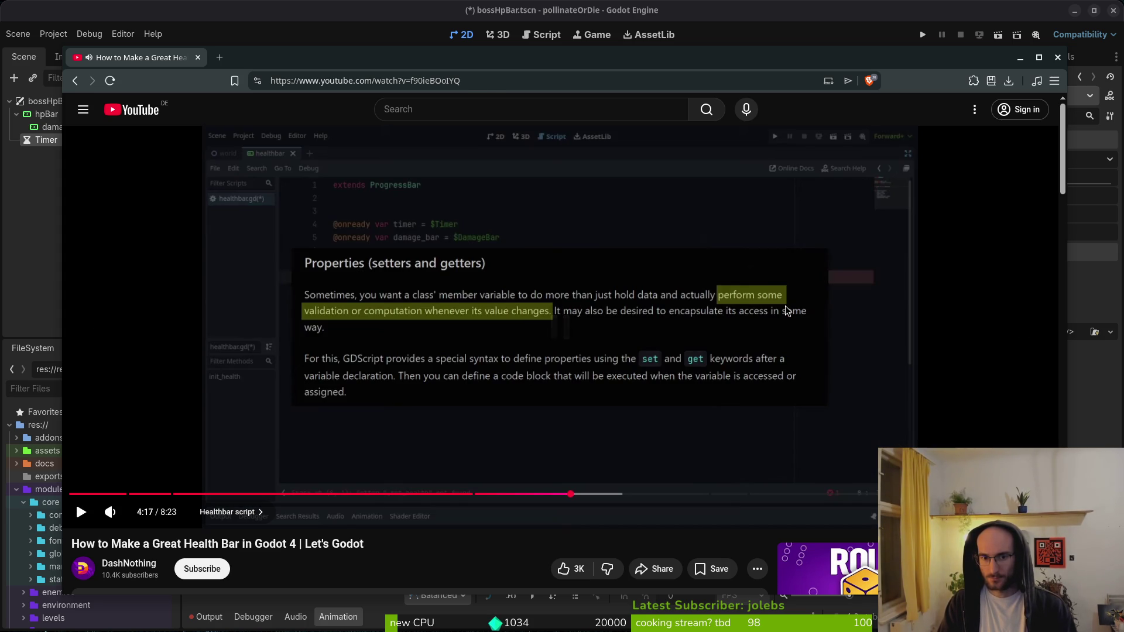
key("space")
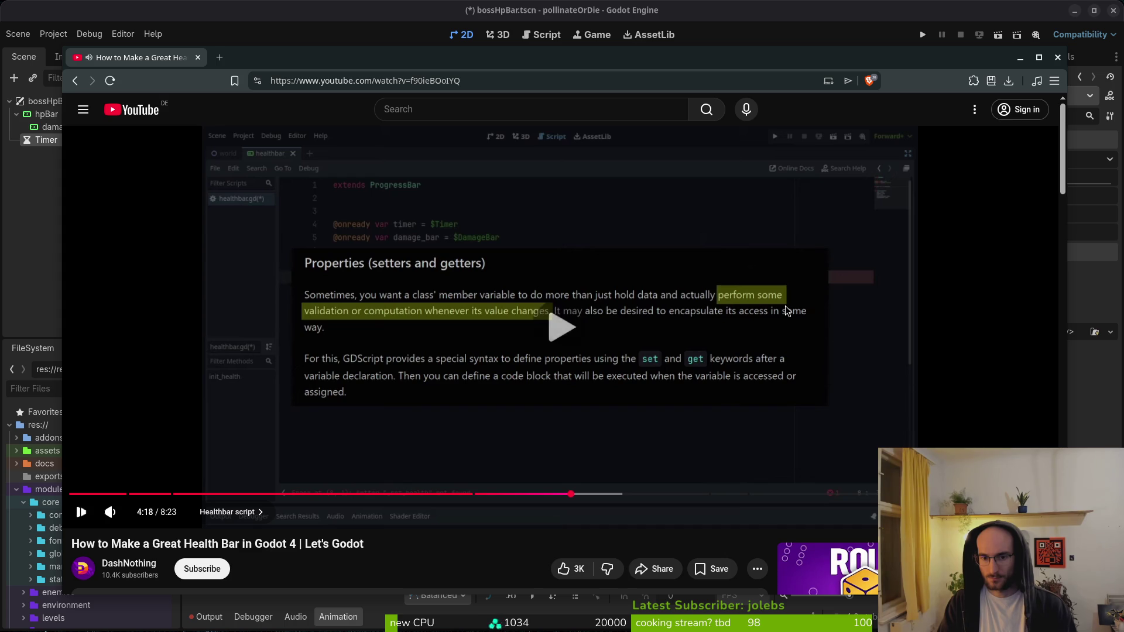
key("Right")
key("Right")
key("Right")
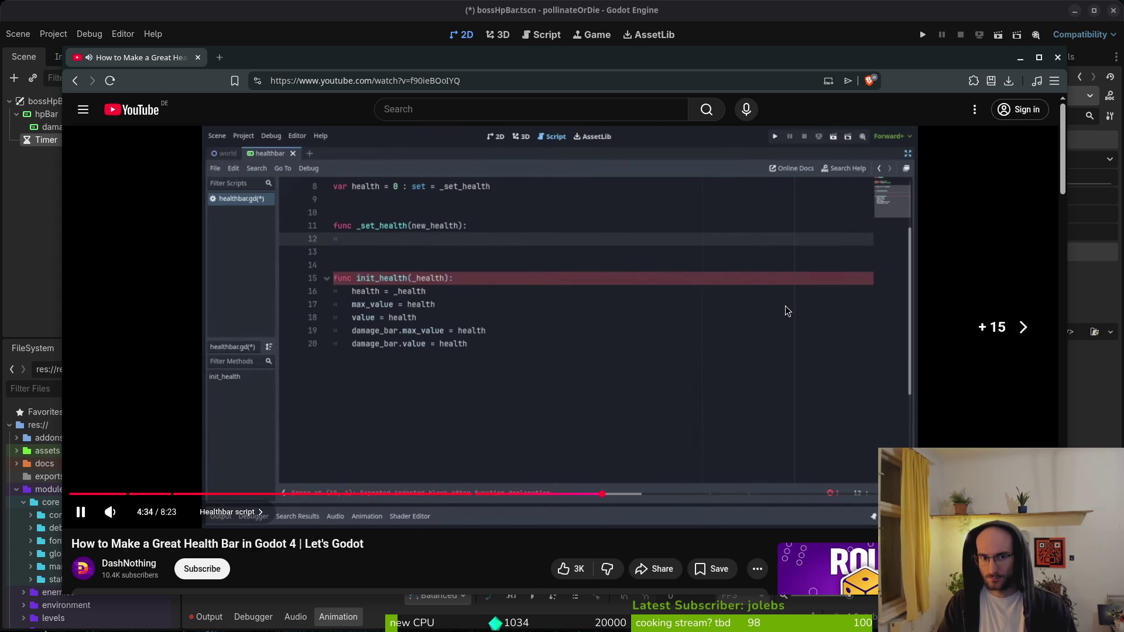
key("Left")
key("Down")
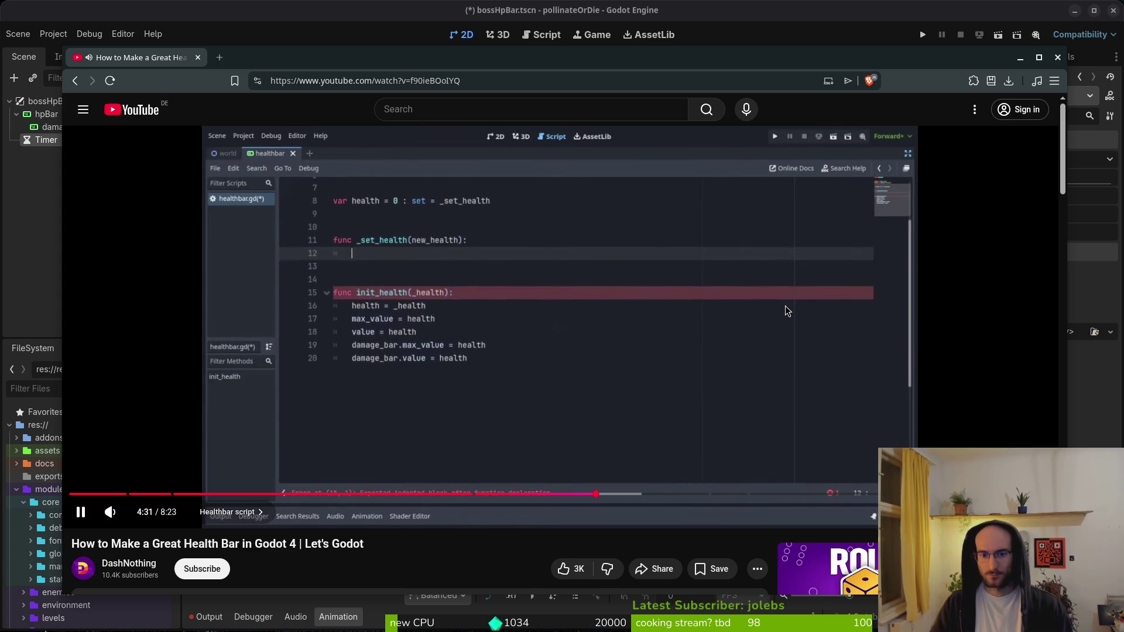
key("Left")
key("Left")
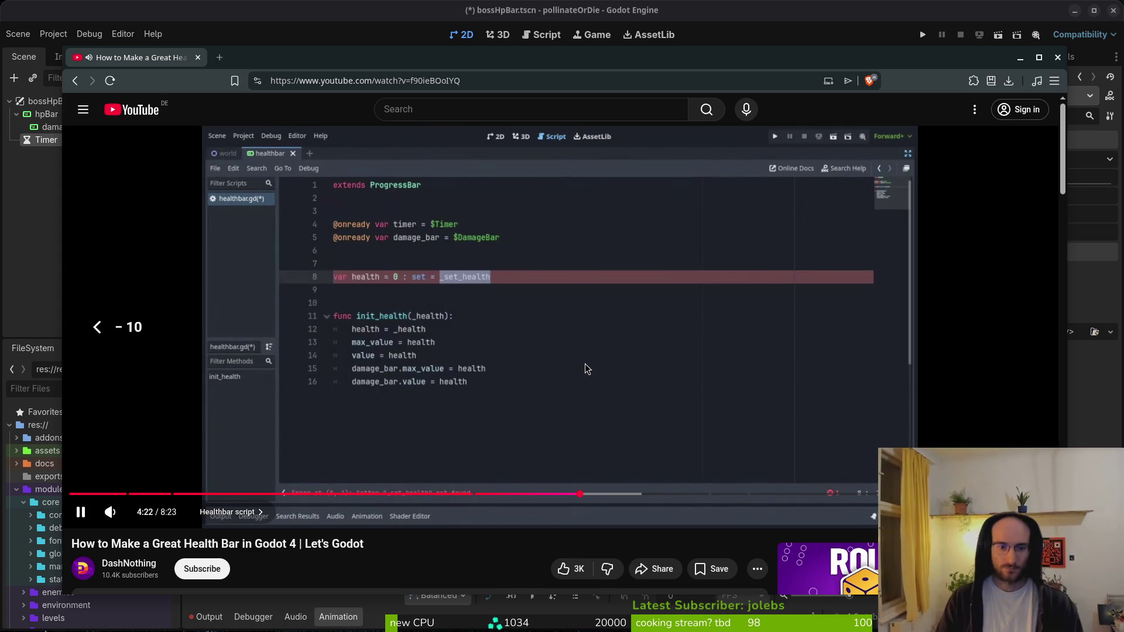
key("space")
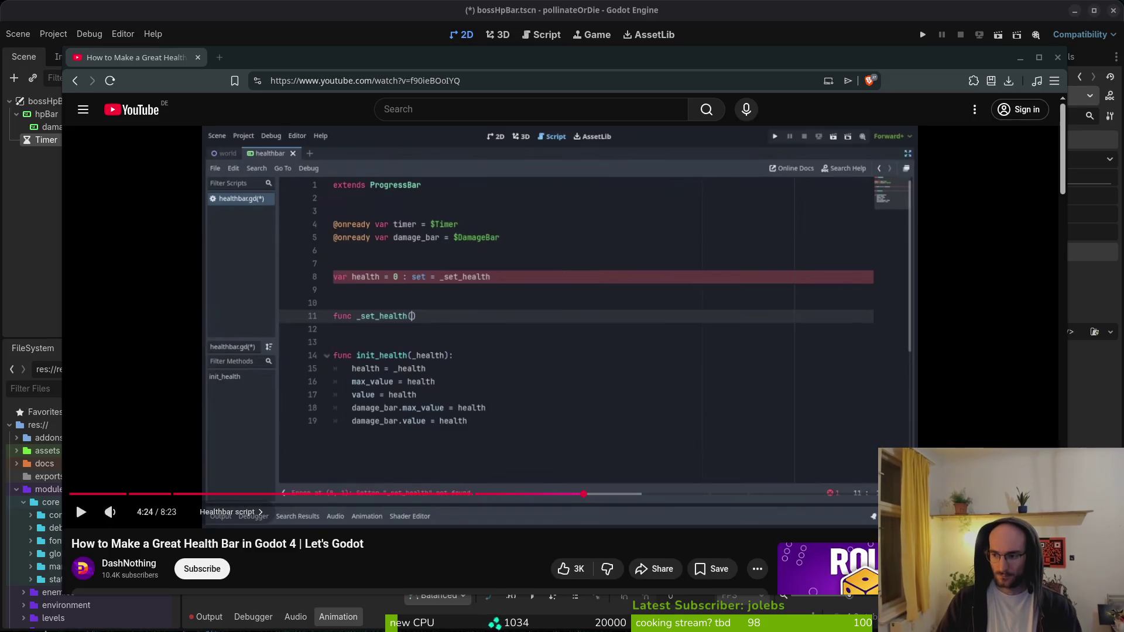
Enter the dev/pollinate-or-die project folder in the terminal and launch vim
type("cd dev/pol")
key("Tab")
key("Return")
type("vim")
key("Return")
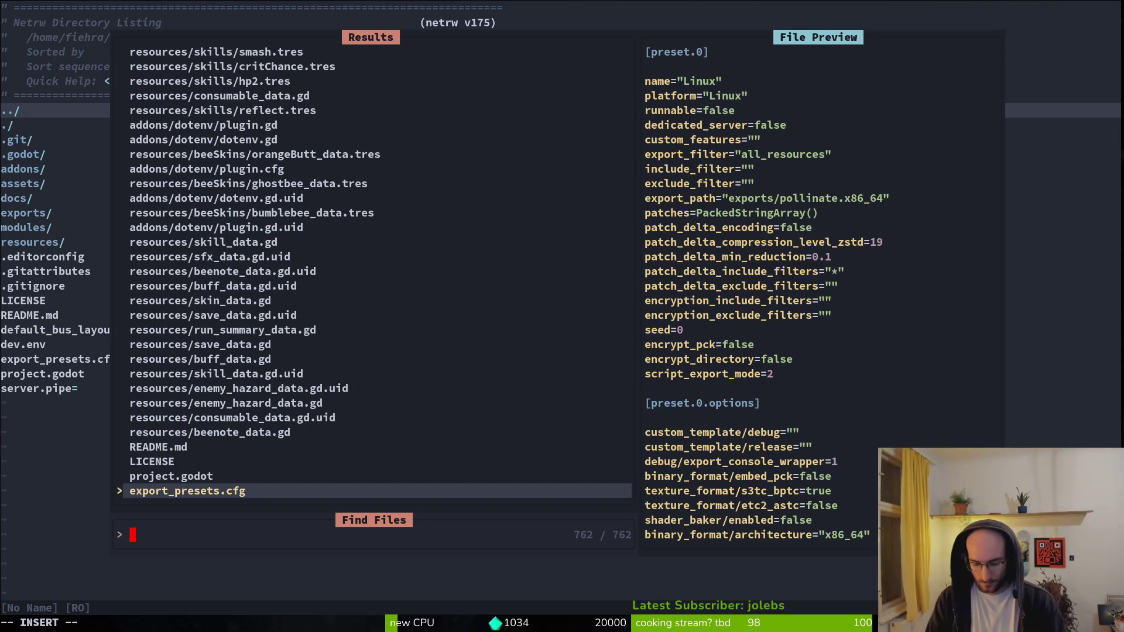
Open boss_hp_bar.gd from the file finder and compare it with the tutorial
type("bos")
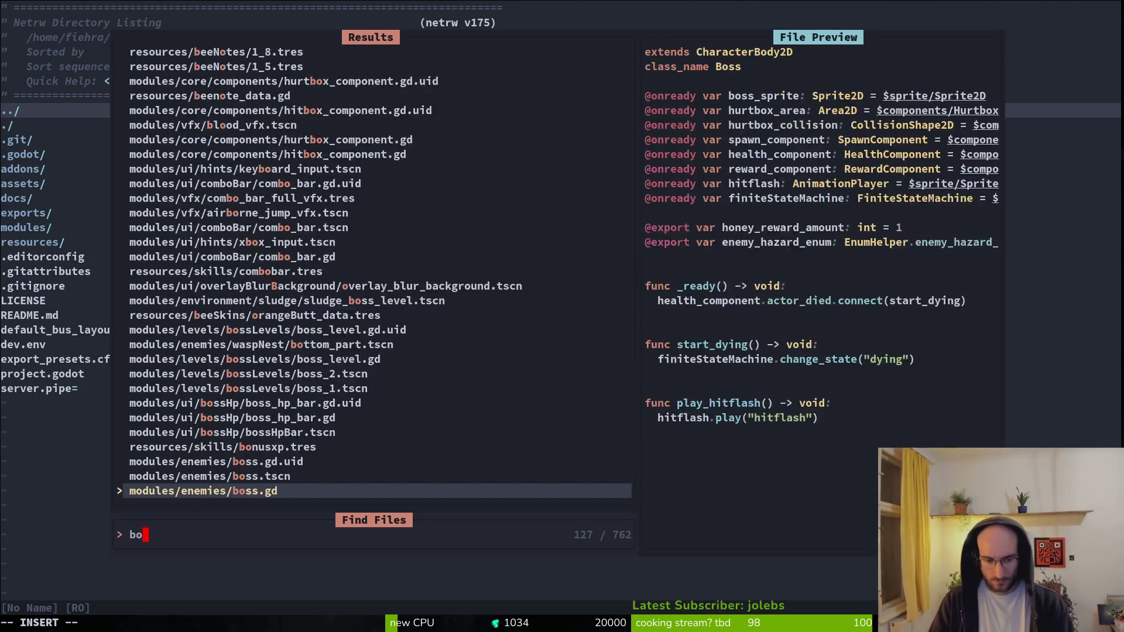
key("Return")
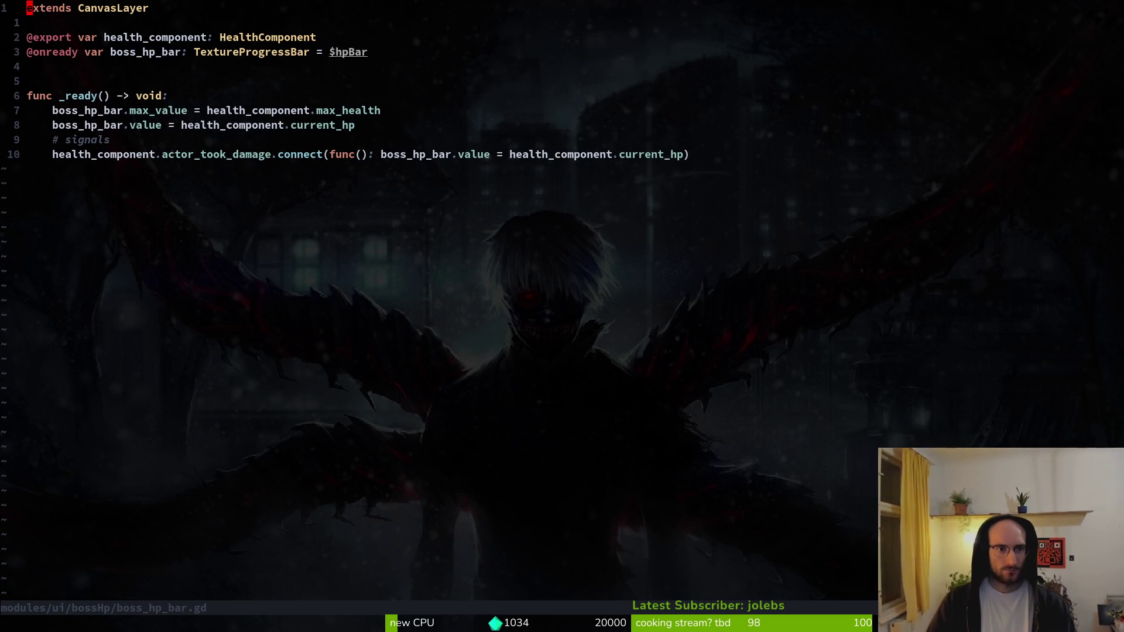
key("alt+Tab")
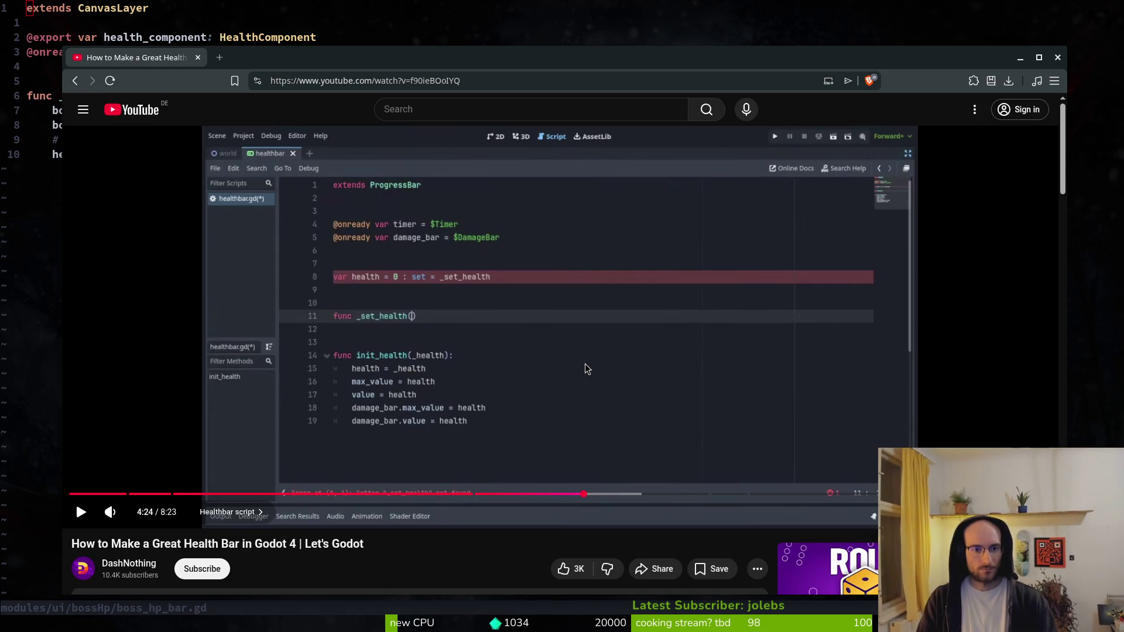
key("alt+Tab")
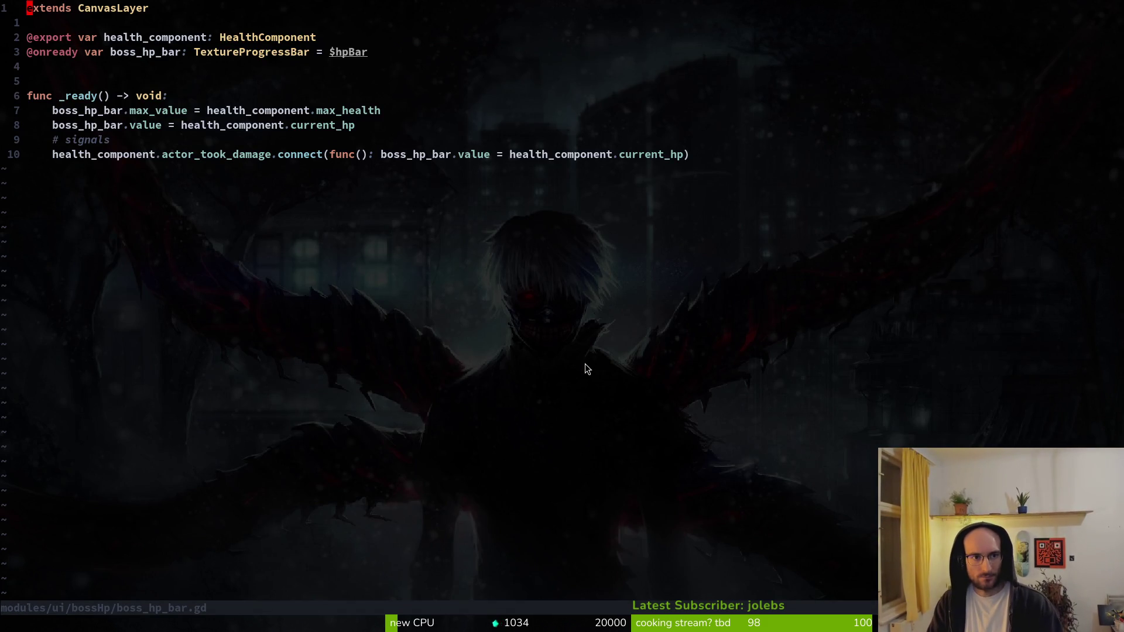
key("alt+Tab")
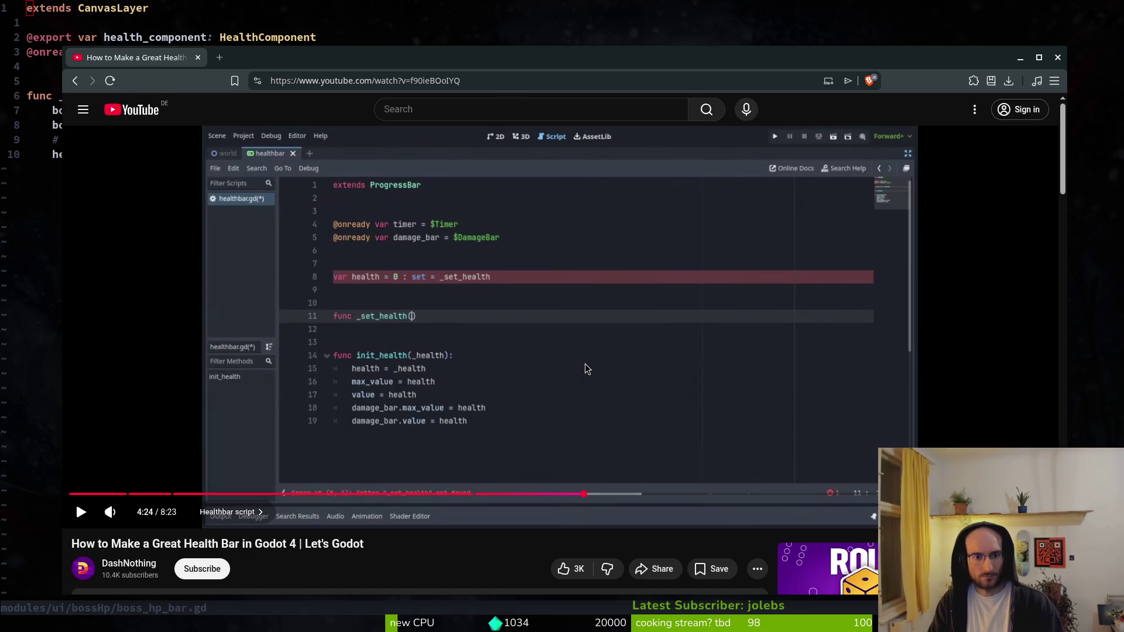
key("alt+Tab")
key("alt+Tab")
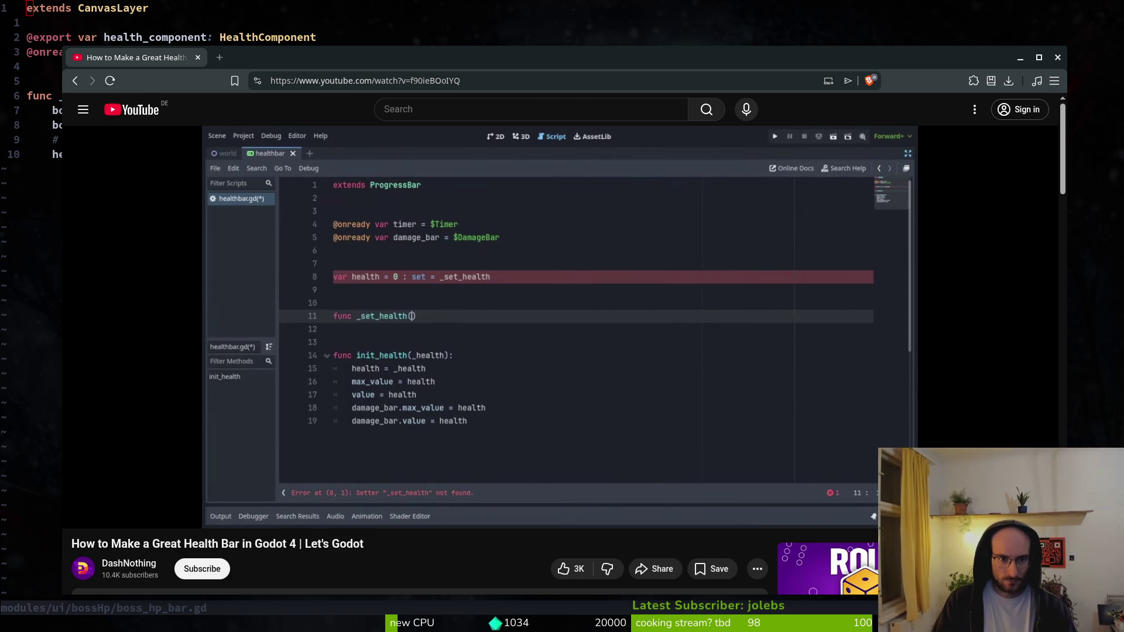
key("alt+Tab")
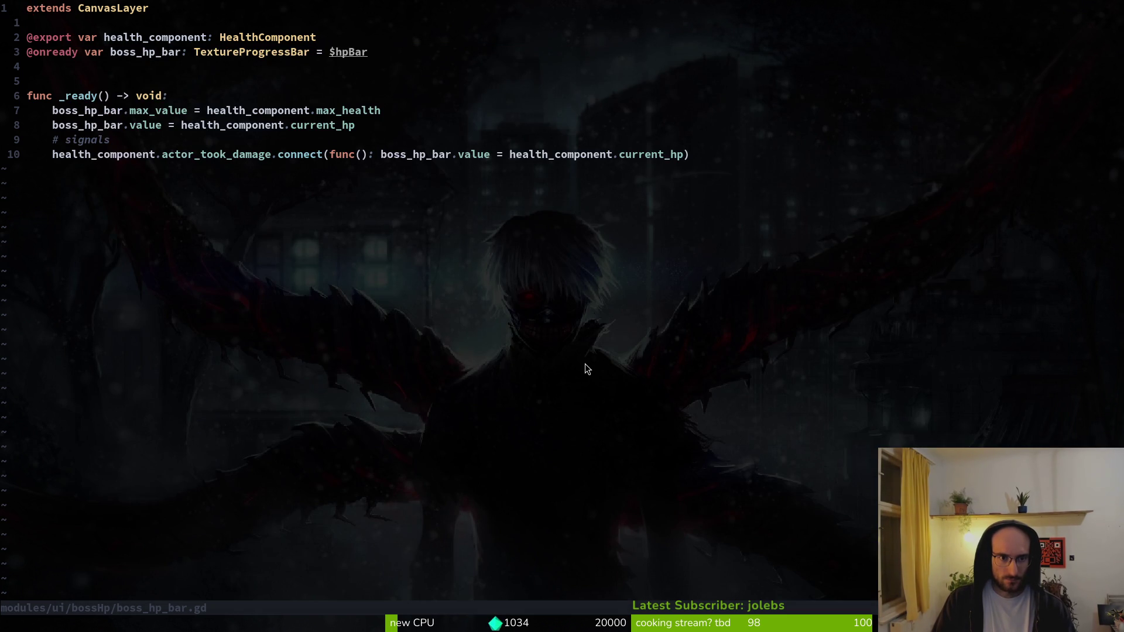
key("alt+Tab")
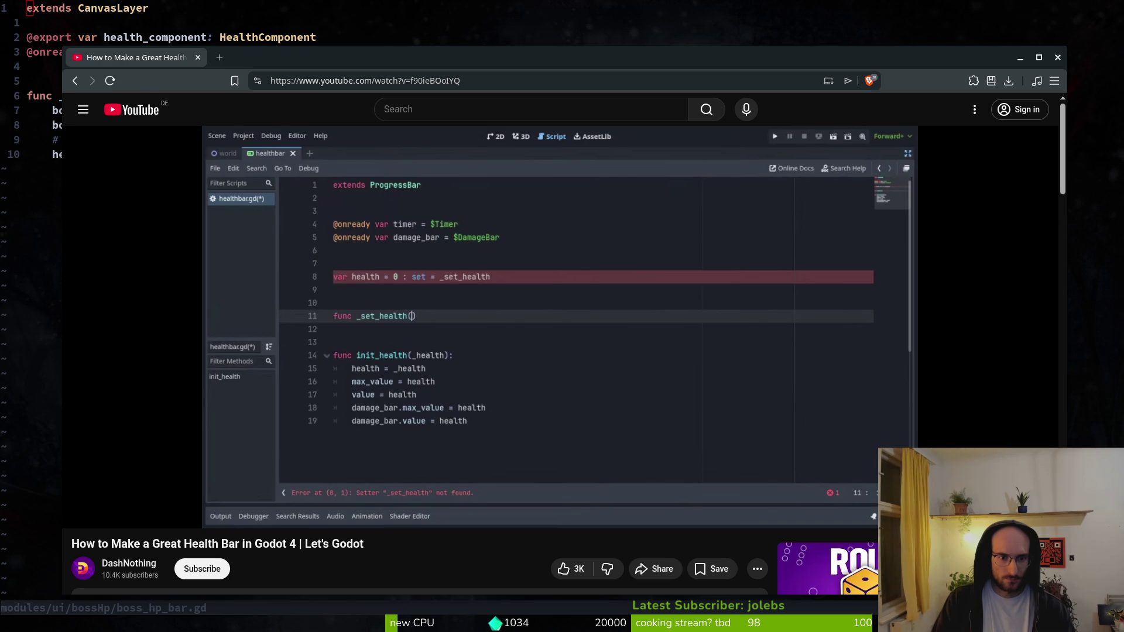
key("alt+Tab")
key("j")
key("j")
key("y")
key("y")
key("p")
key("w")
key("w")
type("wciw")
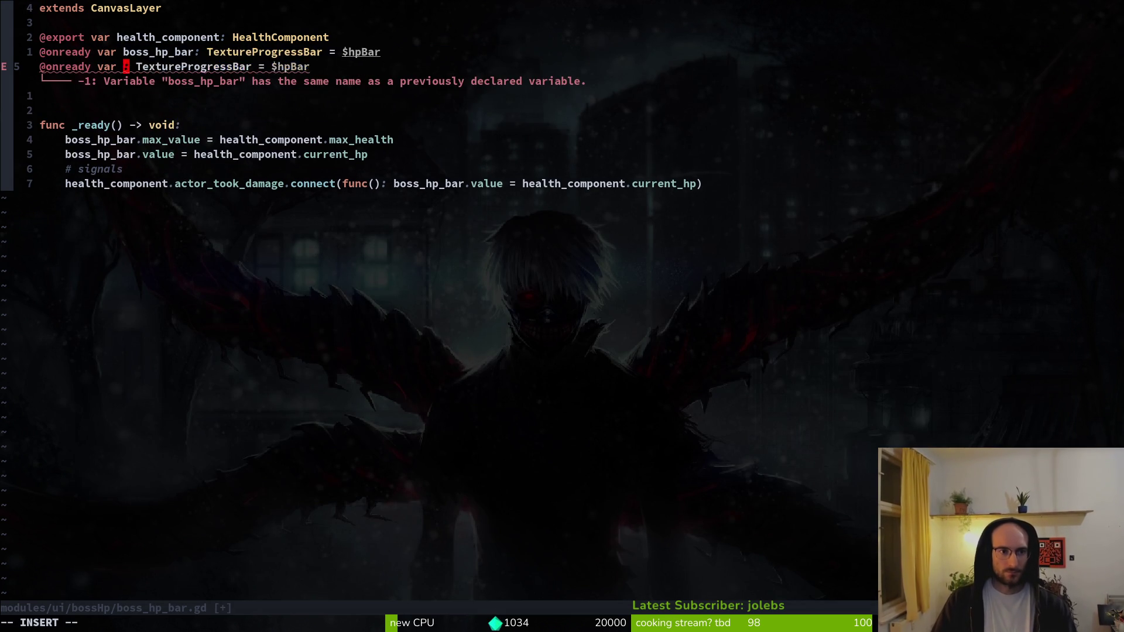
type("timer")
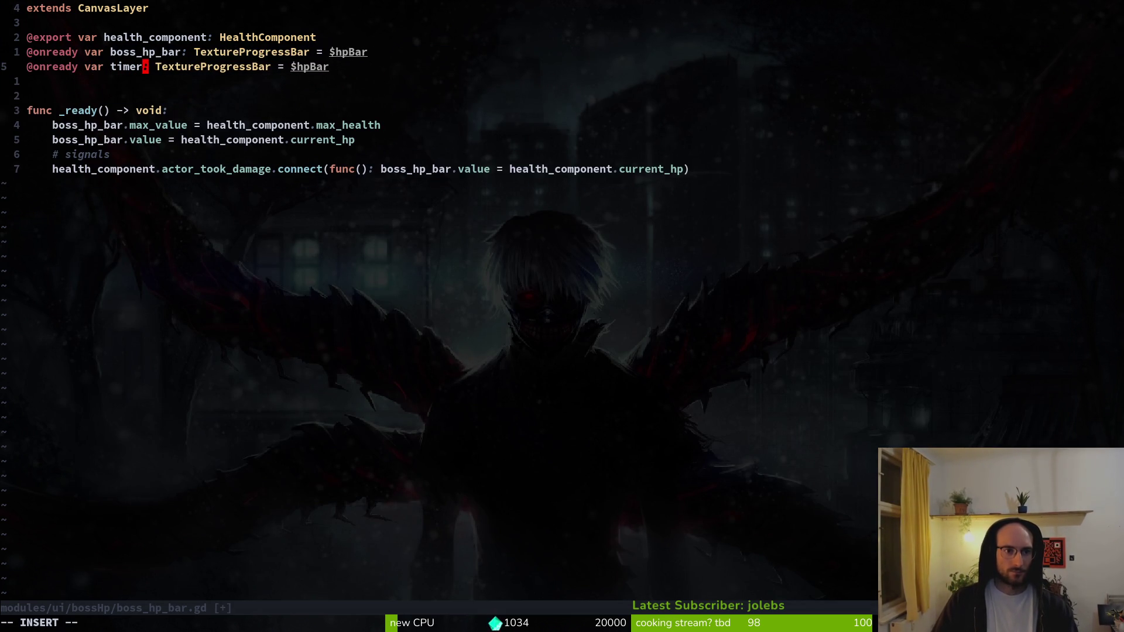
key("Escape")
key("w")
key("w")
type("ciwTimer")
key("Escape")
type(":w")
key("w")
key("w")
type("ciwTimer")
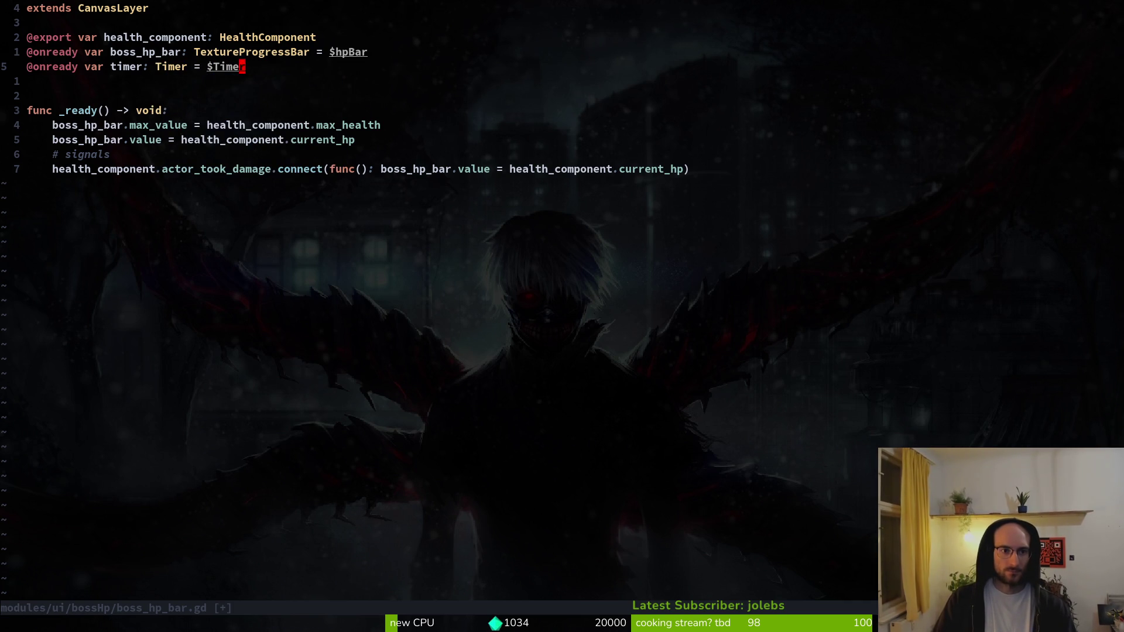
key("Escape")
Begin a 'timer.' call line below and check the tutorial again
key("j")
key("j")
key("j")
type("jkotimer.")
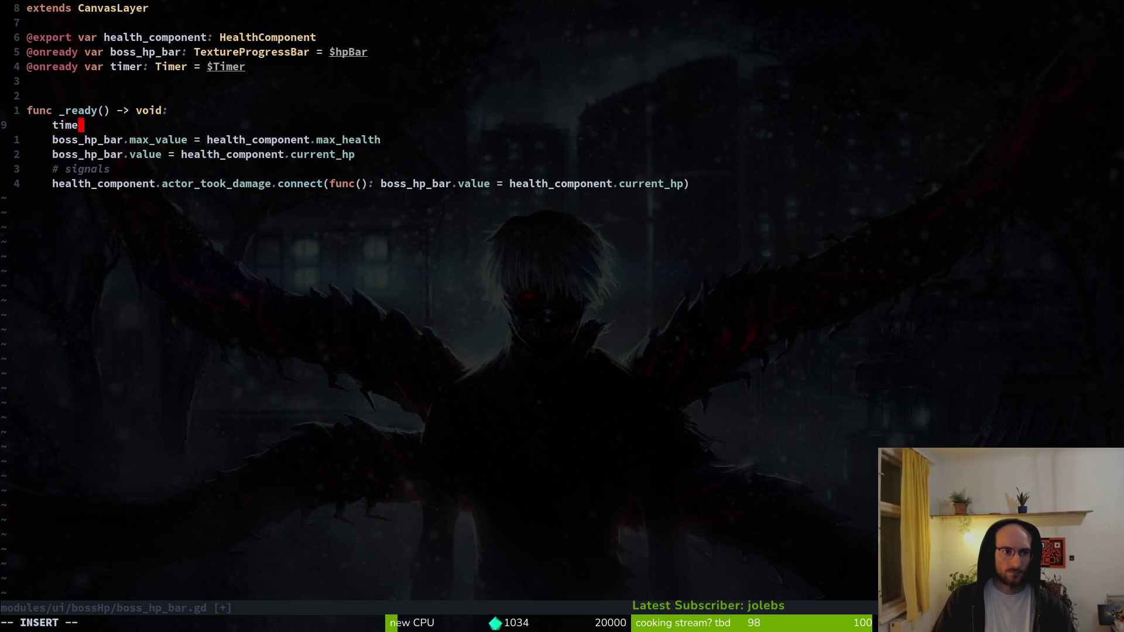
key("alt+Tab")
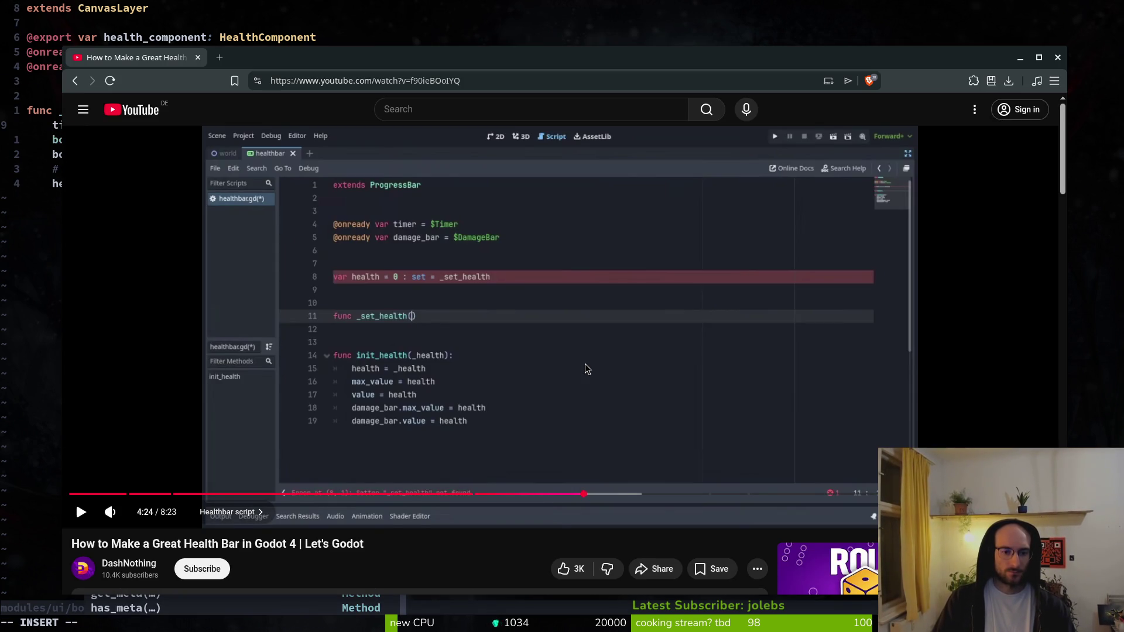
Undo the half-written 'timer.' line in boss_hp_bar.gd and save
key("alt+Tab")
key("Escape")
type("u:w")
key("Return")
Play the tutorial to 5:14, where _set_health calls timer.start()
key("alt+Tab")
key("space")
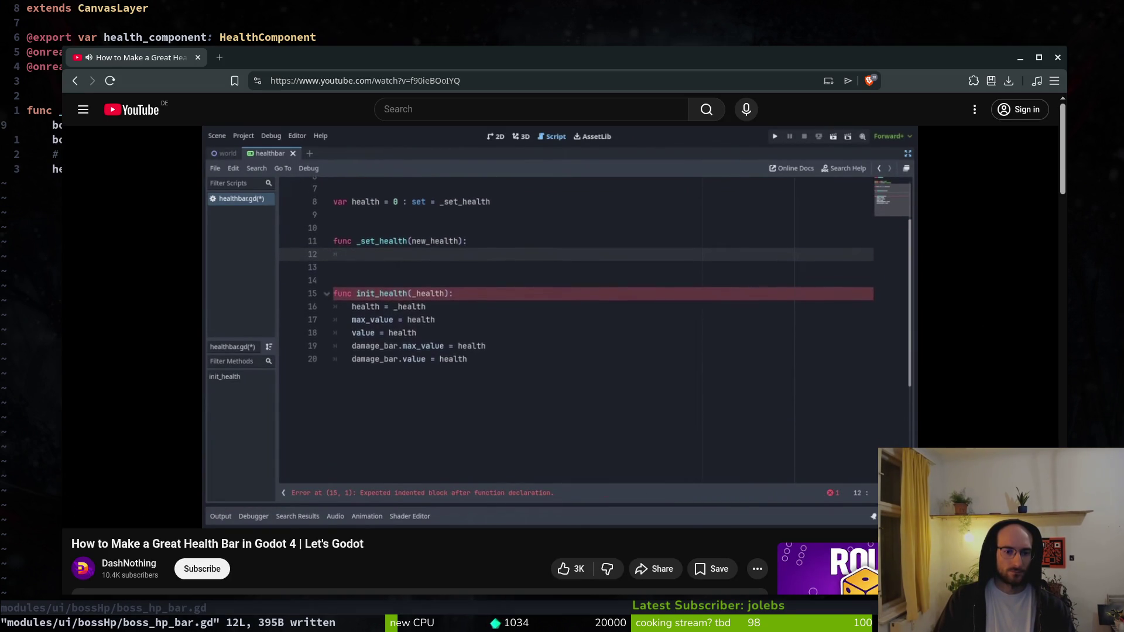
key("Right")
key("Right")
key("Right")
key("Right")
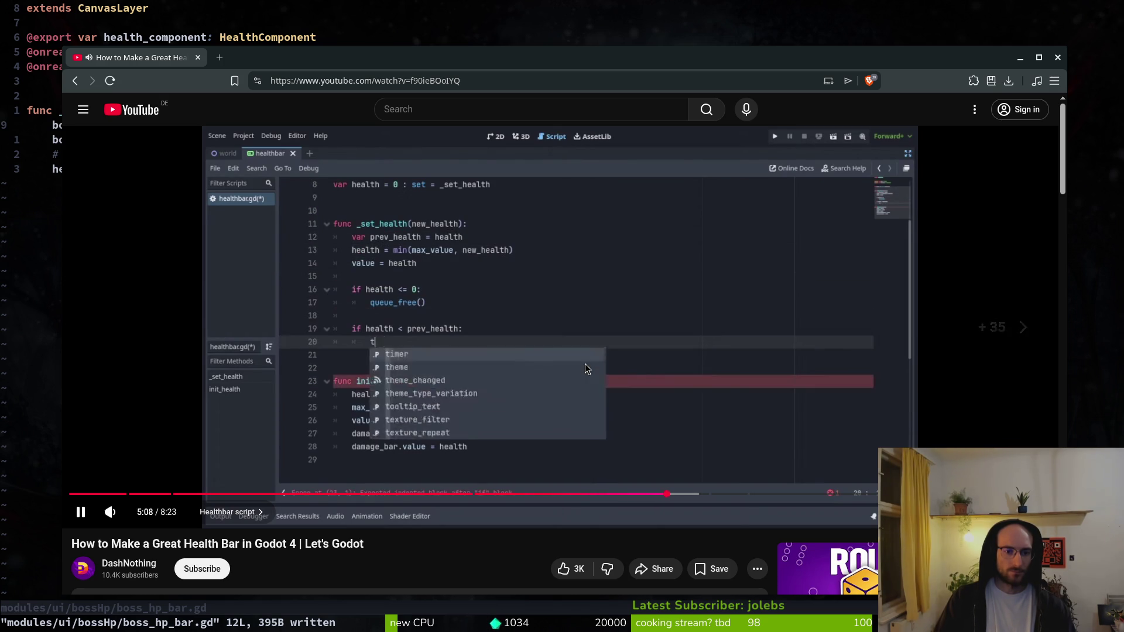
key("Right")
key("space")
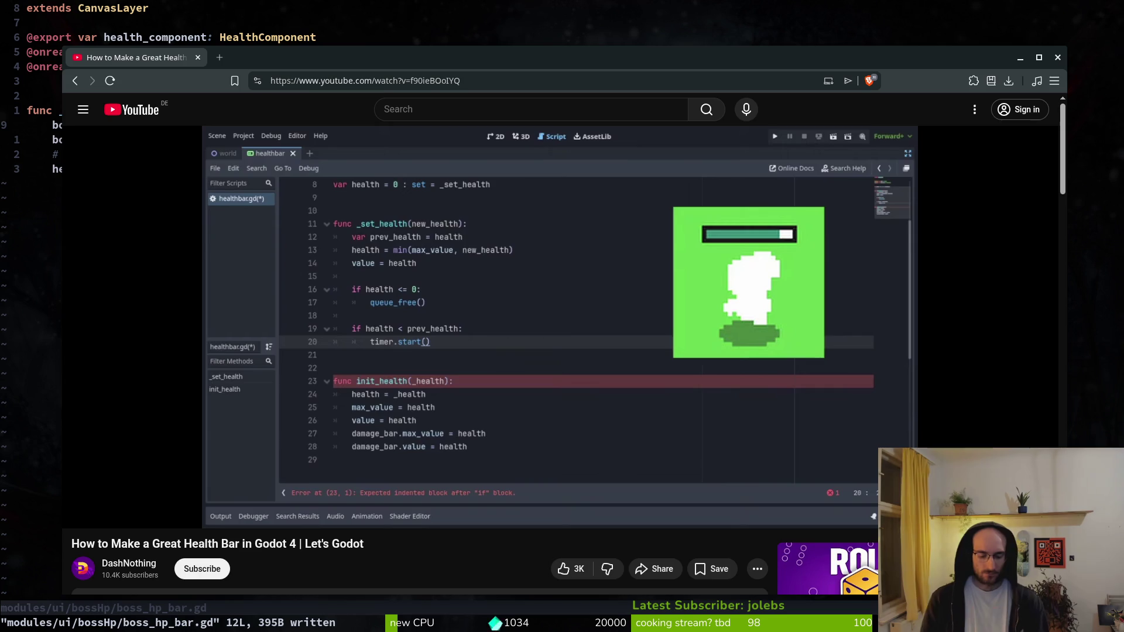
key("alt+Tab")
key("j")
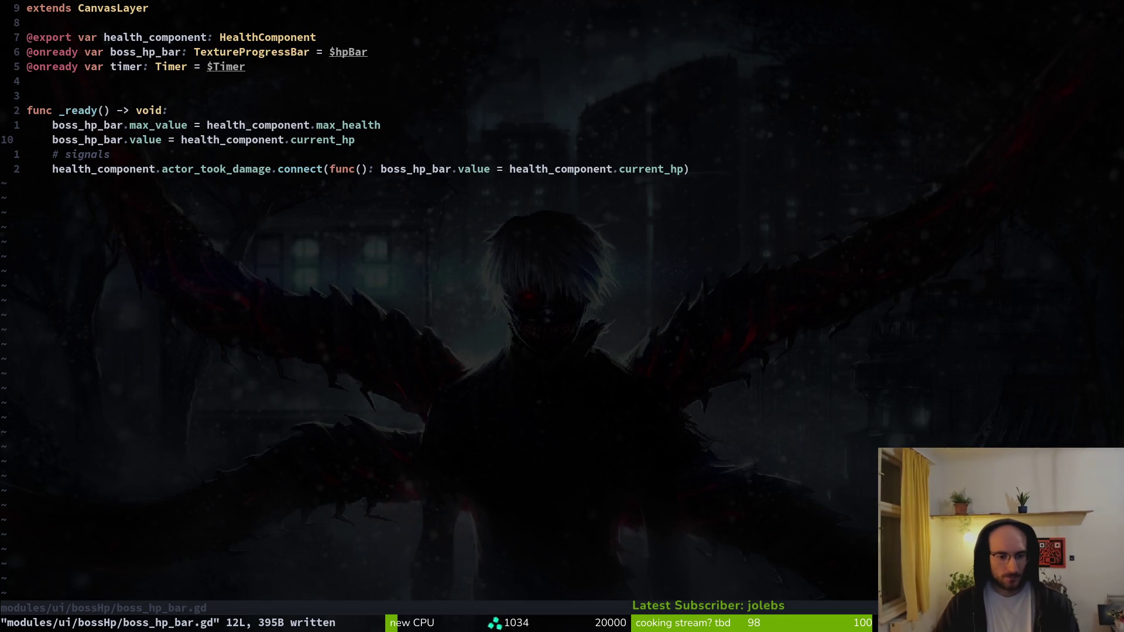
Highlight the actor_took_damage connect line in boss_hp_bar.gd to review it
key("j")
key("j")
key("shift+v")
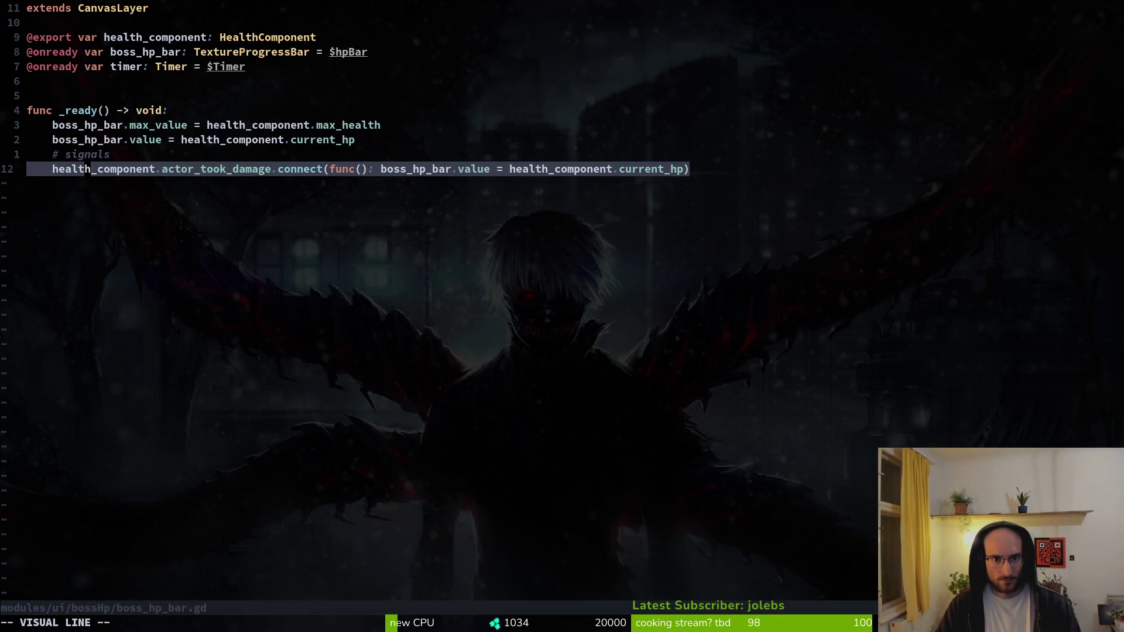
key("Escape")
key("shift+v")
key("Escape")
key("shift+v")
key("Escape")
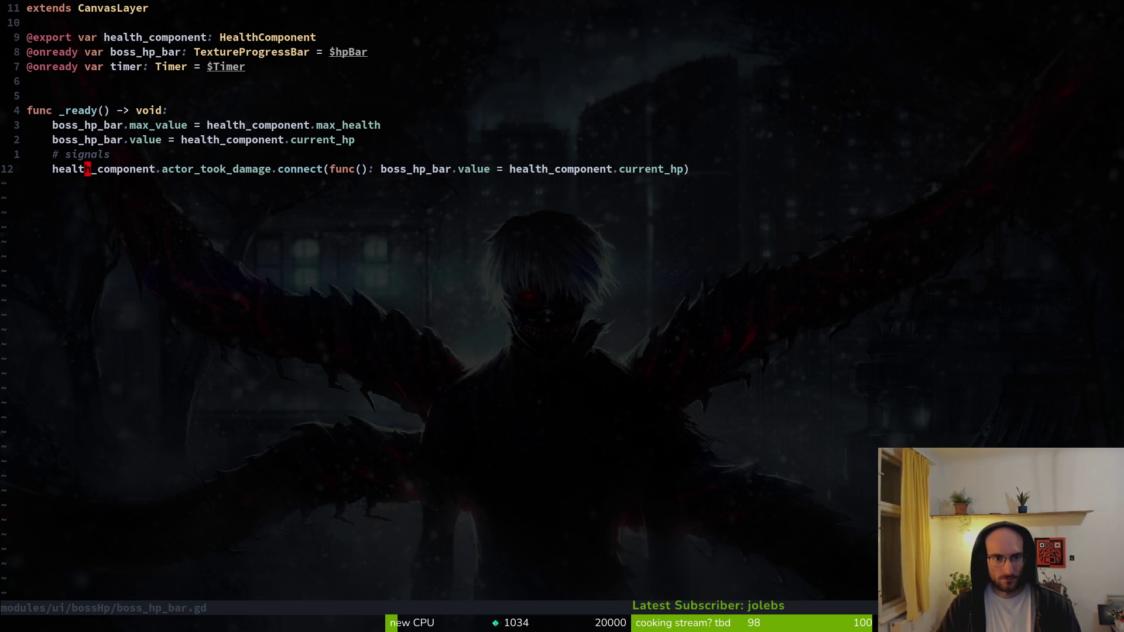
key("shift+v")
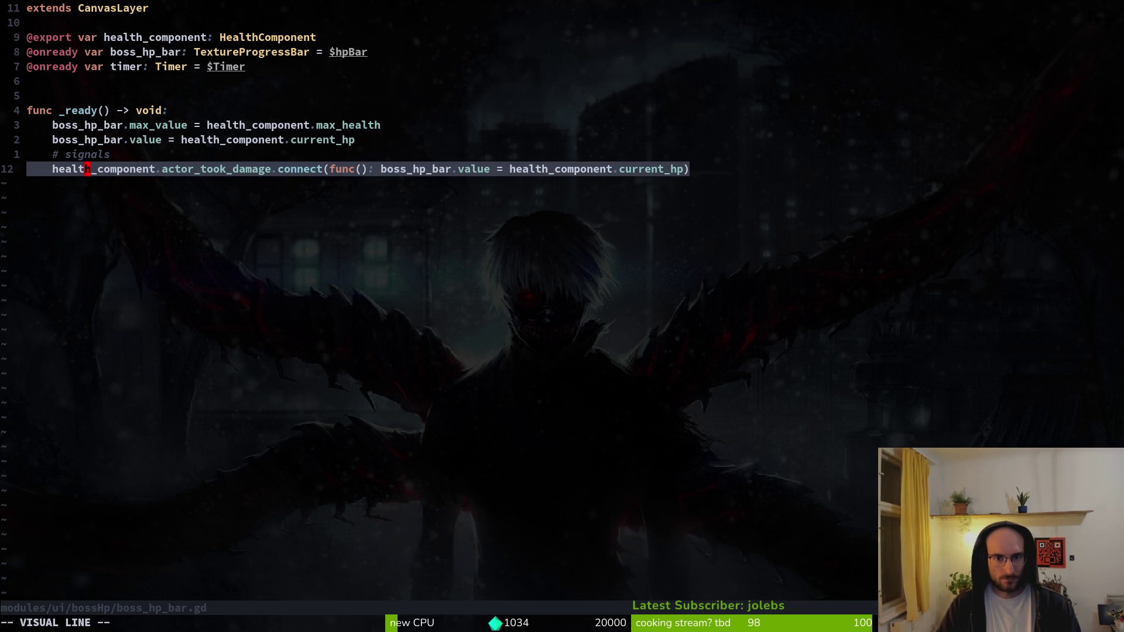
key("Escape")
Declare boss_damage_bar bound to $hpBar/damageBar from a copy of boss_hp_bar, and save
key("k")
key("k")
key("k")
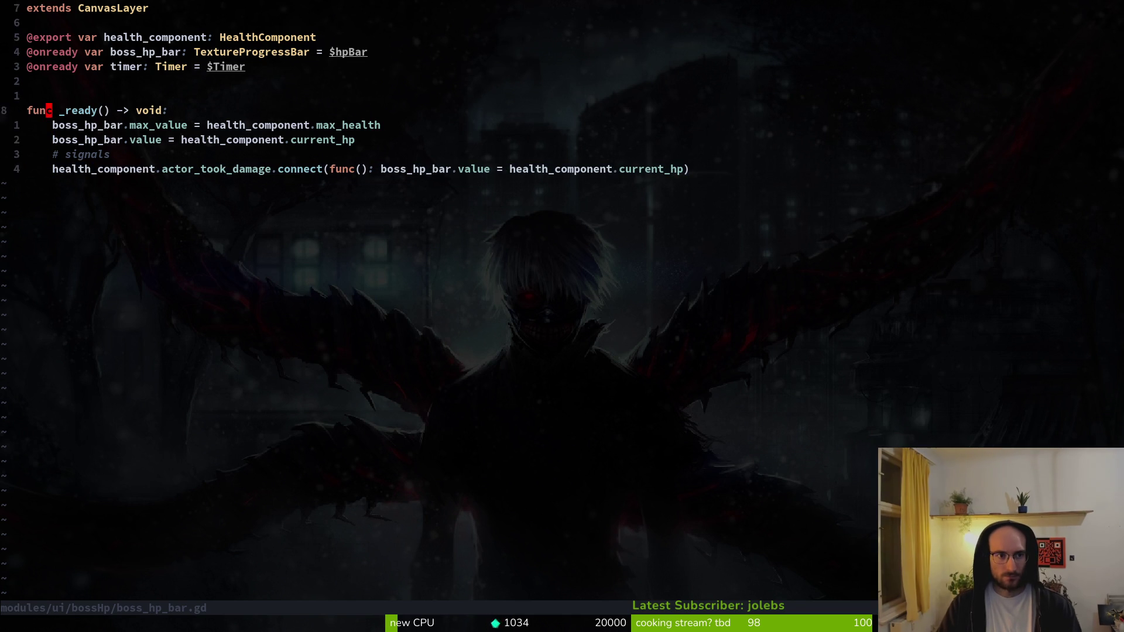
key("0")
key("P")
key("w")
key("w")
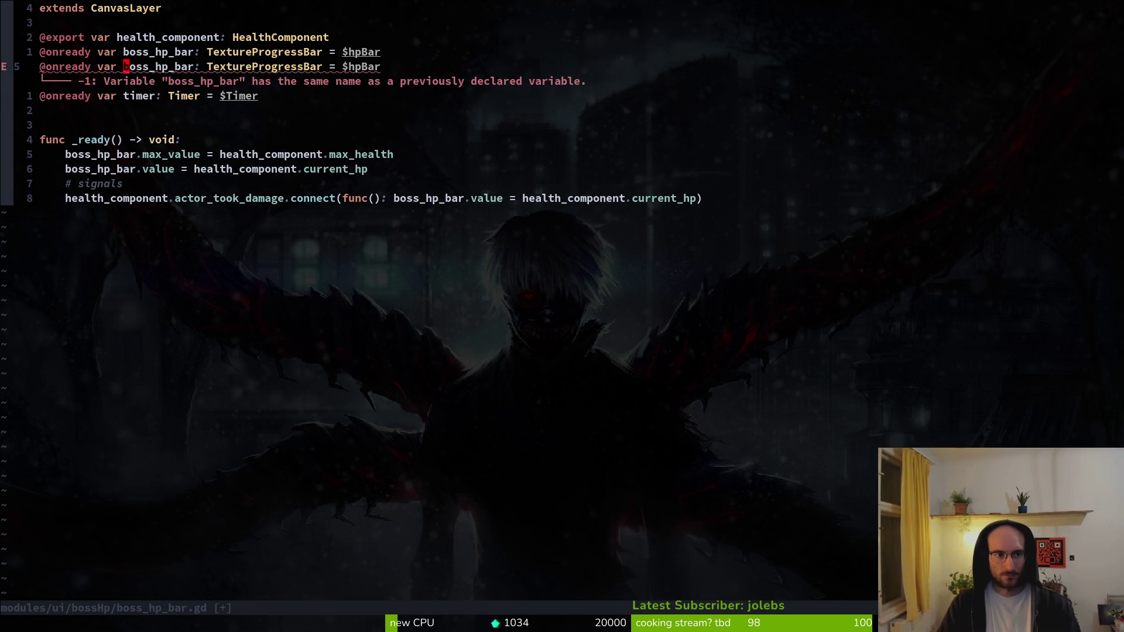
type("ceboss_damage_bar")
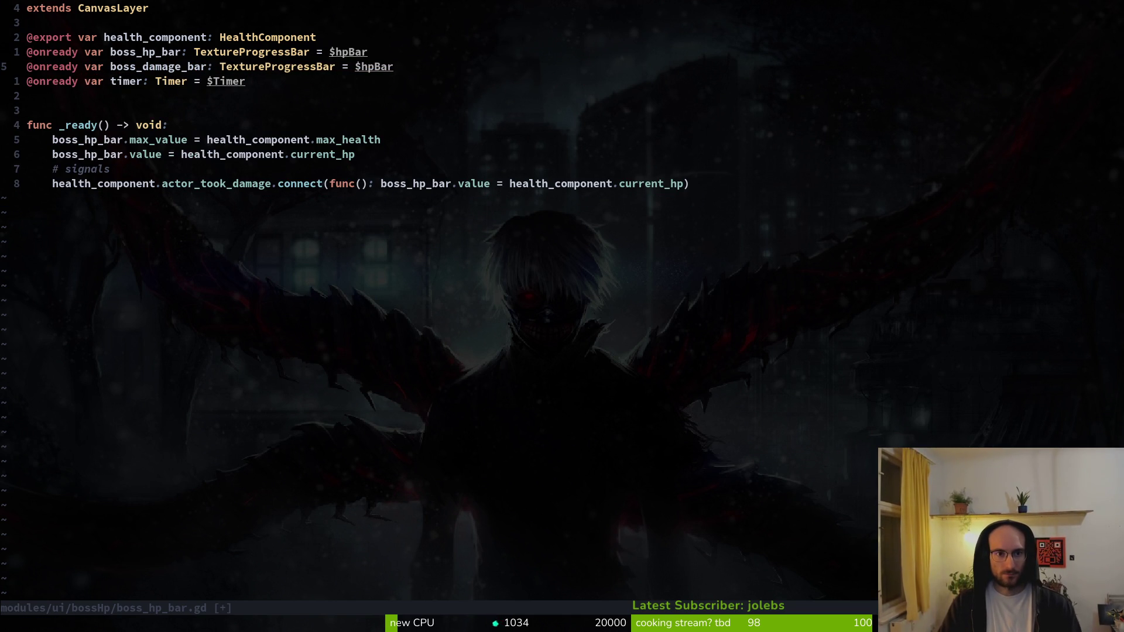
type("A/")
key("Return")
key("Escape")
type(":w")
key("Return")
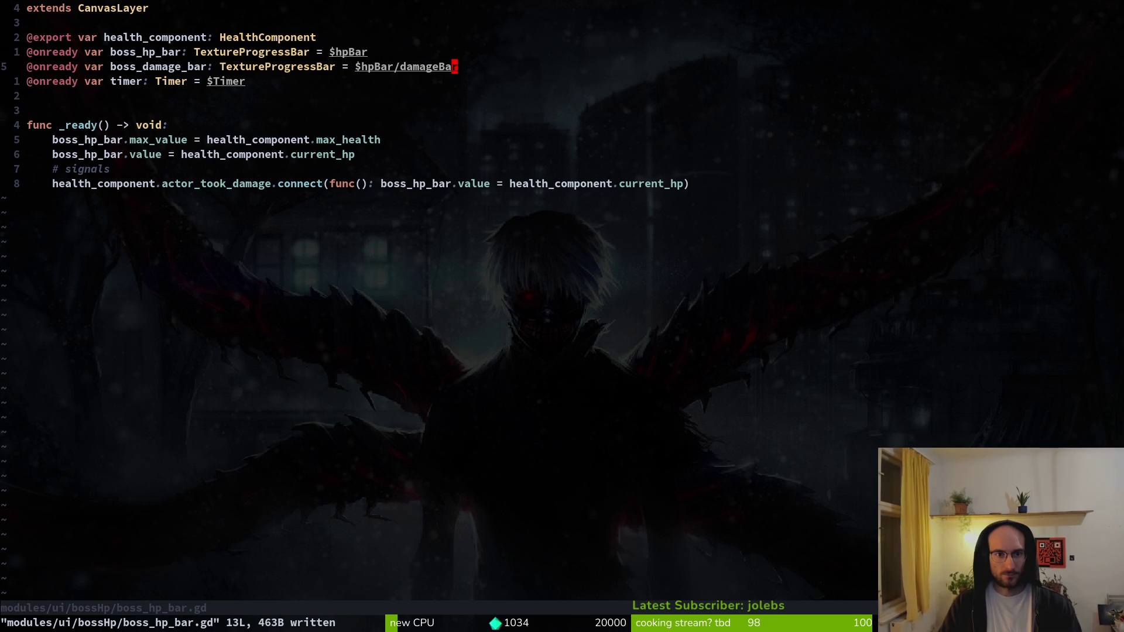
Duplicate the actor_took_damage connect line, retarget it to boss_damage_bar, and save
key("j")
key("j")
key("j")
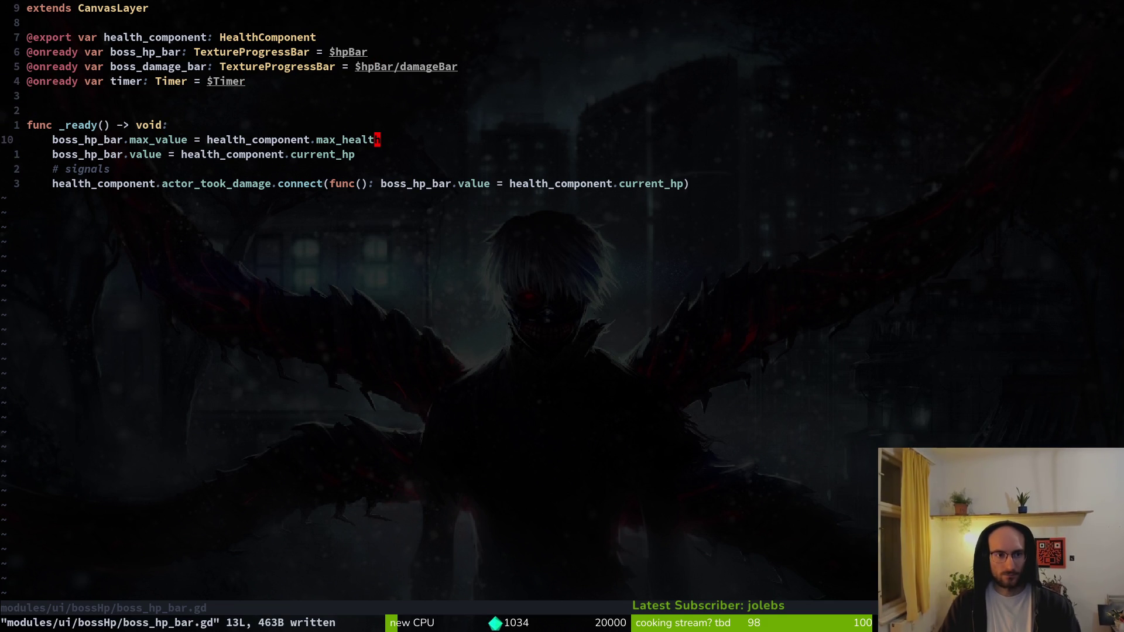
key("y")
key("y")
key("p")
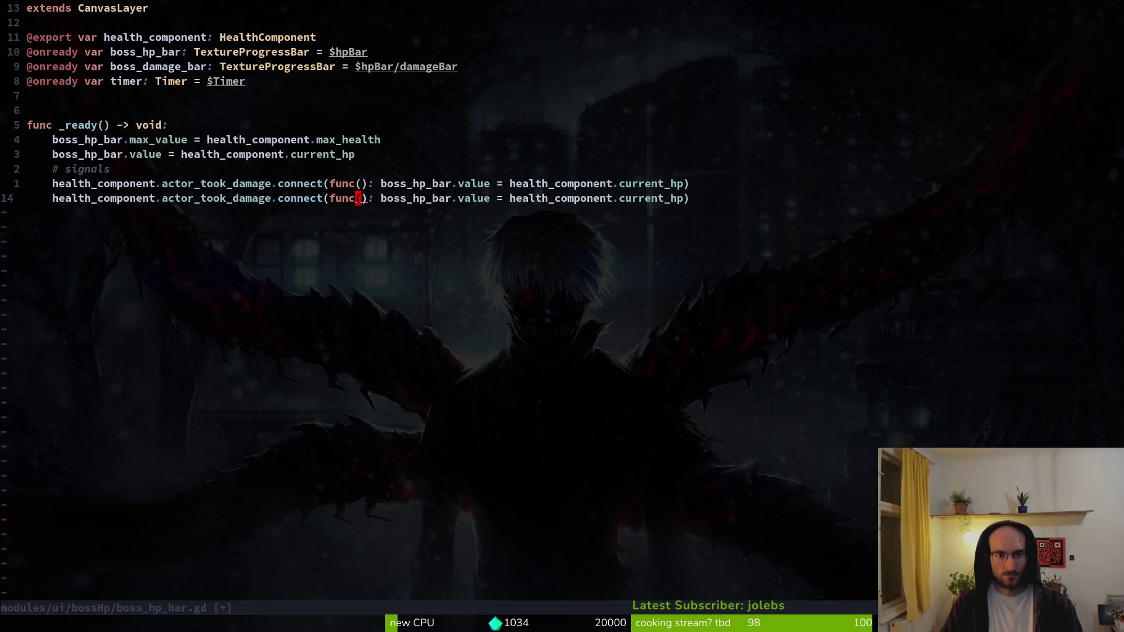
type("ct.boss_d")
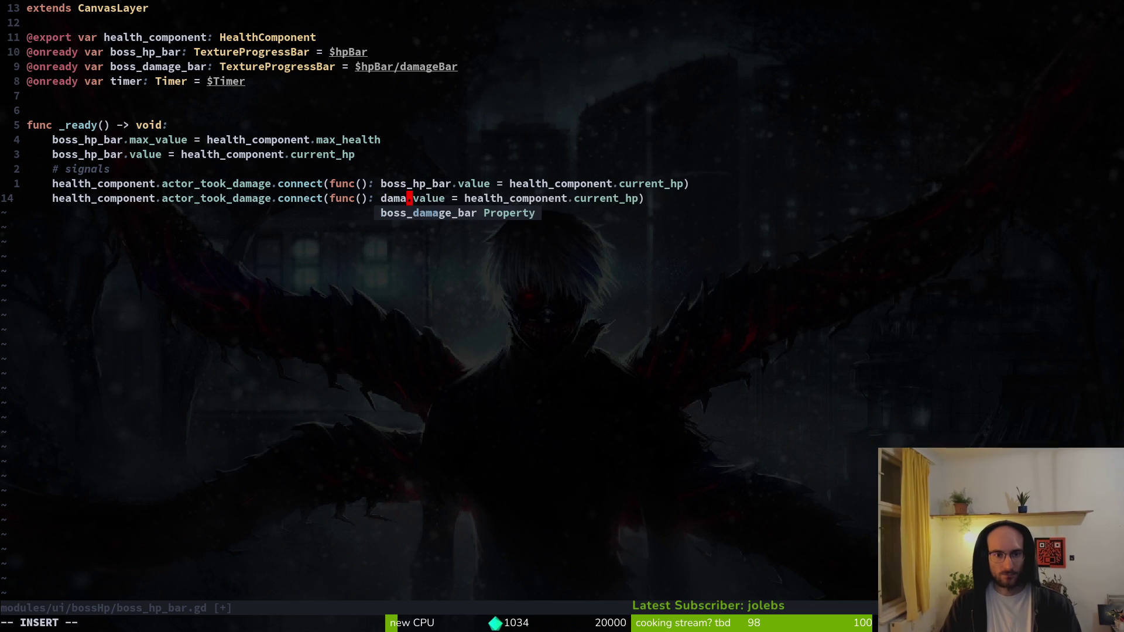
key("Return")
key("Escape")
type(":w")
key("Return")
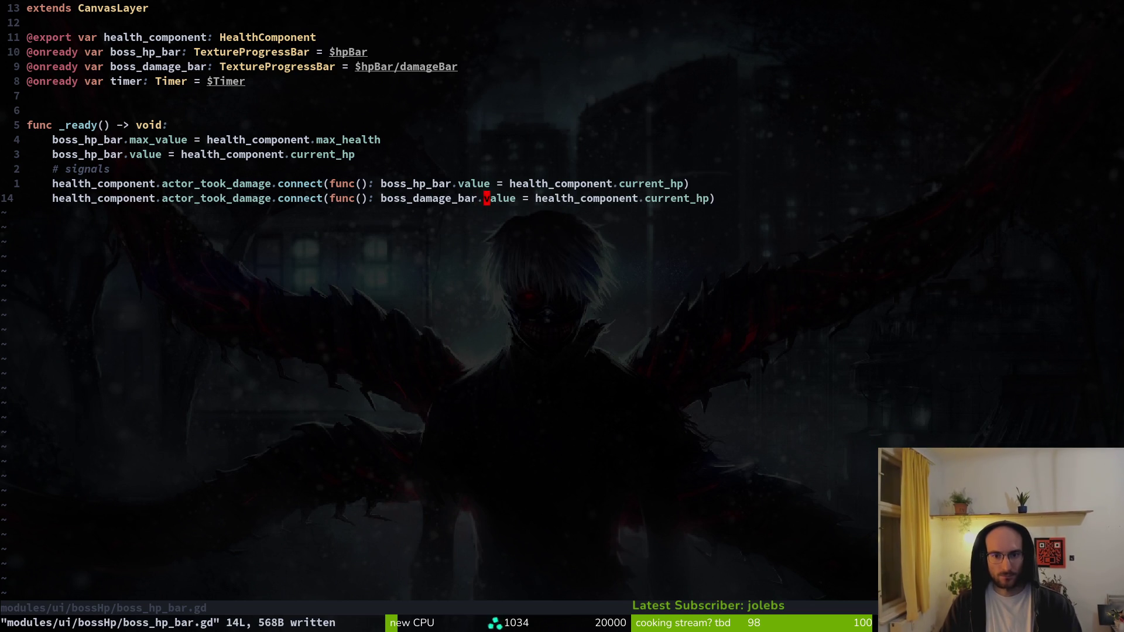
Add a new function signature 'func _set_health_with_delay() -> void:' below the connect lines
key("k")
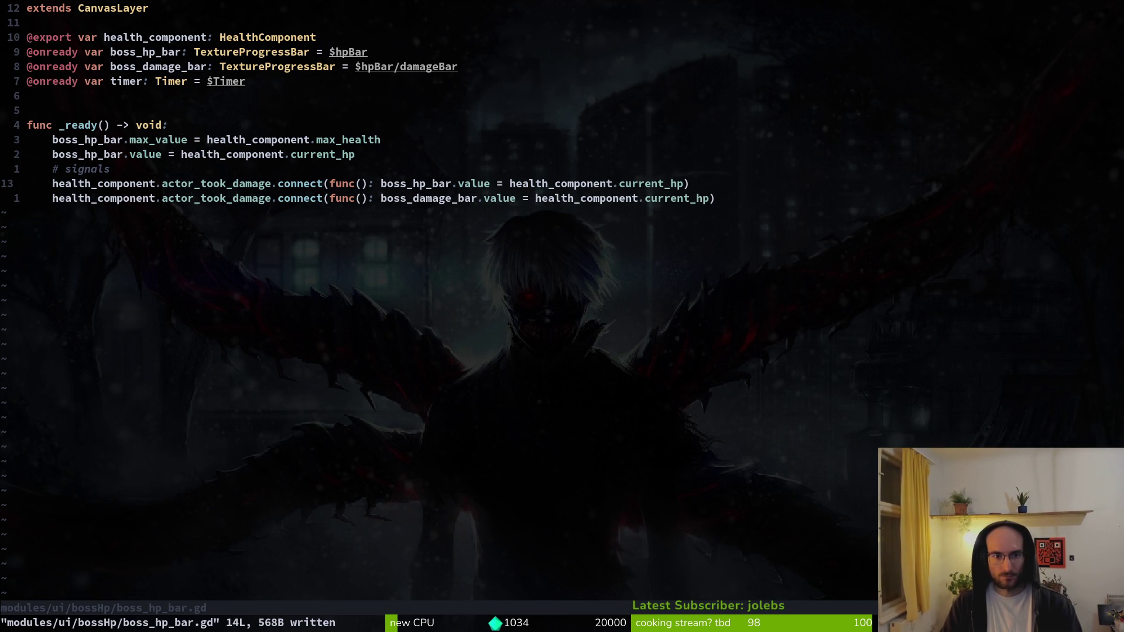
key("j")
key("o")
key("Return")
key("Return")
key("BackSpace")
type("func _set_d")
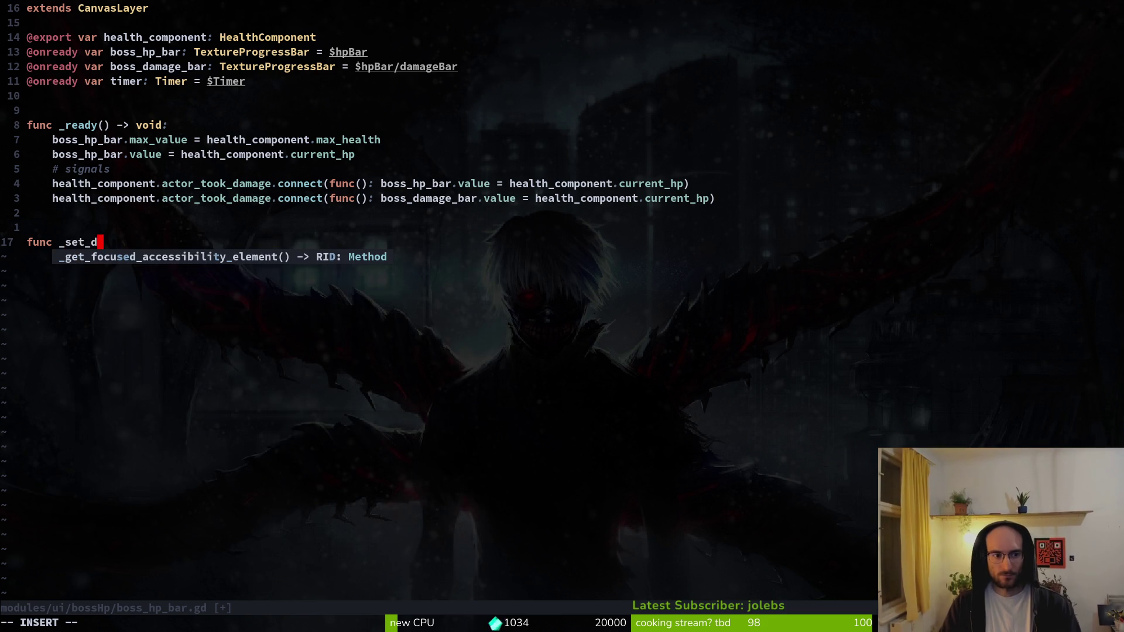
key("BackSpace")
type("health_with_delay()")
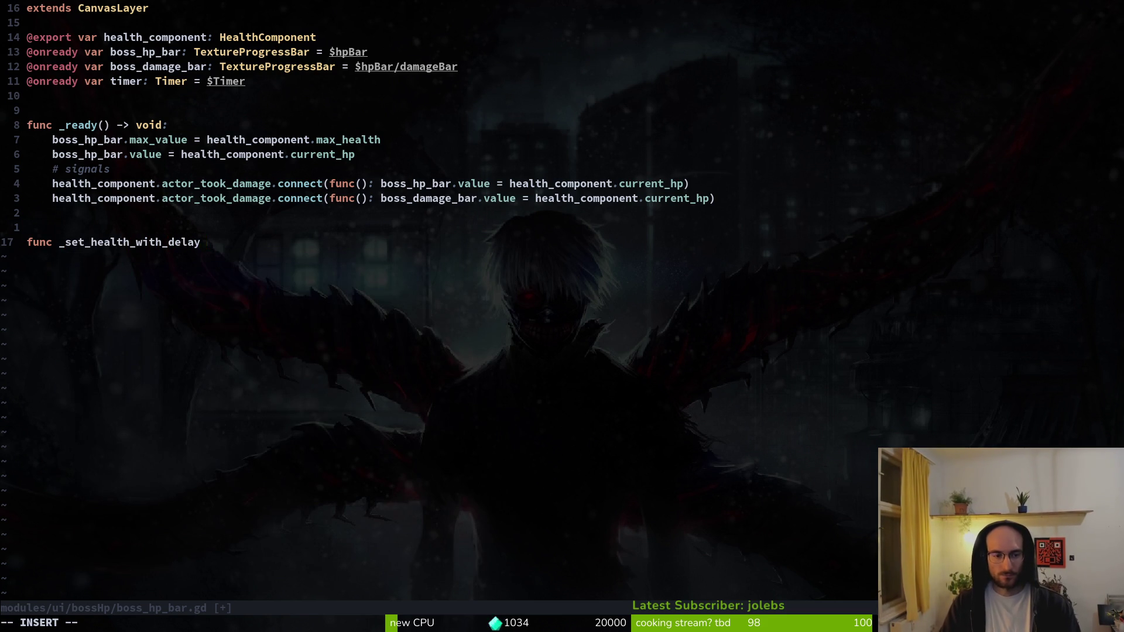
type(" -> void:")
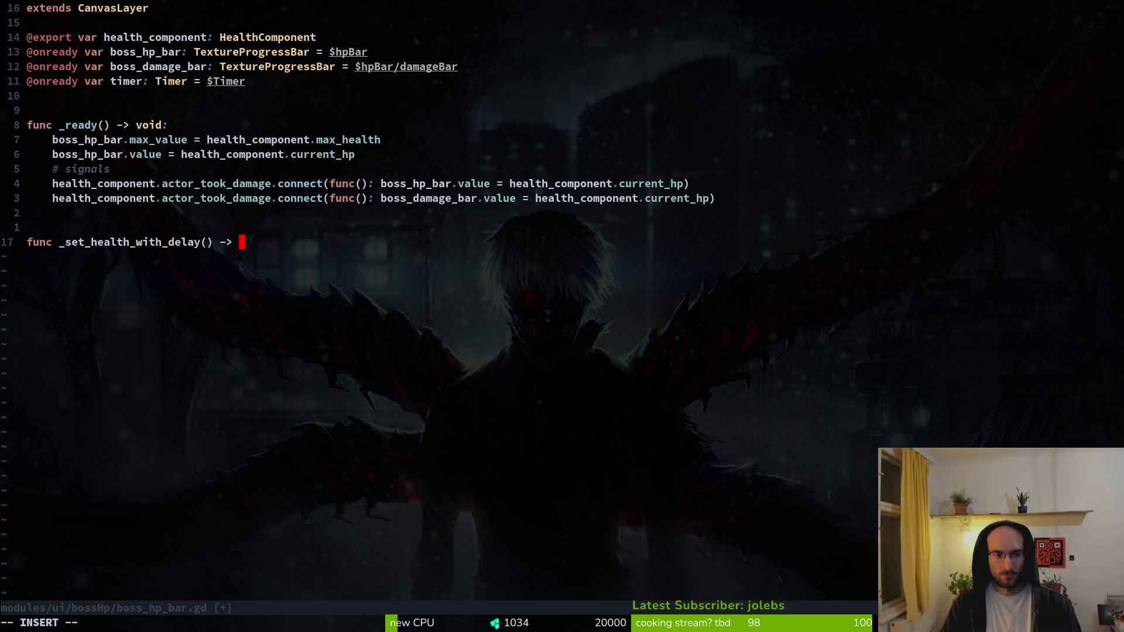
key("Return")
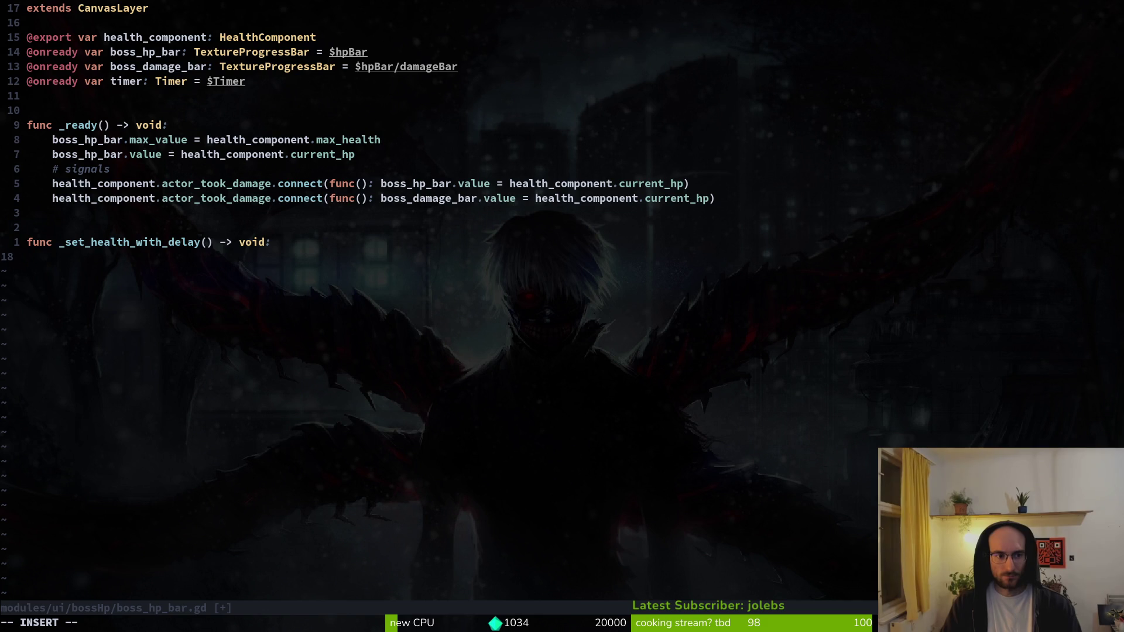
Move the boss_hp_bar.value assignment from the first connect lambda into the new function's body, indented
key("Escape")
key("k")
key("k")
key("k")
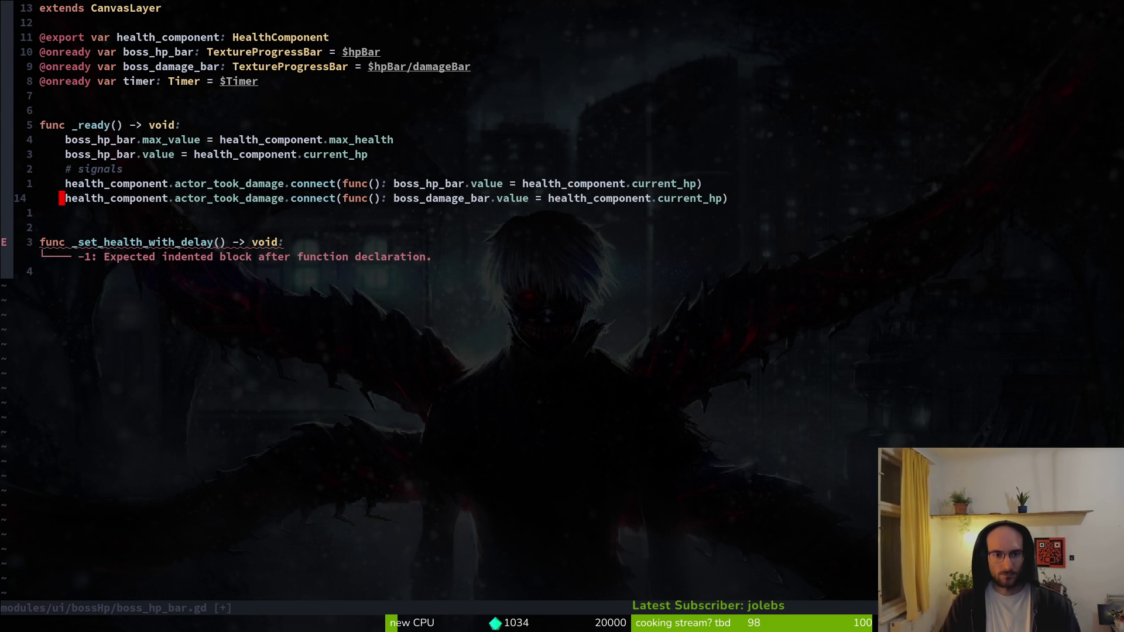
key("k")
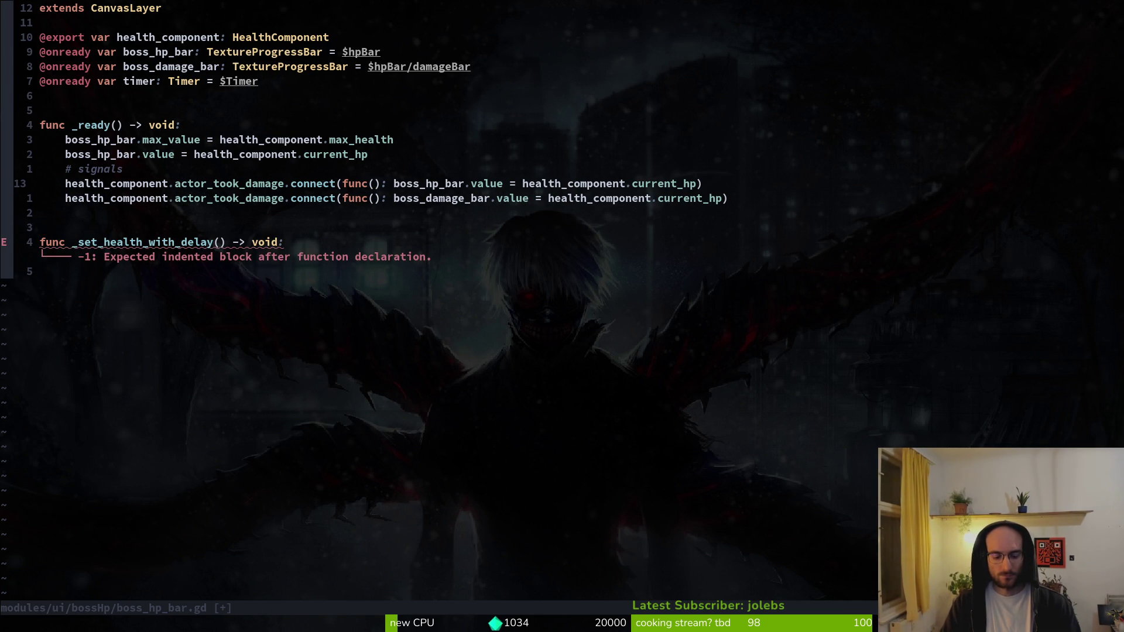
key("v")
key("w")
key("w")
key("w")
key("e")
key("c")
key("Escape")
key("ctrl+s")
key("j")
key("j")
key("j")
key("j")
key("j")
key("p")
key(">")
key(">")
key("ctrl+s")
Replace the leftover lambda in the first actor_took_damage connect with _set_health_with_delay and save
key("k")
key("k")
key("k")
key("k")
key("f")
key("parenleft")
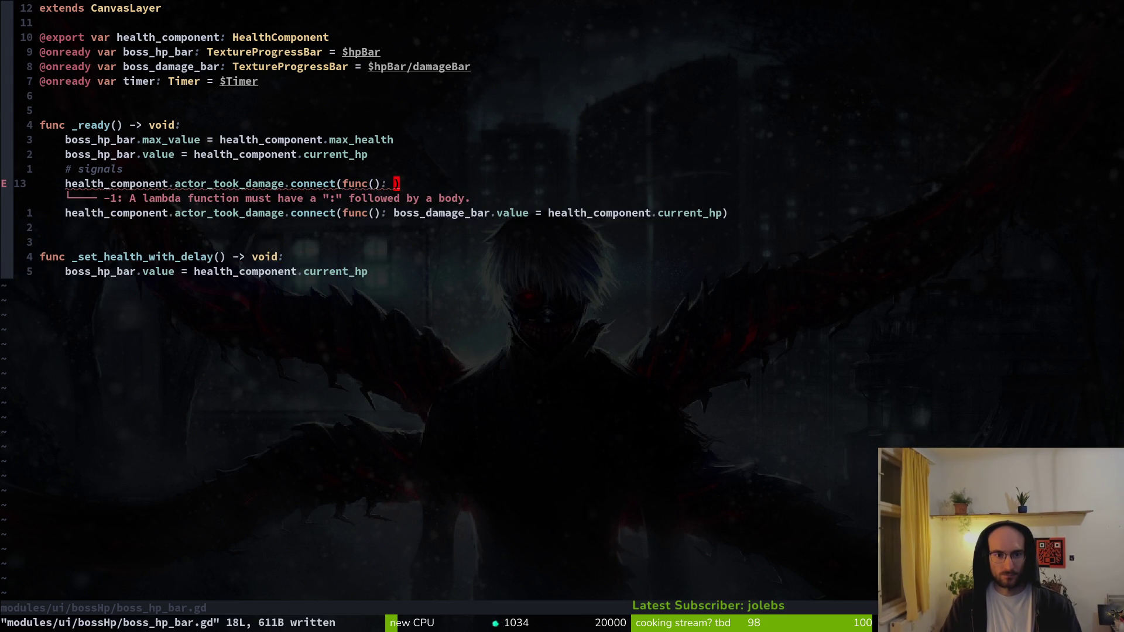
key("C")
key("BackSpace")
key("BackSpace")
key("BackSpace")
type("_set")
key("Return")
key("Escape")
type("ay)")
key("Escape")
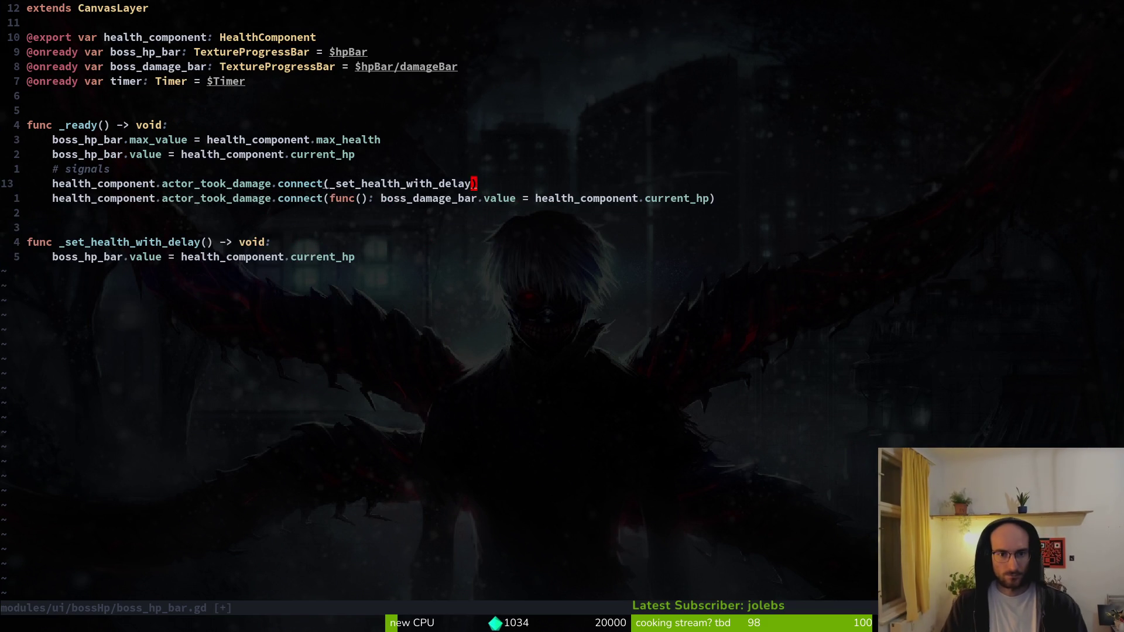
type(":w")
key("Return")
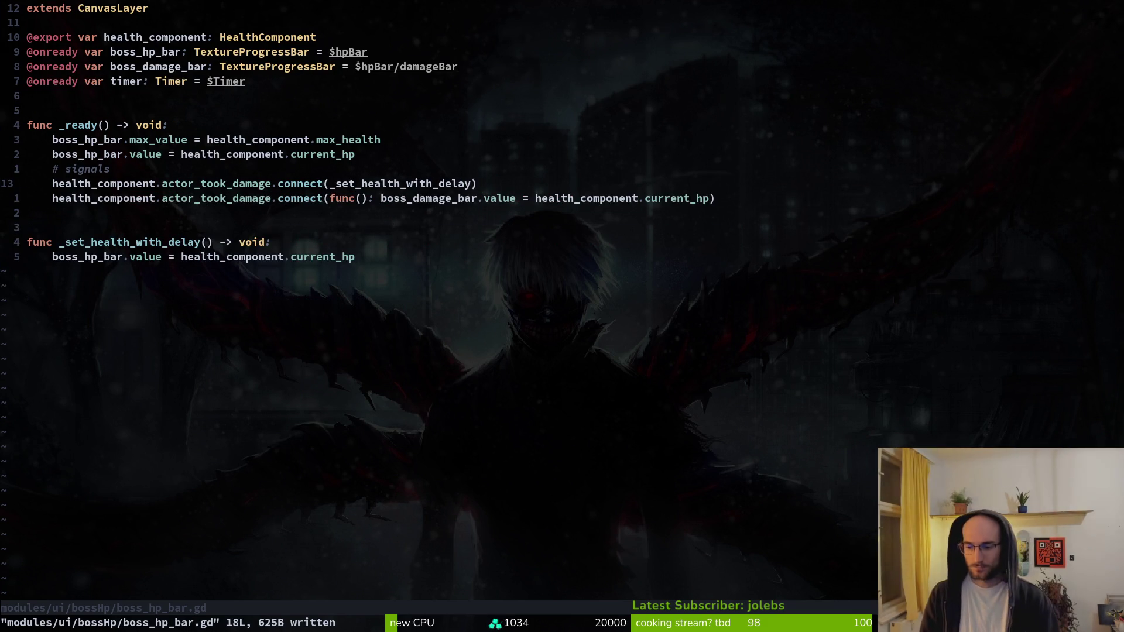
Save the script again with :w and briefly check the browser window
type(":write")
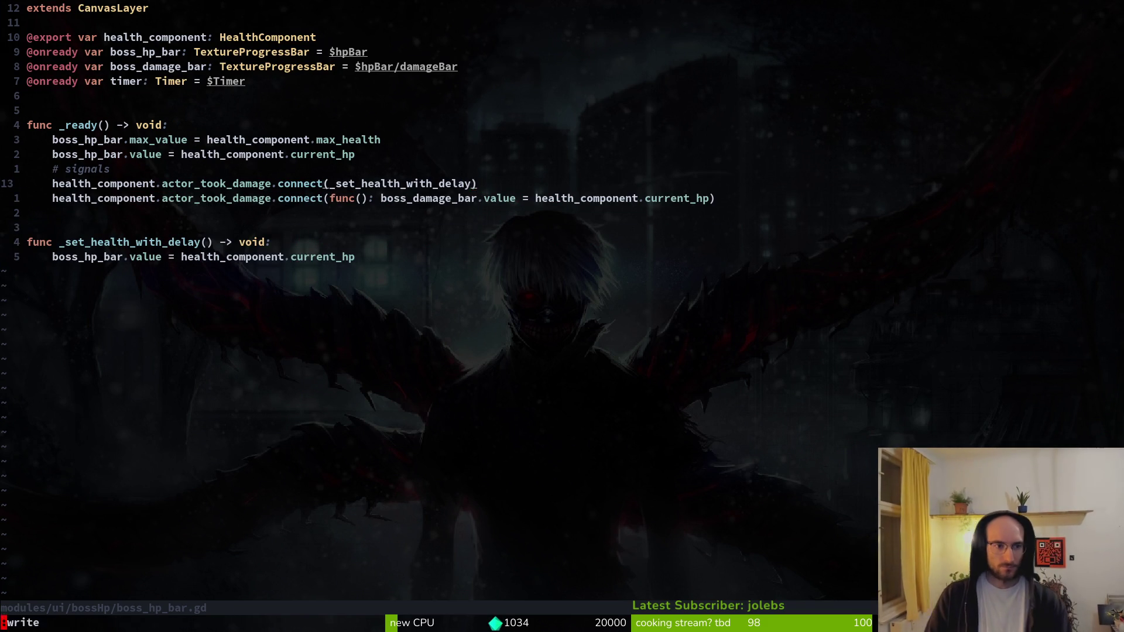
key("Return")
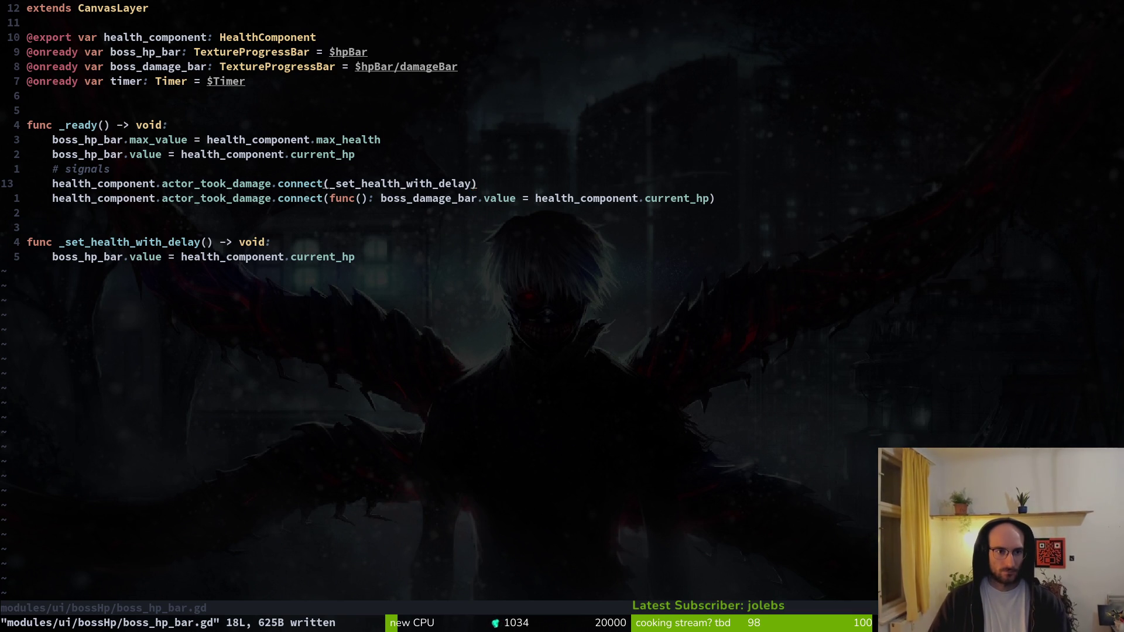
key("alt+Tab")
key("alt+Tab")
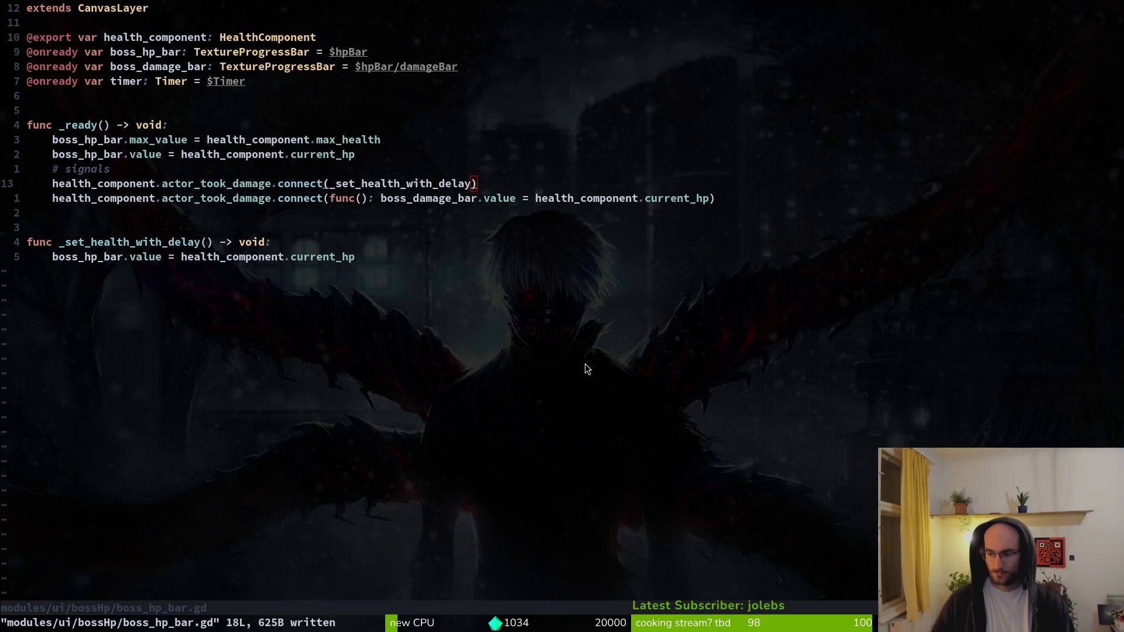
key("alt+Tab")
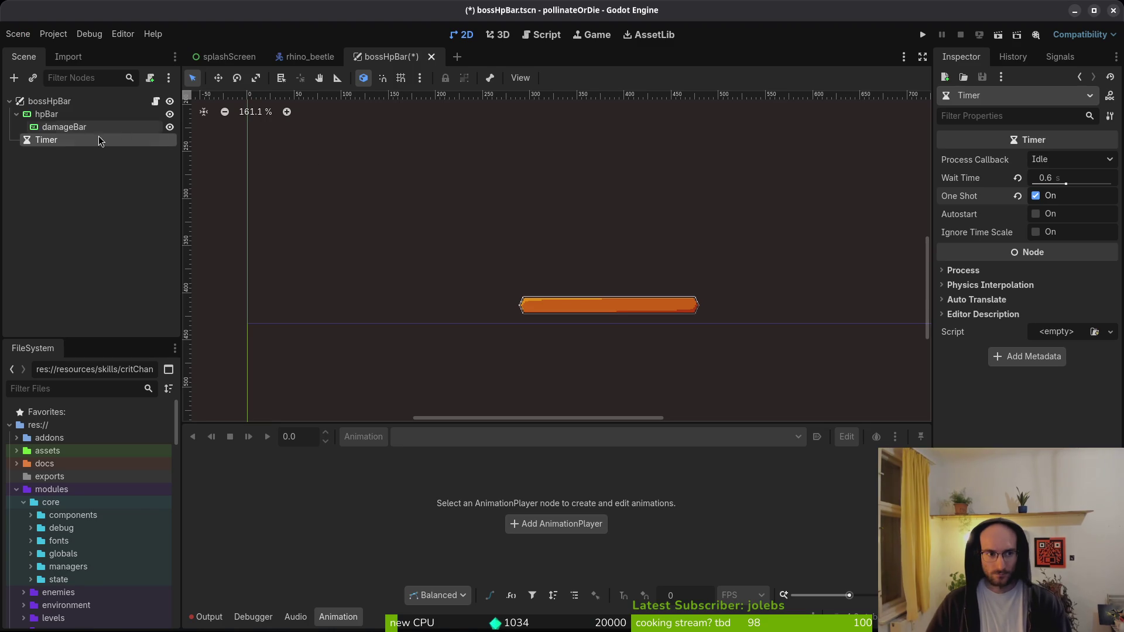
Inspect the hpBar node's Textures properties in the Inspector, then switch to Aseprite
left_click(53, 117)
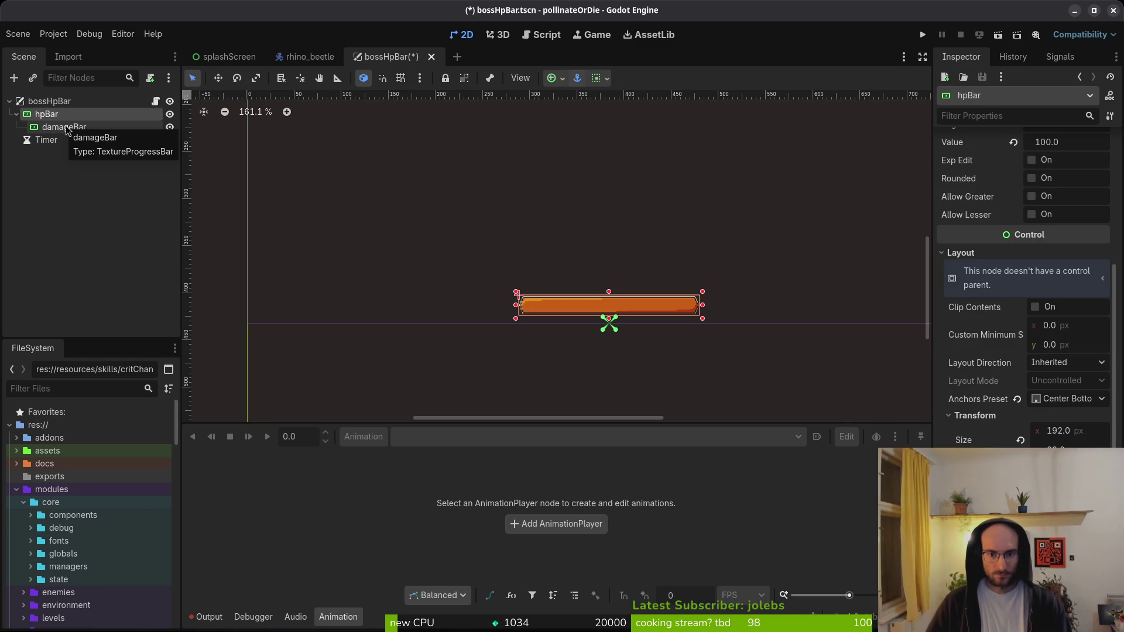
left_click(64, 128)
left_click(47, 115)
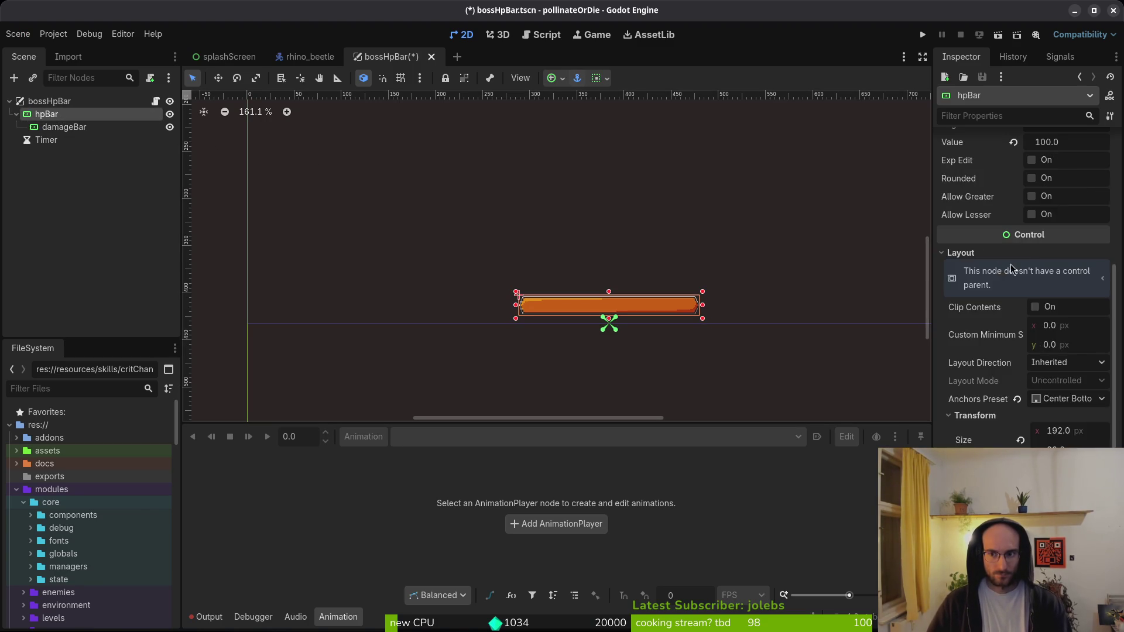
scroll(1019, 271, "up", 5)
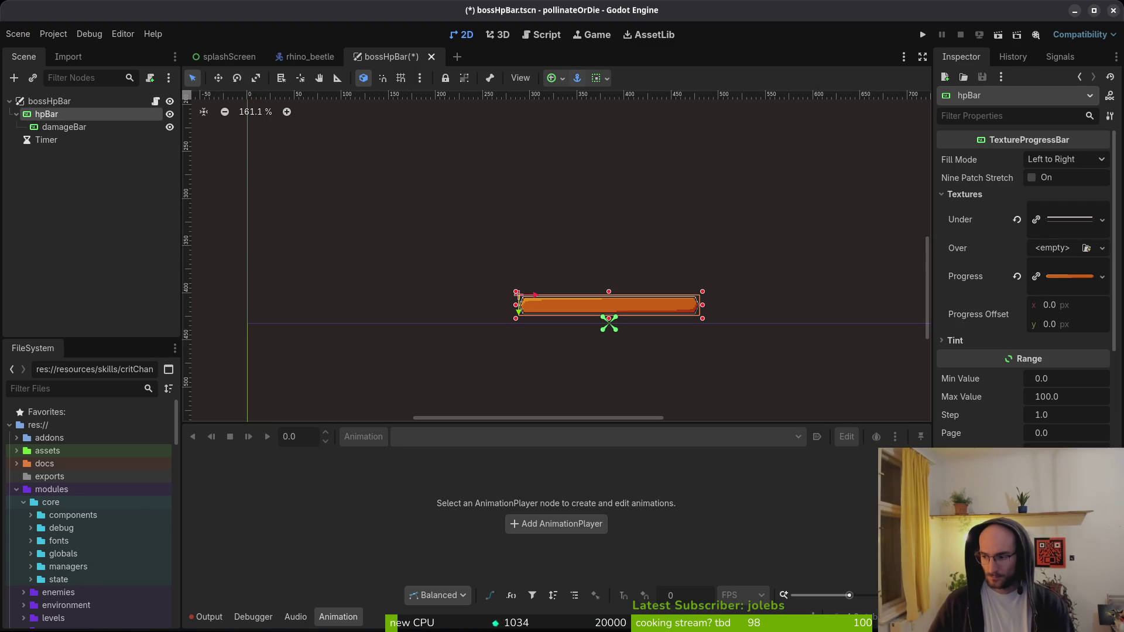
key("alt+Tab")
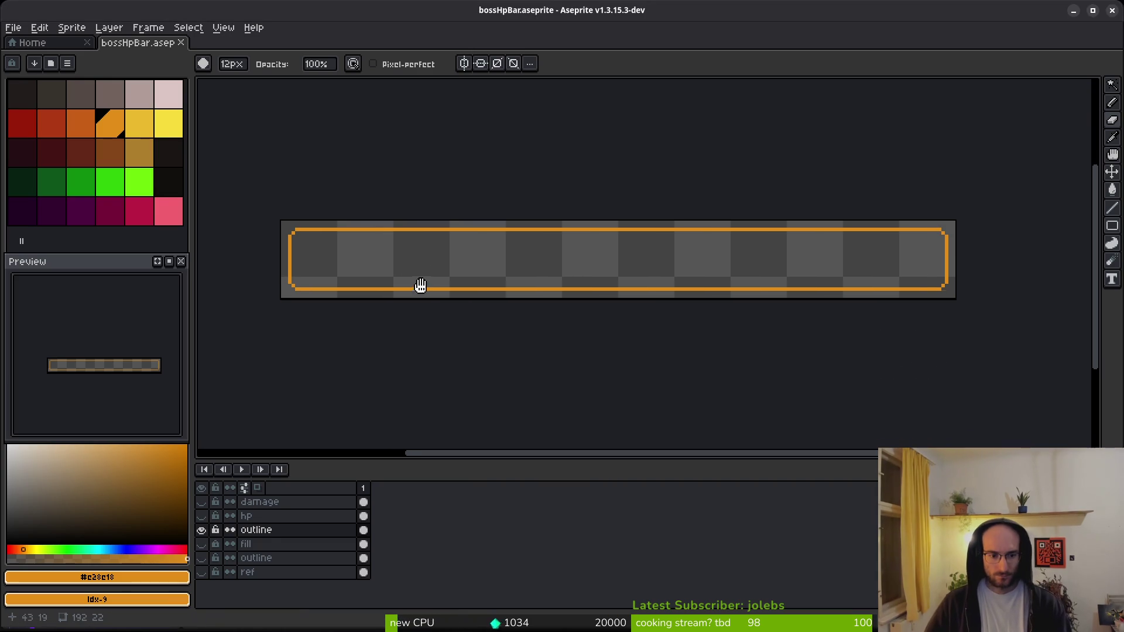
Export the outline sprite sheet to art/ui/bossHpBorderl.png, confirming the overwrite
key("ctrl+e")
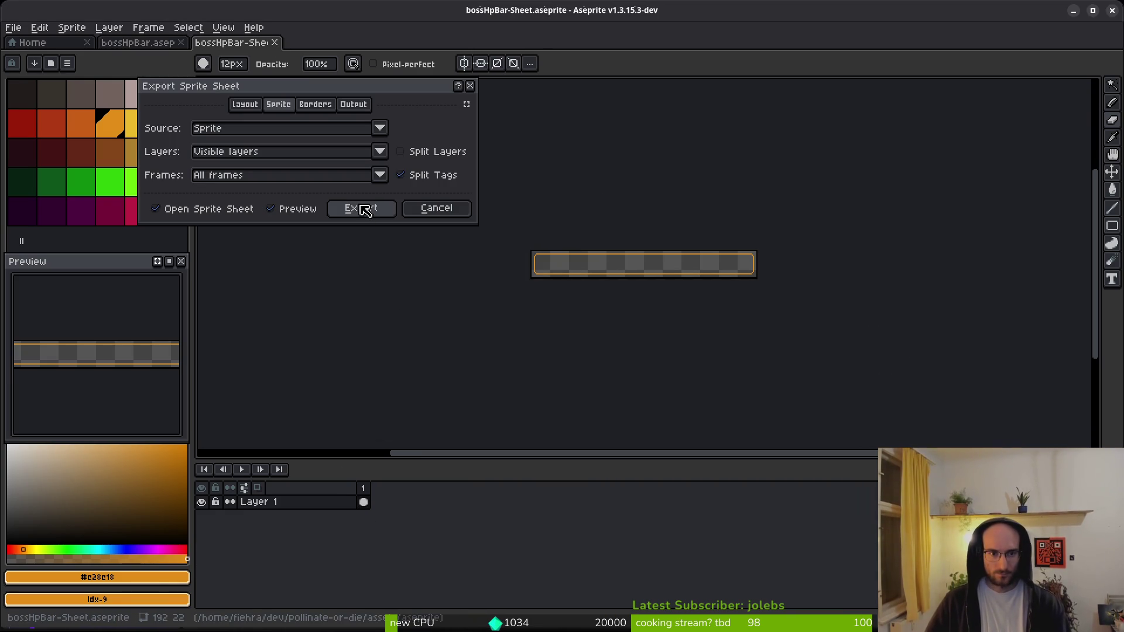
left_click(366, 209)
left_click(284, 52)
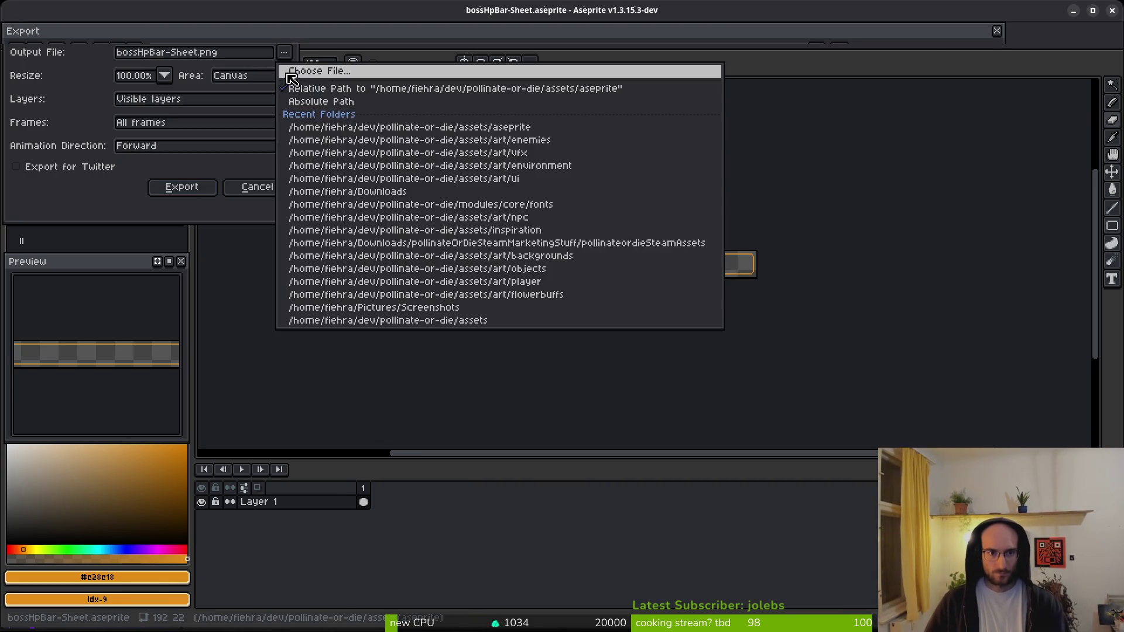
left_click(307, 72)
double_click(60, 118)
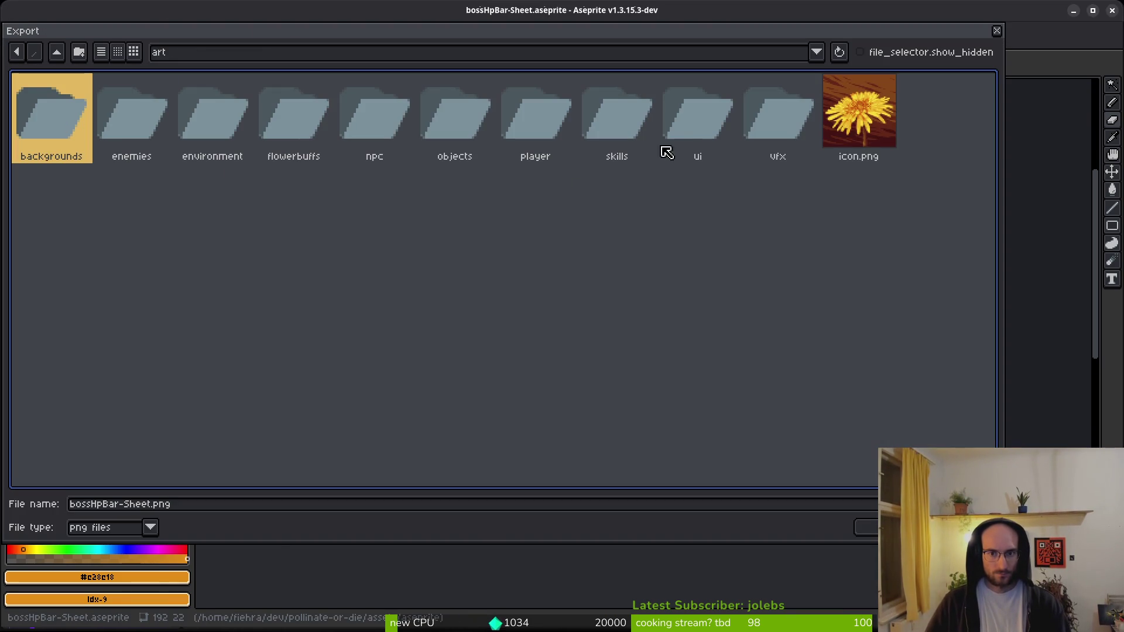
left_click(695, 128)
double_click(694, 127)
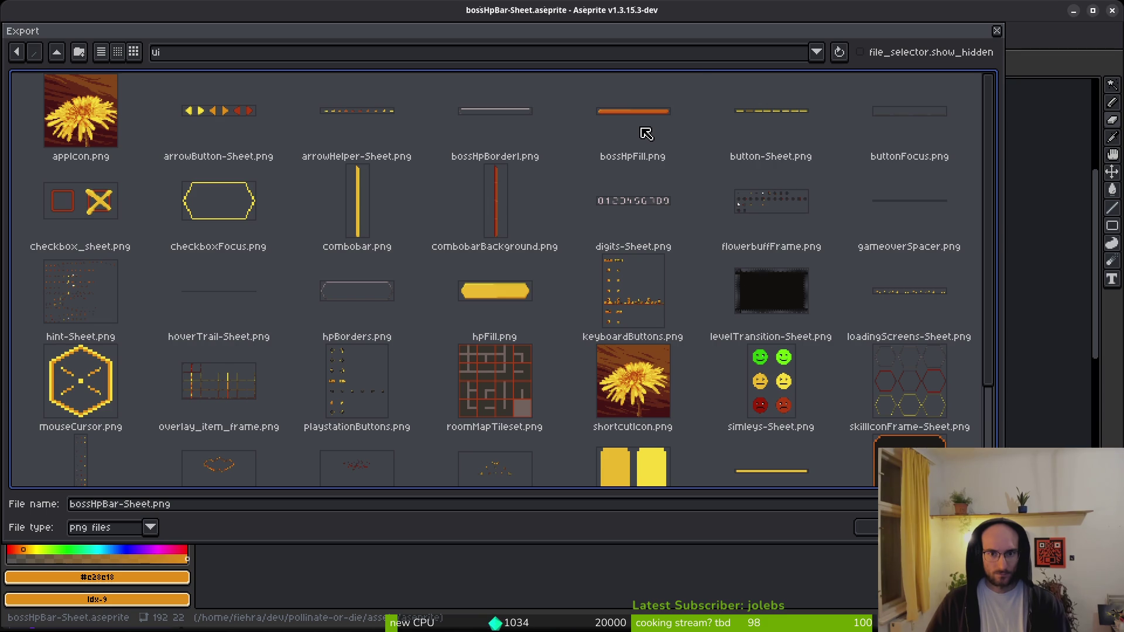
left_click(652, 156)
left_click(487, 124)
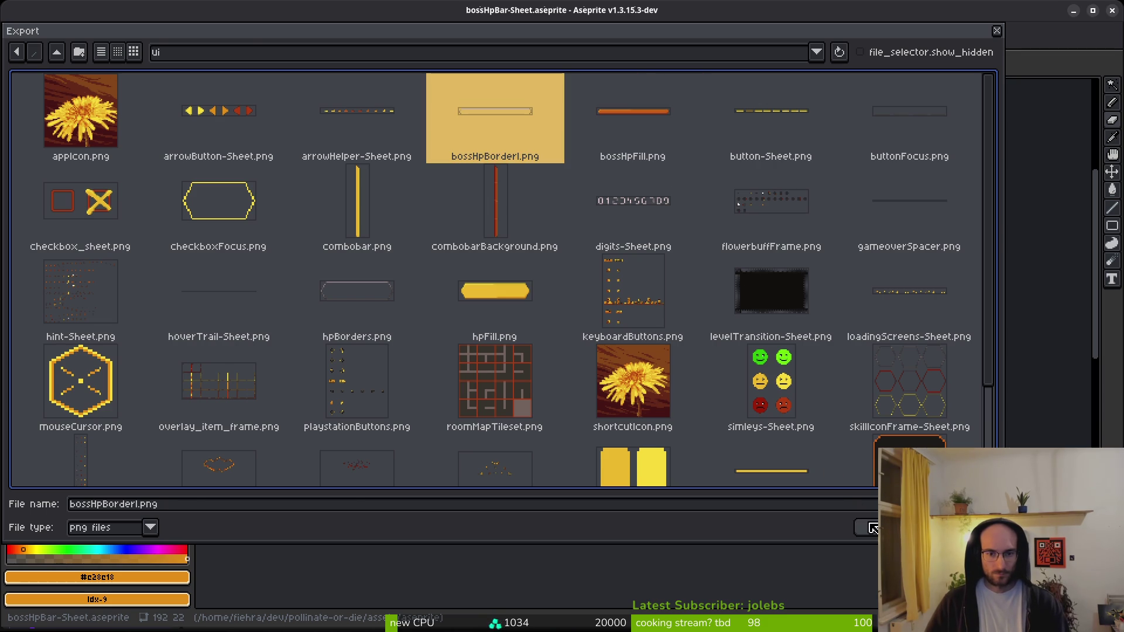
left_click(872, 529)
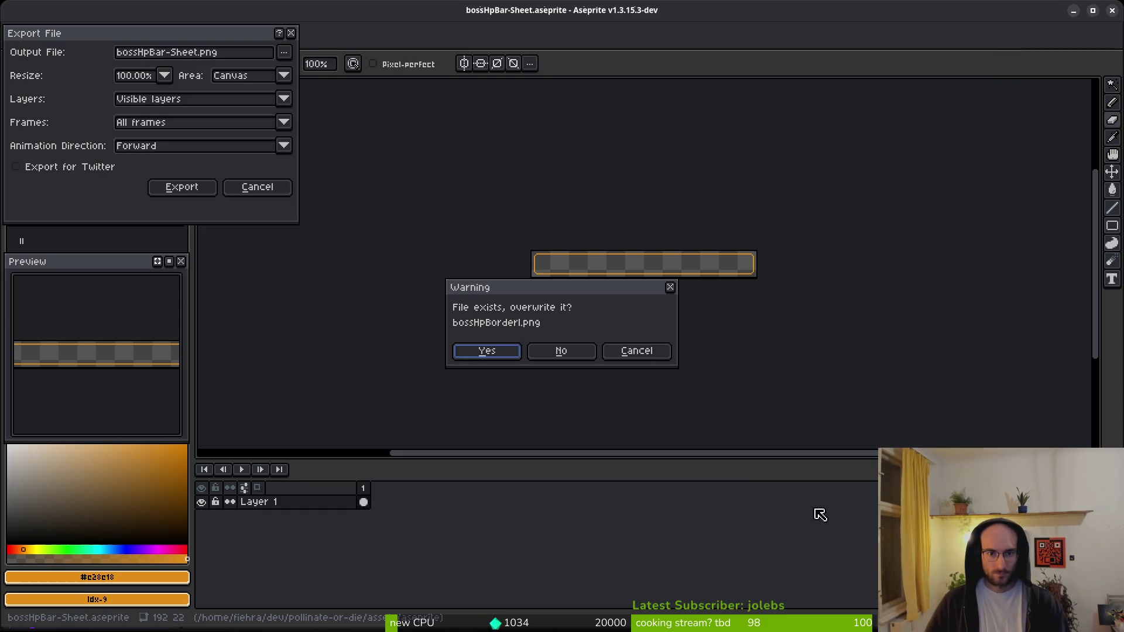
left_click(487, 352)
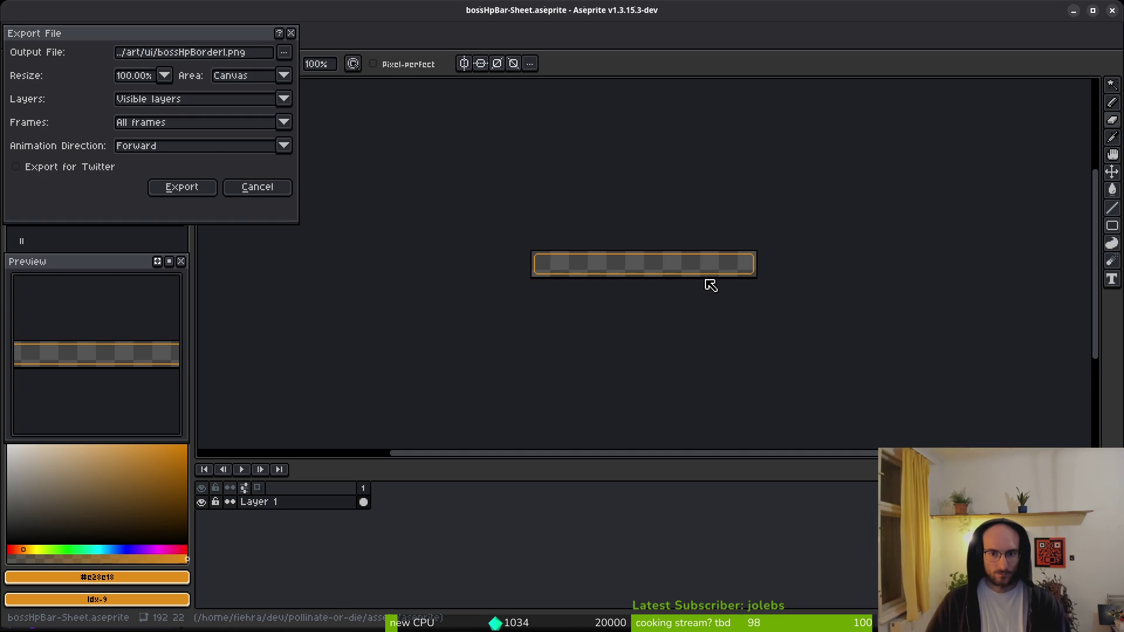
left_click(256, 190)
Check the updated bar in Godot, then return to the sprite in Aseprite
key("alt+Tab")
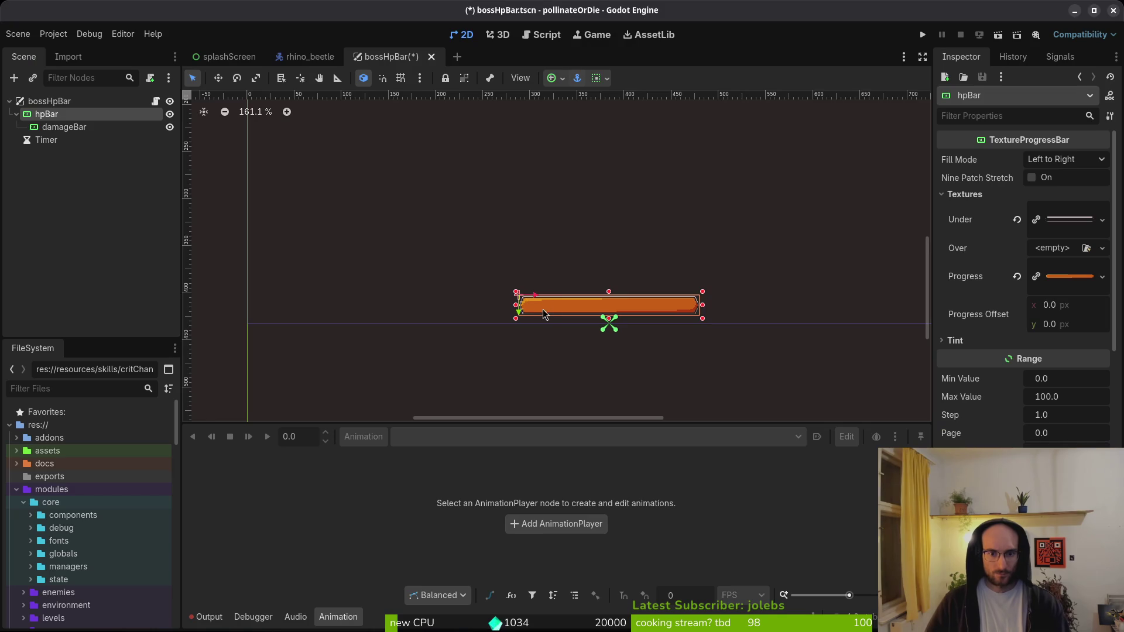
scroll(545, 312, "up", 4)
scroll(506, 324, "up", 3)
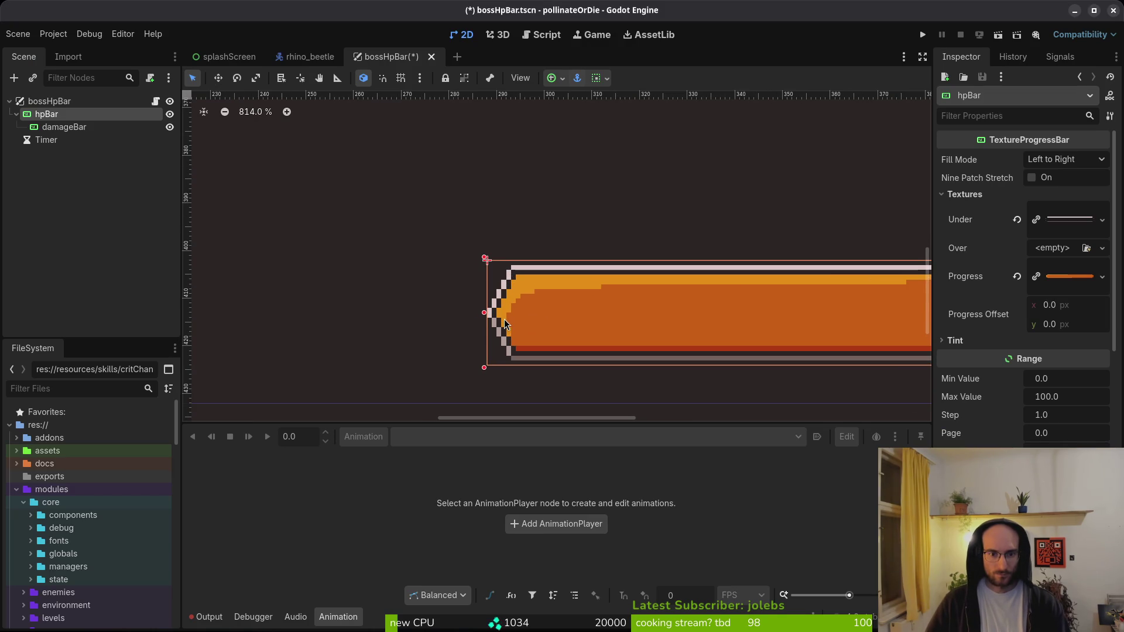
key("alt+Tab")
scroll(505, 319, "up", 4)
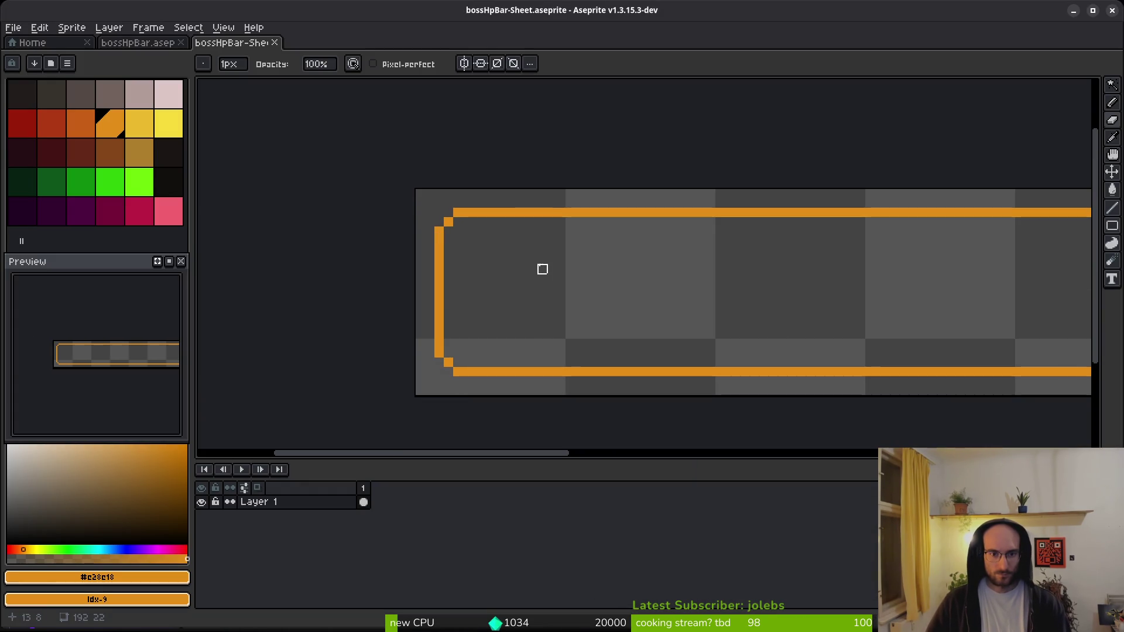
Close the exported sprite sheet and compare the bar against Godot
scroll(515, 304, "down", 2)
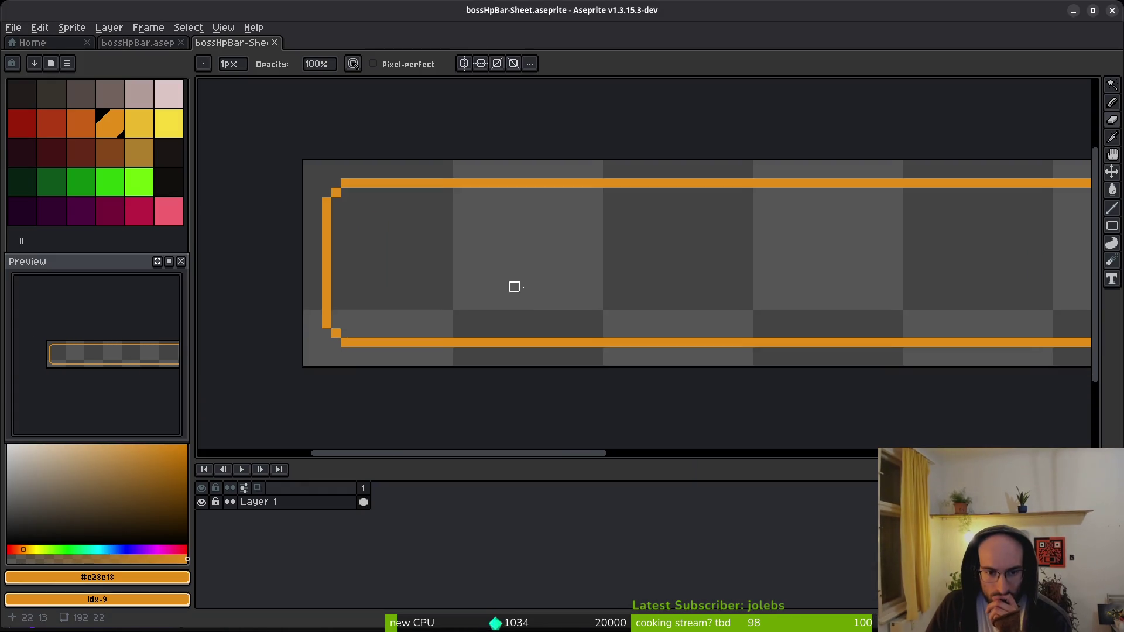
scroll(559, 304, "down", 2)
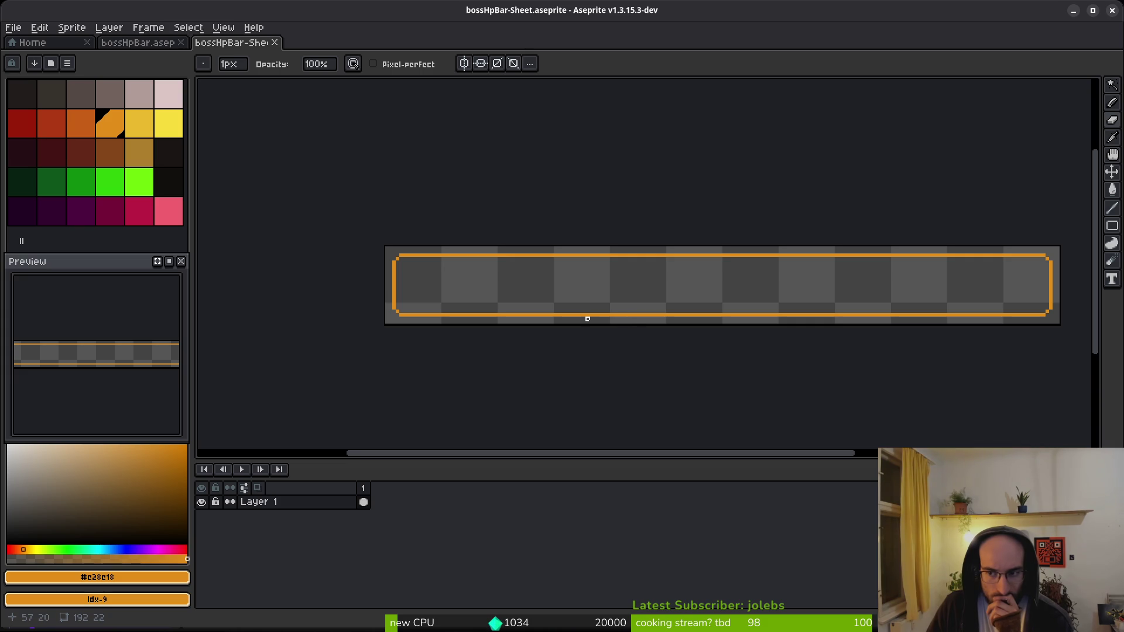
left_click(275, 45)
key("alt+Tab")
scroll(352, 321, "right", 3)
scroll(672, 345, "down", 2)
scroll(566, 356, "right", 2)
key("alt+Tab")
Shift the outline's right half to meet the left, nudge the left half one pixel left, and save
key("m")
left_click_drag(677, 202, 931, 311)
left_click_drag(878, 284, 848, 284)
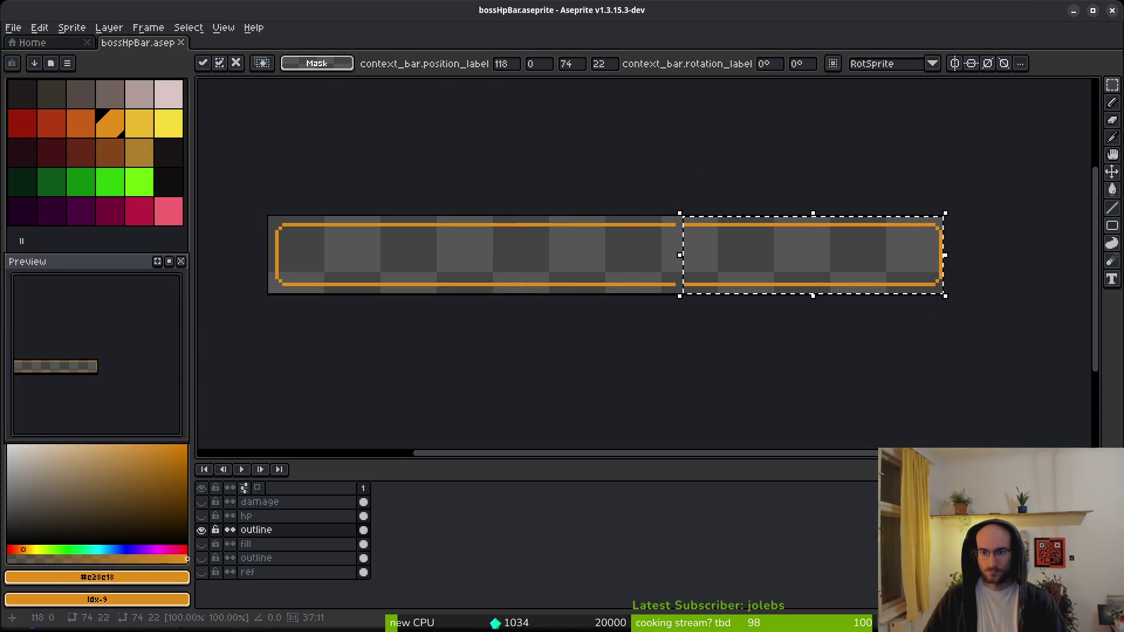
key("Return")
key("ctrl+shift+i")
key("Left")
key("ctrl+d")
key("ctrl+s")
Pencil in the gaps in the outline's top and bottom lines and save
scroll(778, 284, "up", 3)
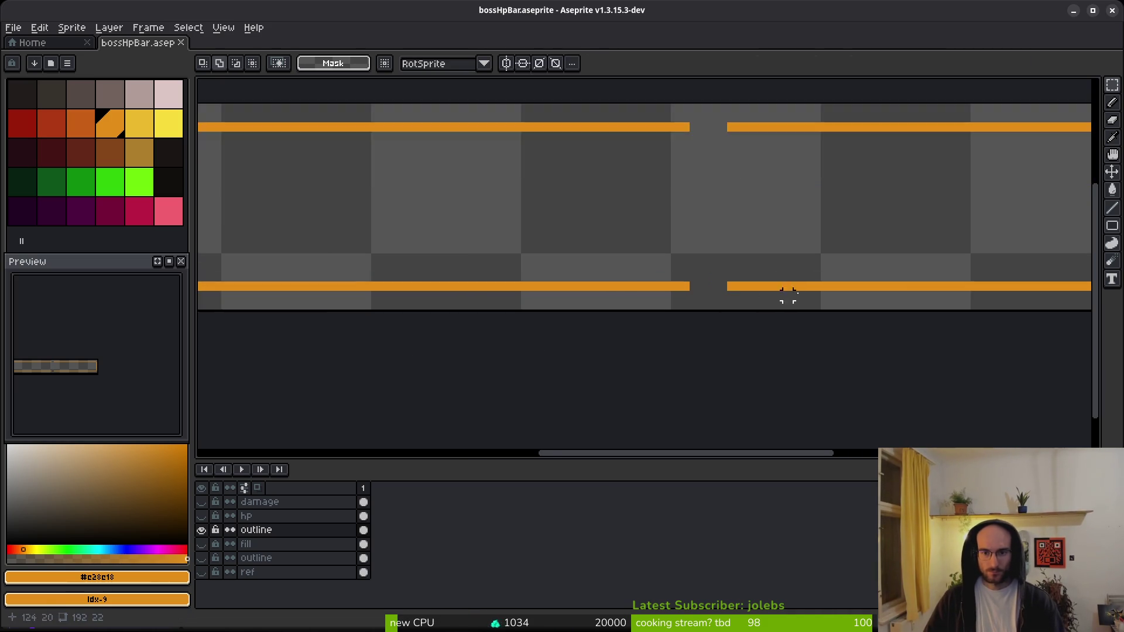
left_click_drag(778, 284, 715, 301)
key("b")
mouse_move(644, 316)
left_mouse_down()
mouse_move(664, 316)
mouse_move(638, 317)
left_mouse_up()
left_click_drag(647, 157, 673, 156)
key("ctrl+s")
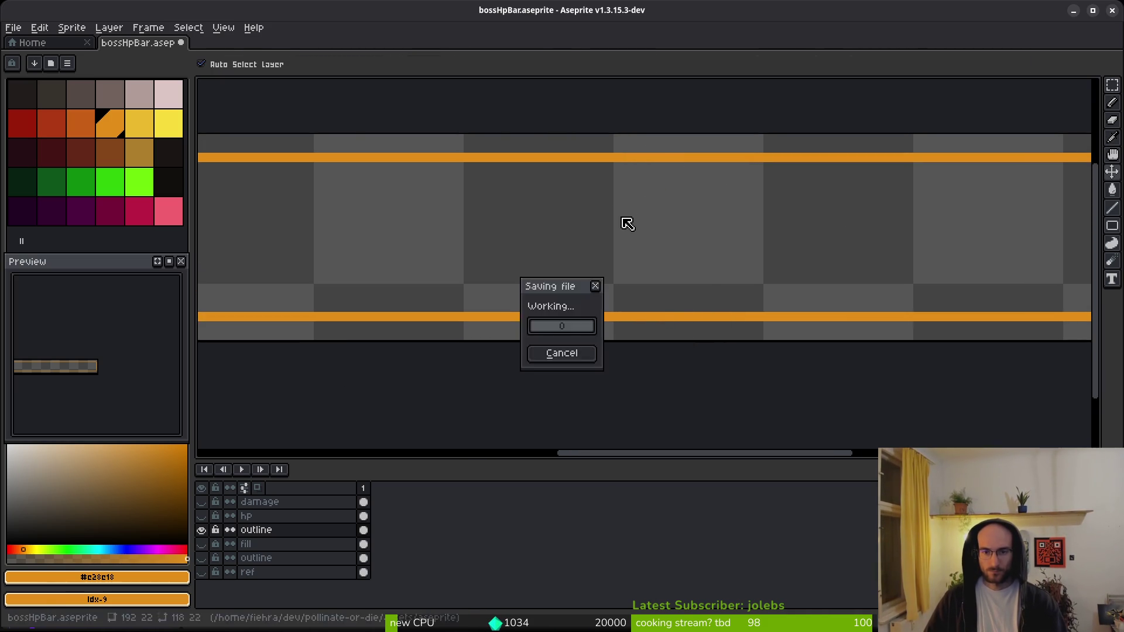
Hide the outline, show the hp layer, and nudge the left part of the yellow fill left
scroll(691, 269, "down", 5)
left_click(202, 530)
left_click(201, 516)
key("m")
key("ctrl+z")
key("ctrl+z")
left_click(363, 516)
mouse_move(345, 197)
left_mouse_down()
mouse_move(479, 324)
mouse_move(637, 395)
mouse_move(630, 389)
left_mouse_up()
key("Left")
key("Left")
key("ctrl+d")
Nudge the right part of the yellow fill to the right and save
scroll(748, 306, "up", 2)
mouse_move(736, 132)
left_mouse_down()
mouse_move(867, 308)
mouse_move(1000, 389)
left_mouse_up()
key("Right")
key("Right")
key("ctrl+d")
key("ctrl+s")
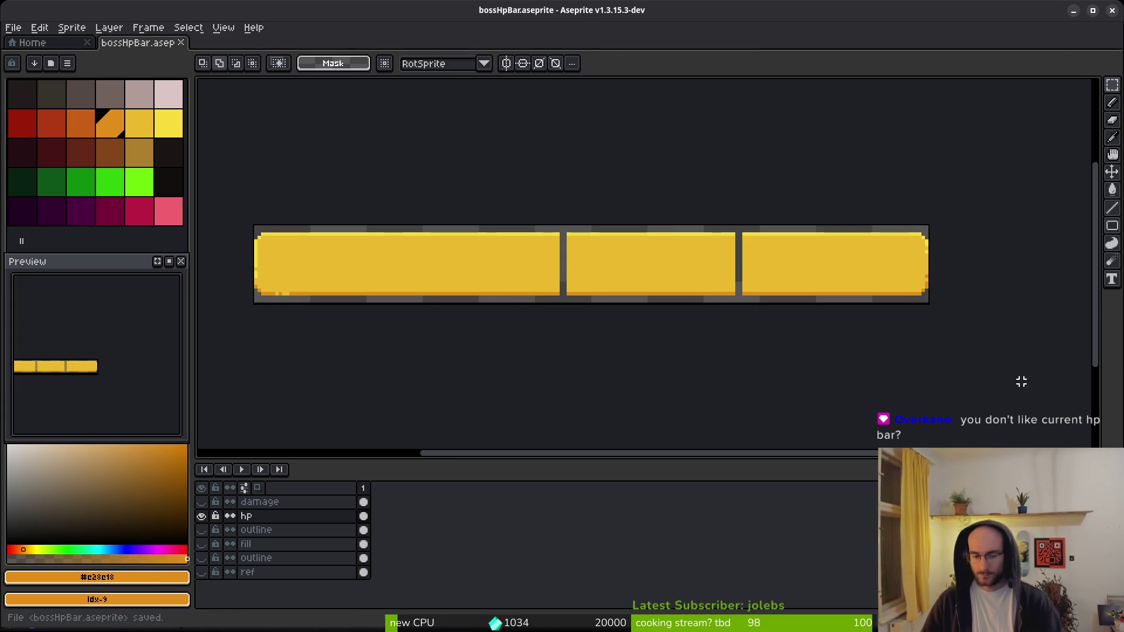
Show the damage layer instead of hp, and flip its left and right end sections horizontally
left_click(201, 501)
left_click(202, 516)
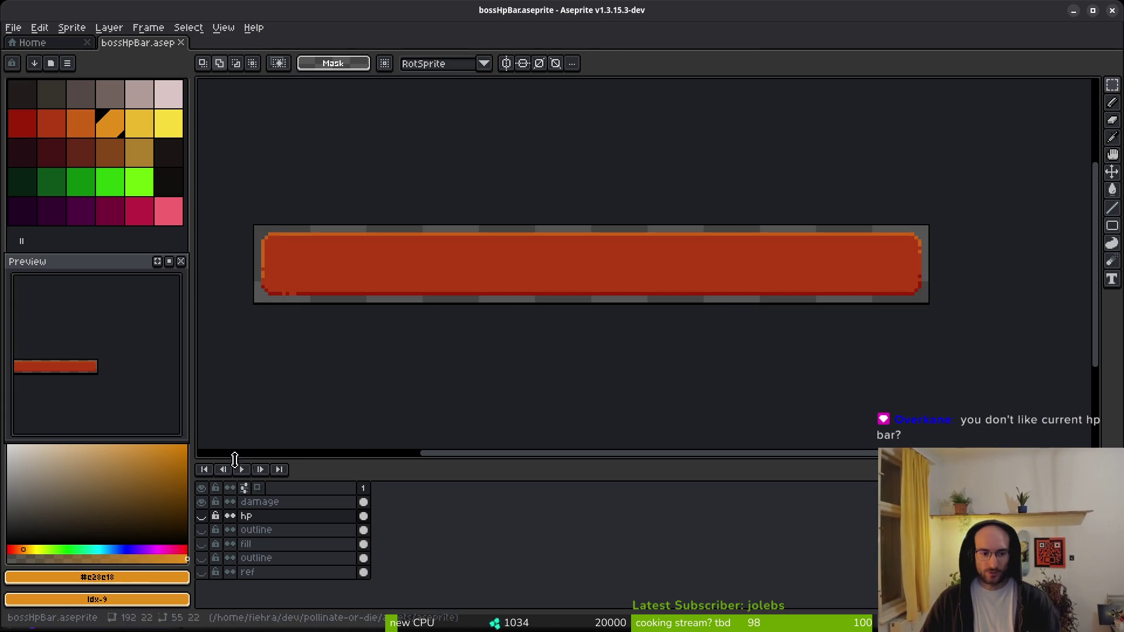
left_click_drag(238, 183, 487, 364)
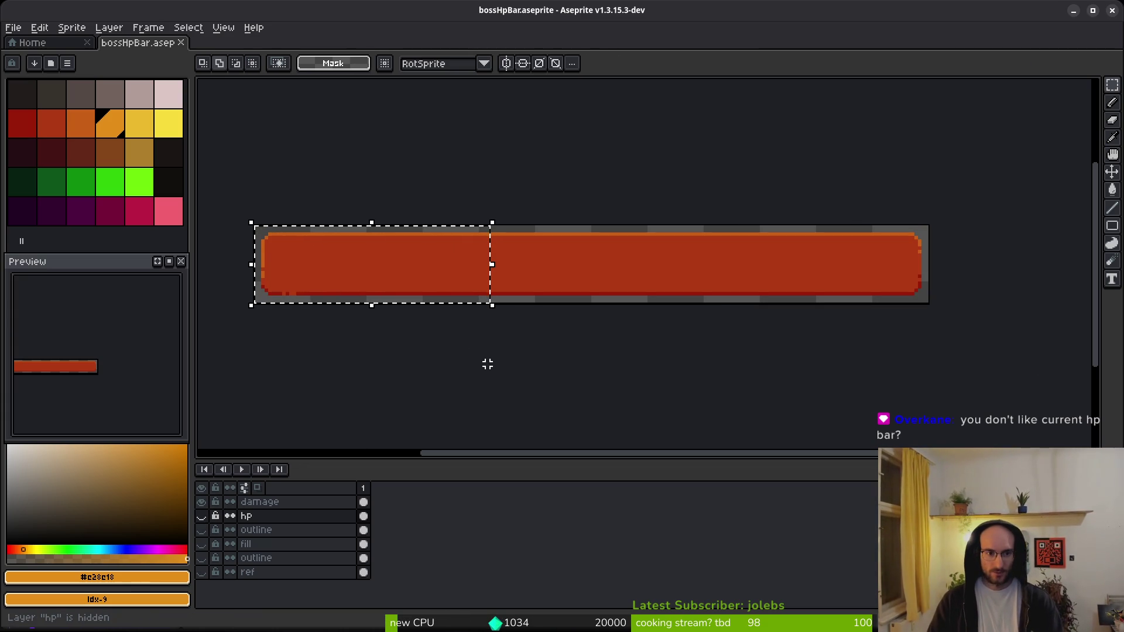
left_click(363, 502)
left_click_drag(432, 343, 434, 371)
key("shift+h")
left_click_drag(736, 234, 1013, 384)
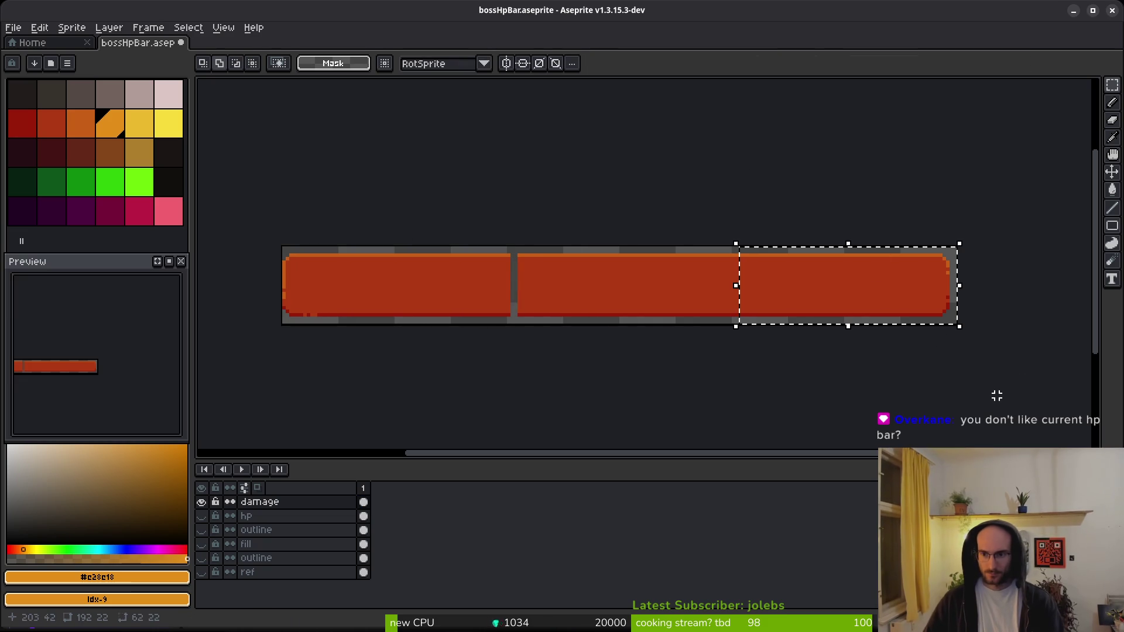
key("shift+h")
key("ctrl+d")
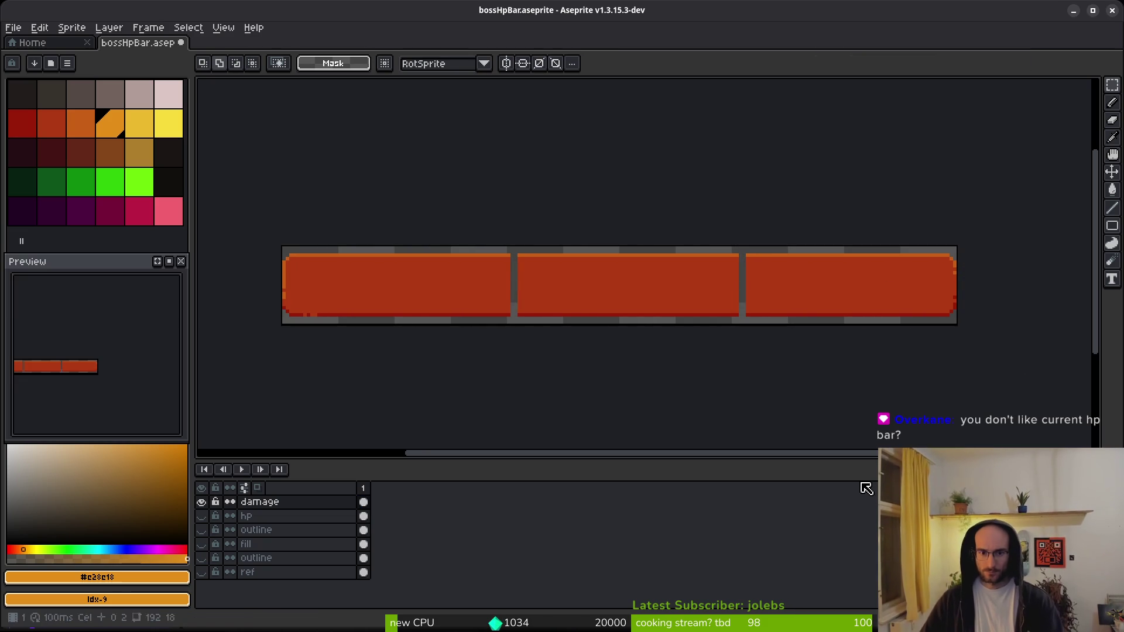
Delete the stray red pixels in a divider gap and paint orange across the top band's gap
scroll(554, 315, "up", 2)
key("i")
left_click(547, 258)
scroll(490, 253, "up", 2)
key("w")
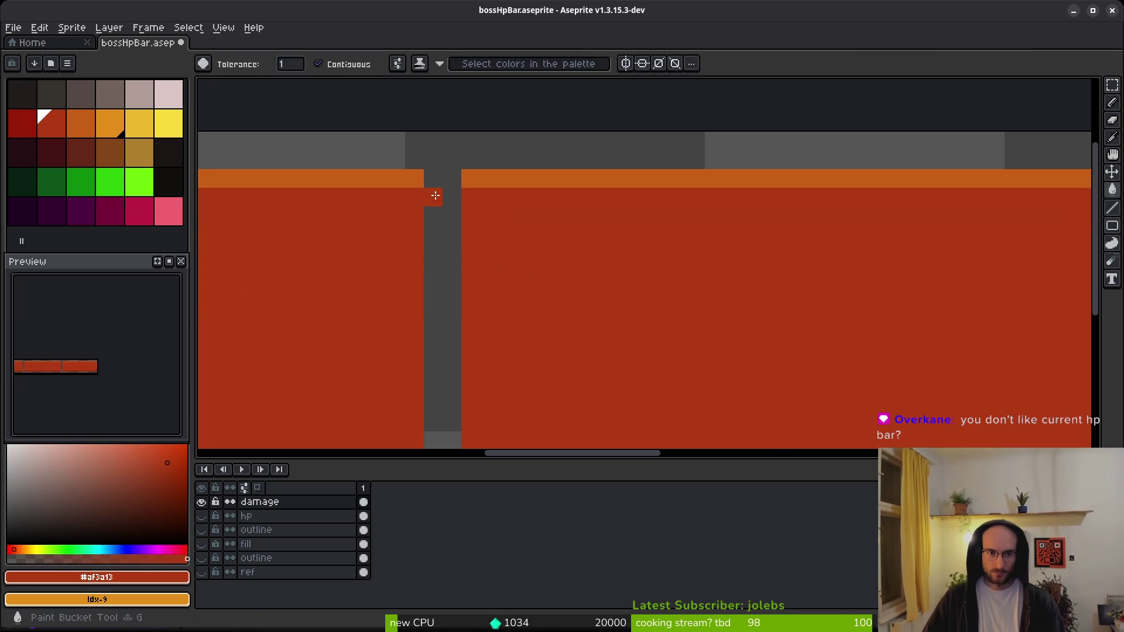
left_click(446, 194)
key("Delete")
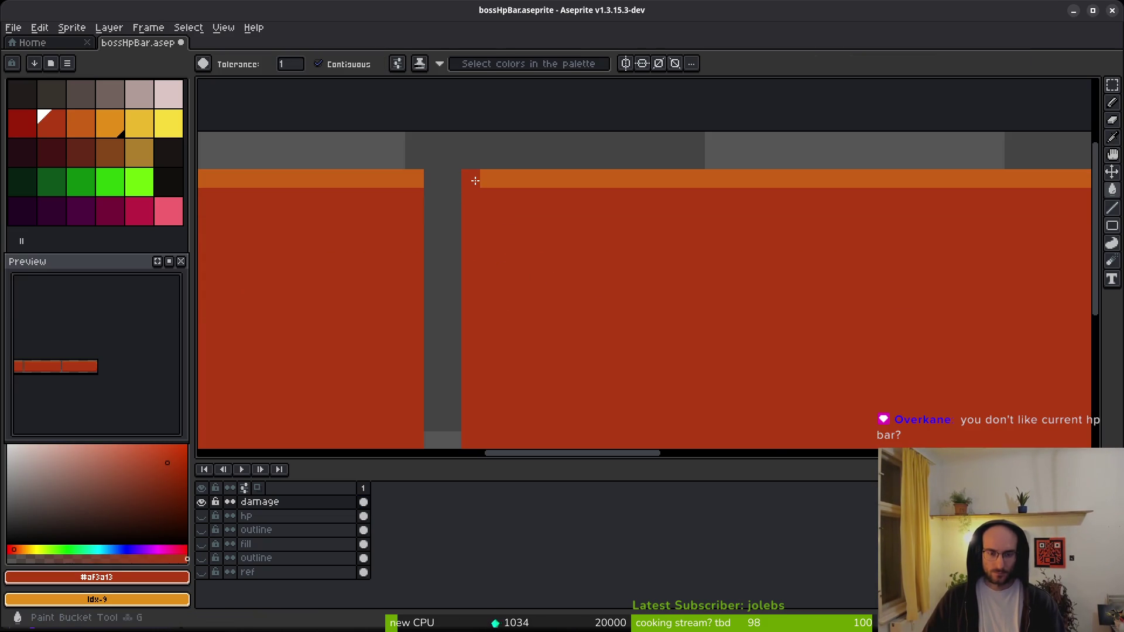
left_click(481, 175, "alt")
key("b")
left_click_drag(456, 181, 433, 181)
Paint dark red across the gap in the bar's bottom band
left_click(537, 378, "alt")
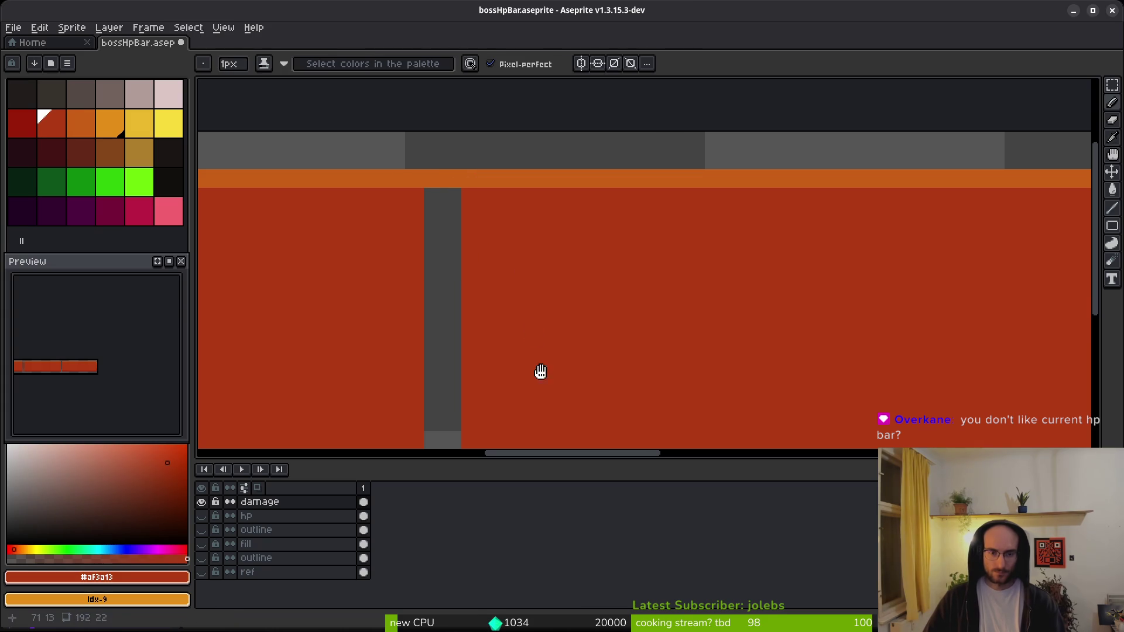
scroll(537, 378, "down", 3)
left_click(476, 334, "alt")
left_click_drag(394, 332, 419, 332)
left_click(440, 272, "alt")
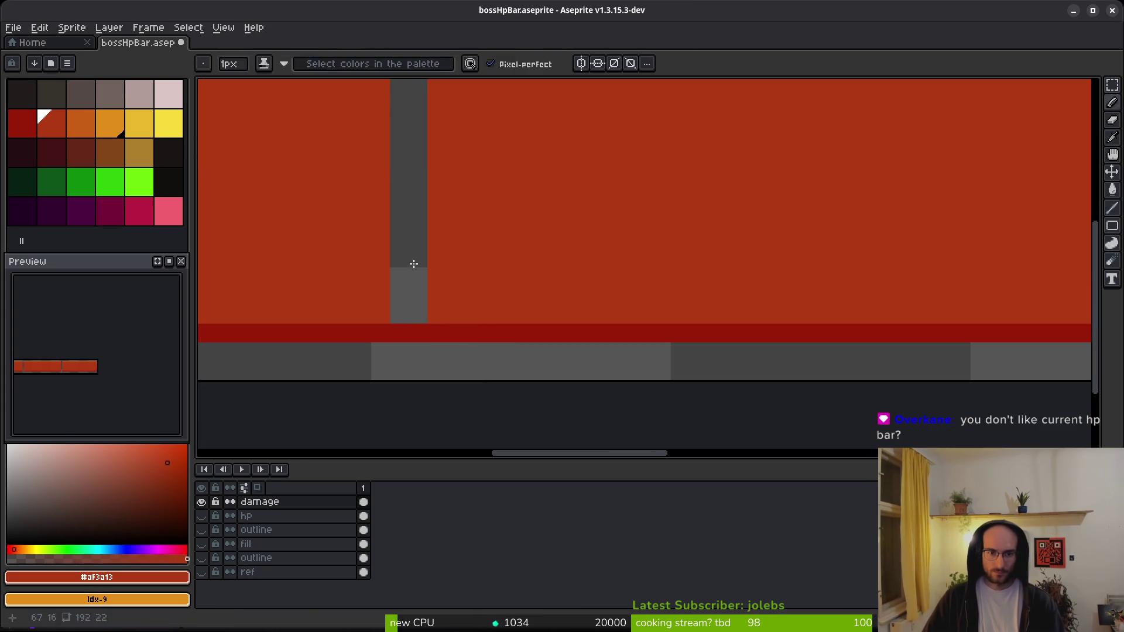
key("w")
scroll(643, 279, "down", 2)
scroll(550, 314, "up", 2)
scroll(529, 332, "down", 1)
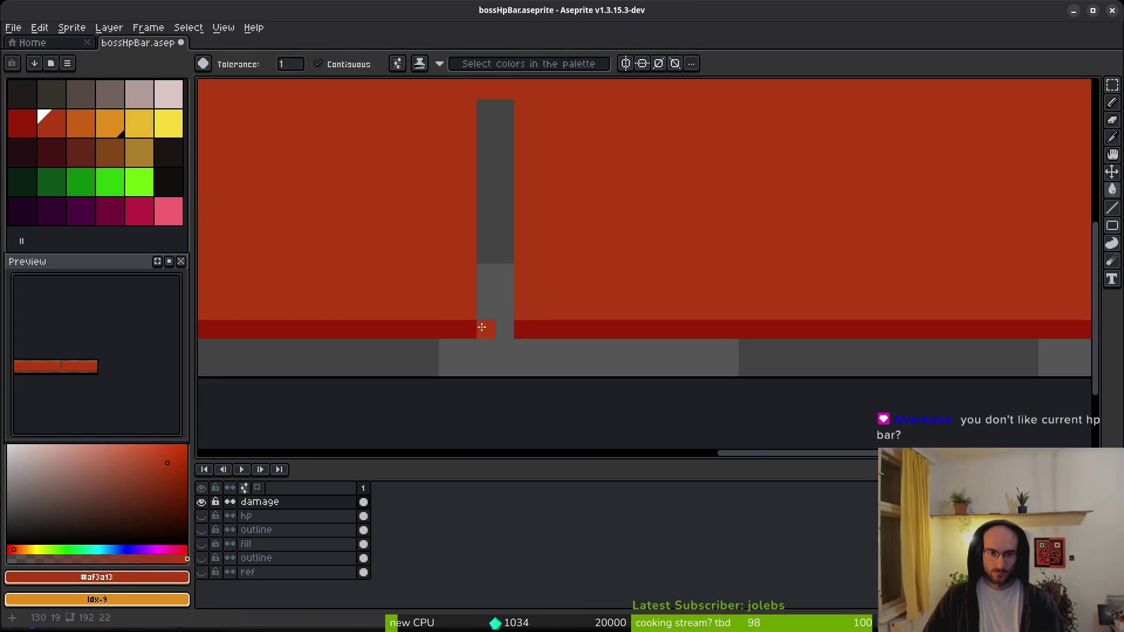
Fill the grey divider column with the bar's red and save
key("alt")
scroll(508, 328, "up", 5)
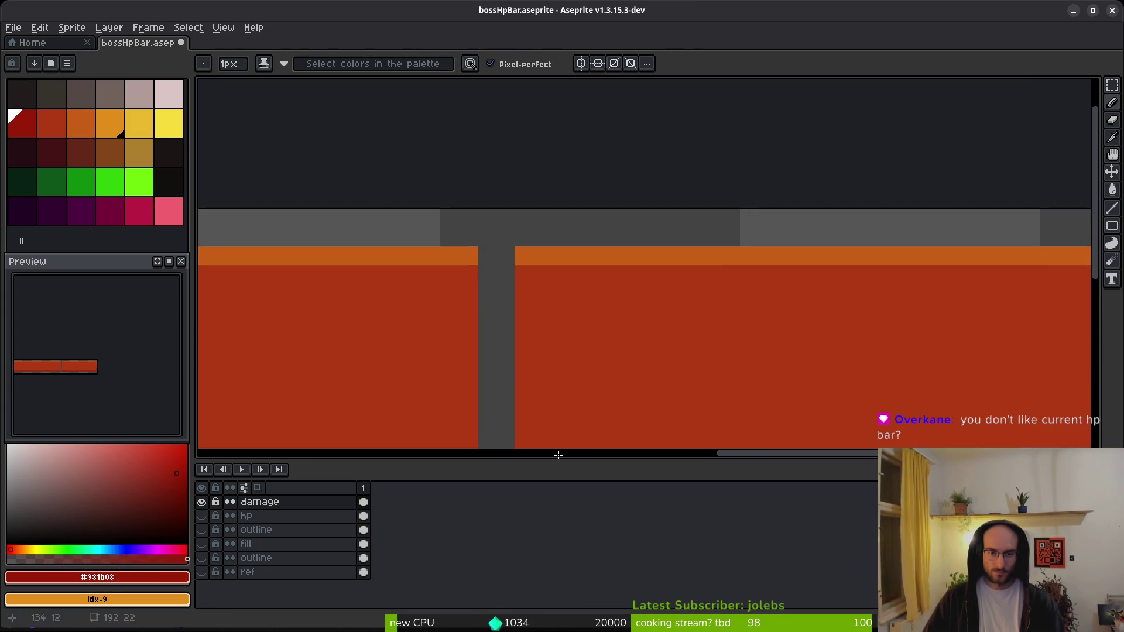
left_click(537, 250, "alt")
left_click(503, 261)
left_click(500, 316)
key("g")
left_click(500, 326)
scroll(527, 345, "down", 3)
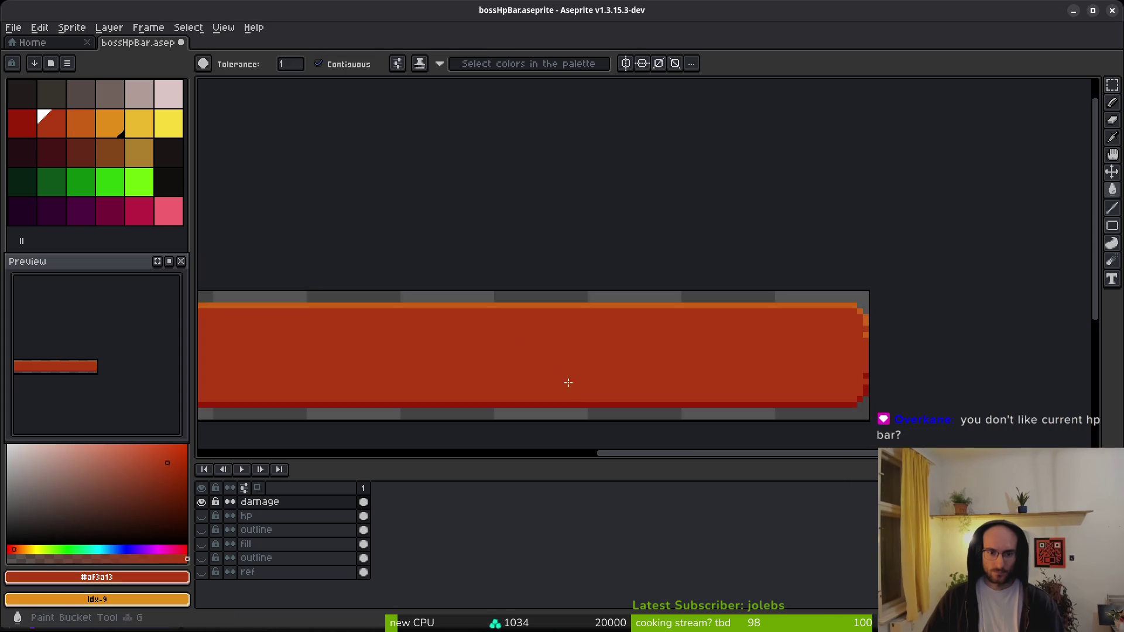
key("ctrl+s")
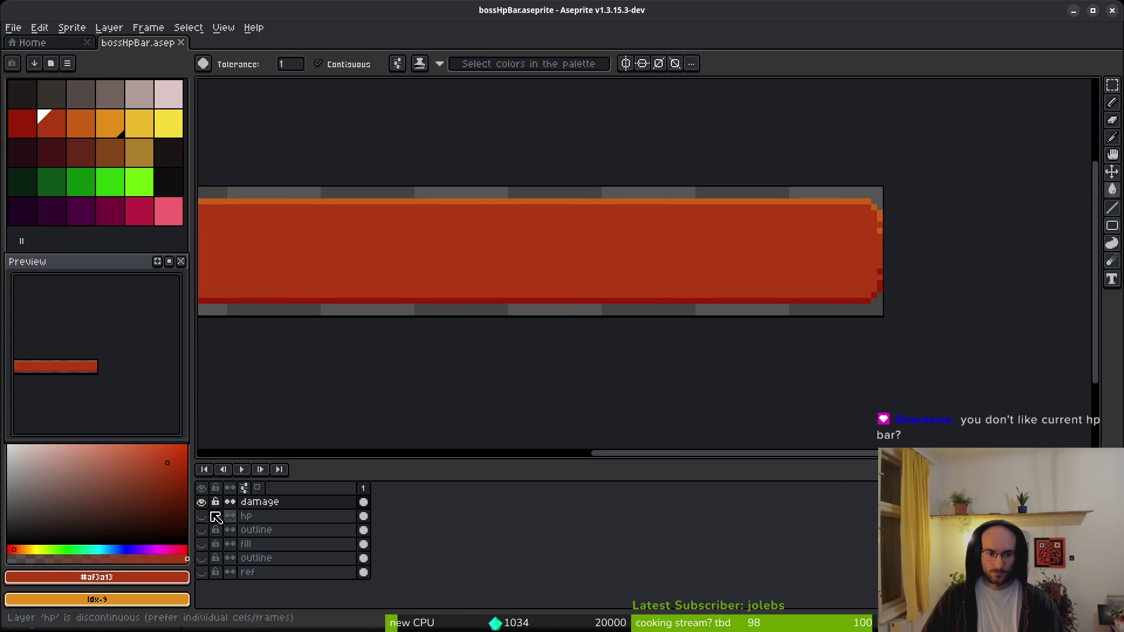
Hide the damage layer, show the yellow hp bar, and select a block of it
left_click(202, 501)
left_click(201, 516)
scroll(593, 304, "left", 2)
key("m")
left_click_drag(593, 304, 609, 332)
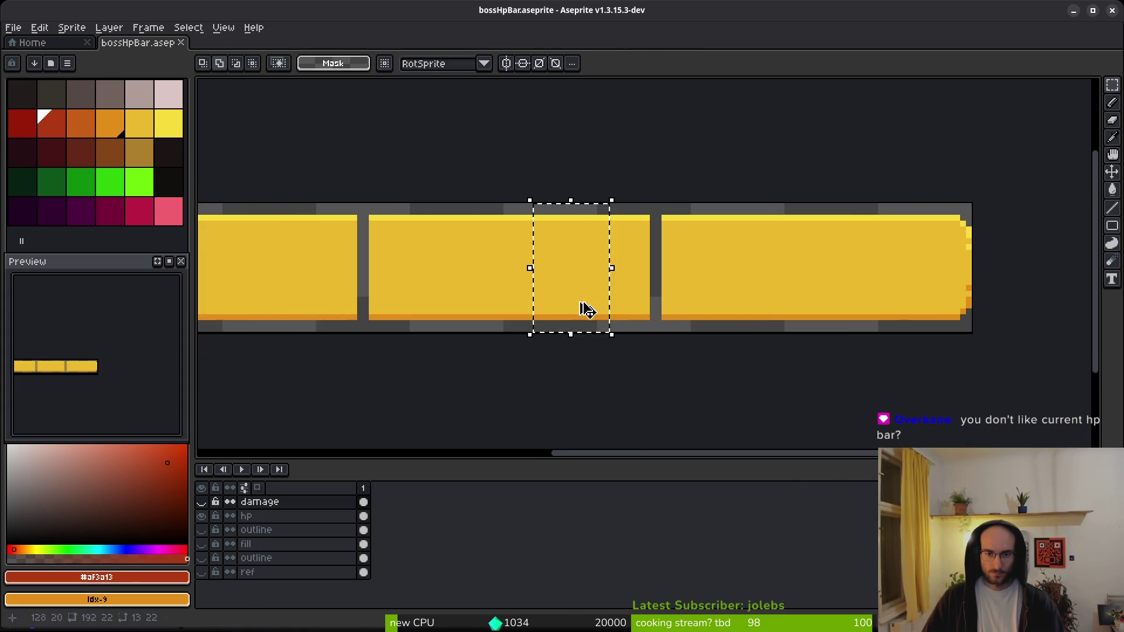
Move the yellow block on the hp layer left to close the gap in the bar
left_click(363, 516)
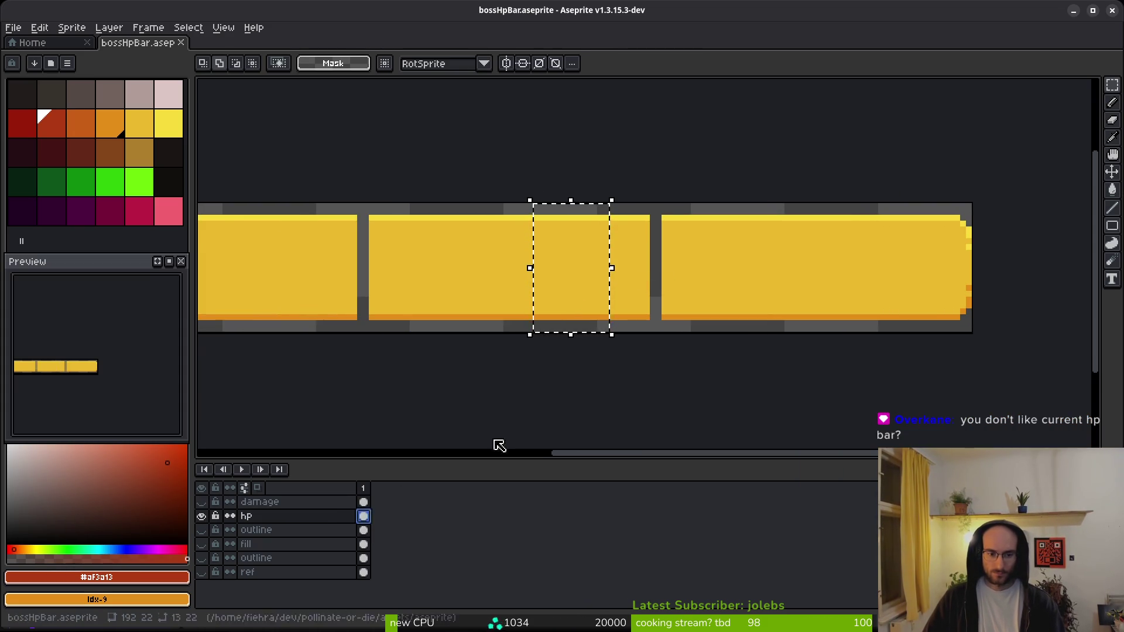
mouse_move(577, 291)
left_mouse_down()
mouse_move(644, 293)
mouse_move(574, 291)
mouse_move(652, 279)
left_mouse_up()
scroll(648, 293, "left", 5)
key("Left")
key("Left")
key("Left")
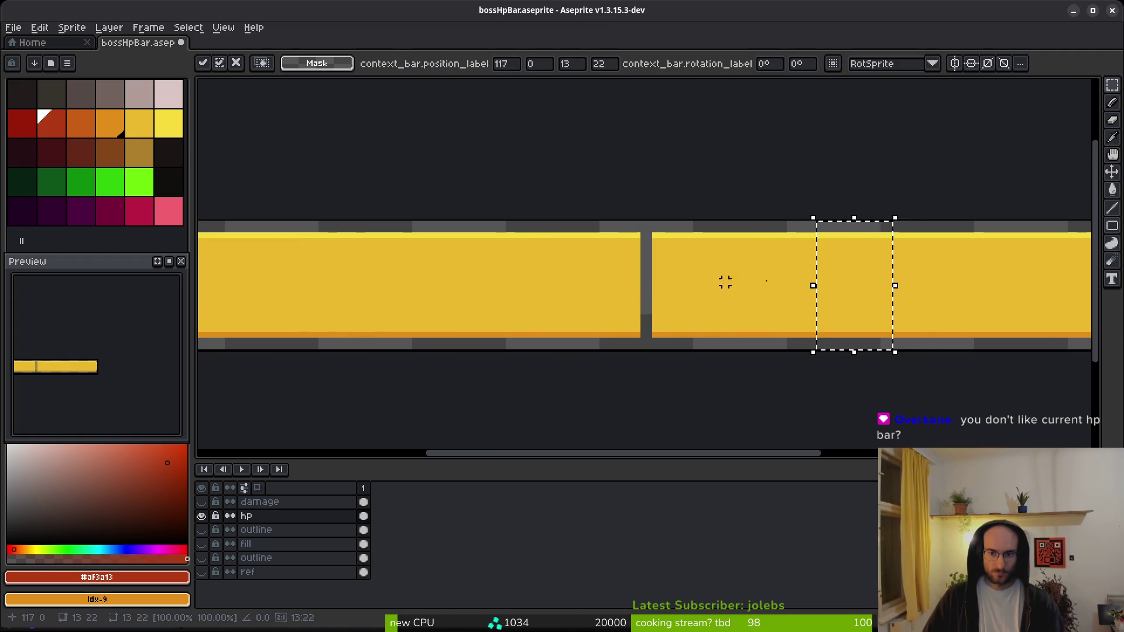
scroll(541, 305, "down", 5)
key("Return")
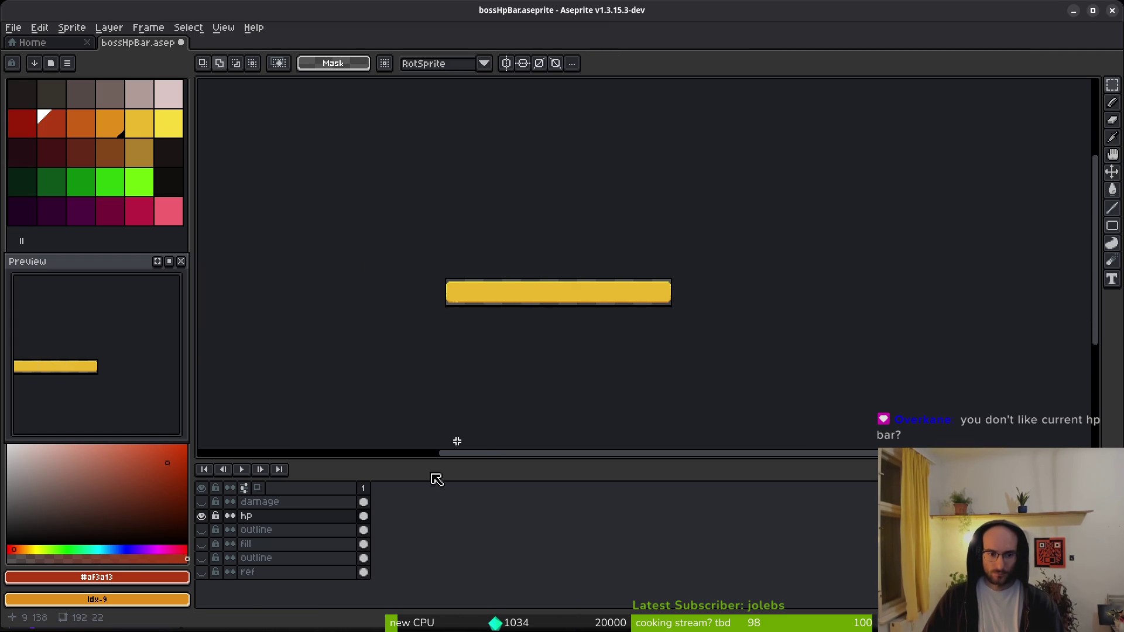
Hide the hp layer, show the outline layer, and save the sprite
left_click(203, 516)
left_click(202, 516)
left_click(202, 516)
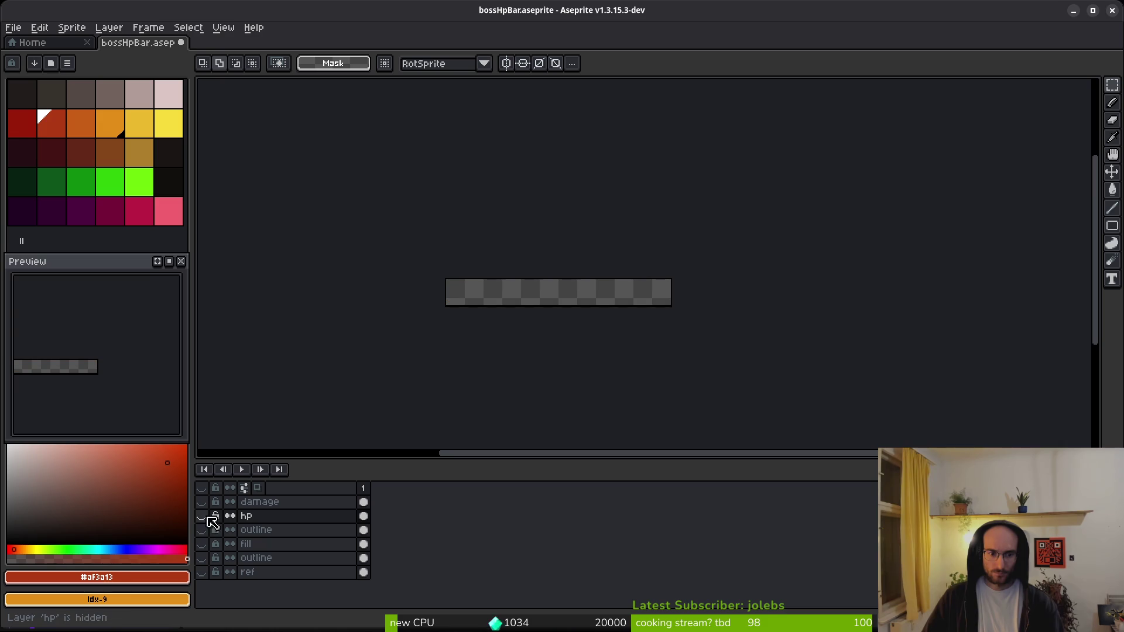
left_click(202, 530)
key("ctrl+s")
Export the outline as a new bossHpBar-Sheet sprite sheet document
scroll(557, 288, "up", 3)
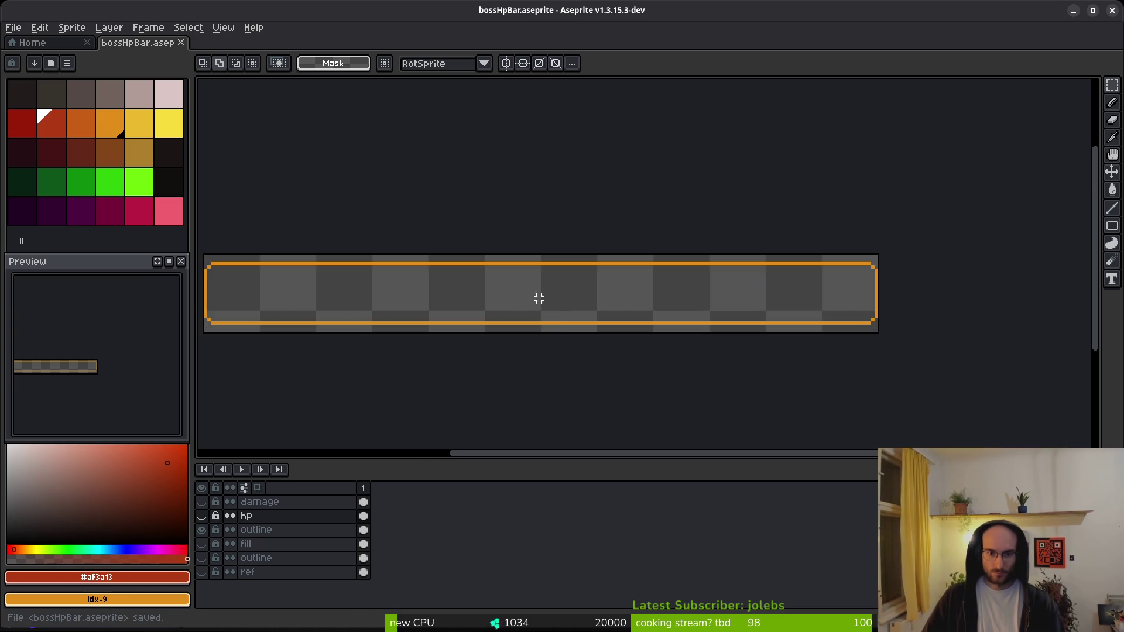
key("ctrl+e")
left_click(357, 209)
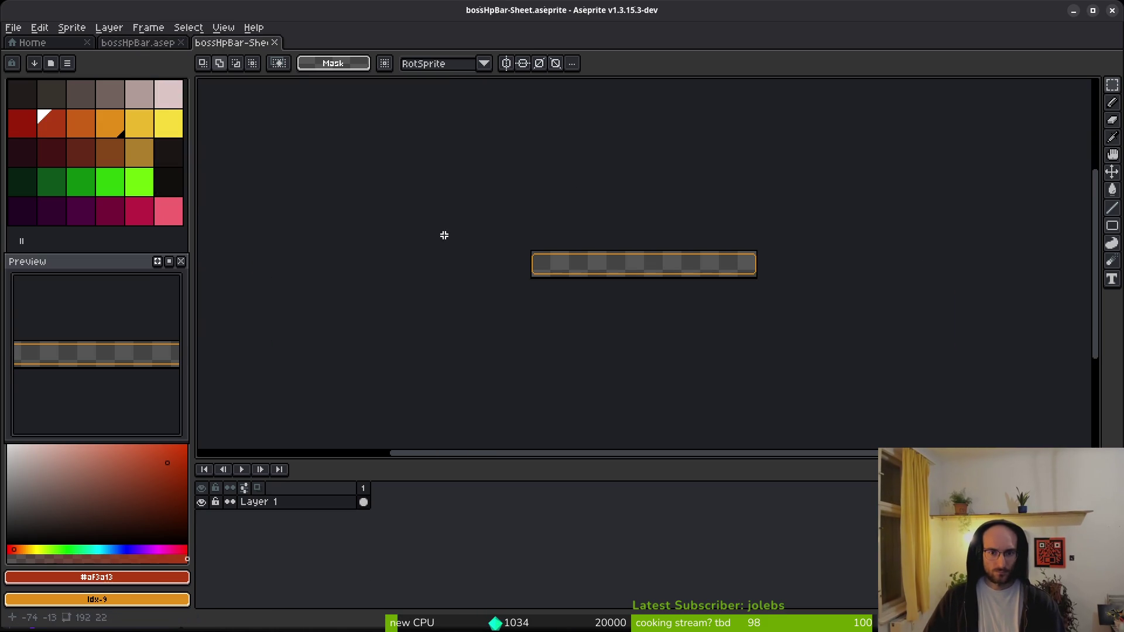
Point the outline sheet's export output to the art/ui folder
key("ctrl+alt+shift+s")
left_click(285, 60)
left_click(292, 71)
left_click(57, 53)
double_click(60, 112)
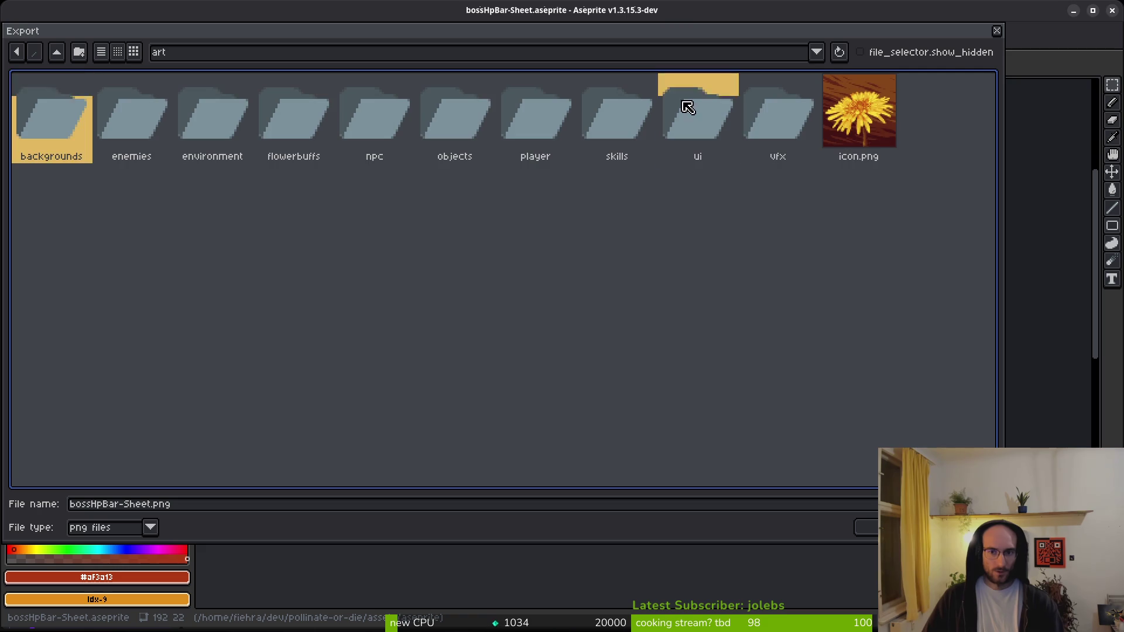
double_click(687, 106)
Export over bossHpBorderl.png, then return to bossHpBar with the hp layer visible
left_click(491, 130)
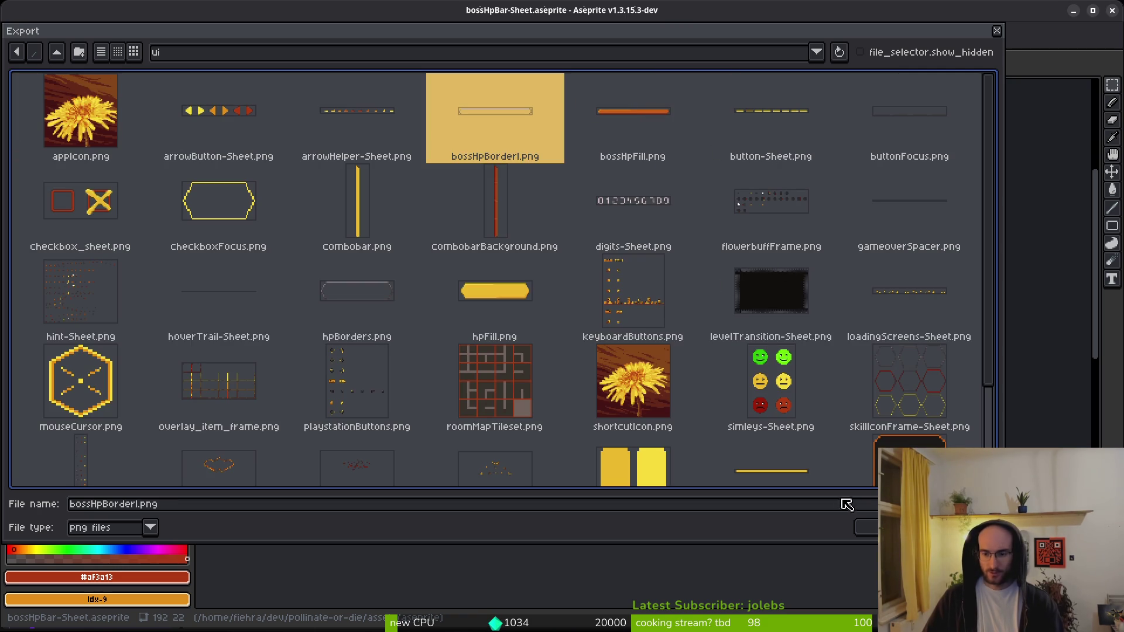
double_click(490, 130)
left_click(492, 354)
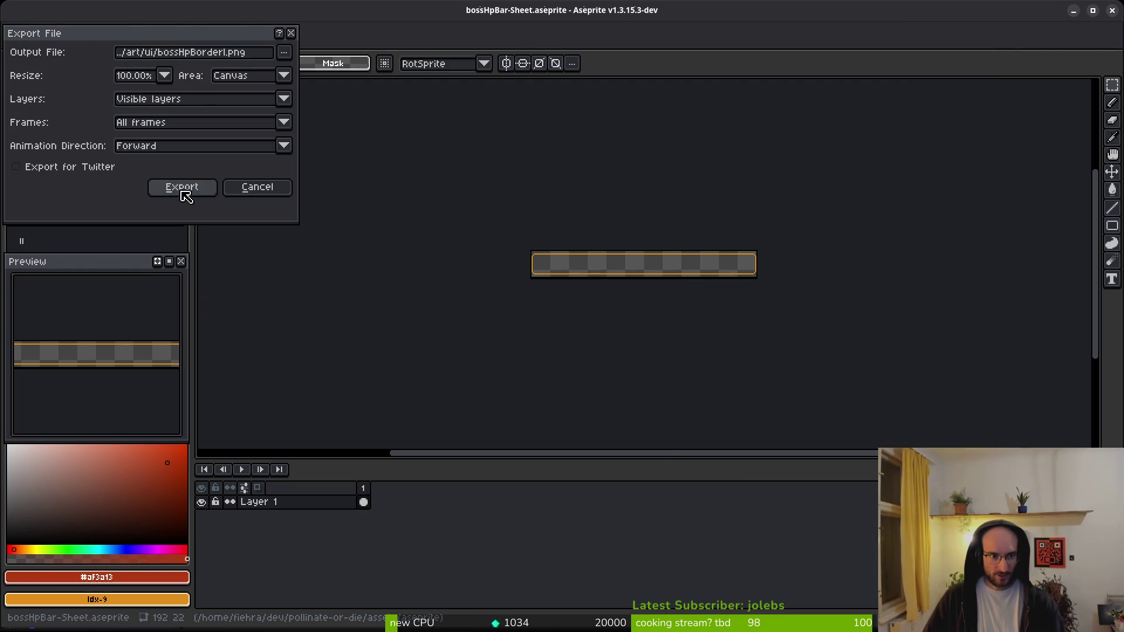
left_click(181, 188)
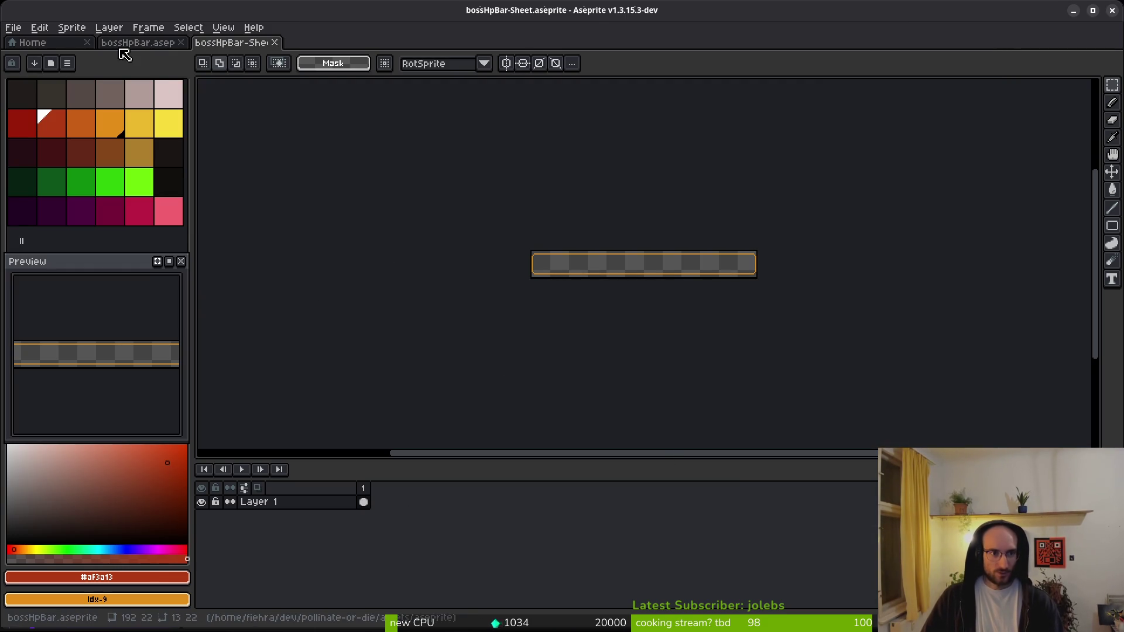
left_click(124, 44)
left_click(202, 516)
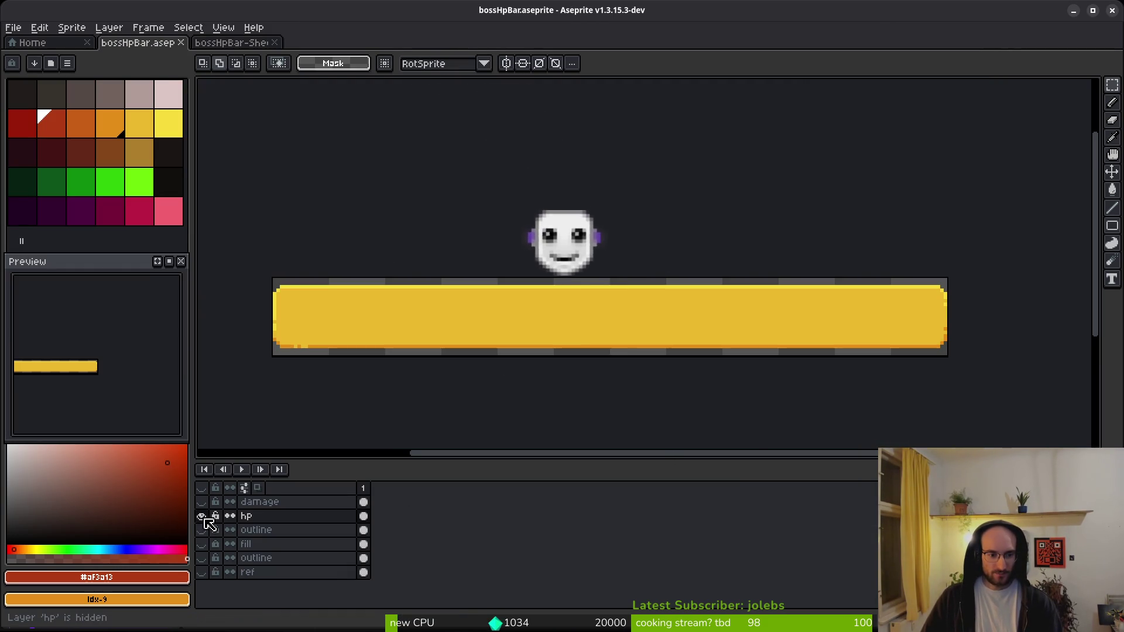
Export the yellow bar as a sprite sheet over art/ui/bossHpFill.png
key("ctrl+e")
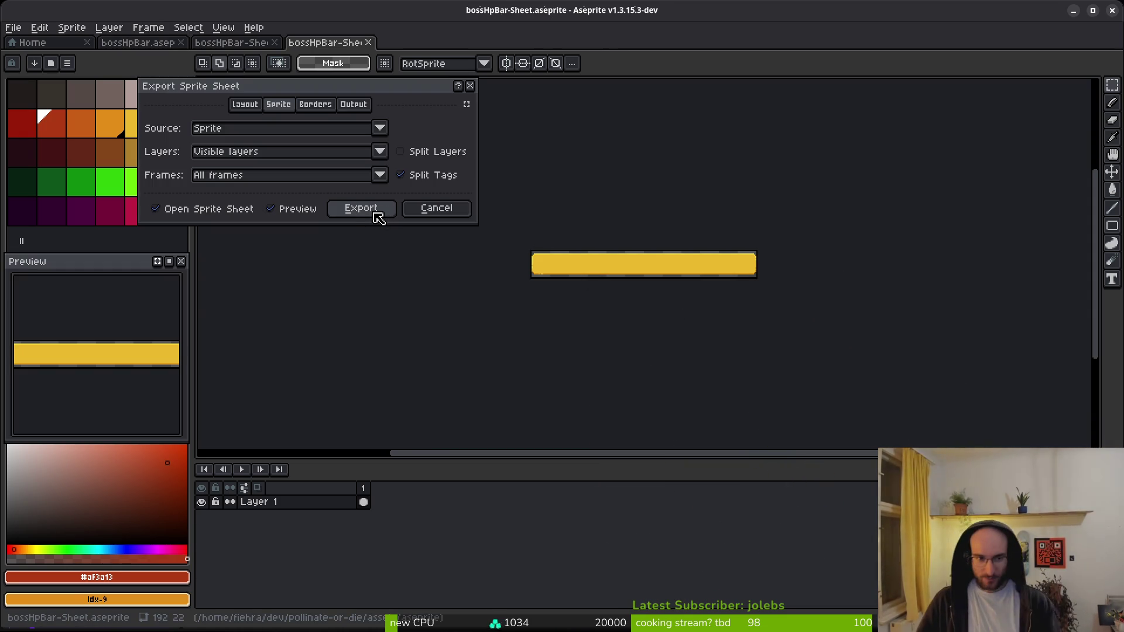
left_click(372, 219)
key("ctrl+shift+e")
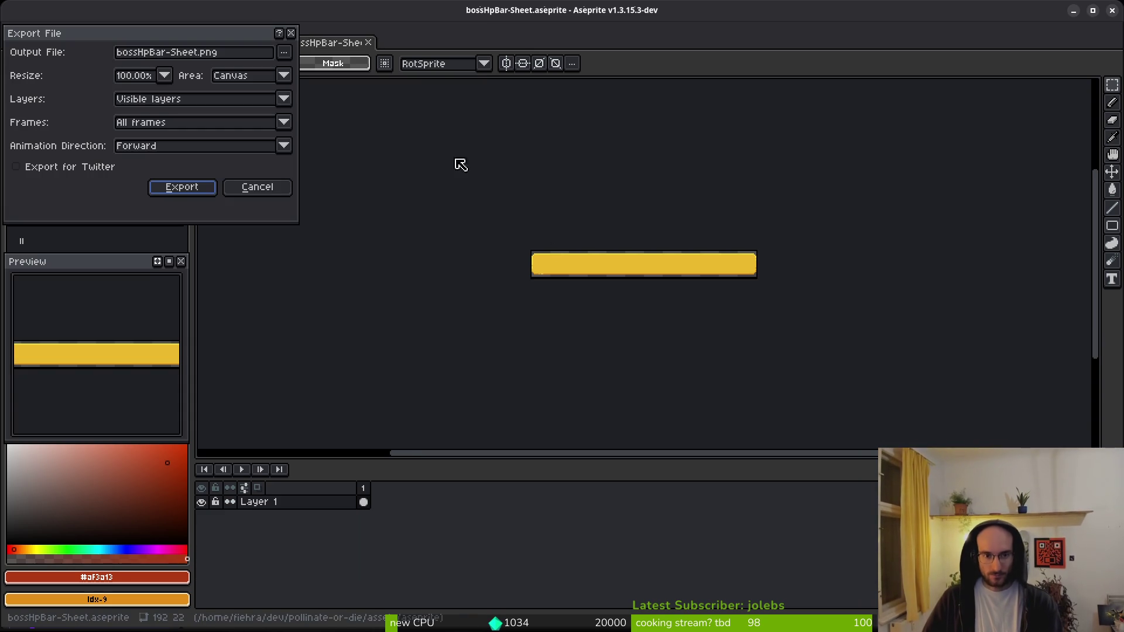
left_click(286, 52)
left_click(319, 69)
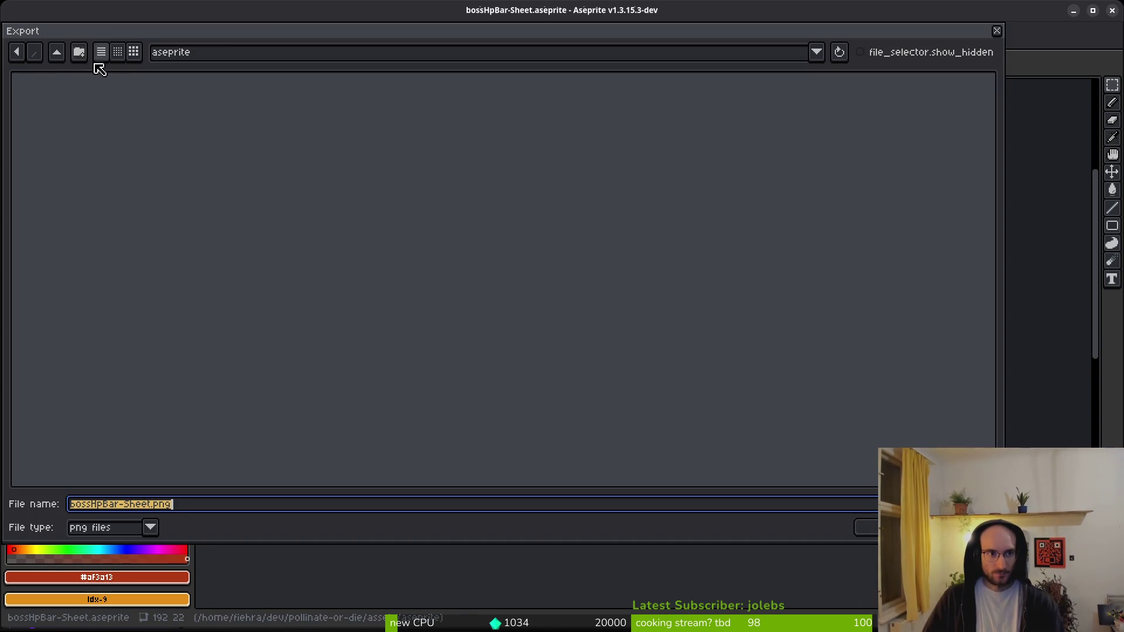
left_click(56, 53)
double_click(62, 139)
double_click(702, 116)
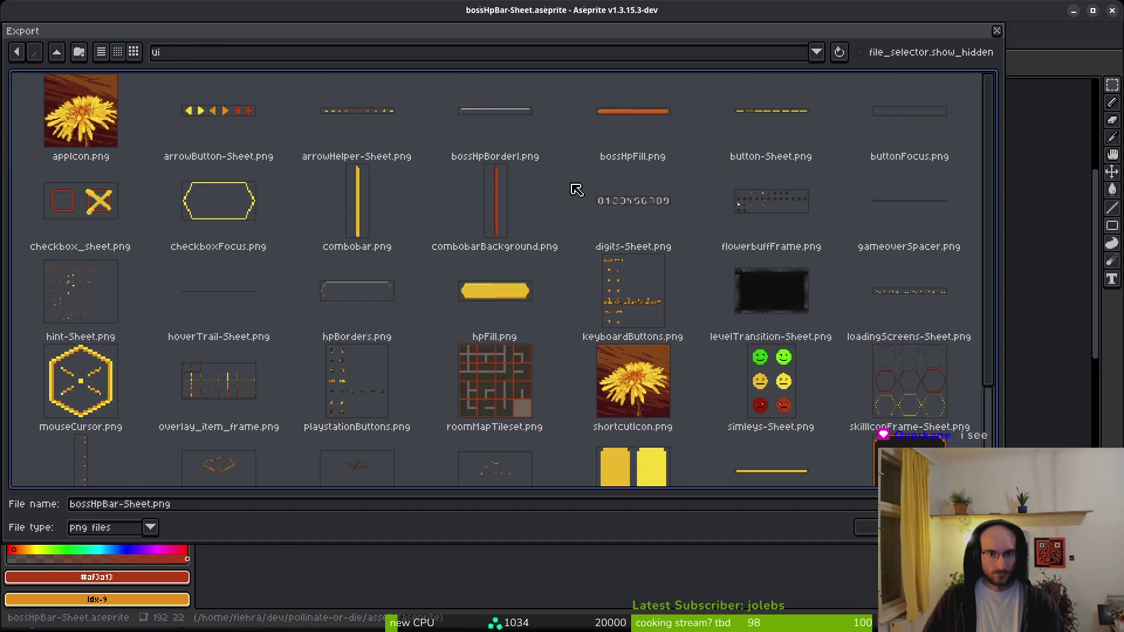
left_click(665, 126)
left_click(867, 527)
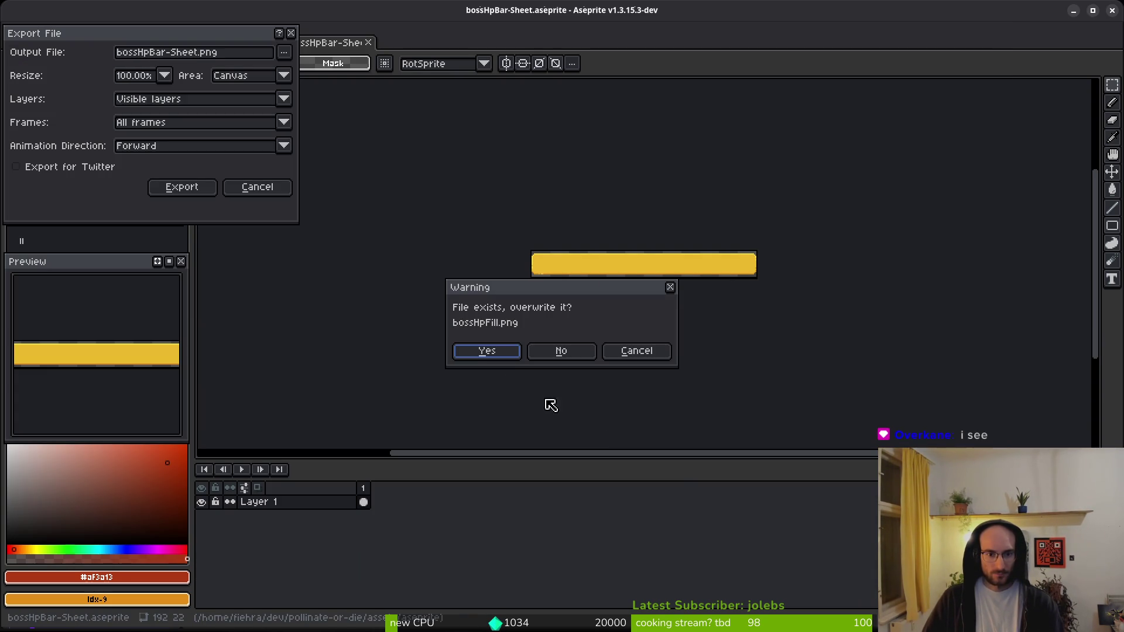
left_click(500, 352)
left_click(208, 191)
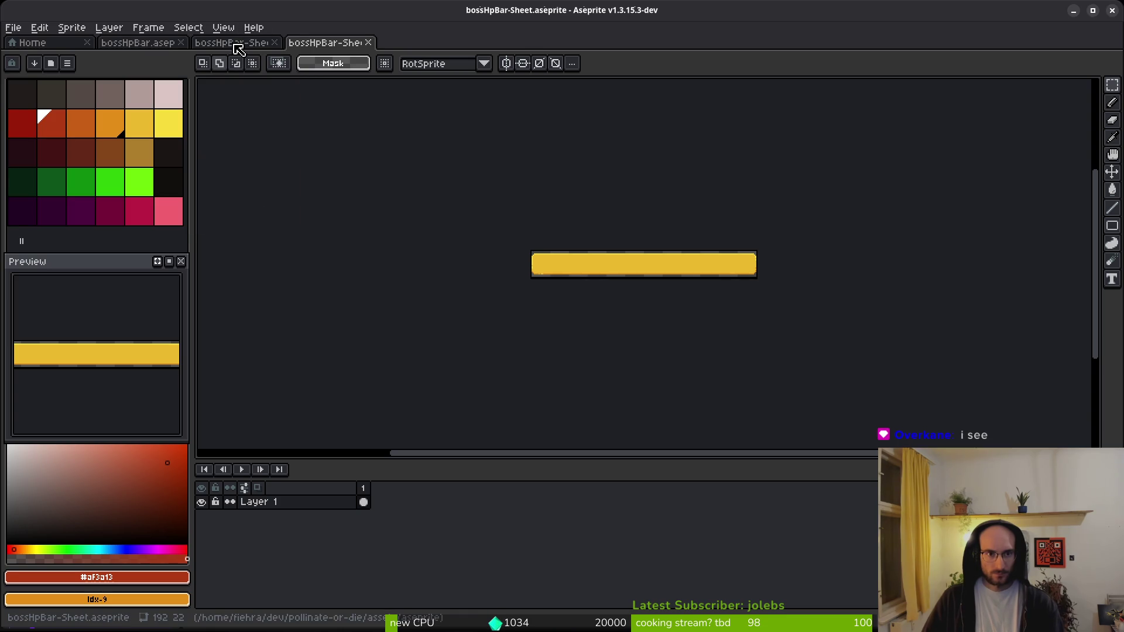
Close the sheet, show only the damage layer, and export it as a sprite sheet
key("ctrl+w")
key("ctrl+w")
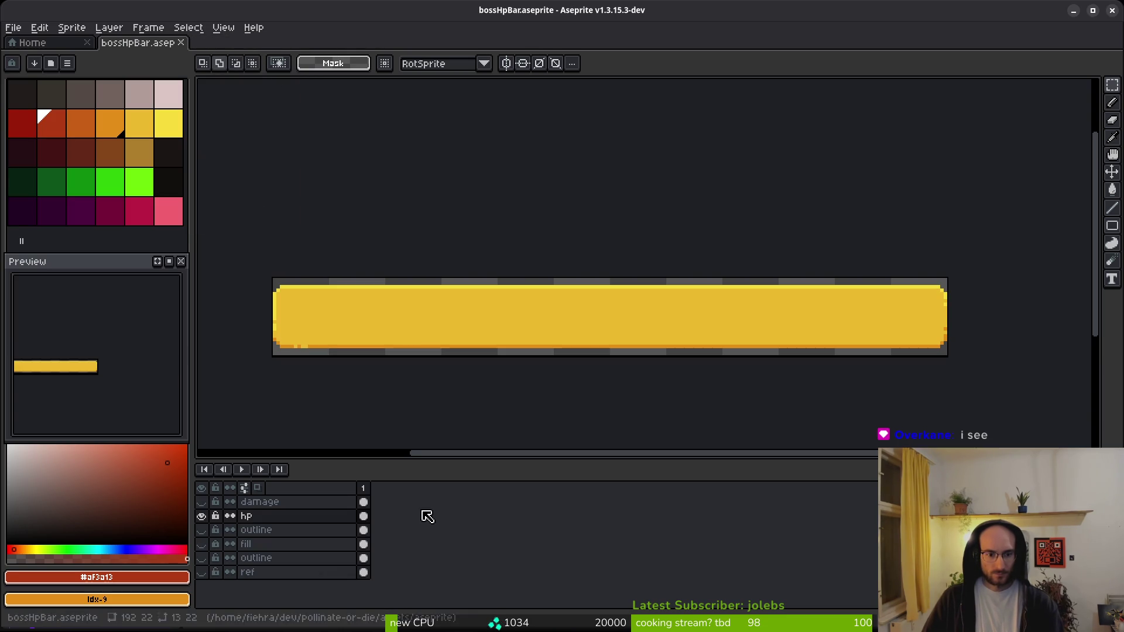
left_click(202, 516)
left_click(201, 502)
left_click(202, 501)
left_click(201, 502)
key("ctrl+e")
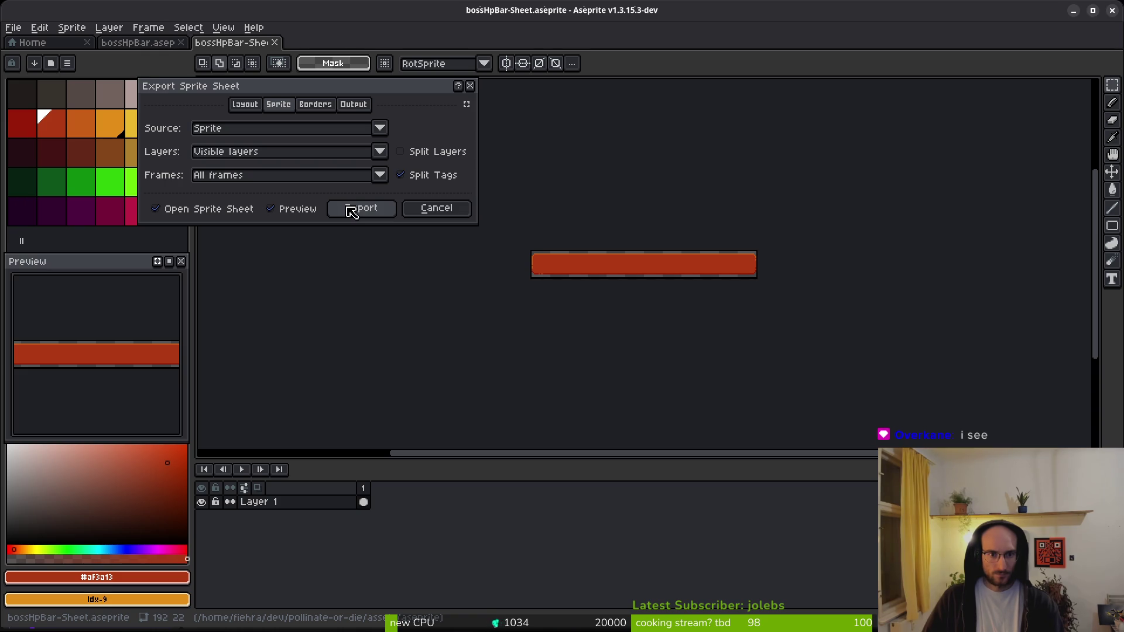
left_click(351, 211)
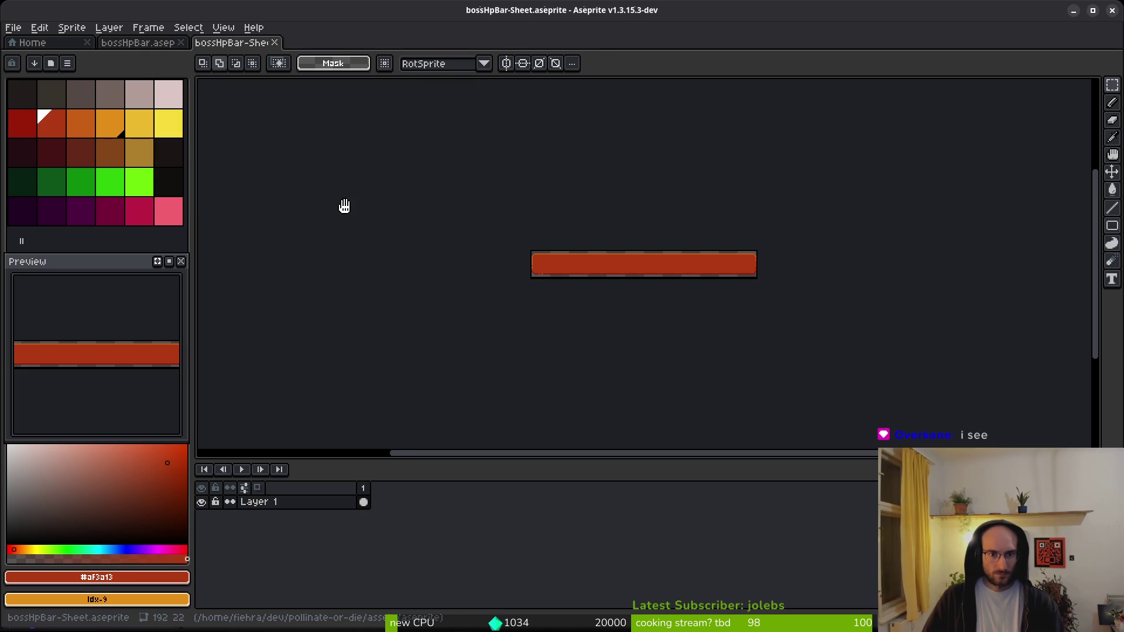
Save the red bar sheet as bossDamageBar.png in art/ui, then close it
key("ctrl+shift+e")
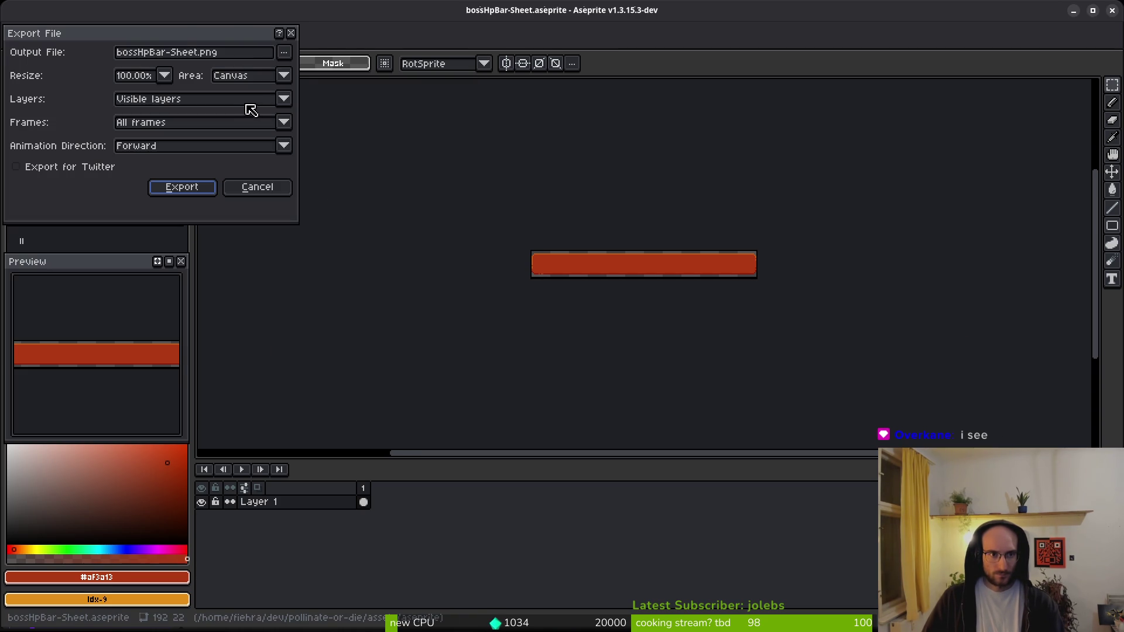
left_click(283, 52)
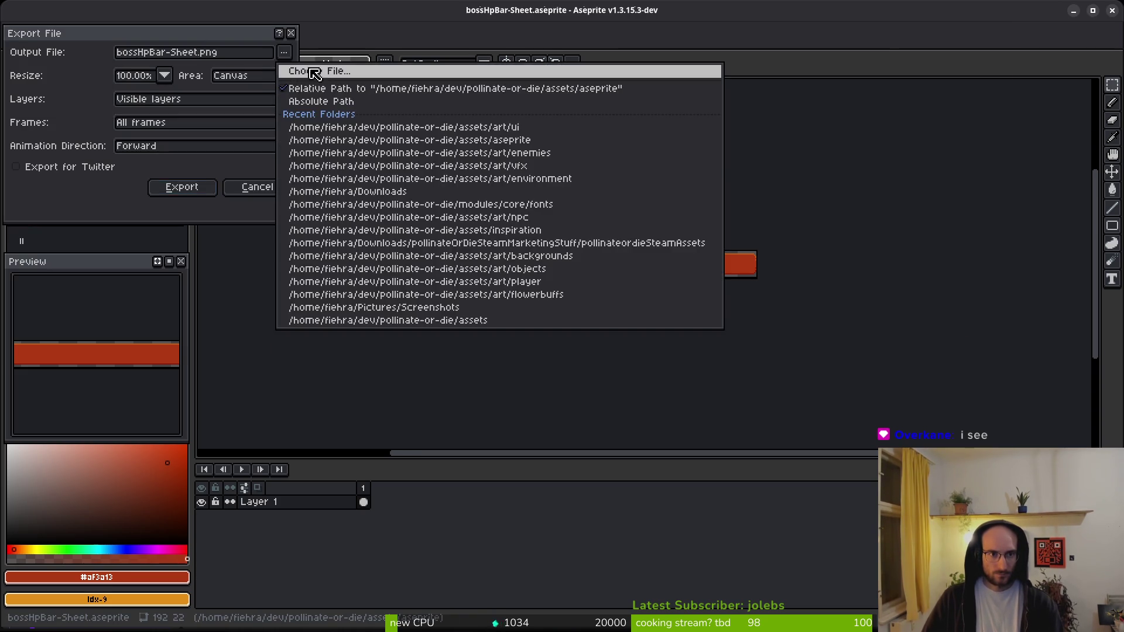
left_click(310, 70)
double_click(68, 135)
left_click(676, 100)
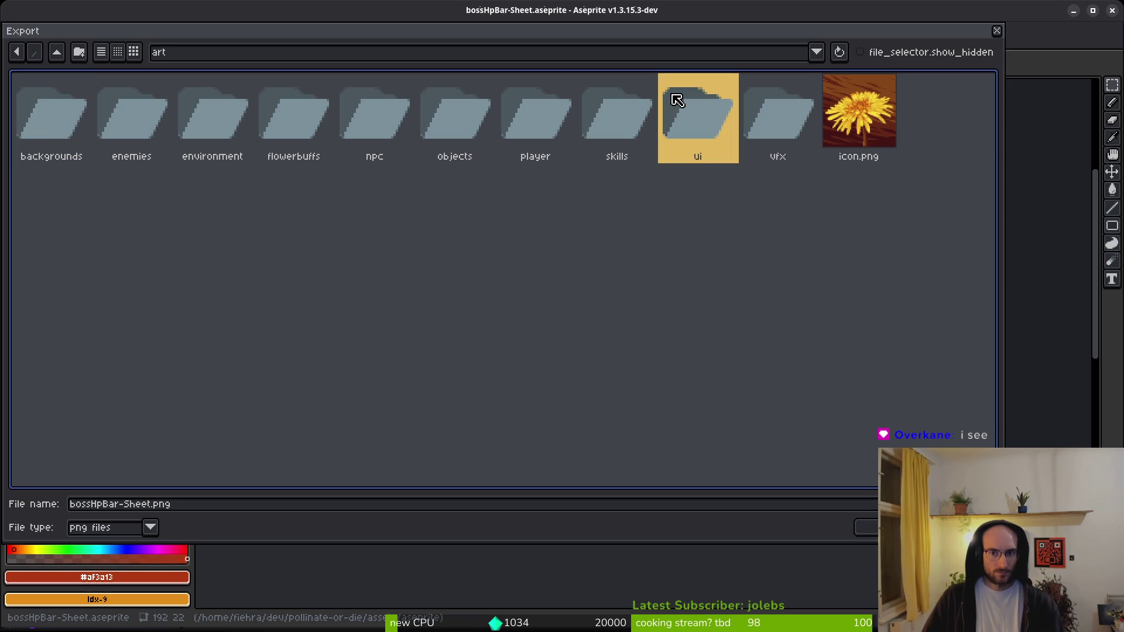
double_click(684, 114)
left_click(177, 507)
type("boss")
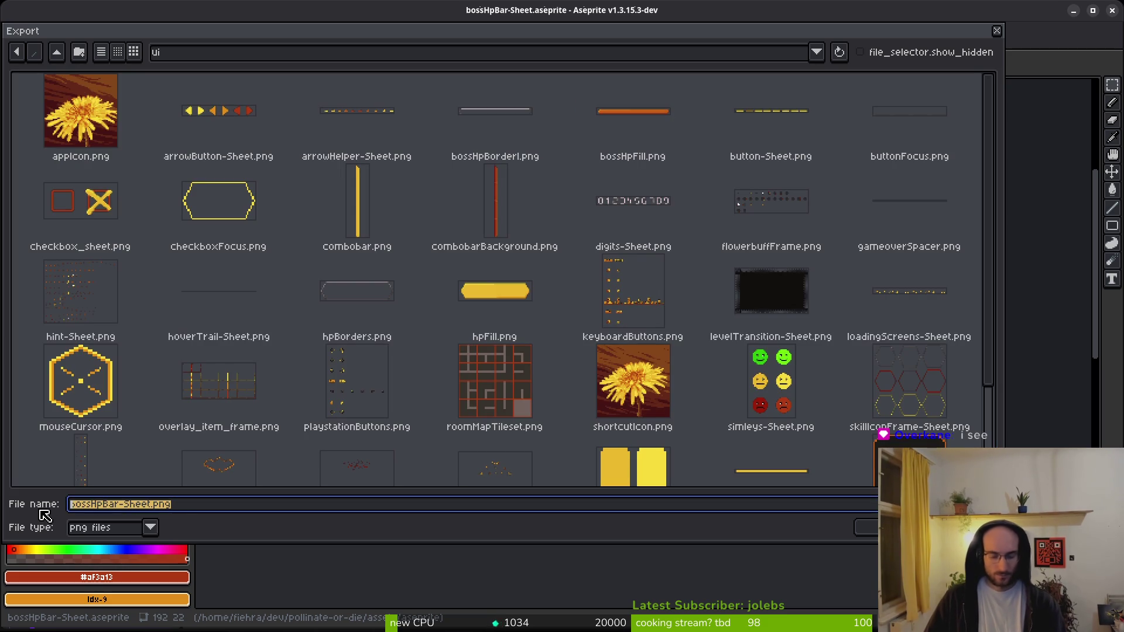
type("Damage")
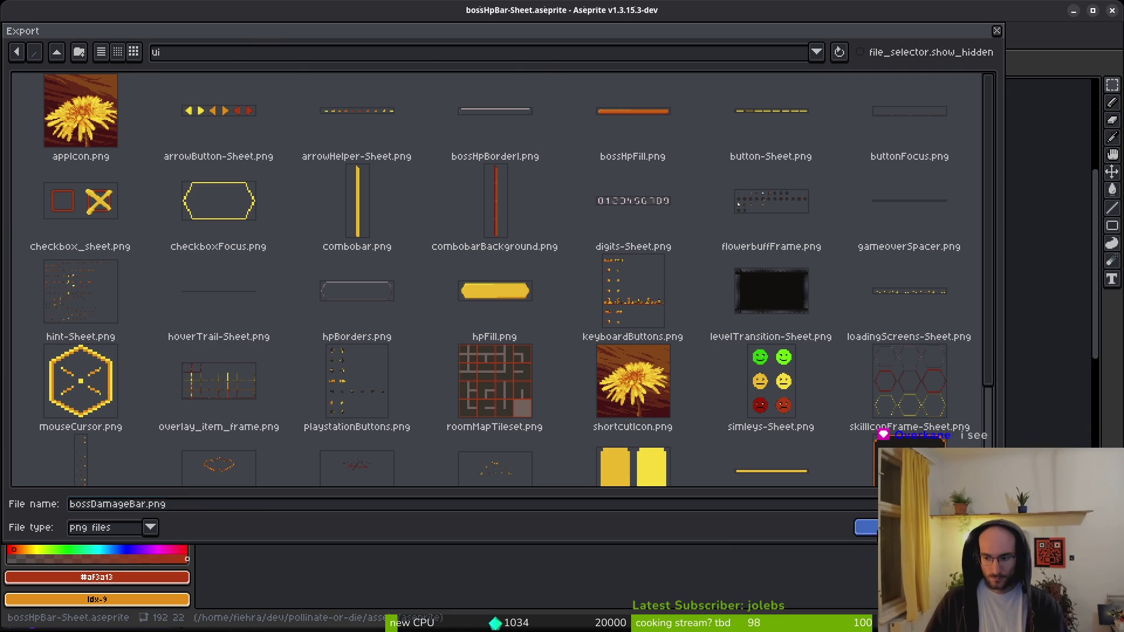
left_click(862, 530)
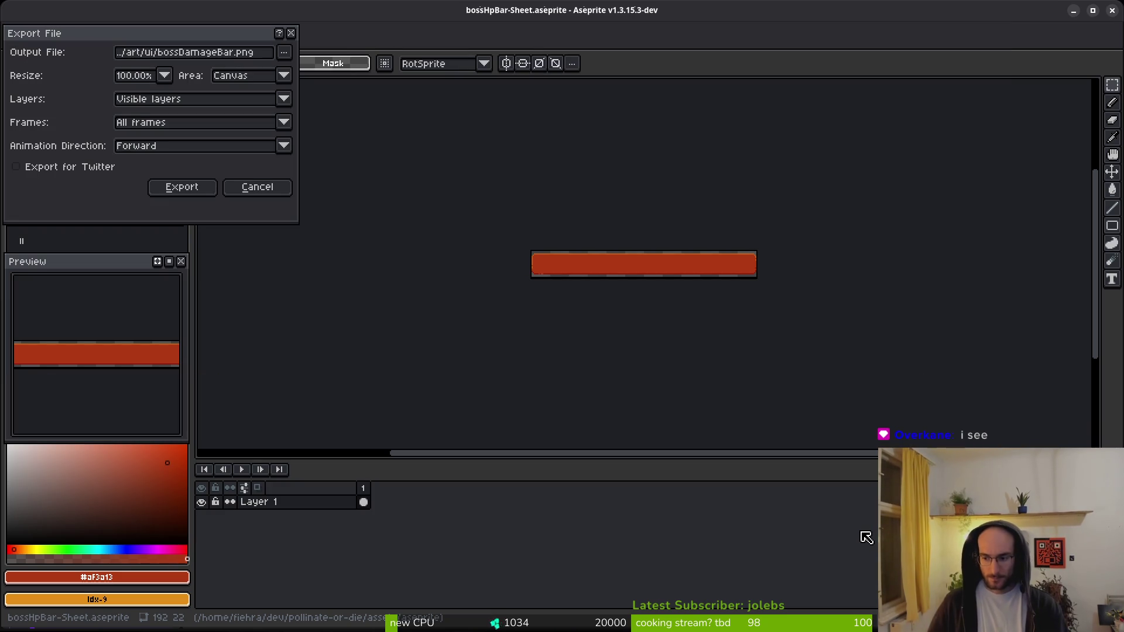
left_click(179, 187)
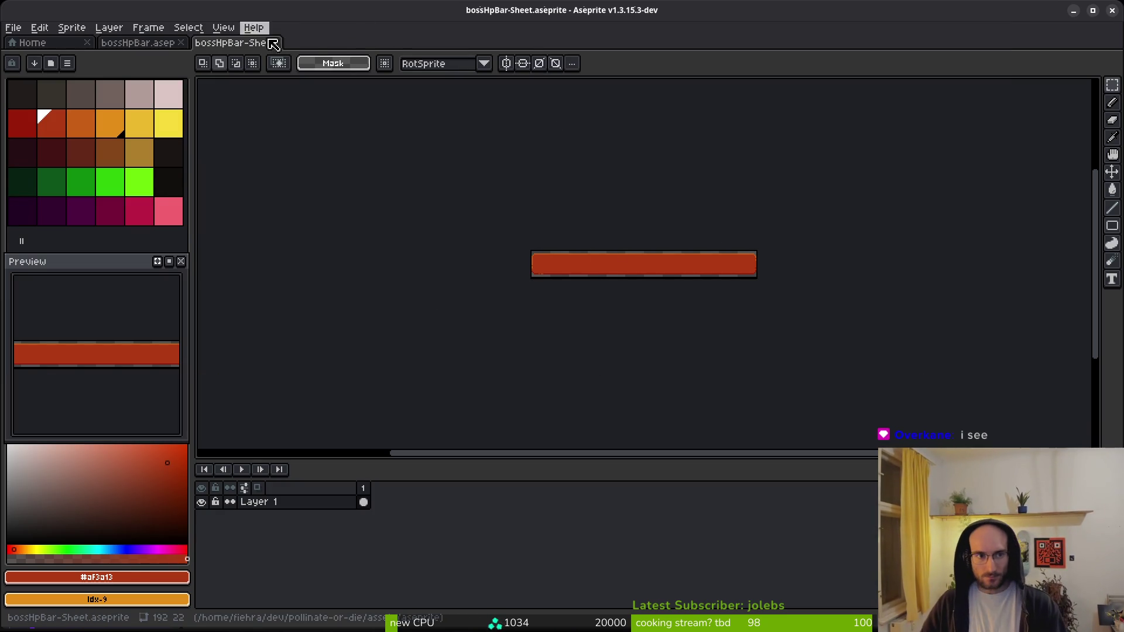
key("ctrl+w")
key("ctrl+w")
Save the Godot scene and reopen bossHpBar.aseprite with the hp and damage layers visible
key("alt+Tab")
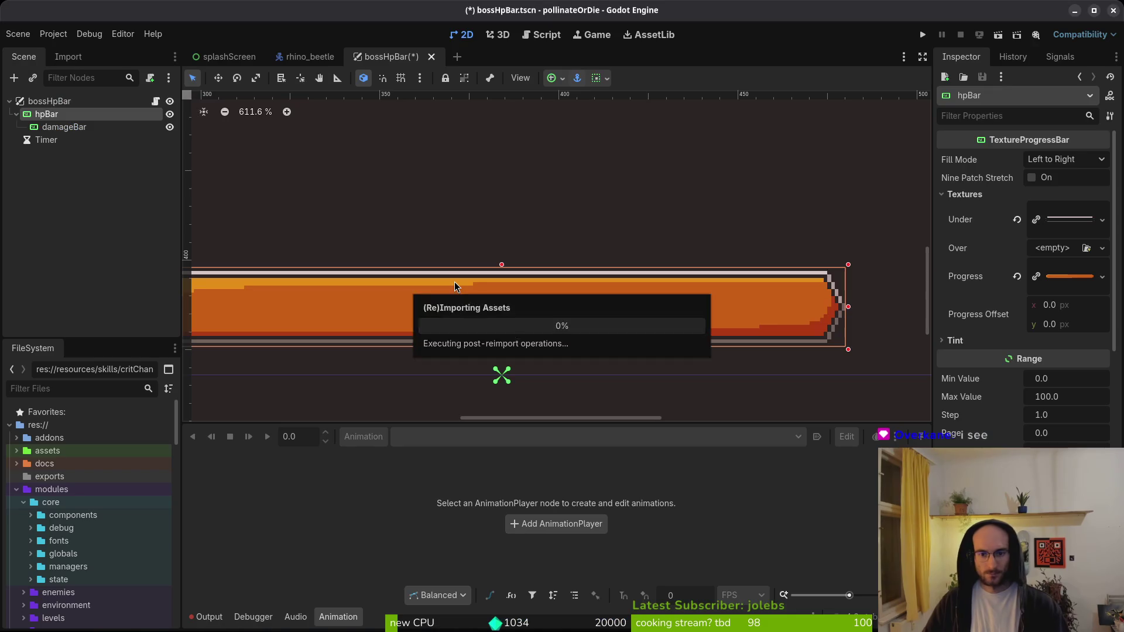
scroll(692, 294, "down", 4)
key("ctrl+s")
key("alt+Tab")
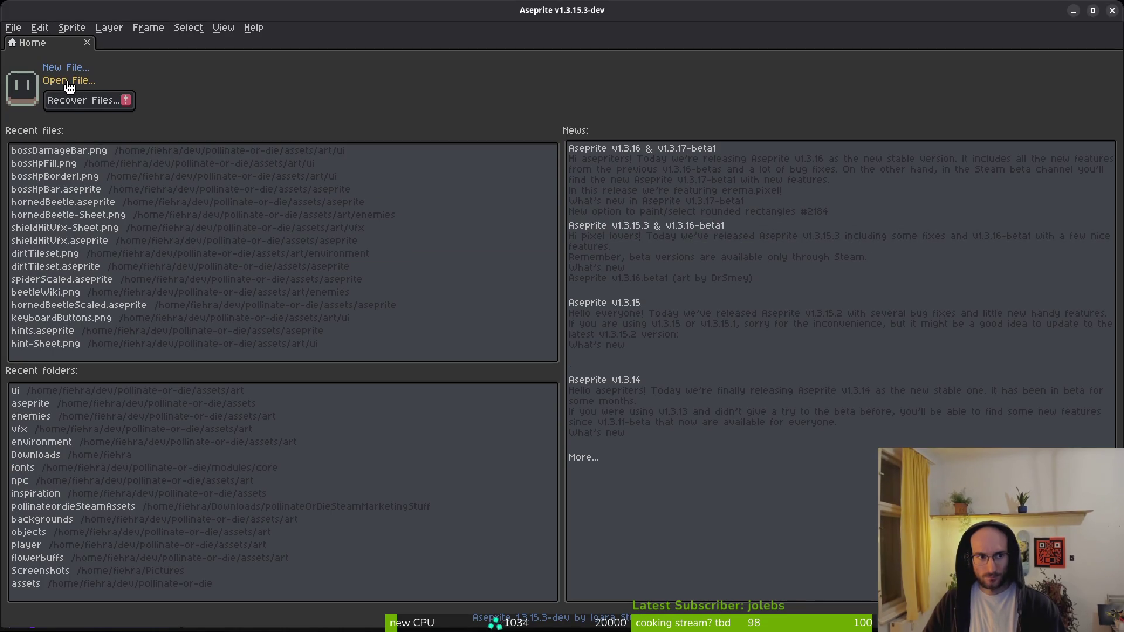
left_click(64, 189)
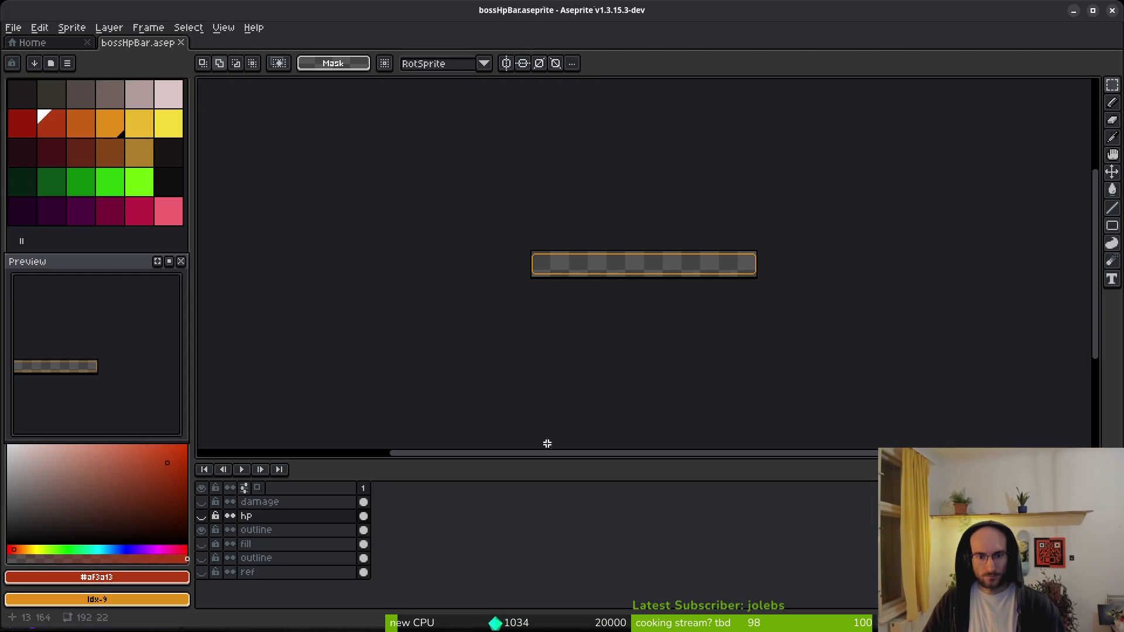
left_click(201, 516)
left_click(202, 501)
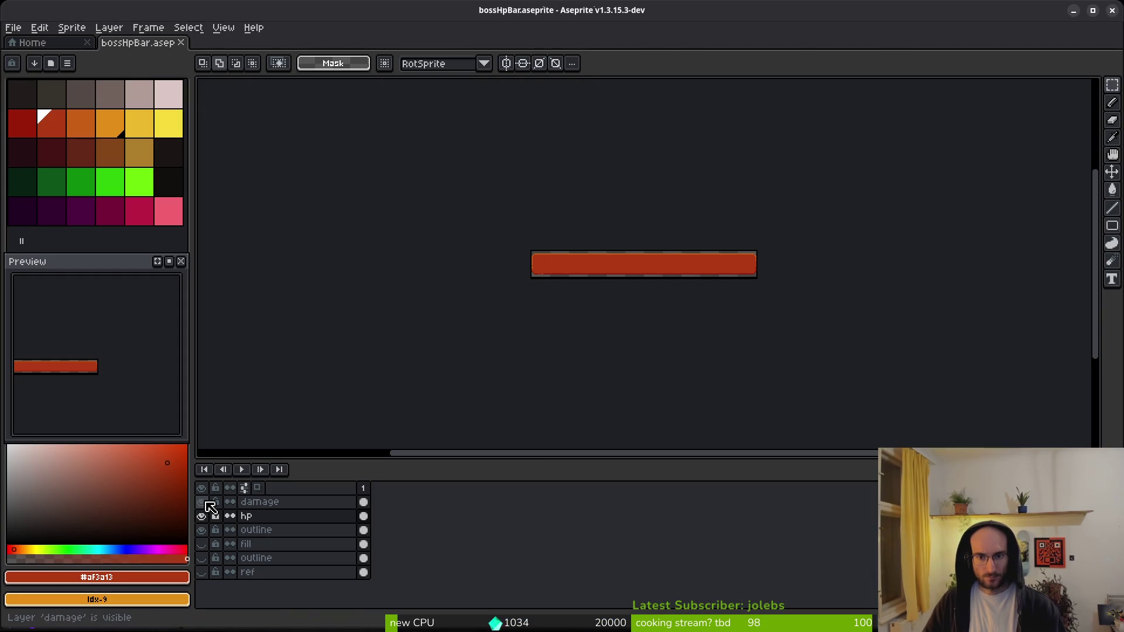
Paint yellow with an 11px brush on the damage layer's right end and red notch
key("b")
left_click(364, 502)
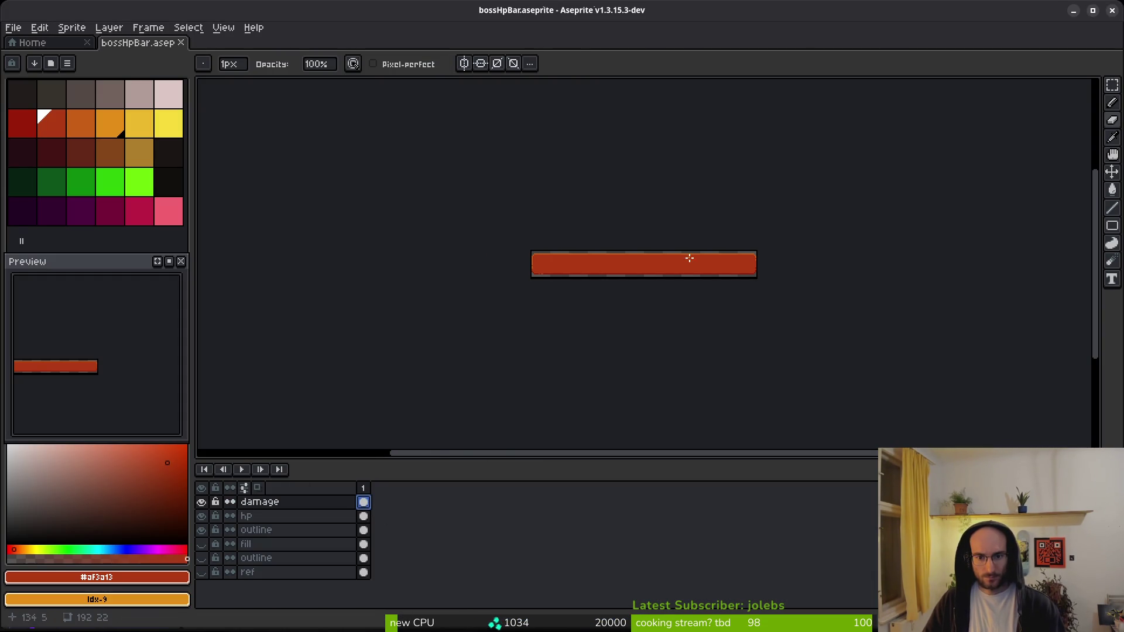
key("plus")
key("plus")
key("plus")
mouse_move(709, 255)
left_mouse_down()
mouse_move(713, 273)
mouse_move(738, 273)
mouse_move(719, 274)
left_mouse_up()
scroll(719, 280, "up", 4)
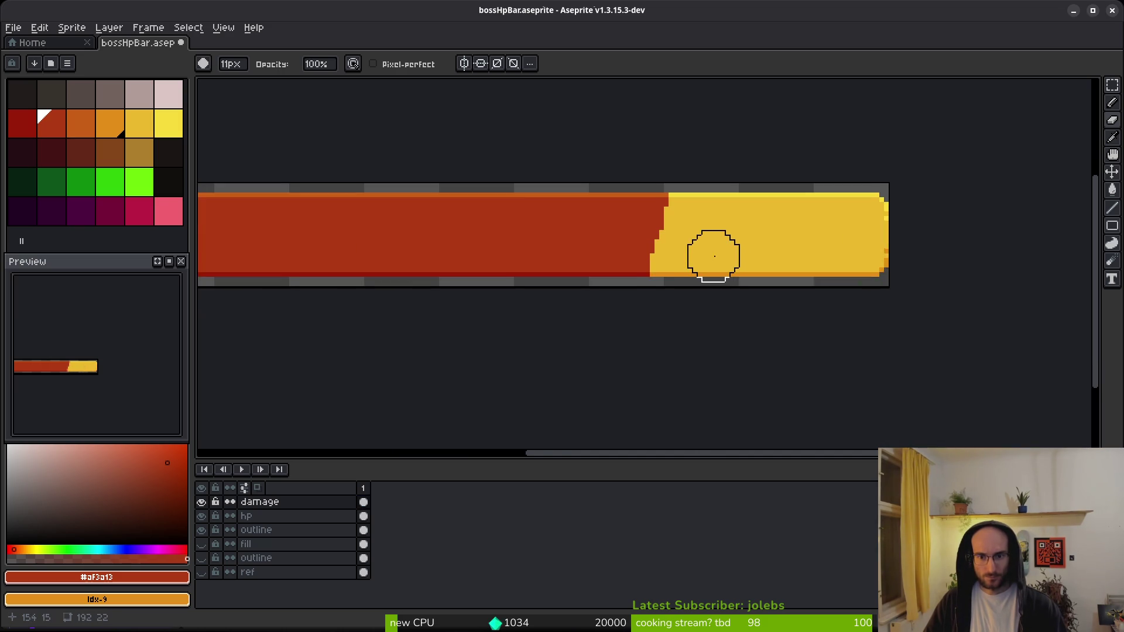
left_click_drag(669, 218, 672, 191)
scroll(705, 231, "down", 4)
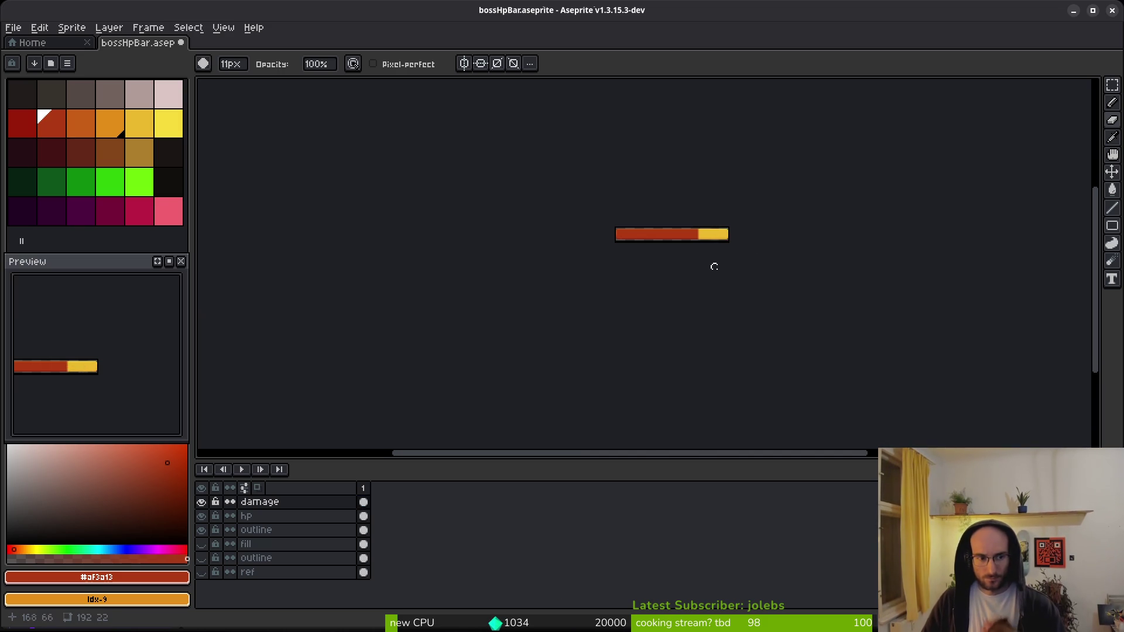
scroll(723, 247, "up", 4)
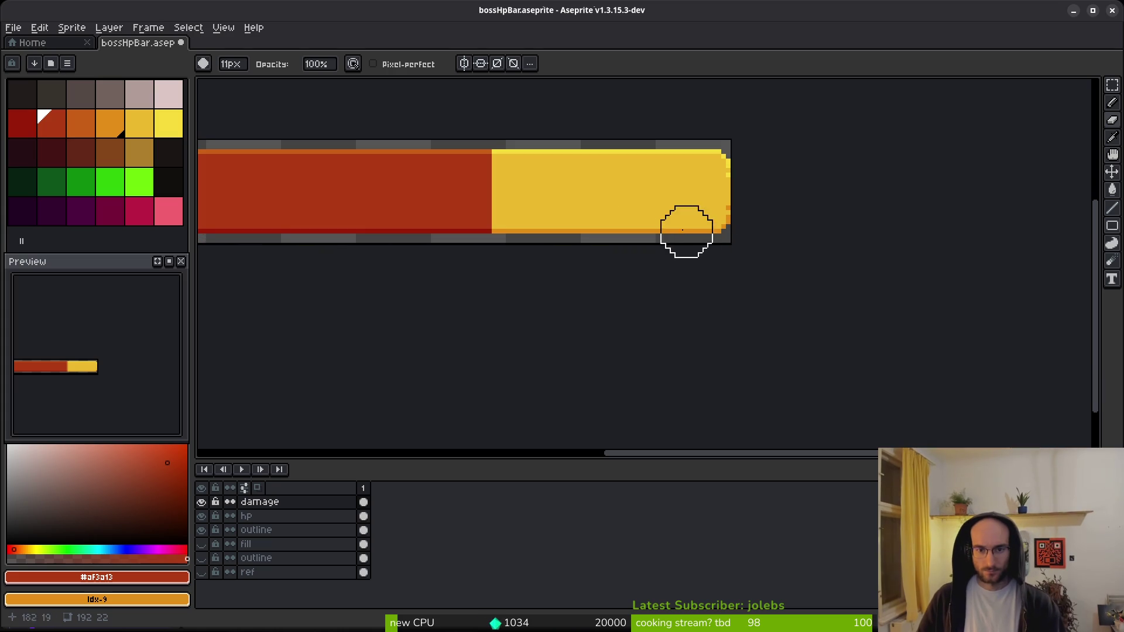
Erase the right part of the hp layer's fill, leaving a grey end
left_click(364, 516)
scroll(522, 296, "up", 2)
mouse_move(595, 219)
left_mouse_down()
mouse_move(635, 193)
mouse_move(701, 260)
mouse_move(719, 306)
left_mouse_up()
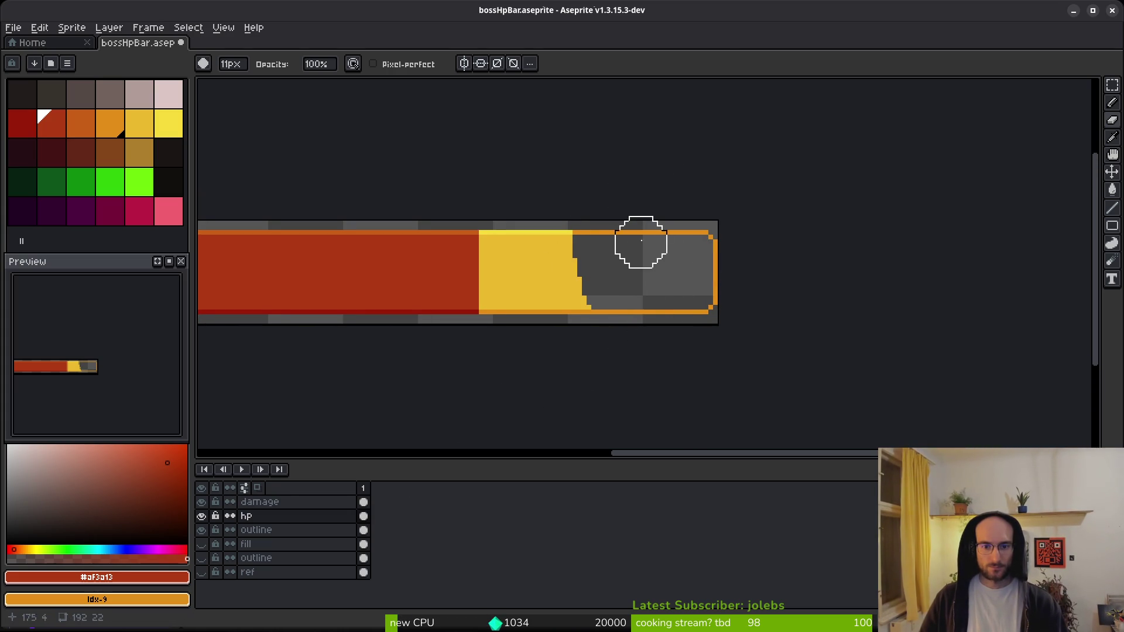
left_click_drag(599, 264, 598, 293)
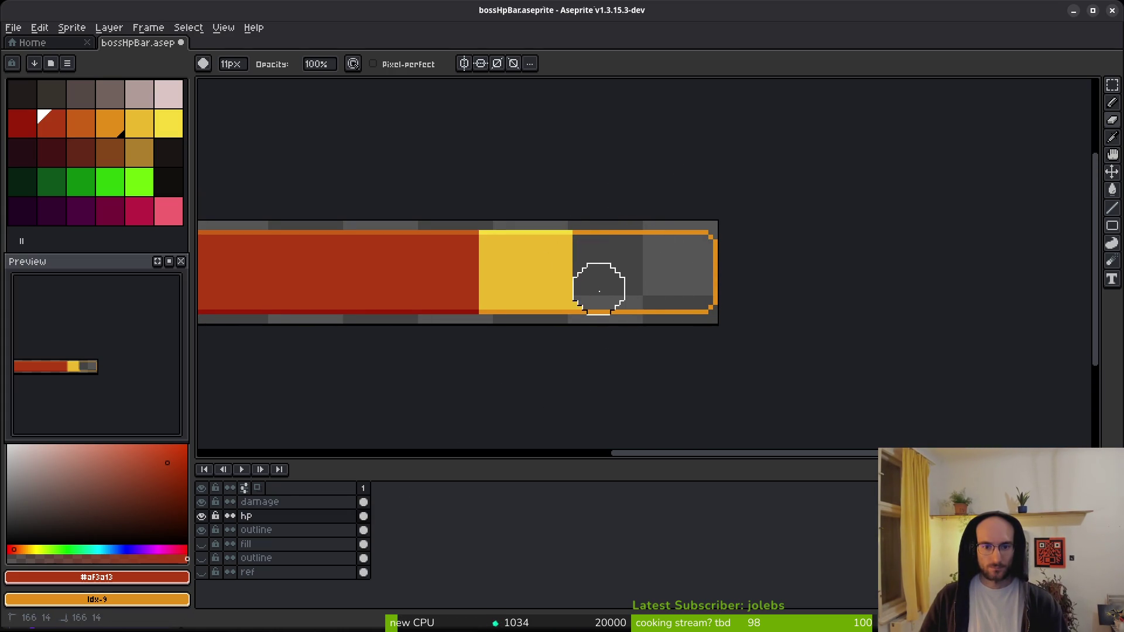
scroll(82, 351, "up", 4)
scroll(100, 350, "down", 5)
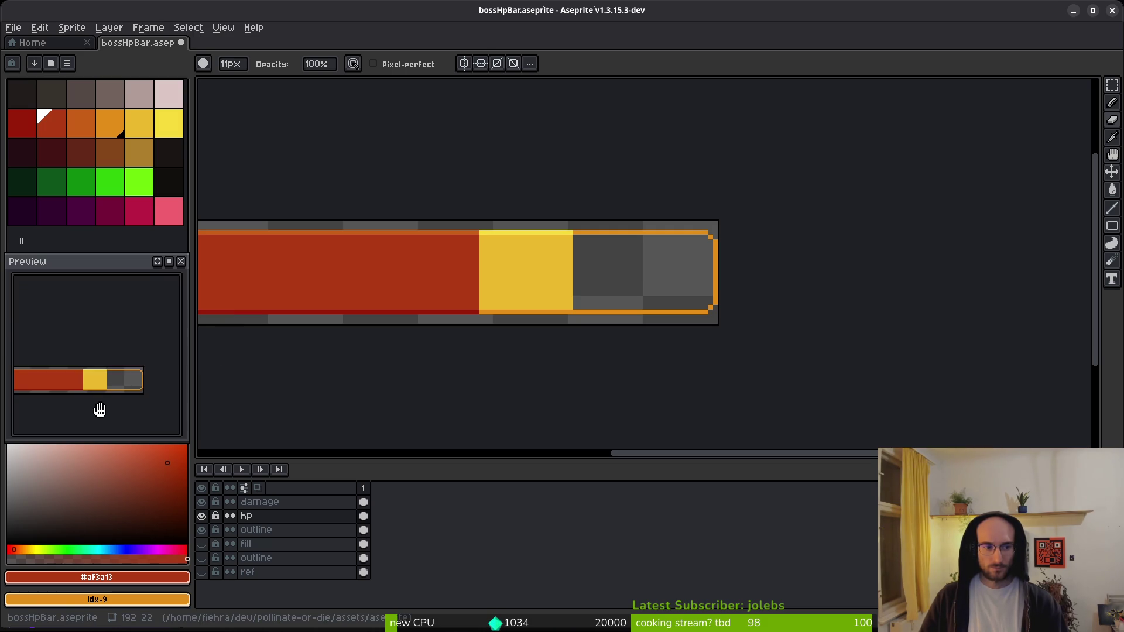
scroll(116, 373, "up", 3)
left_click_drag(117, 377, 126, 394)
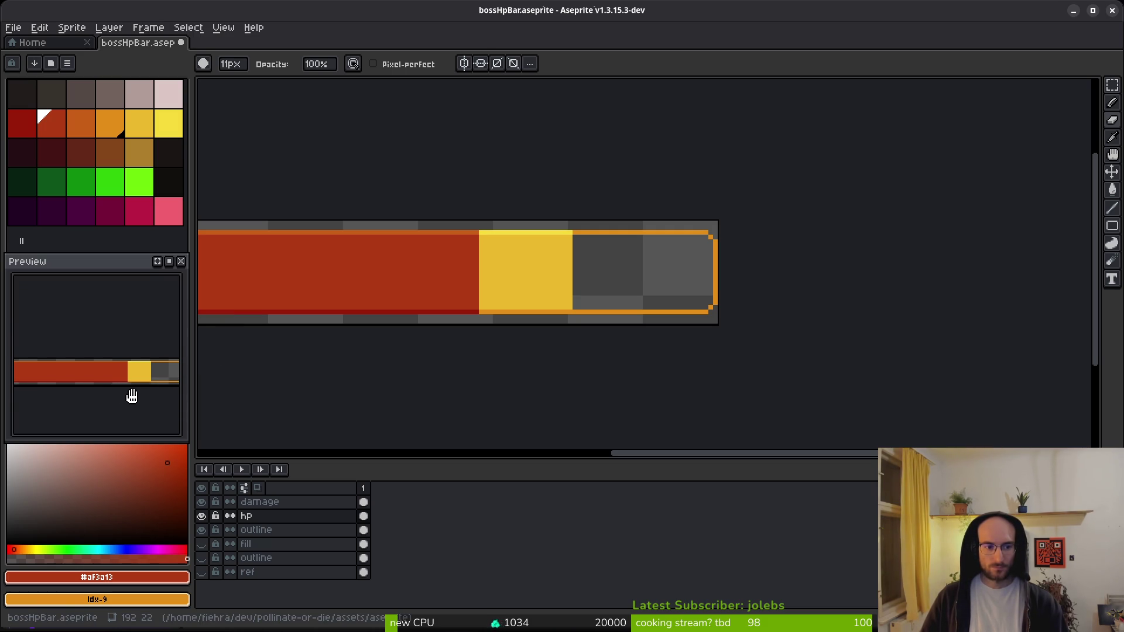
scroll(652, 350, "down", 1)
left_click_drag(652, 351, 735, 336)
scroll(735, 346, "right", 2)
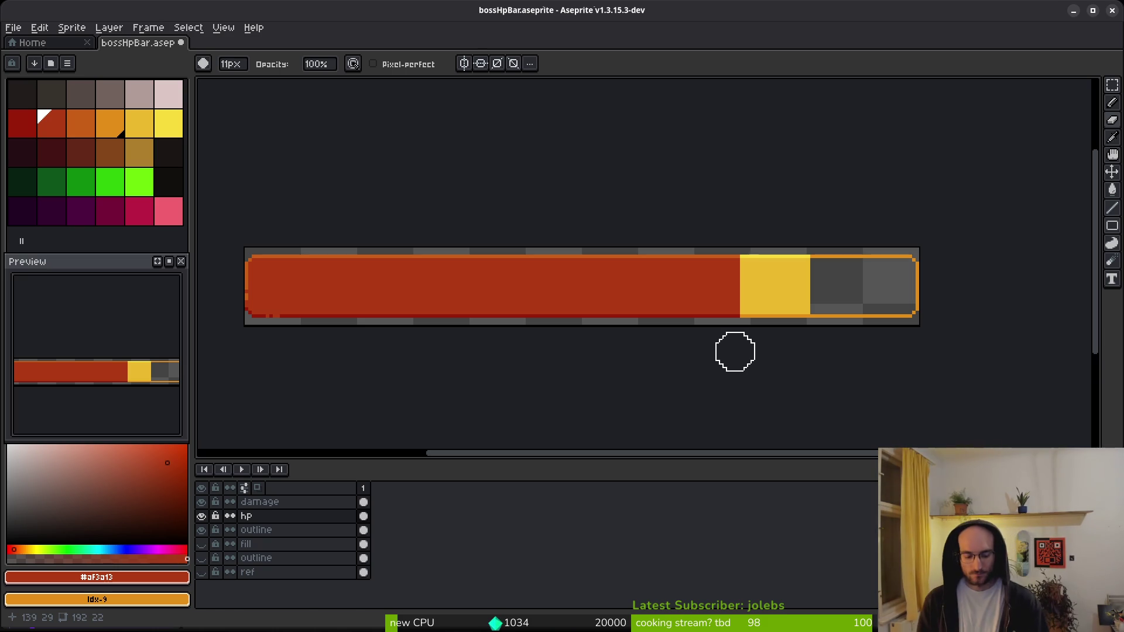
Check the 192×22 canvas size, cancel without changes, and switch to Godot
key("ctrl+alt+c")
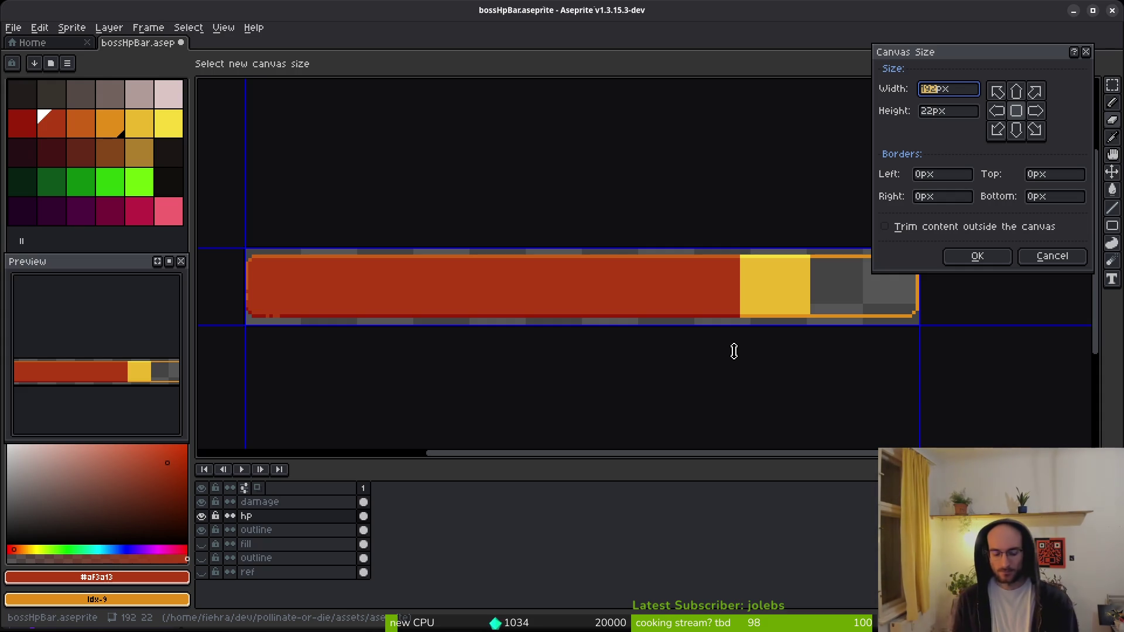
key("Escape")
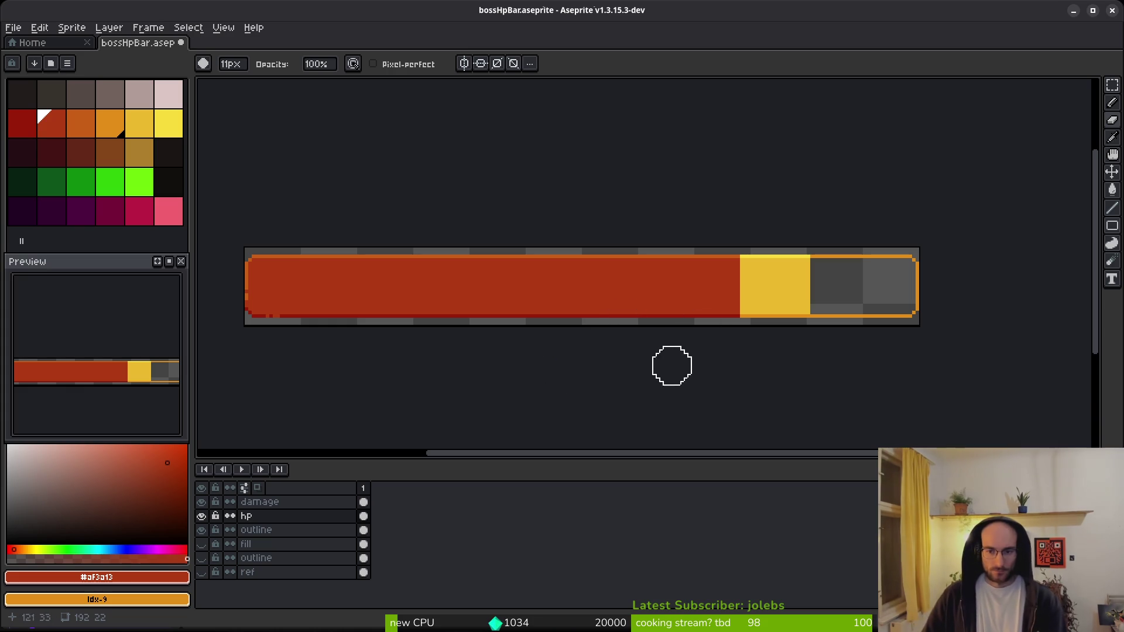
left_click_drag(679, 359, 683, 353)
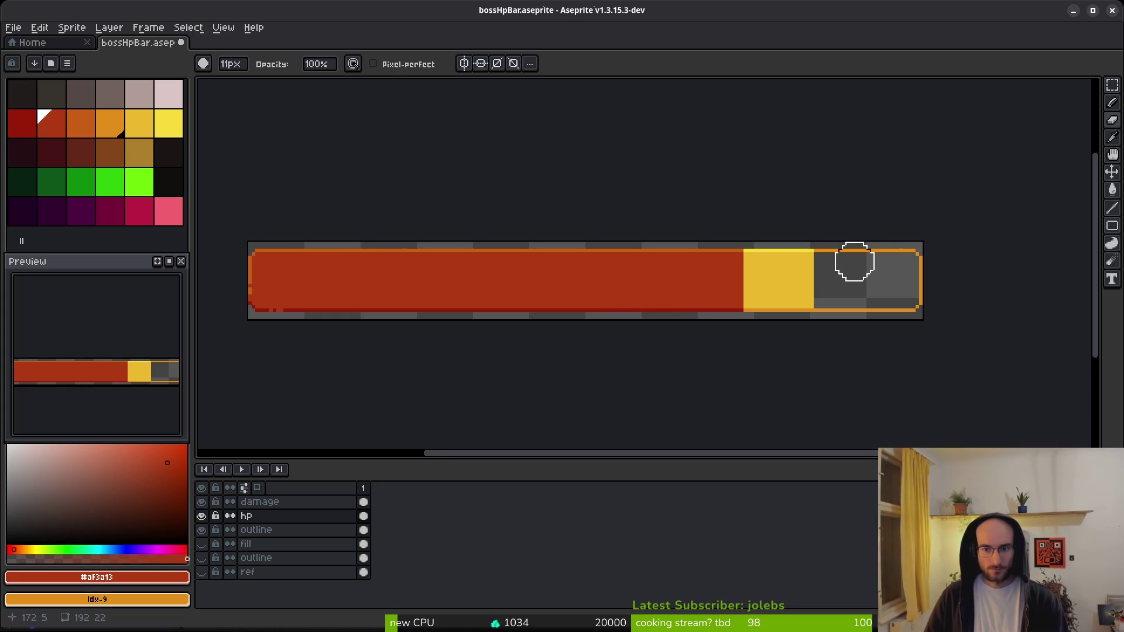
key("alt+Tab")
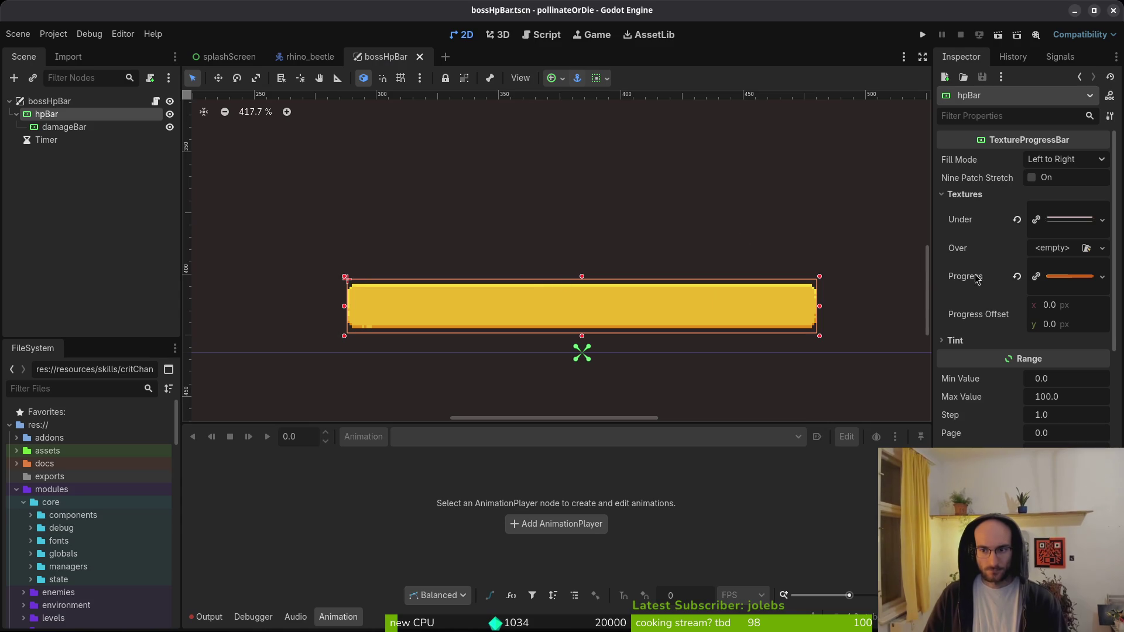
Try clearing hpBar's Under texture, then undo it and save the scene
right_click(1067, 227)
left_click(1058, 236)
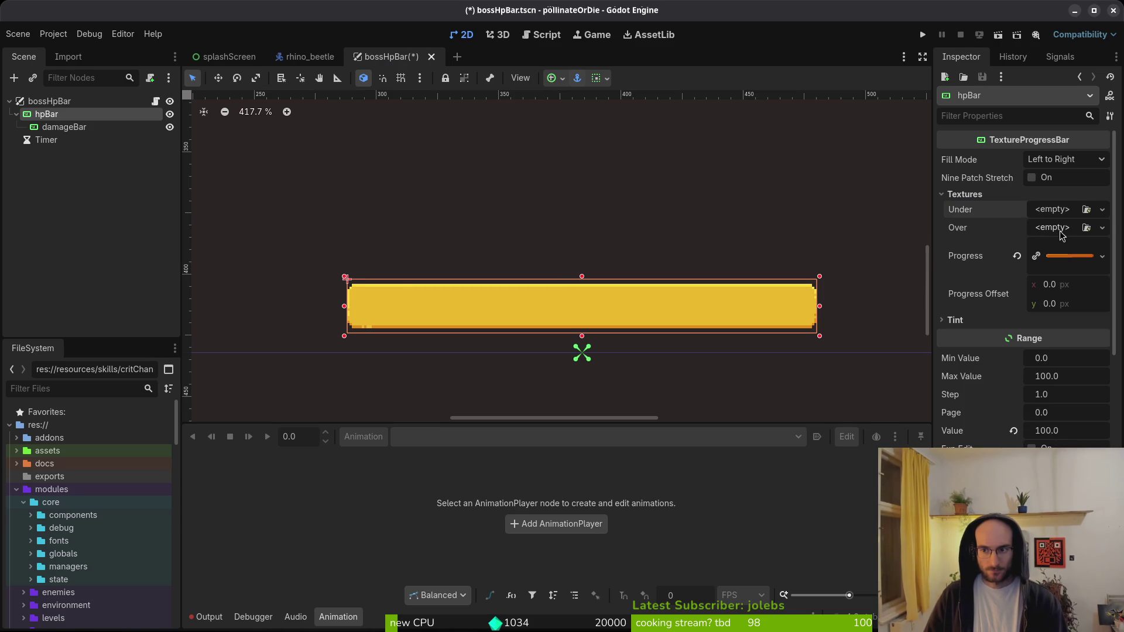
left_click(1067, 211)
left_click(995, 443)
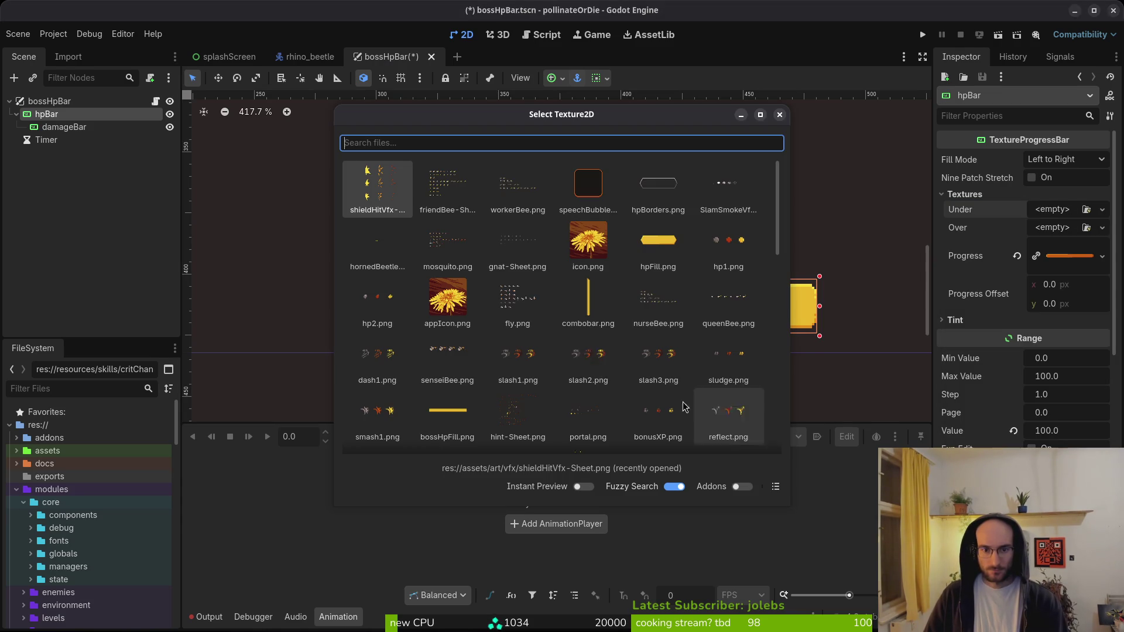
key("Escape")
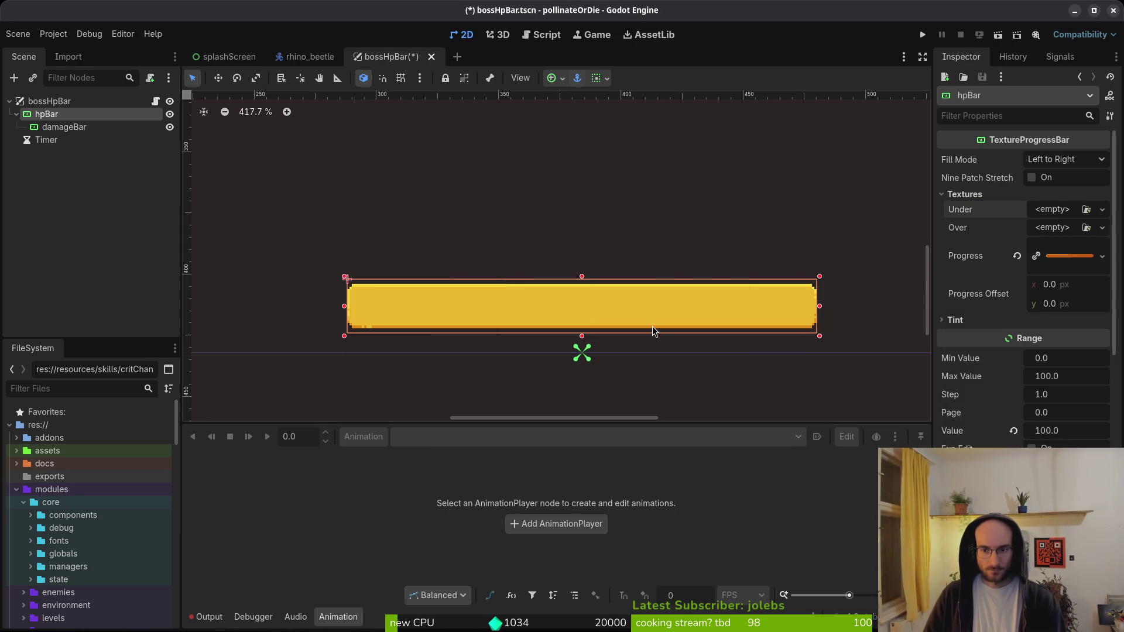
key("ctrl+z")
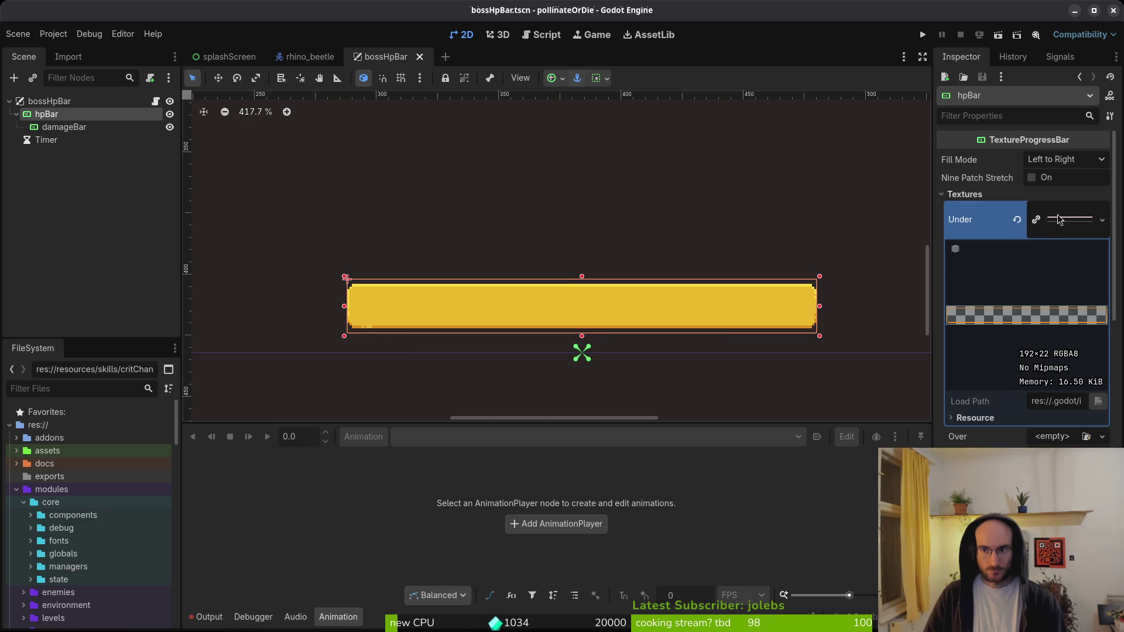
key("ctrl+s")
Compare the hpBar and damageBar textures, then search for a damageBar Progress texture
left_click(1031, 282)
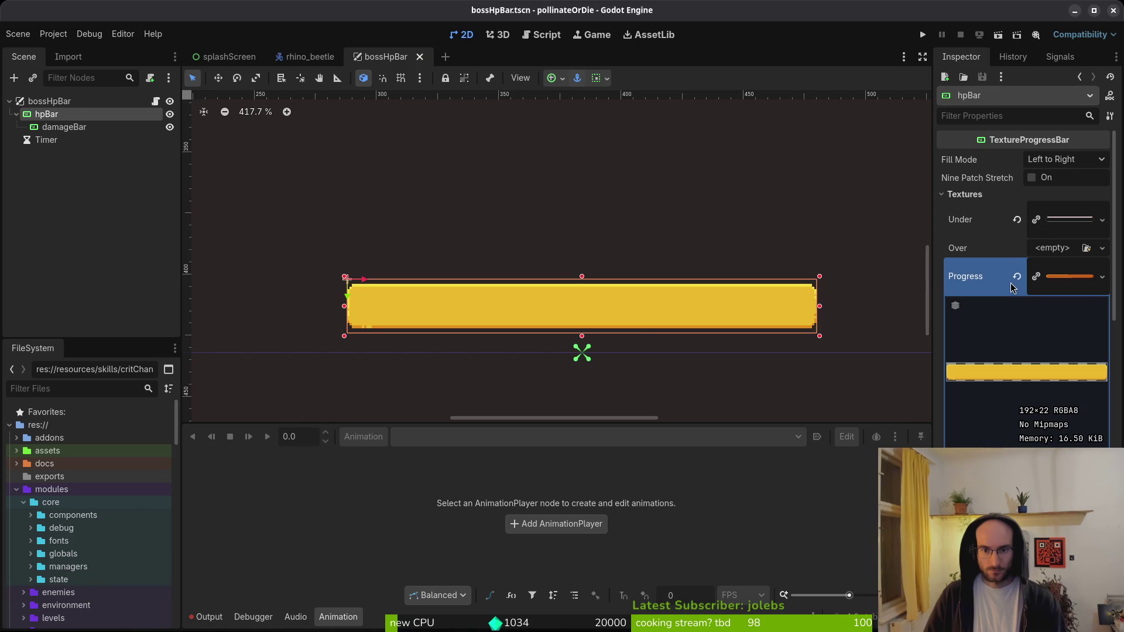
left_click(78, 127)
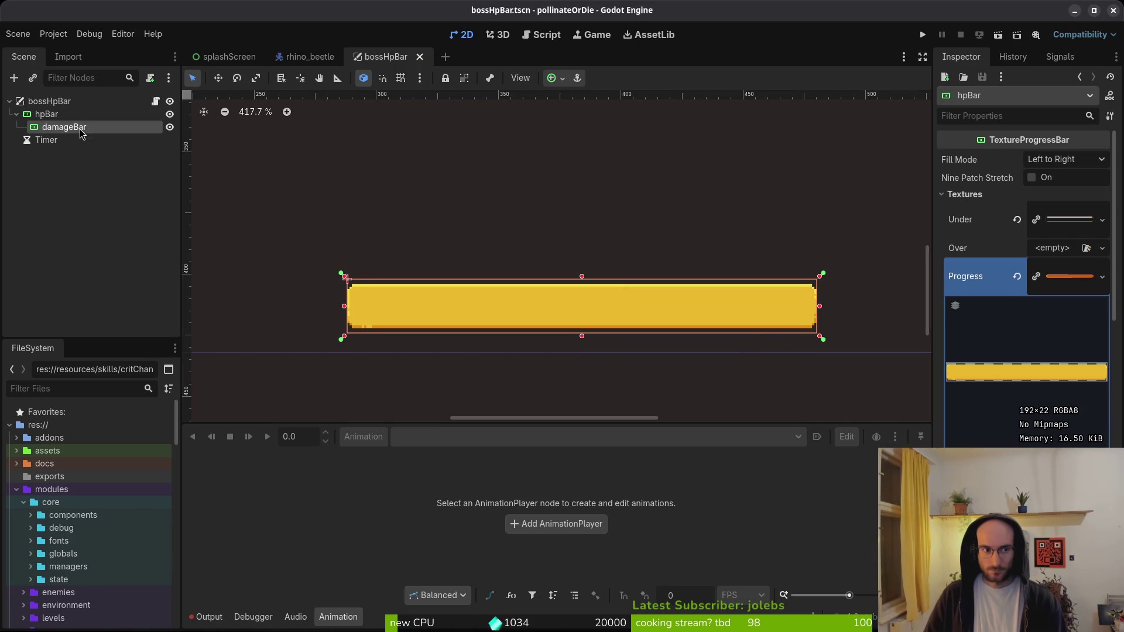
left_click(46, 114)
left_click(581, 316)
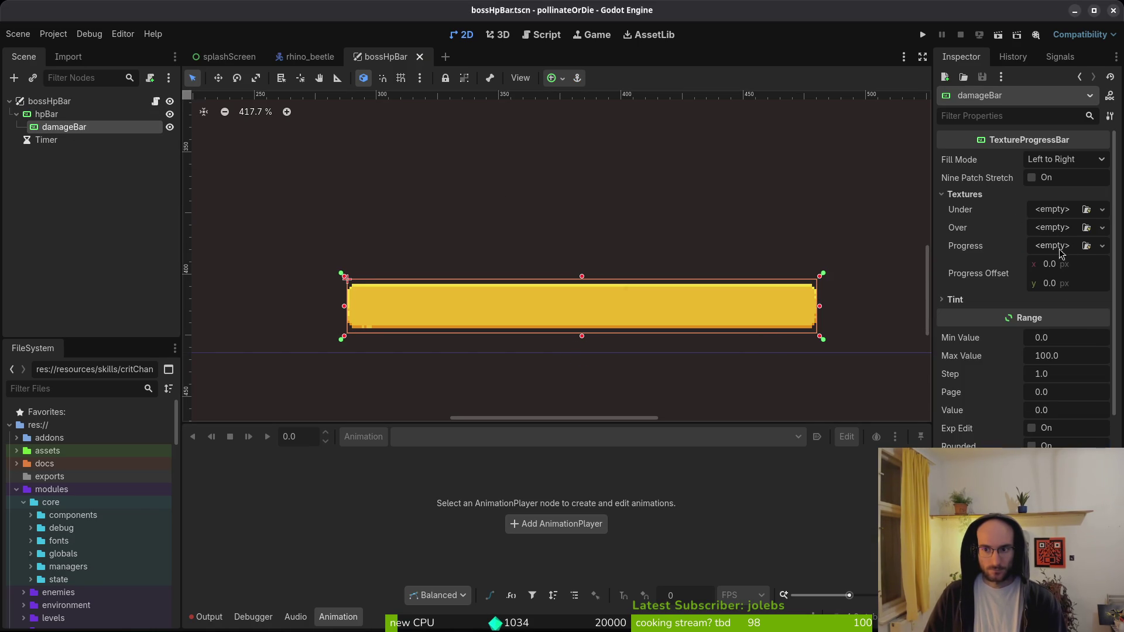
left_click(48, 115)
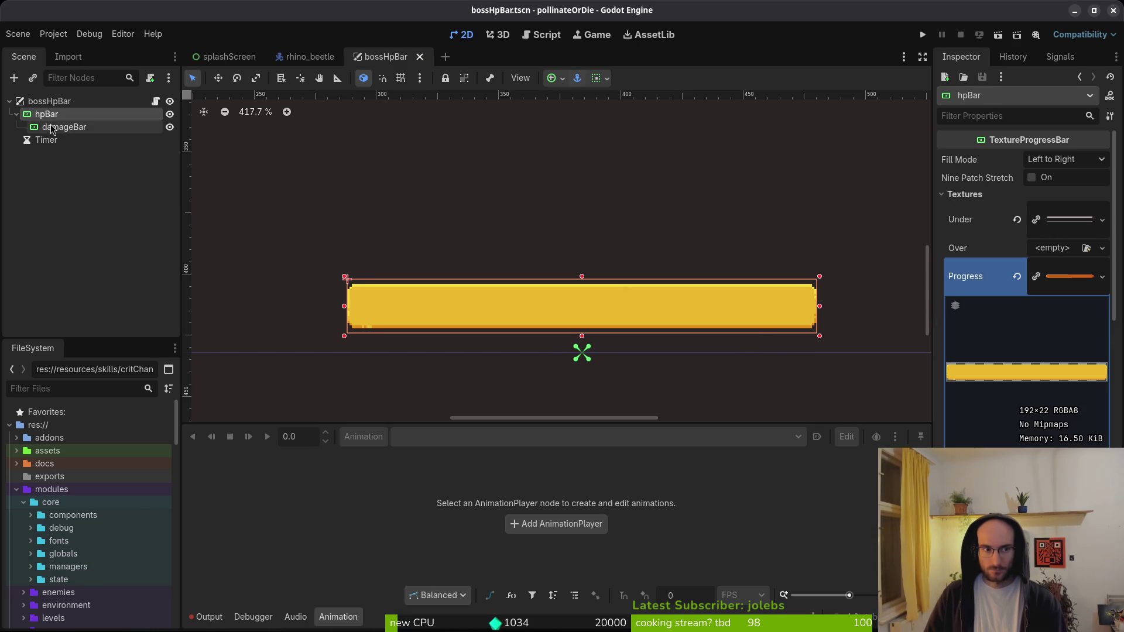
left_click(52, 127)
left_click(1101, 246)
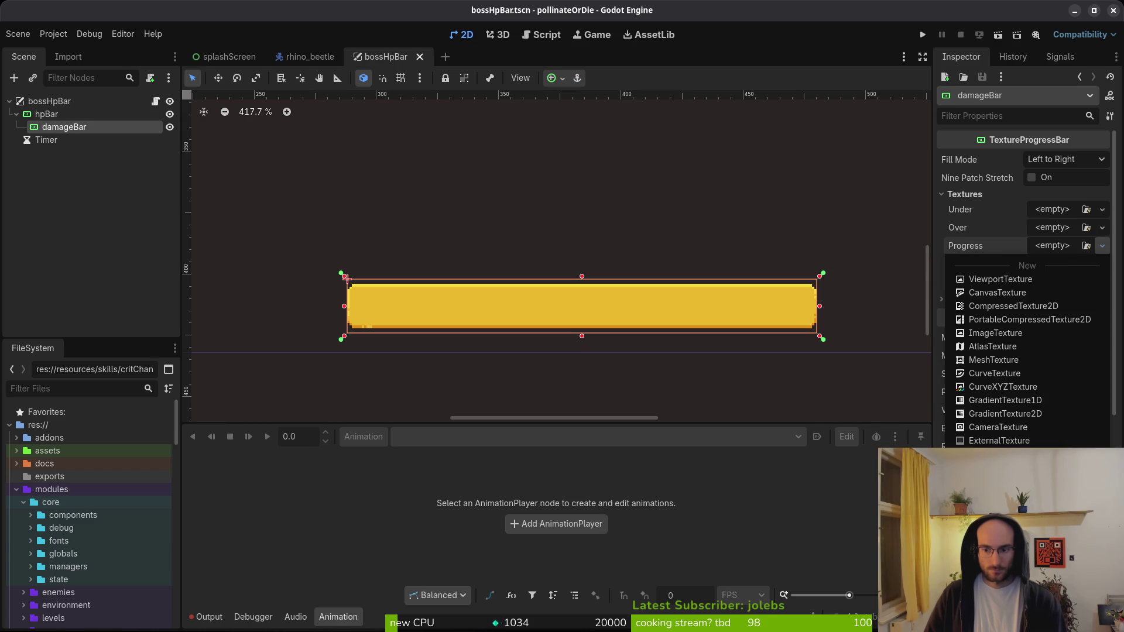
left_click(1086, 246)
Assign bossDamageBar as damageBar's Progress texture and save the scene
type("bos")
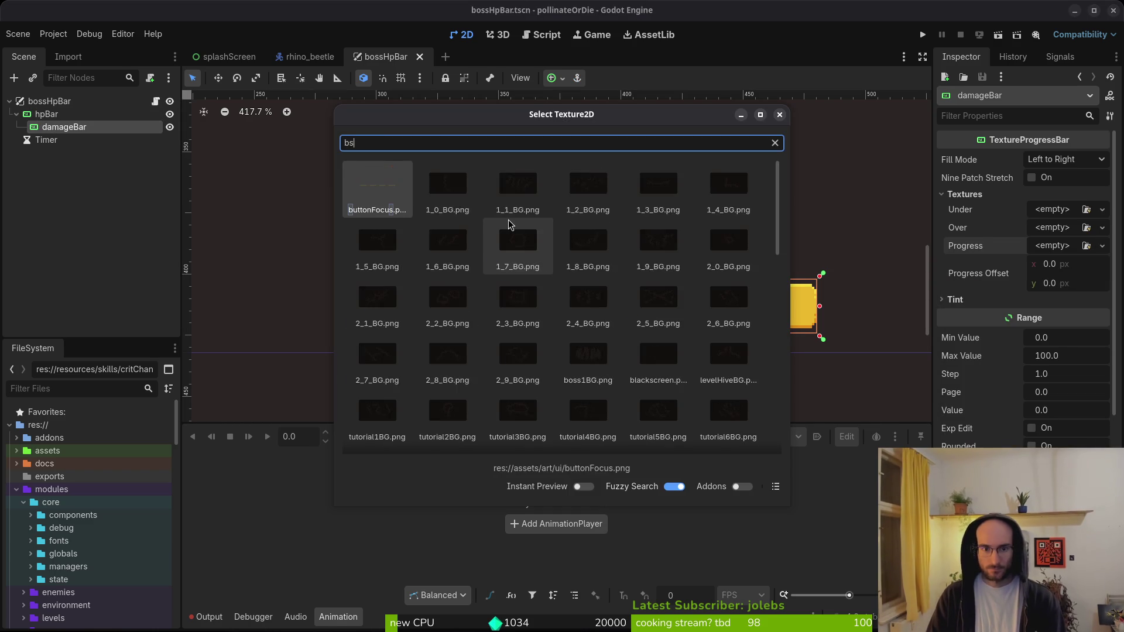
double_click(448, 184)
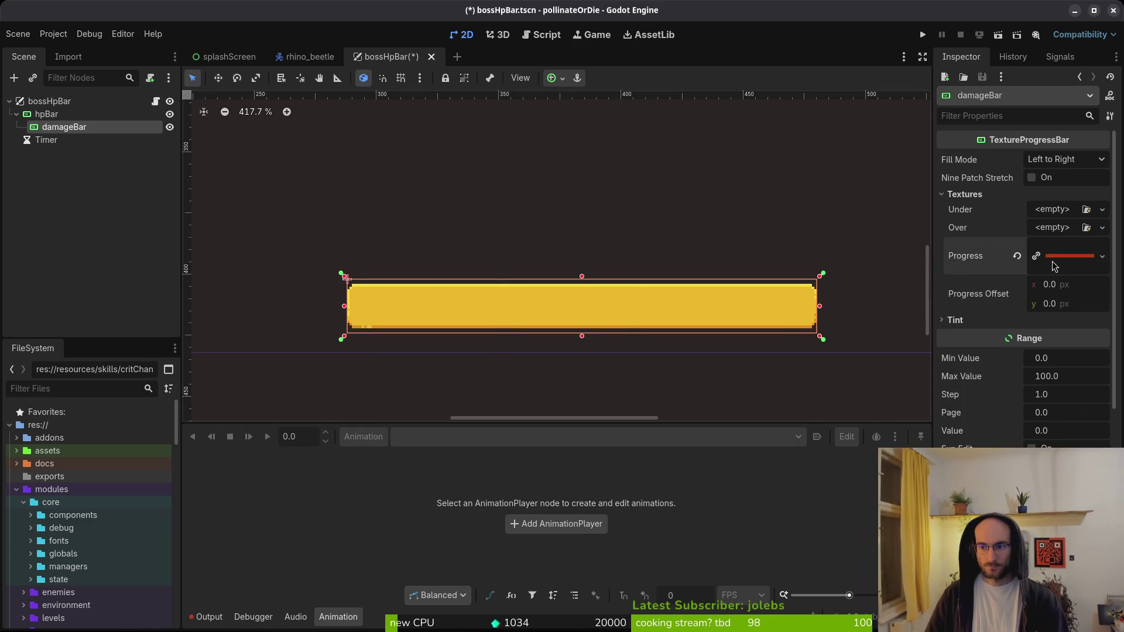
key("ctrl+s")
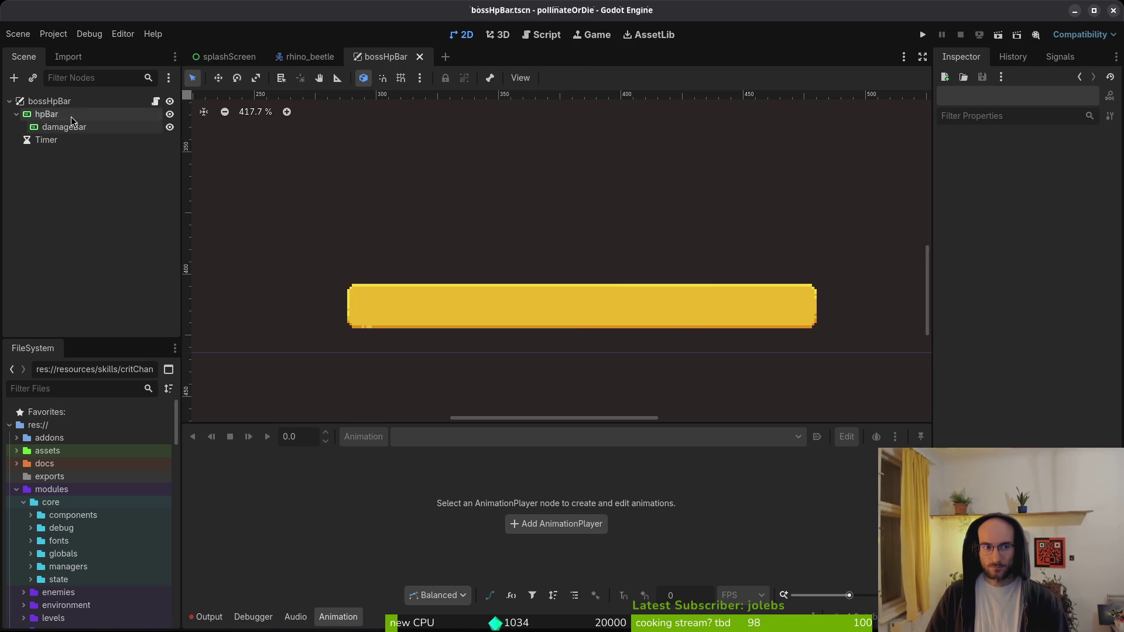
Compare the hpBar and damageBar nodes, briefly clearing and restoring hpBar's Progress texture
left_click(47, 114)
left_click(62, 127)
left_click(62, 115)
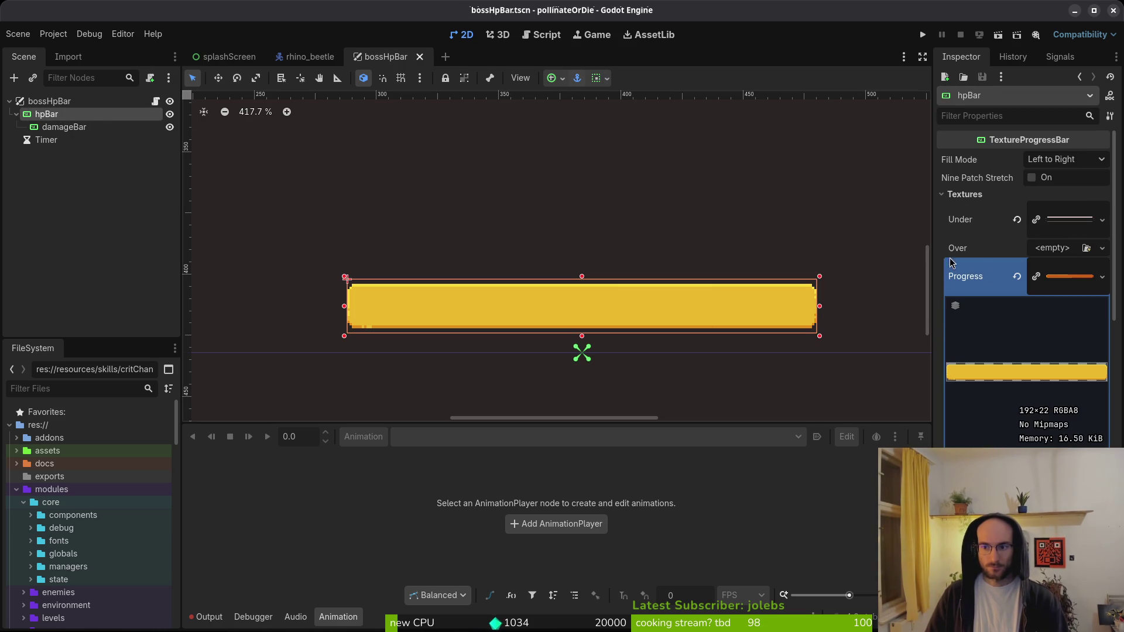
left_click(1017, 277)
key("ctrl+z")
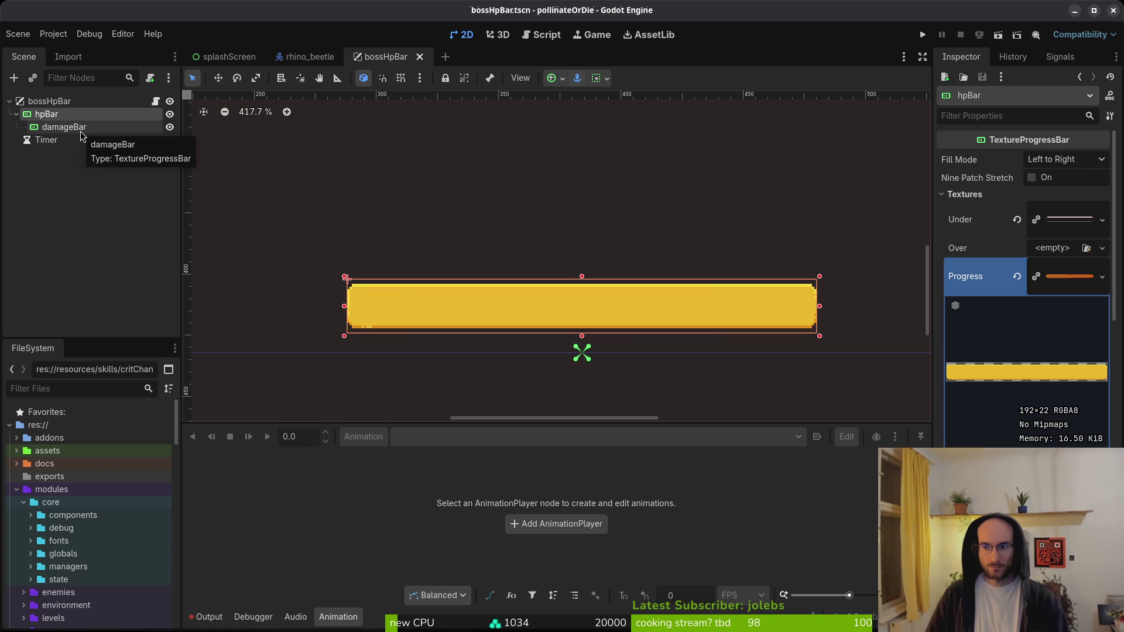
left_click(82, 136)
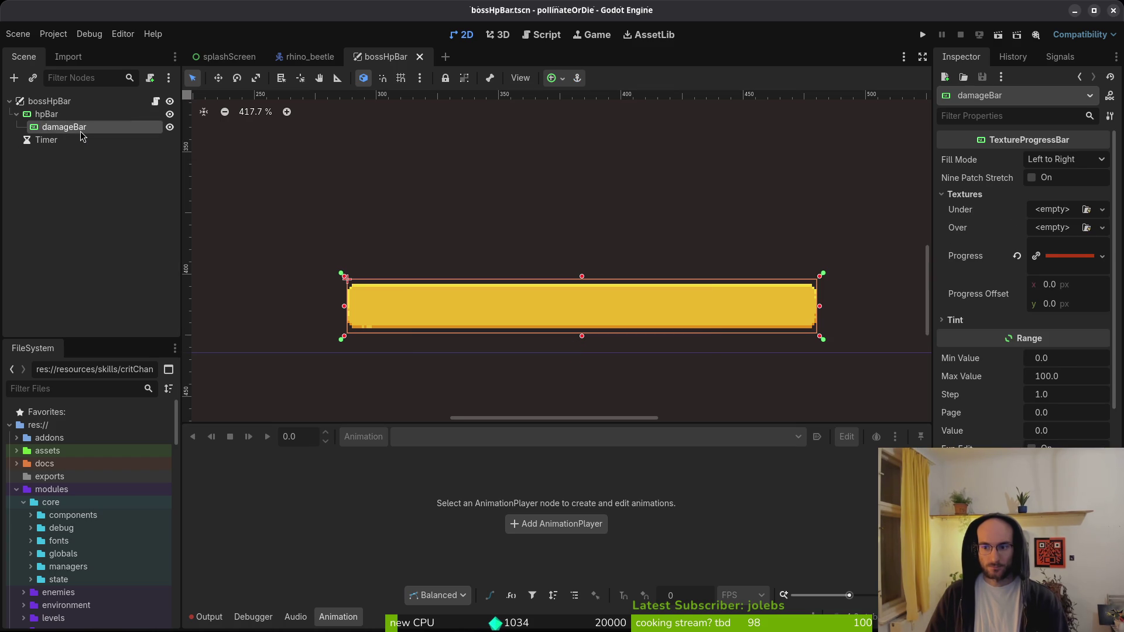
left_click(83, 117)
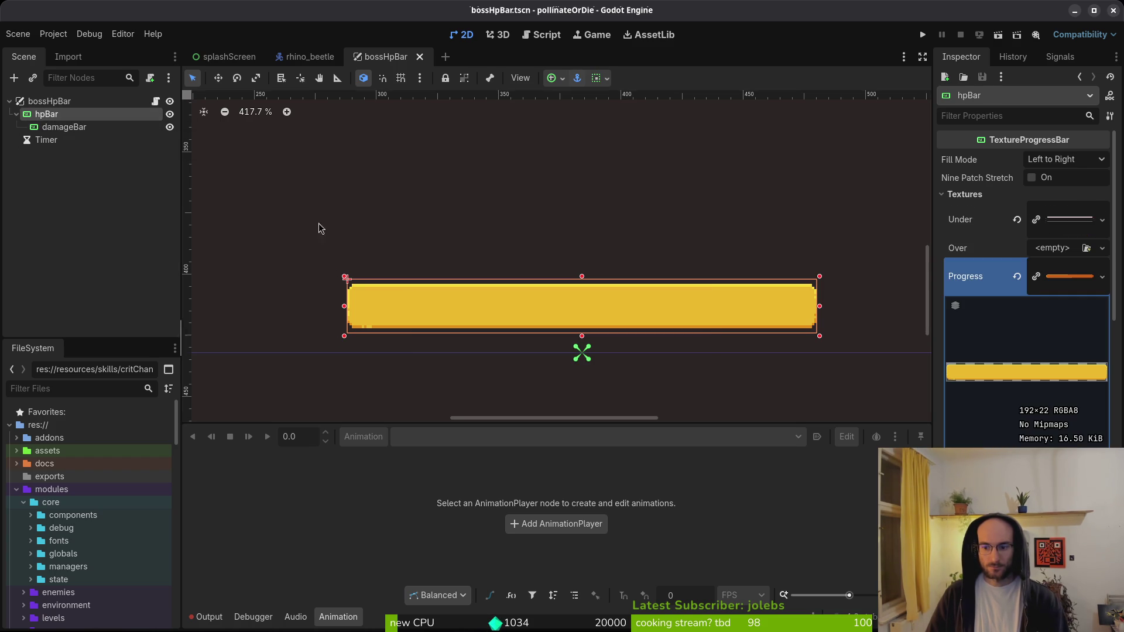
scroll(1025, 287, "down", 5)
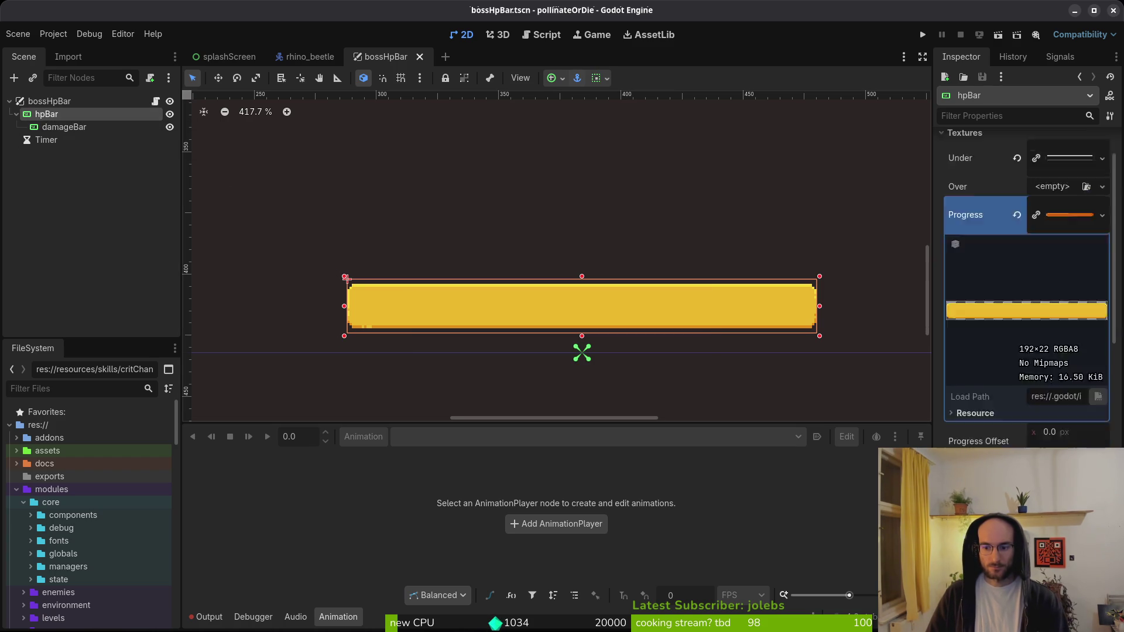
left_click(88, 128)
scroll(1066, 440, "down", 3)
Set damageBar's Range value to 100, save, and return to boss_hp_bar.gd
left_click(1064, 309)
type("100")
key("Return")
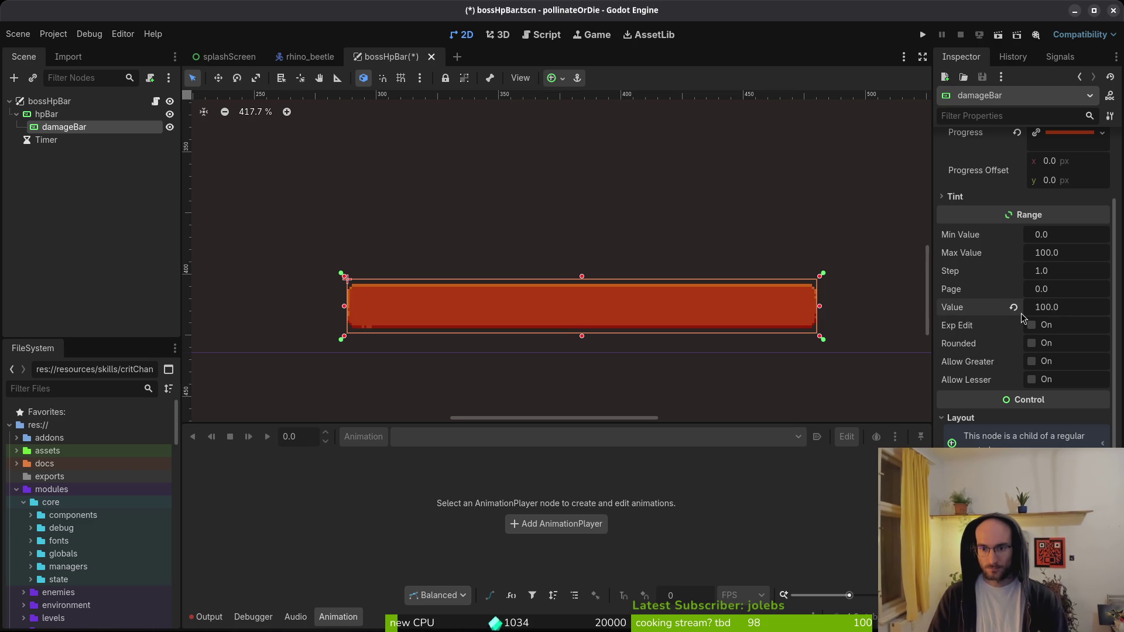
key("ctrl+s")
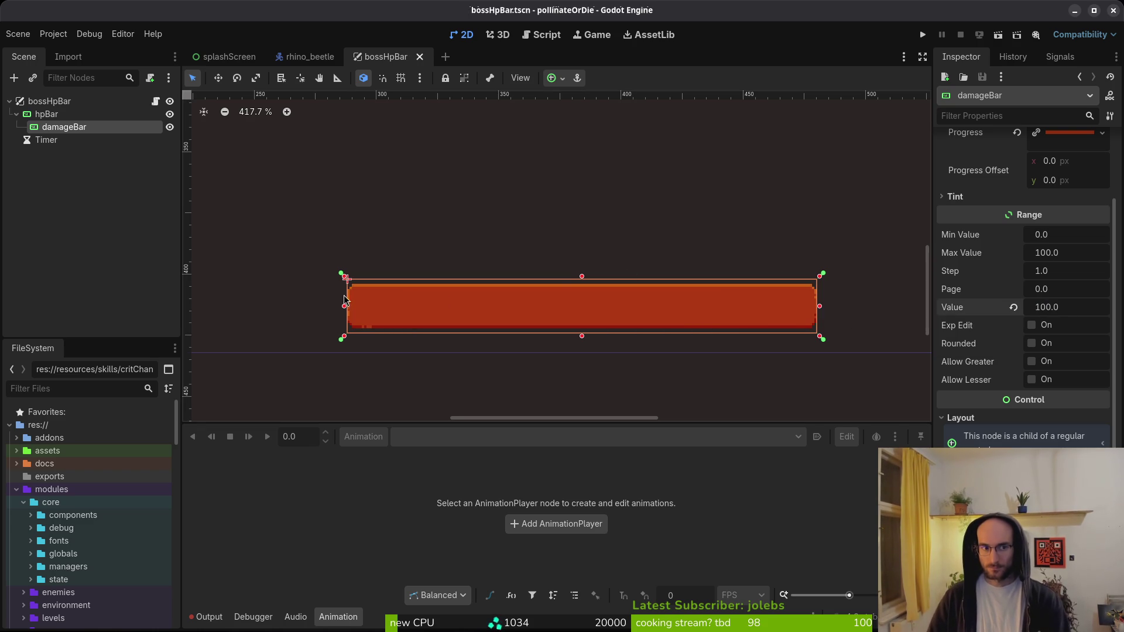
left_click(47, 206)
key("super+2")
key("super+1")
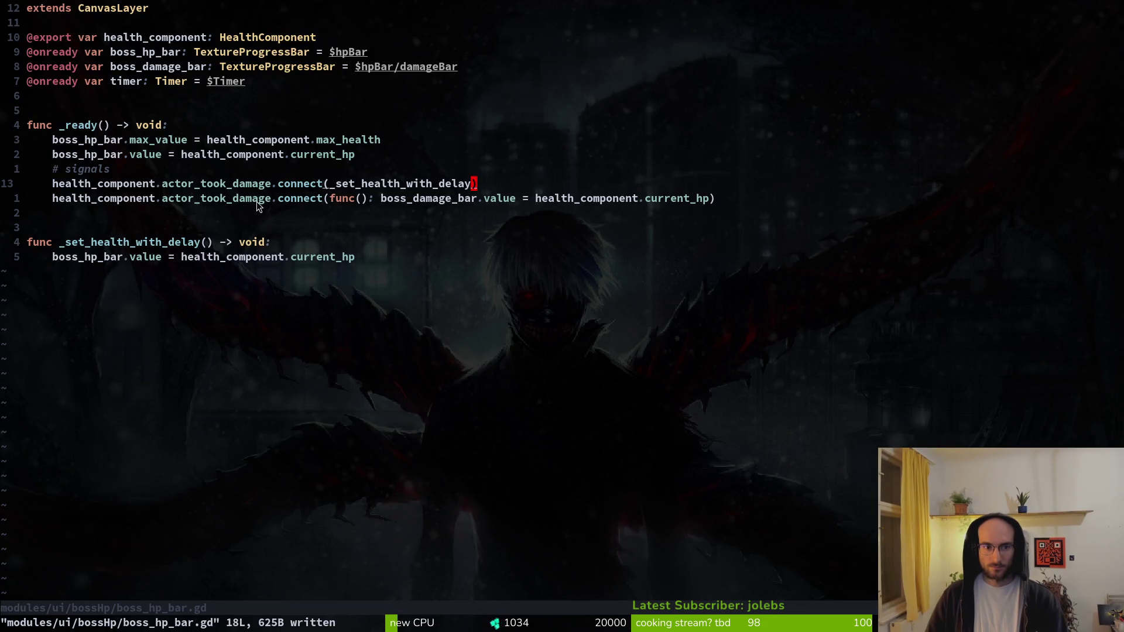
Change the damage signal's connect call to timer.start and save
left_click(185, 198)
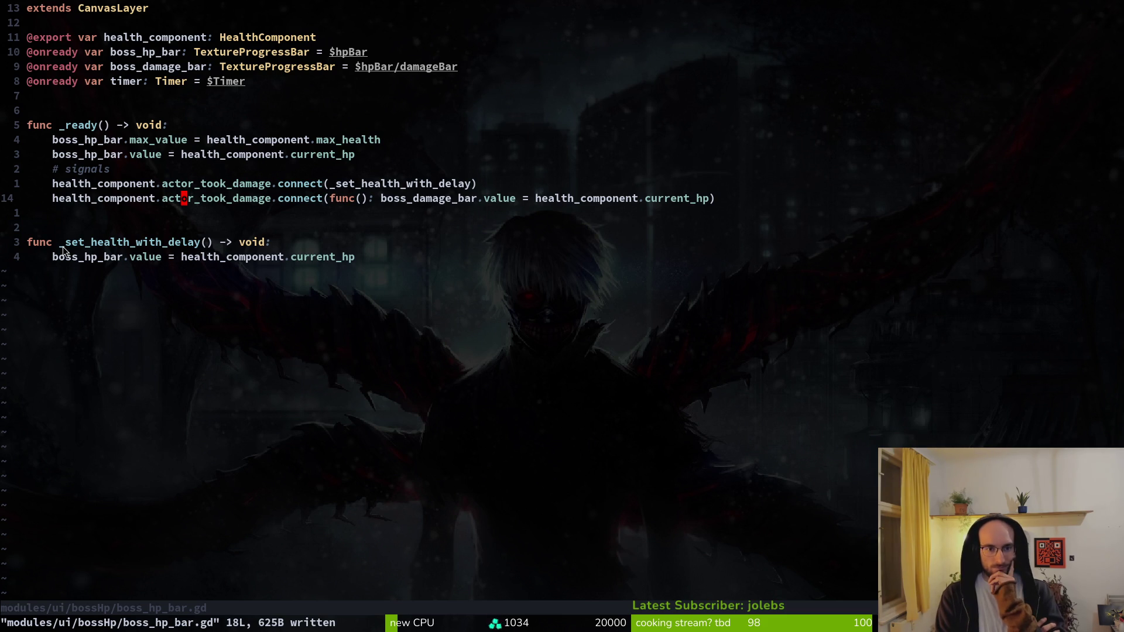
key("j")
key("j")
key("k")
key("k")
key("k")
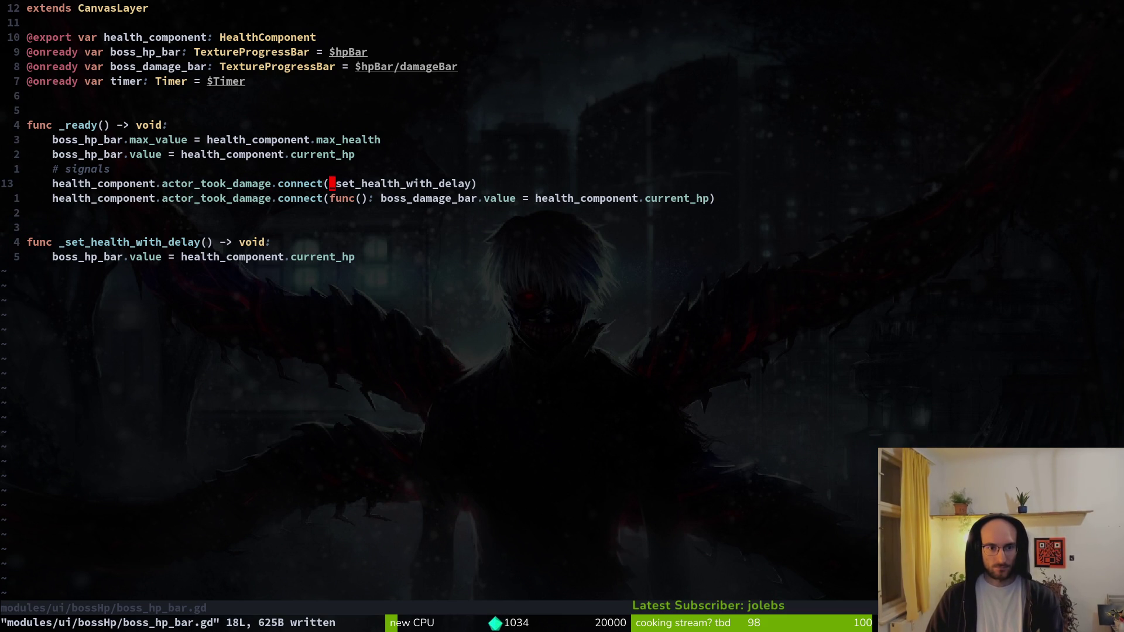
type("cw")
type("mer.start")
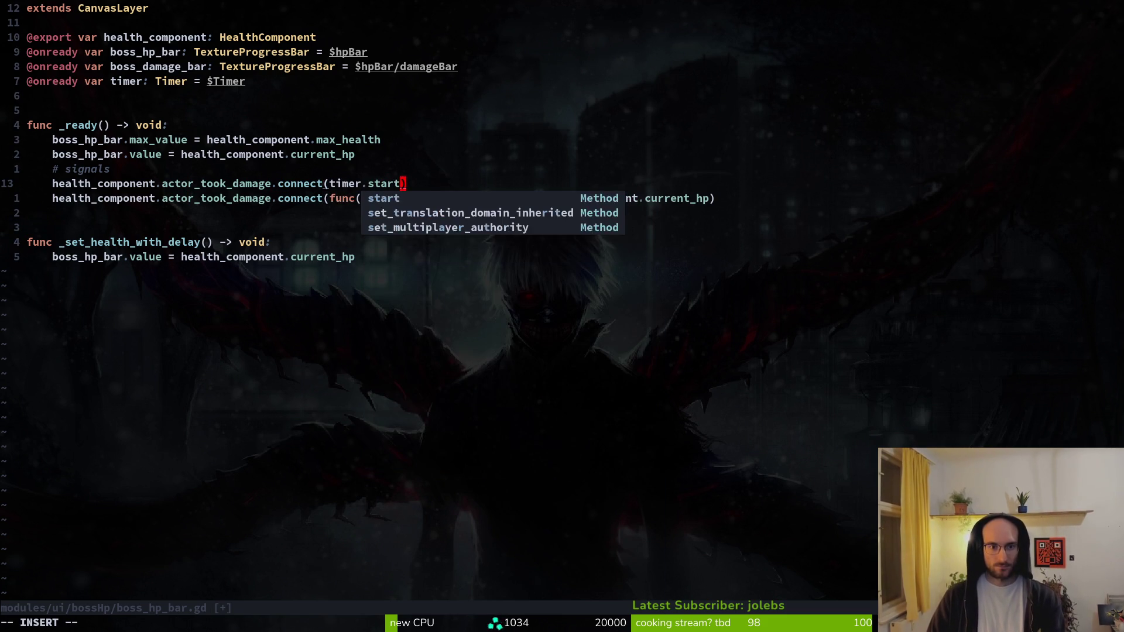
key("Escape")
type(":w")
key("Return")
Add a timer.timeout.connect(_set_health_with_delay) line and save the script
type("O")
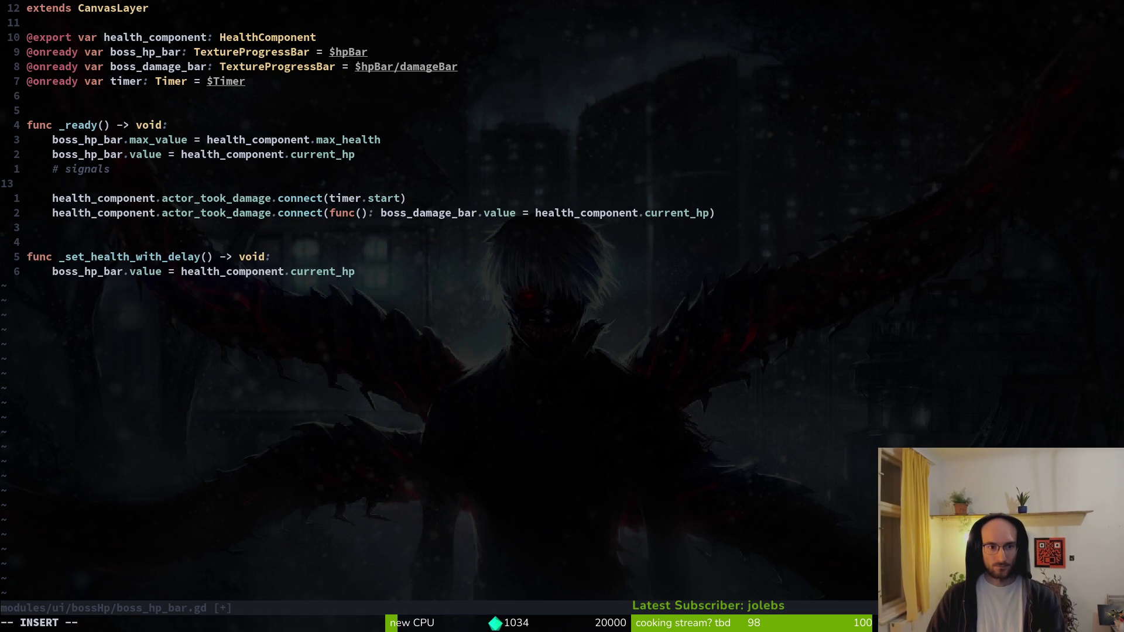
type("timer.timeout.connect(")
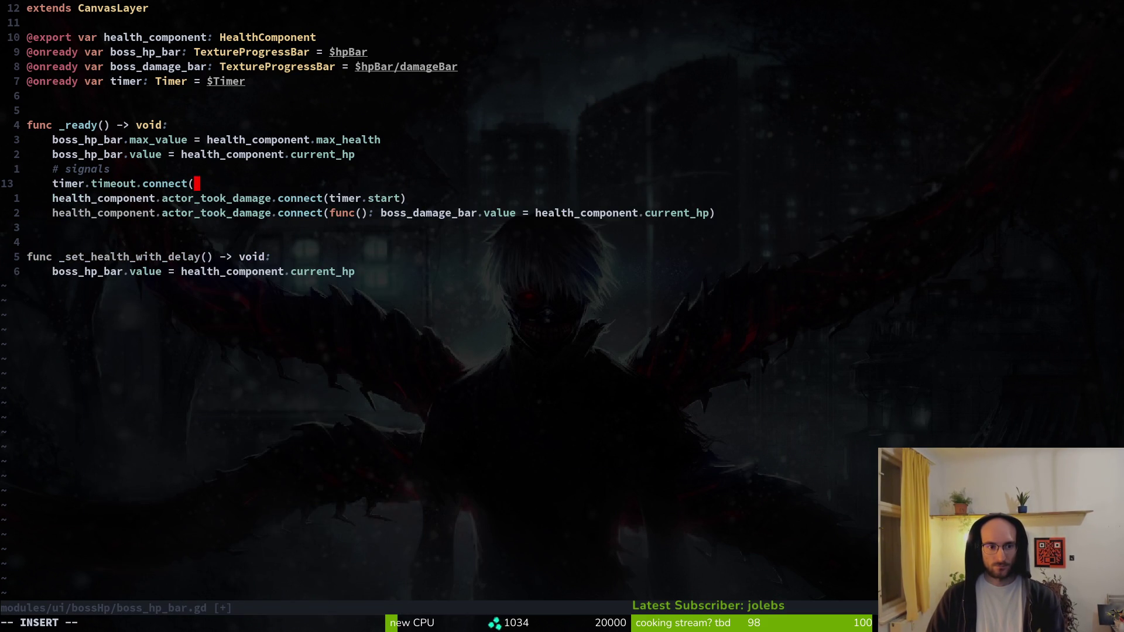
type("_set")
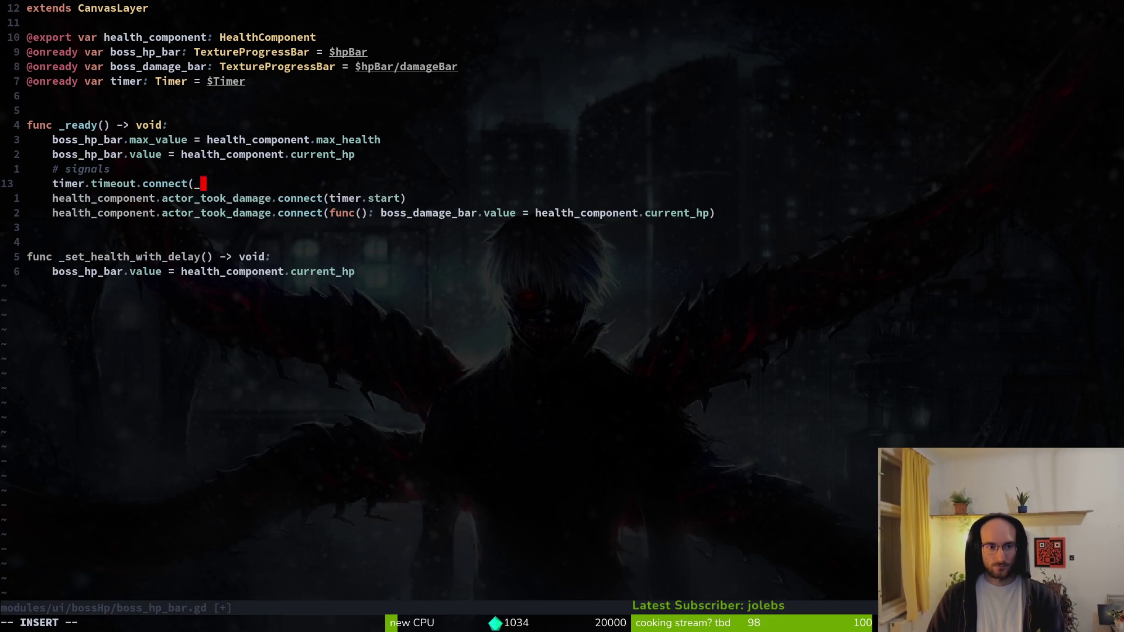
key("Tab")
type(")")
key("Escape")
key("ctrl+s")
Move the timeout and timer.start lines below the damage connections, saving after each move
key("shift+v")
key("shift+j")
key("shift+j")
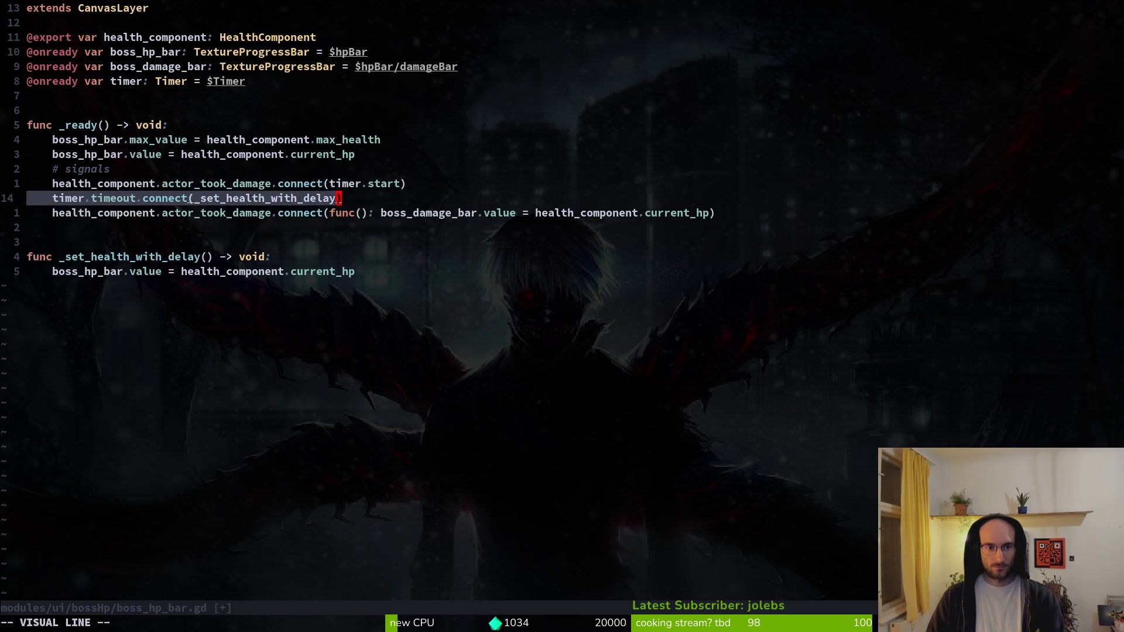
key("Escape")
key("ctrl+s")
key("k")
key("k")
key("shift+v")
key("shift+j")
key("Escape")
key("ctrl+s")
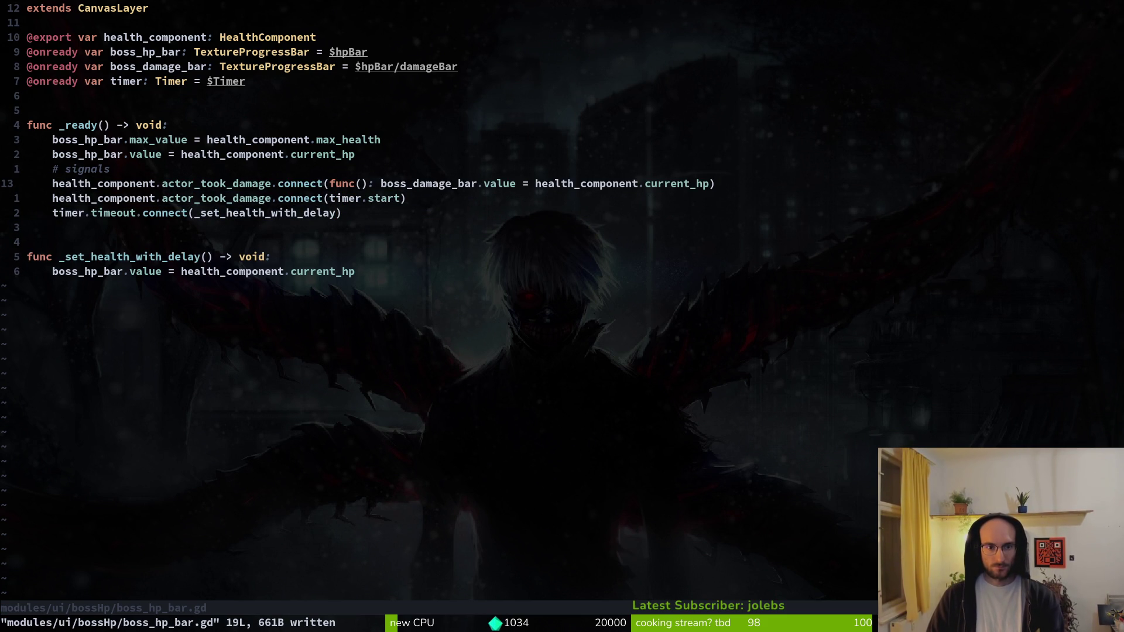
key("alt+Tab")
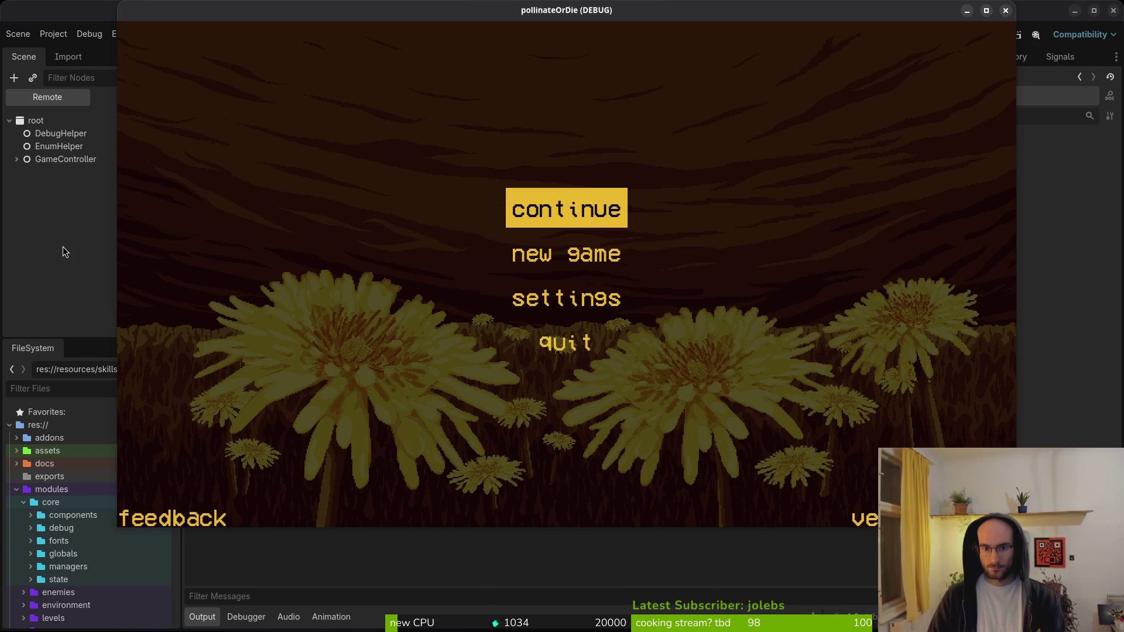
Continue the saved game and turn off collision display in the pause menu's debugging options
key("Return")
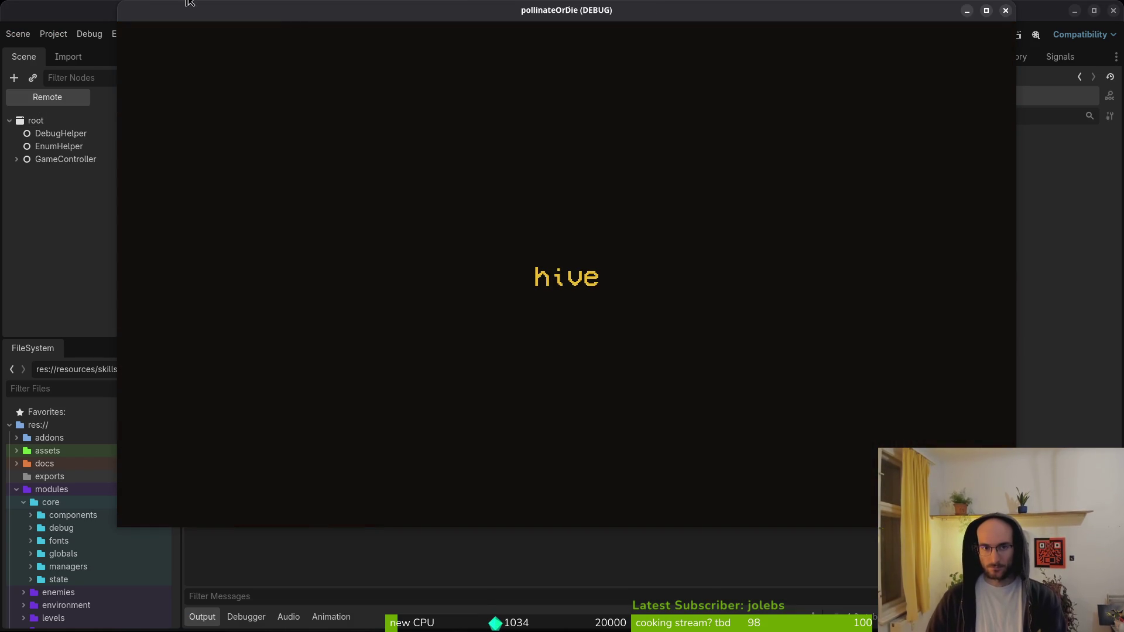
key("Escape")
key("Down")
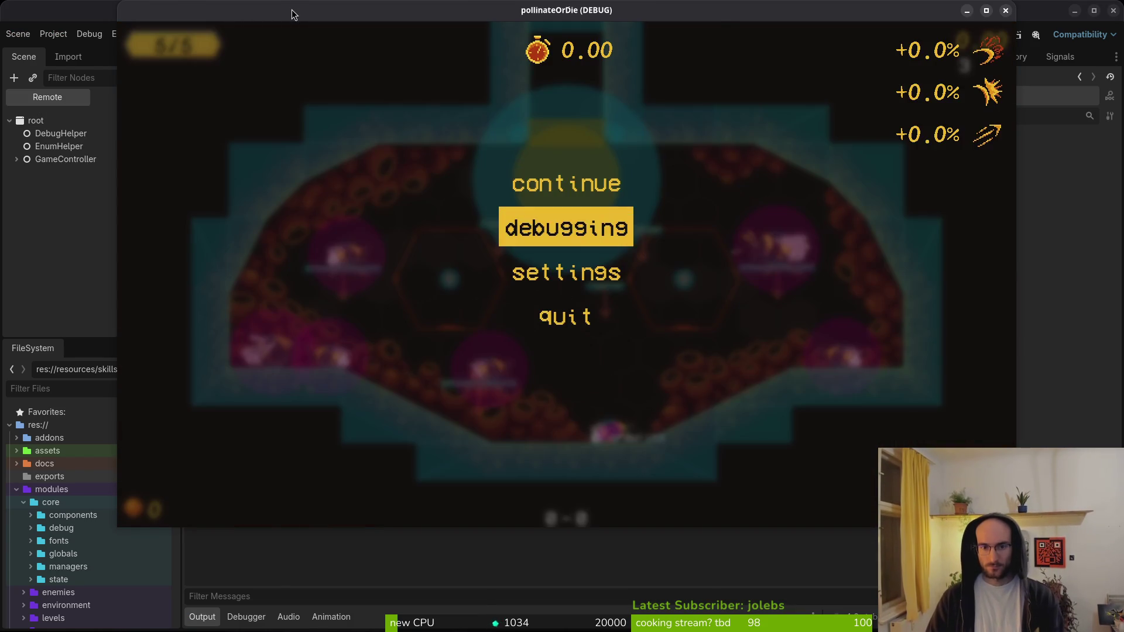
key("Return")
key("Down")
key("Down")
key("Return")
key("Up")
key("Escape")
Start level 5 and hit the boss beetle twice to test the damage bar
key("Up")
key("Left")
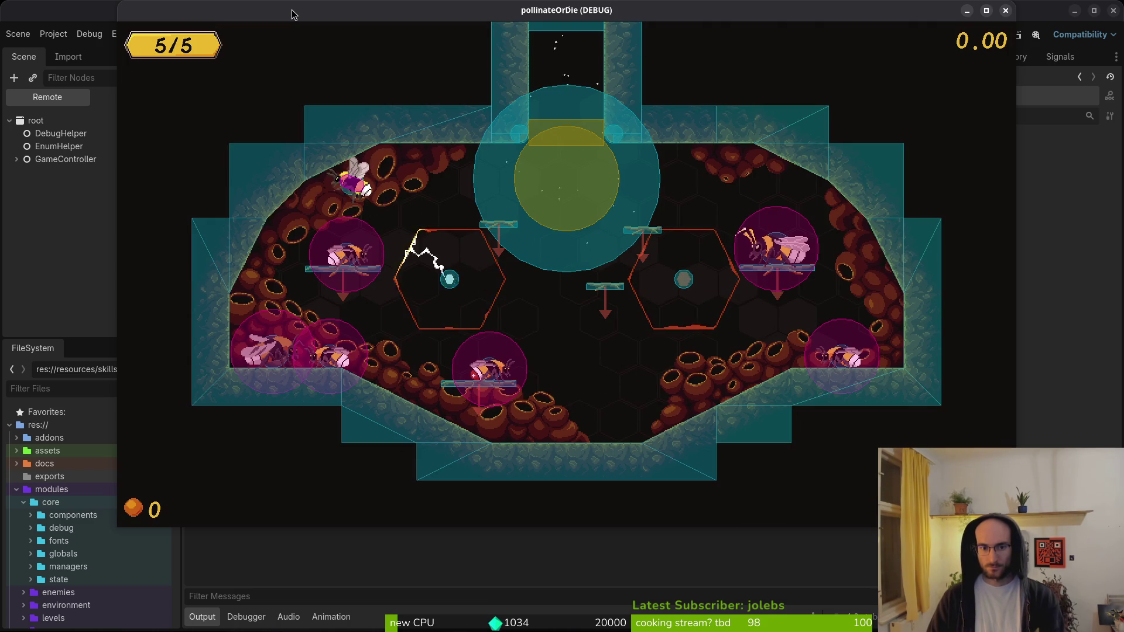
key("Left")
key("Left")
key("Left")
key("Down")
key("Down")
key("Return")
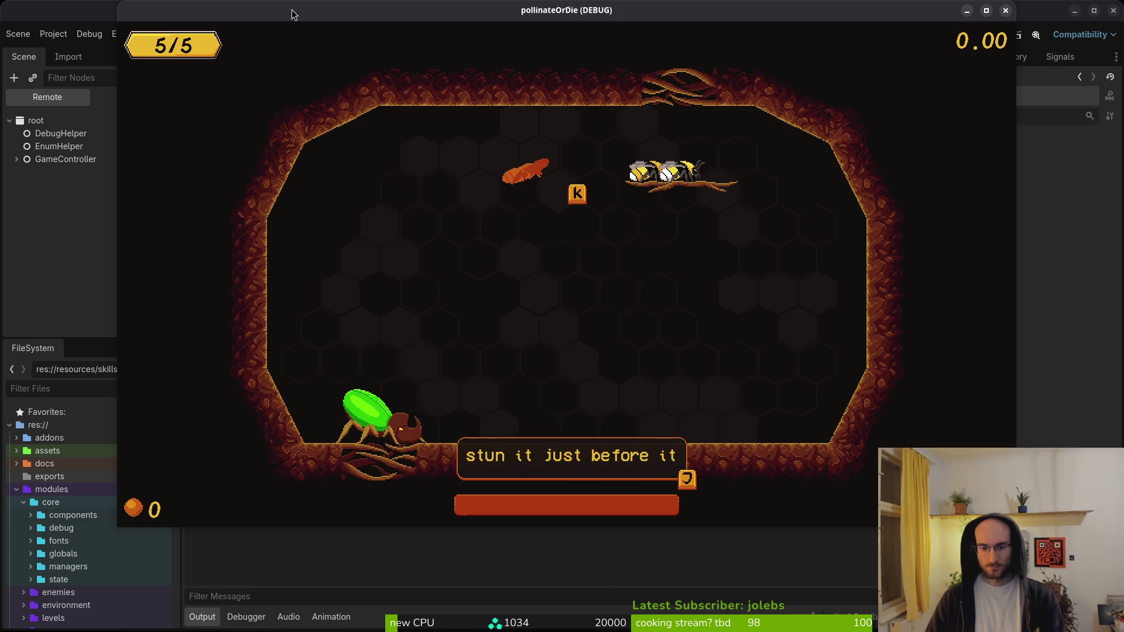
key("s")
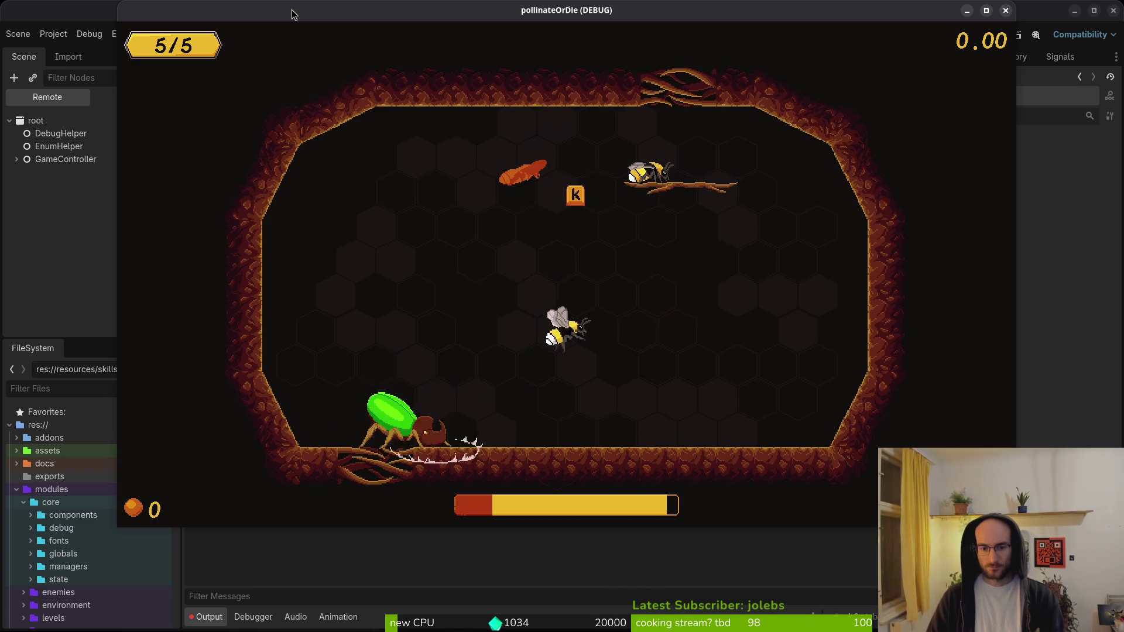
key("s")
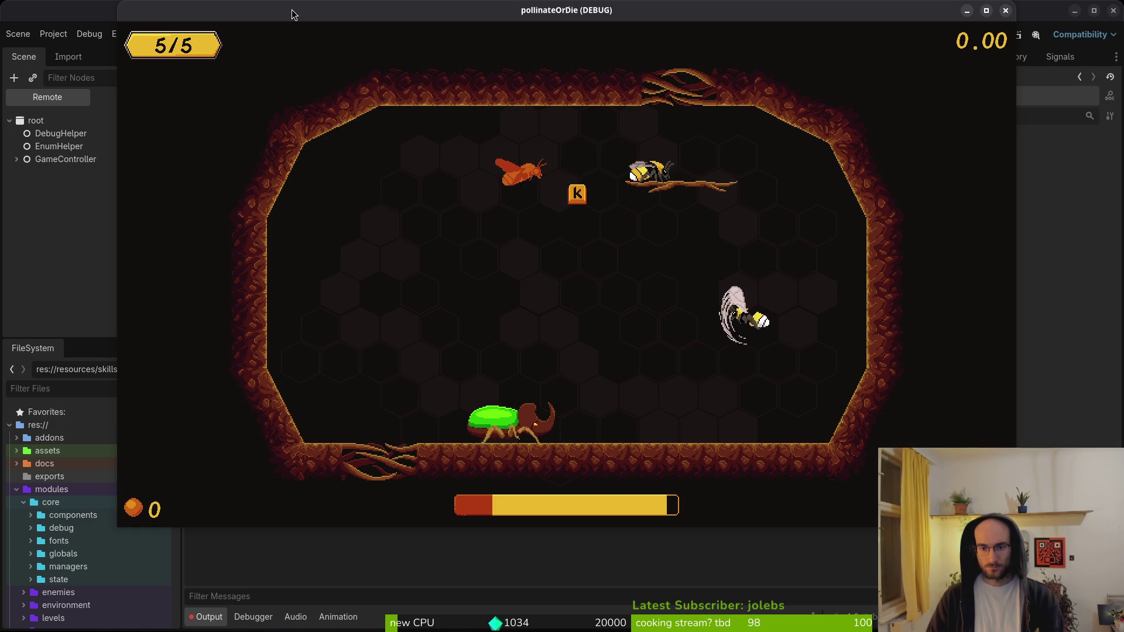
Close the game and select the two hp bar setup lines in boss_hp_bar.gd
key("F8")
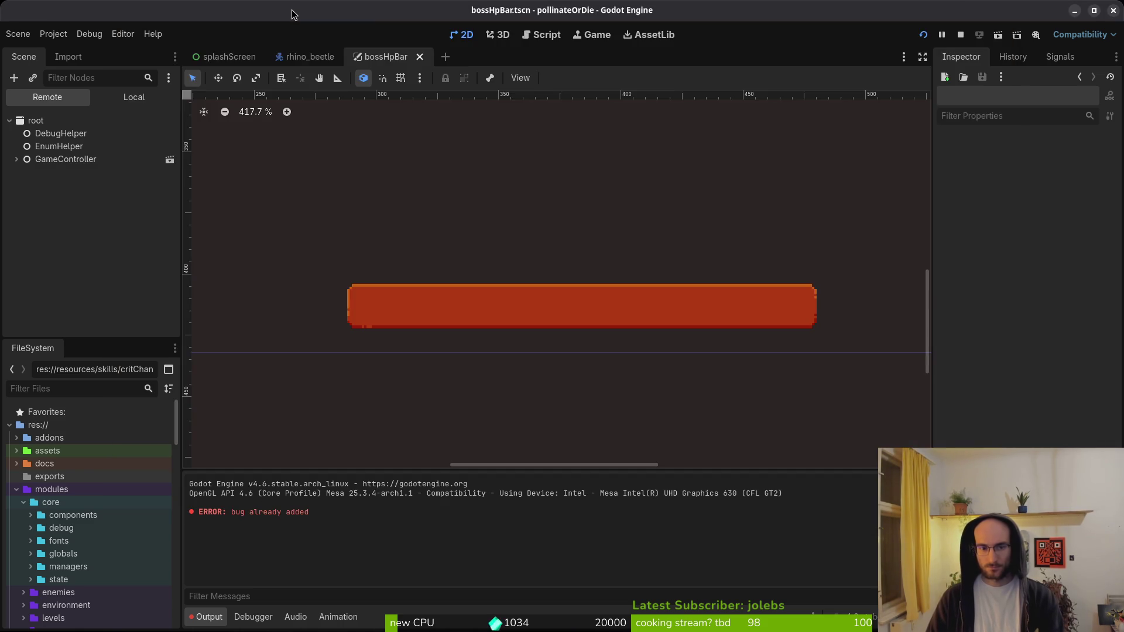
key("alt+Tab")
key("k")
key("k")
key("shift+v")
Duplicate the two hp bar setup lines and retarget the copies to boss_damage_bar, saving
type("jyjpcwdama")
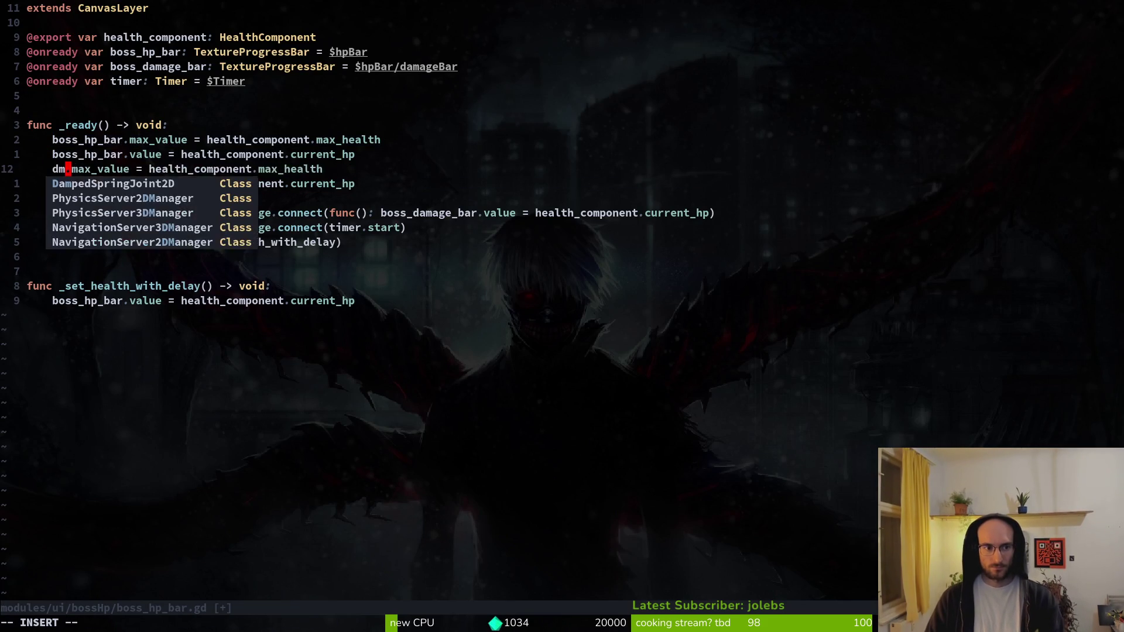
key("Tab")
key("Escape")
type(":w")
key("Return")
key("j")
key("b")
key("b")
type("cwbo")
key("Tab")
key("Escape")
type(":w")
key("Return")
Add a new _setup_hp_bar function header returning void at the end of the file
key("j")
key("j")
key("j")
key("o")
key("Return")
key("Return")
type("ffunc _setup_hp_bar(")
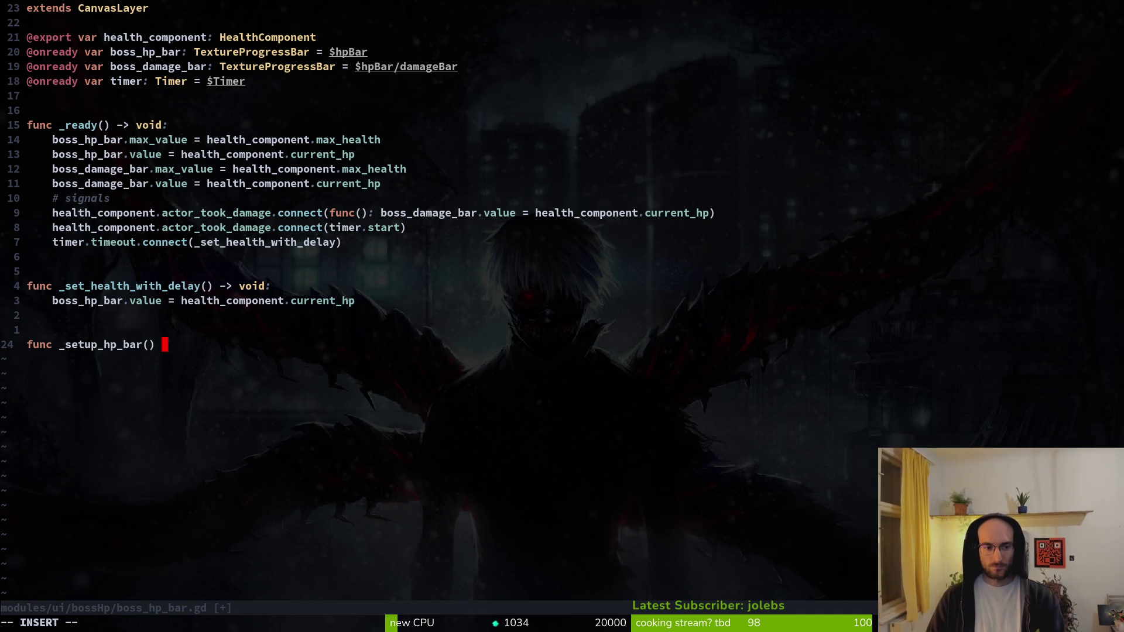
type("void:")
key("Escape")
Move the four bar setup lines into the _setup_hp_bar function body
key("1")
key("4")
key("k")
key("V")
key("j")
key("j")
key("j")
key("d")
key("1")
key("0")
key("j")
key("p")
Call _setup_hp_bar() from _ready in place of the setup lines and save
key("1")
key("0")
key("k")
key("k")
key("k")
key("p")
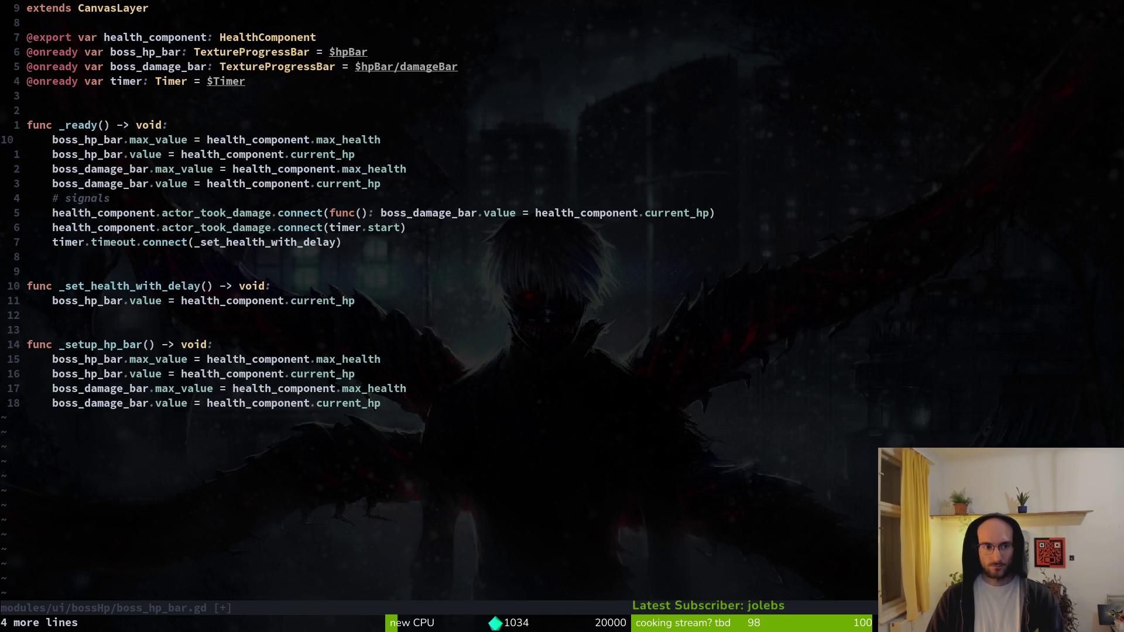
type("uo_set")
key("Return")
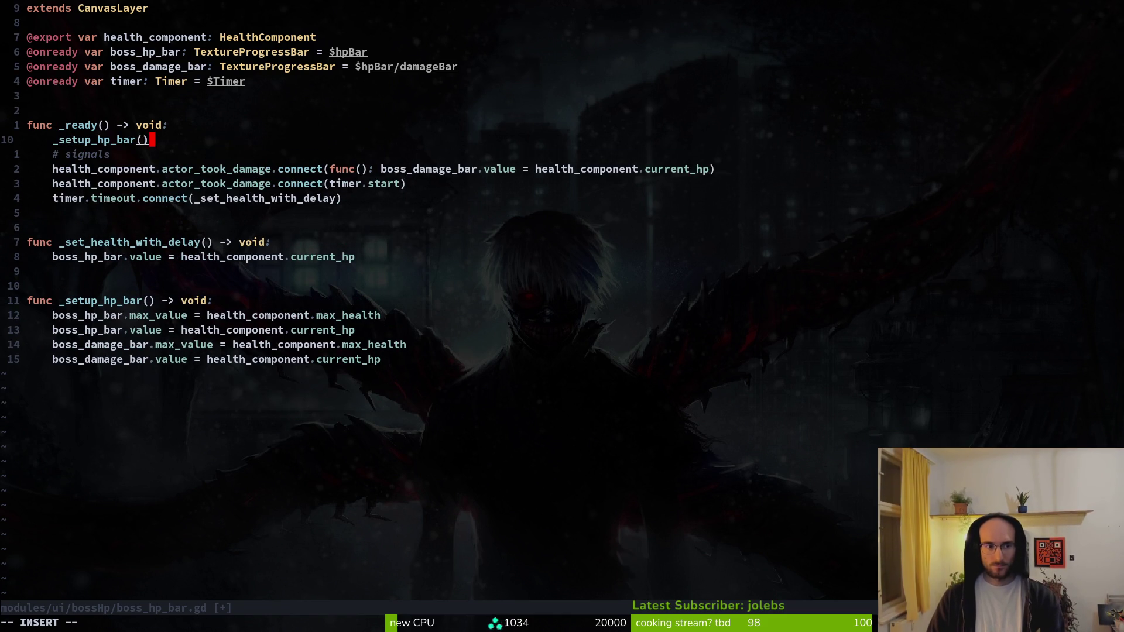
key("Escape")
type(":w")
key("Return")
key("j")
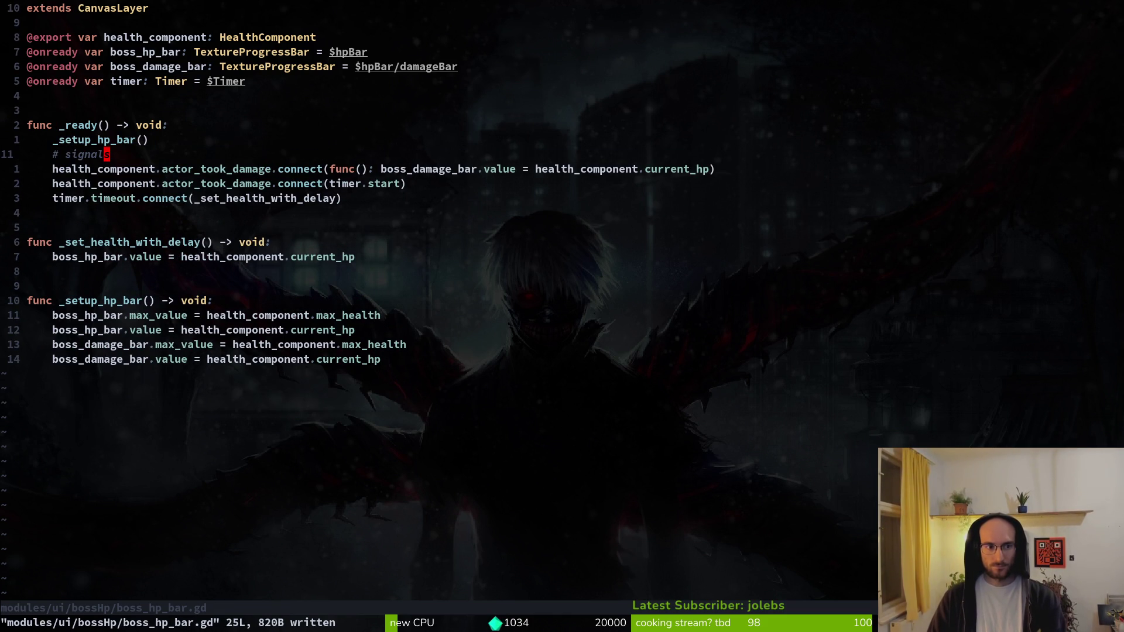
key("alt+Tab")
Relaunch the game, continue the save, and switch off the state labels and collisions debug options
key("F8")
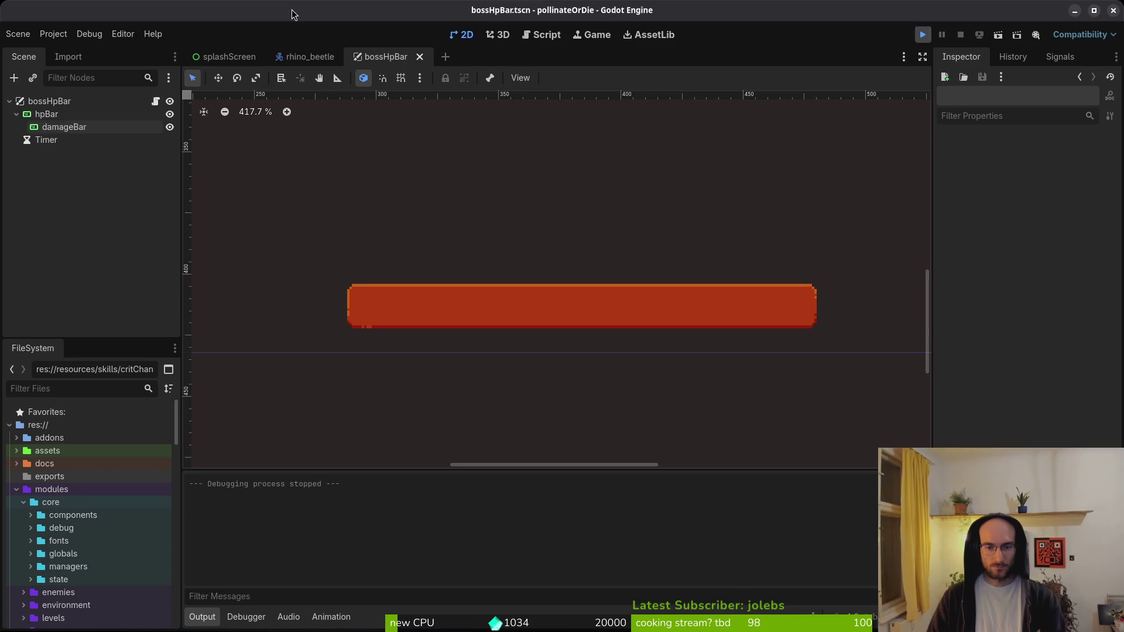
key("F5")
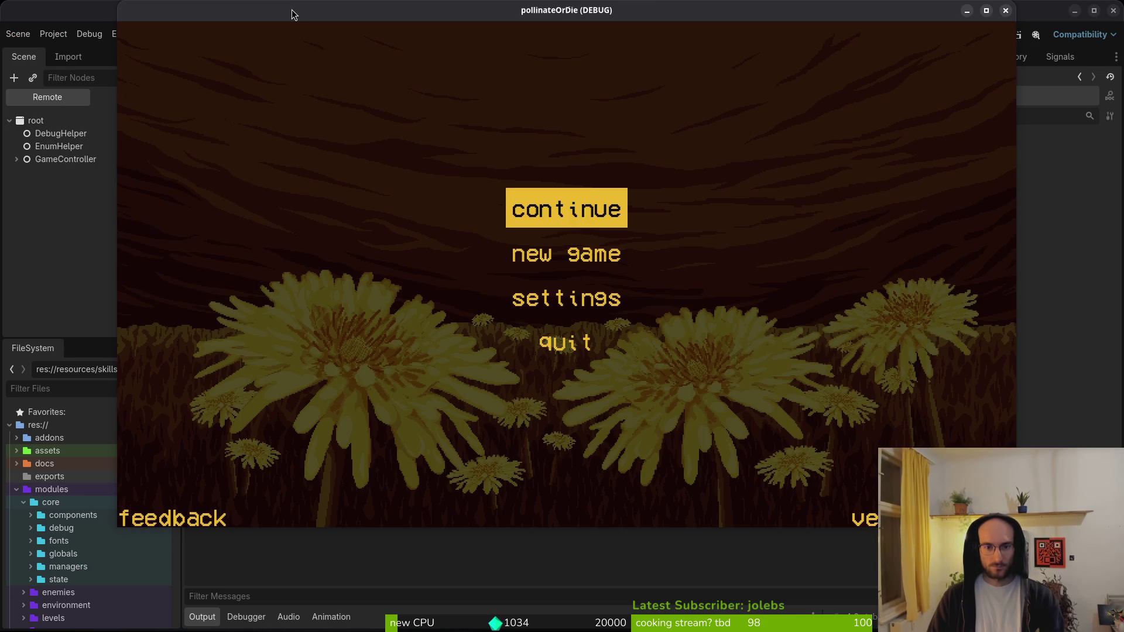
key("Return")
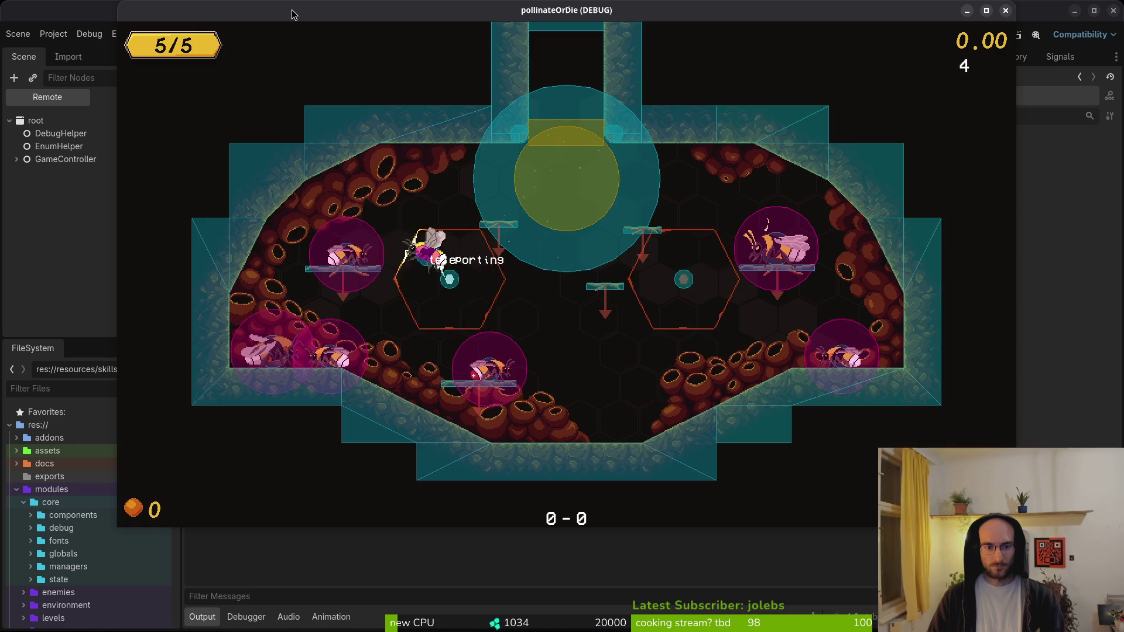
key("Escape")
key("Down")
key("Return")
key("Down")
key("Return")
key("Down")
key("Return")
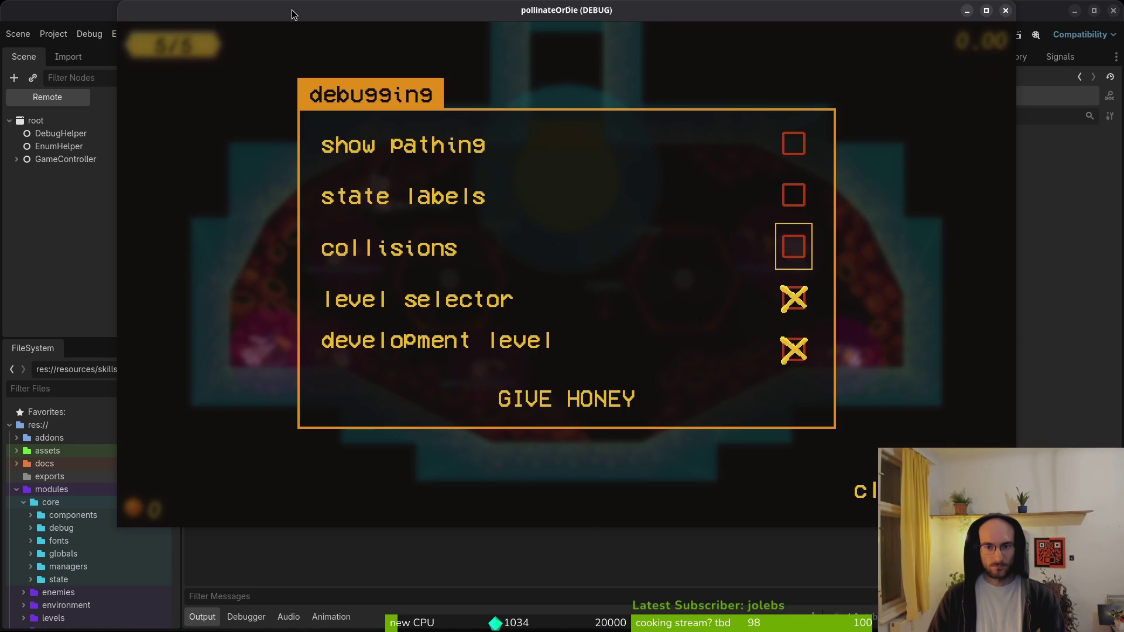
key("Escape")
Open debug.helper.gd in Neovim through the project file finder
key("alt+Tab")
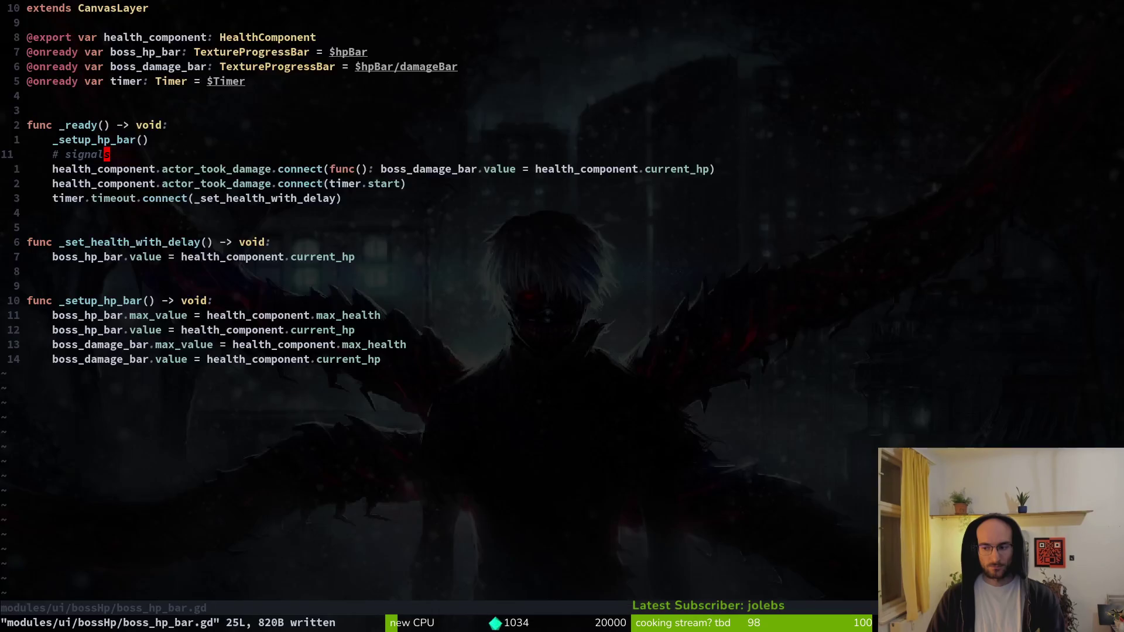
key("space")
key("f")
key("f")
type("debug")
key("Return")
Move the game's level selection from boss2 to level 5
key("alt+Tab")
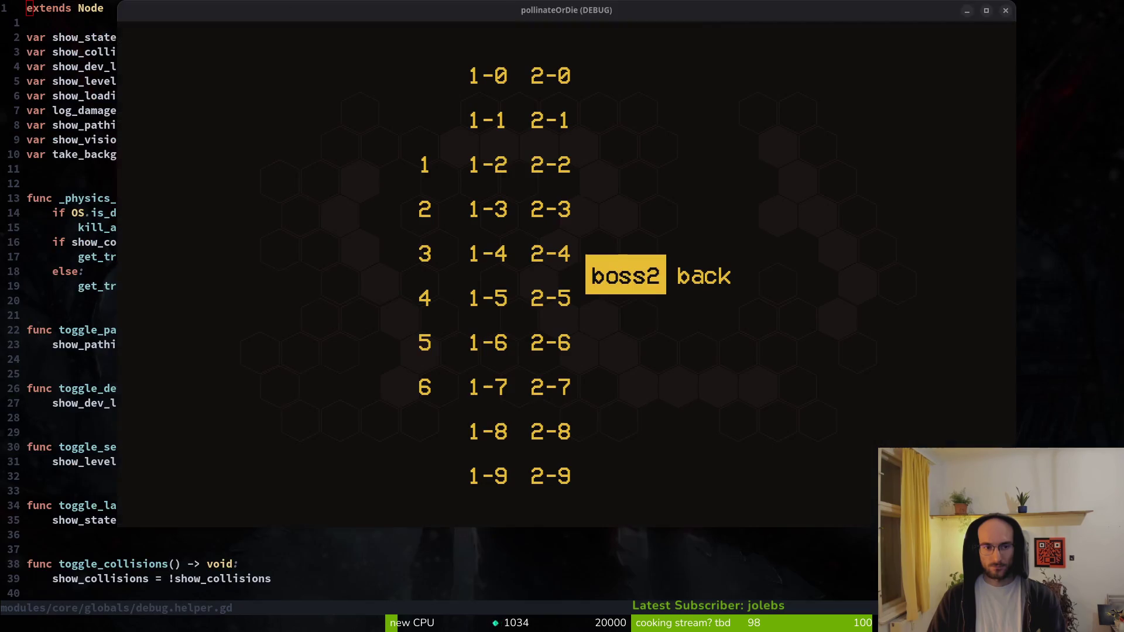
key("Left")
key("Left")
key("Down")
key("Down")
key("alt+Tab")
Change show_collisions from true to false and save
key("j")
key("j")
key("j")
type("ciwfalse")
key("Escape")
type(":w")
key("Return")
key("k")
key("v")
Change show_state_label from true to false and save debug.helper.gd
key("i")
key("w")
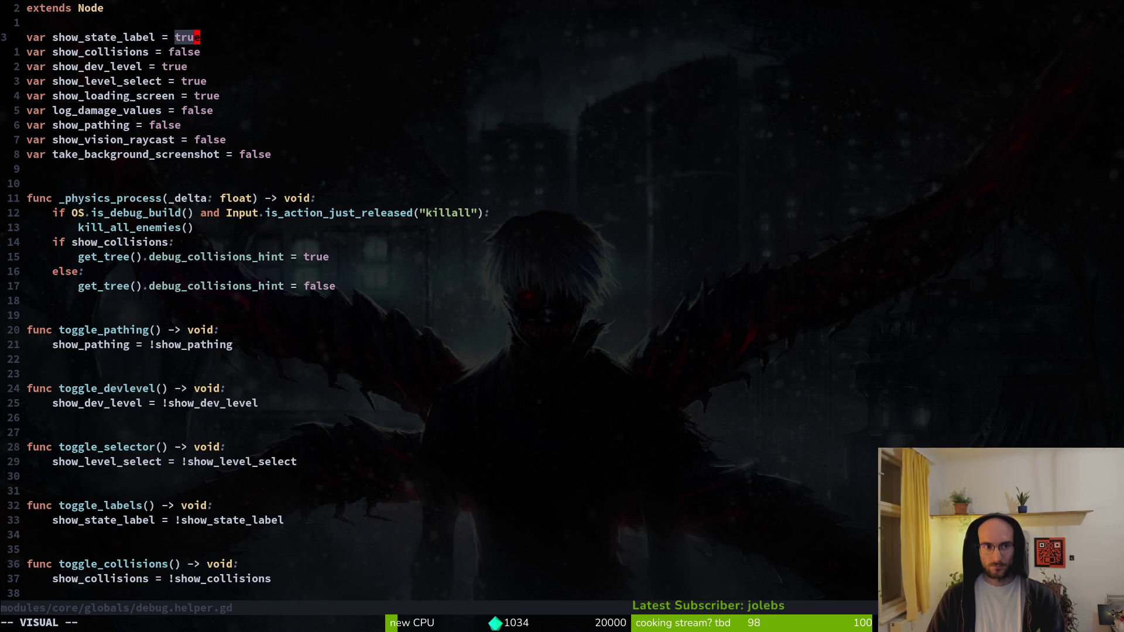
key("Escape")
type("ciwfalse")
key("Escape")
type(":w")
key("Return")
Advance through the beetle boss intro dialogue, fight the boss, then close the game window
key("j")
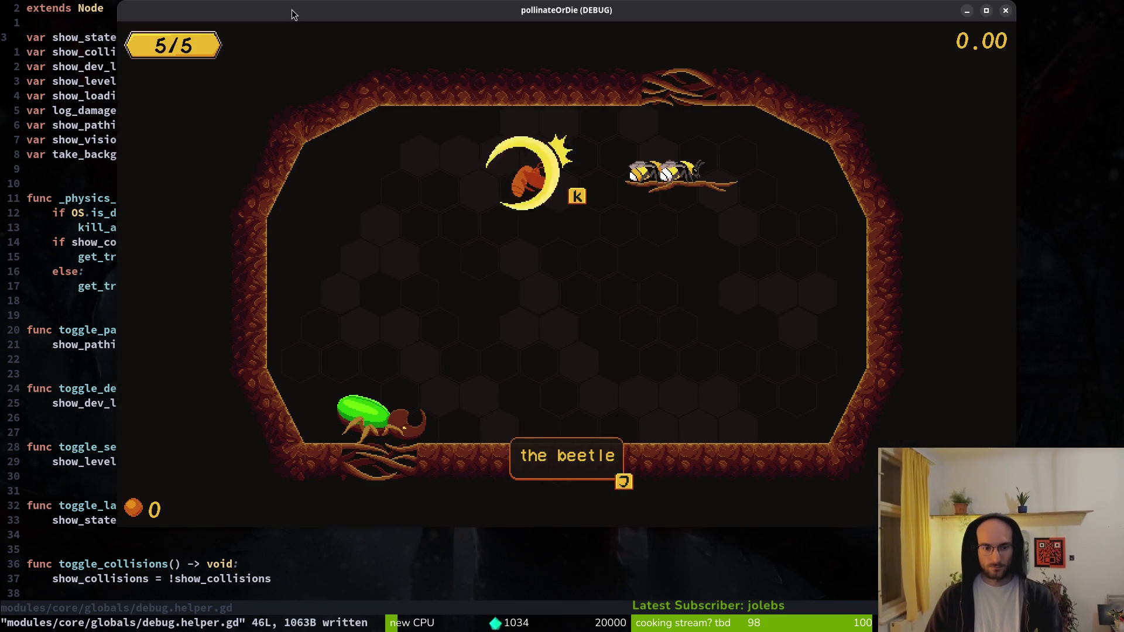
key("j")
key("j")
key("j")
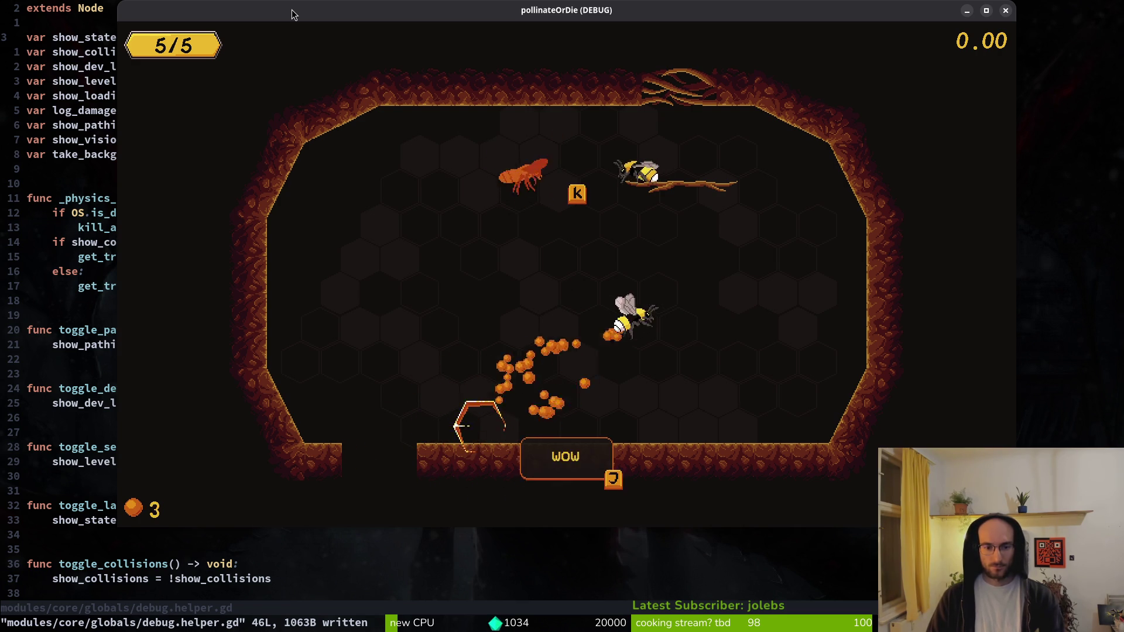
key("Escape")
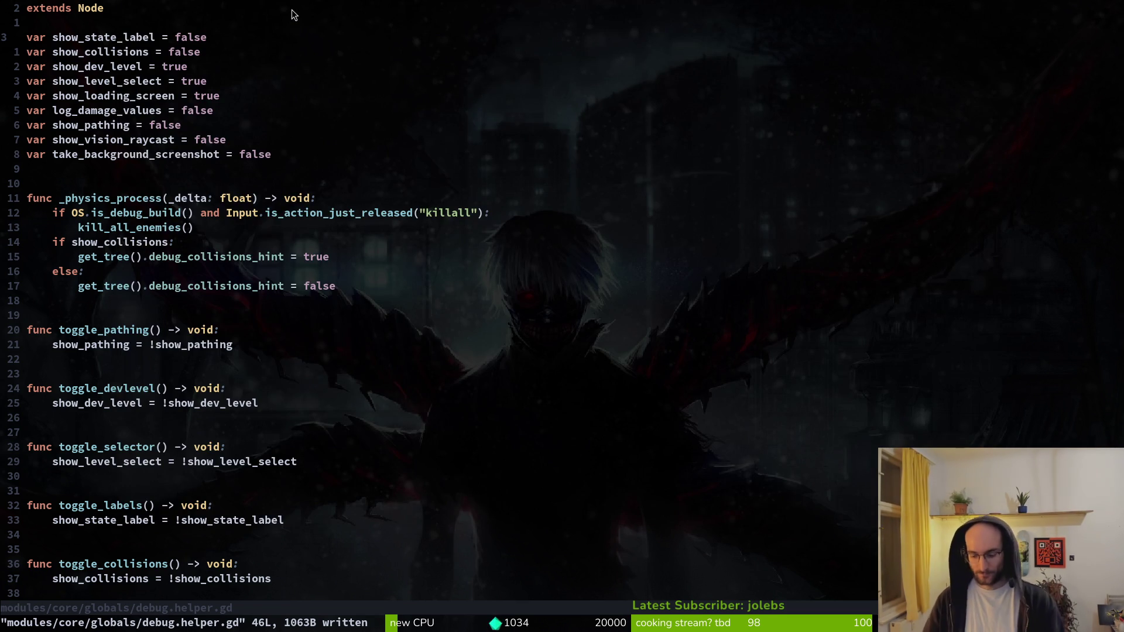
Open boss_hp_bar.gd in Neovim through the project file finder
key("space")
key("f")
key("f")
type("bosp")
key("Up")
key("Return")
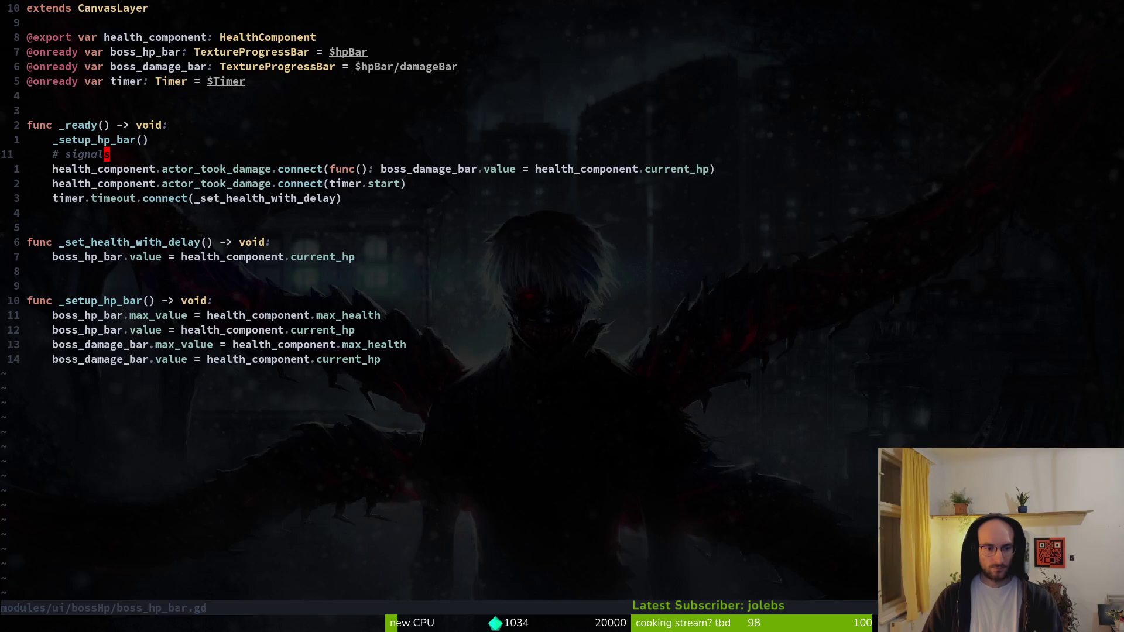
key("j")
key("alt+Tab")
key("alt+Tab")
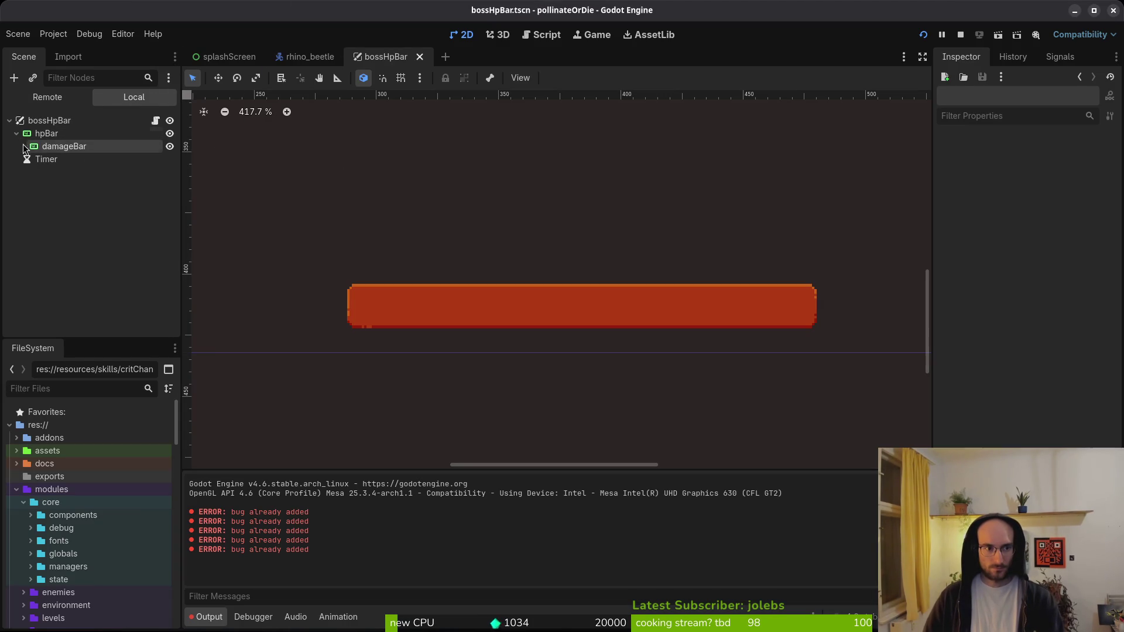
Set the Timer node's Wait Time to 0.8 seconds and briefly test-run the game
left_click(65, 160)
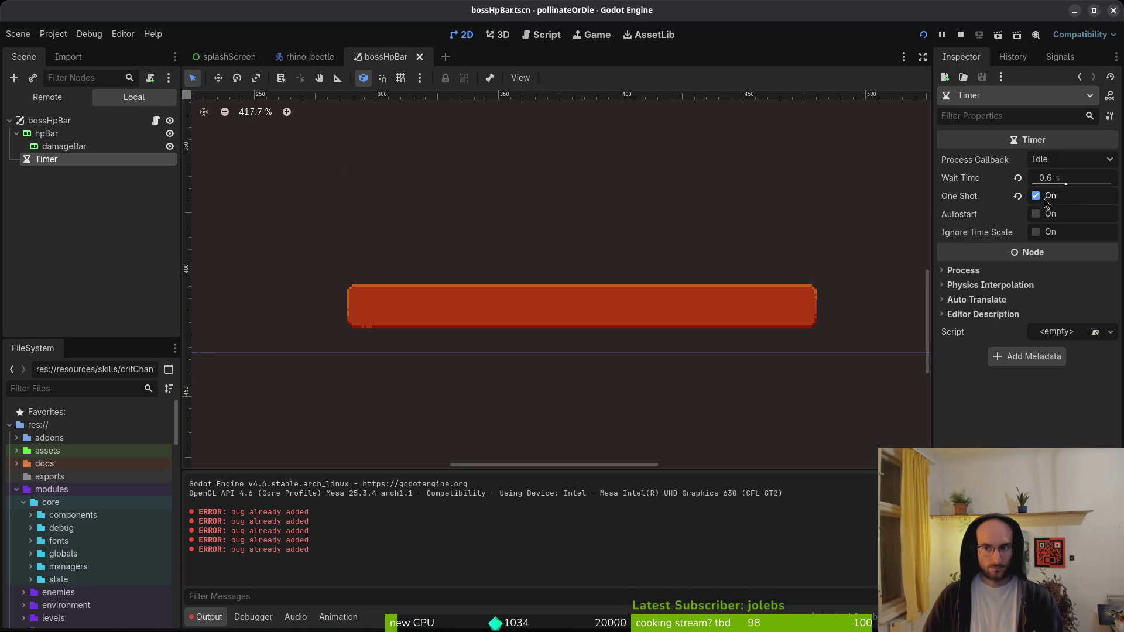
left_click(1064, 183)
type("0.8")
key("Return")
left_click(943, 35)
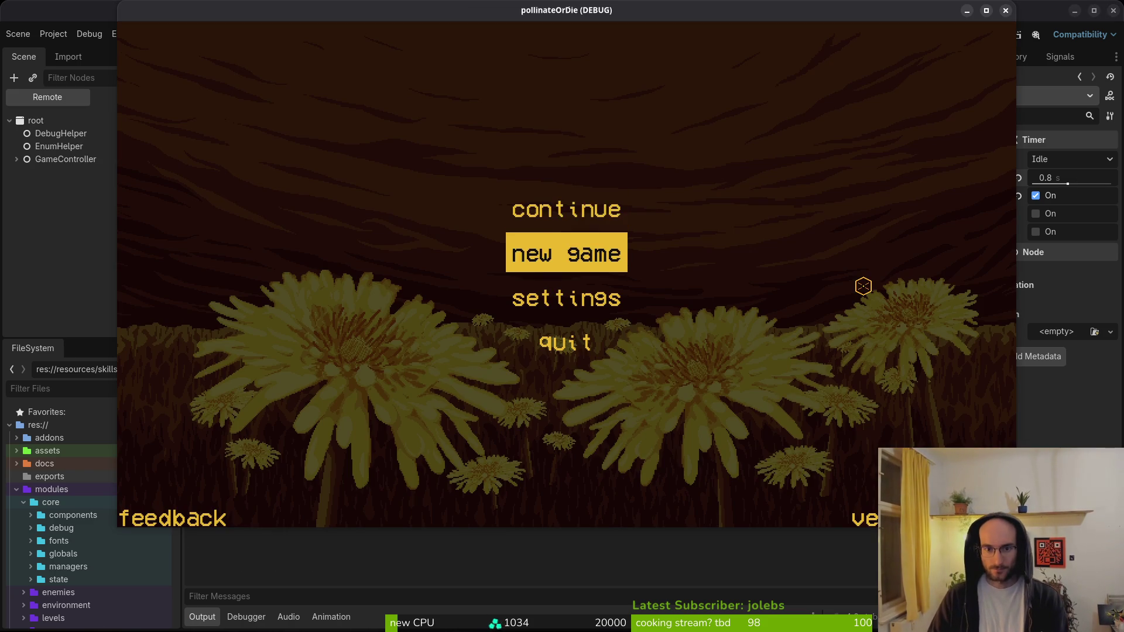
key("F8")
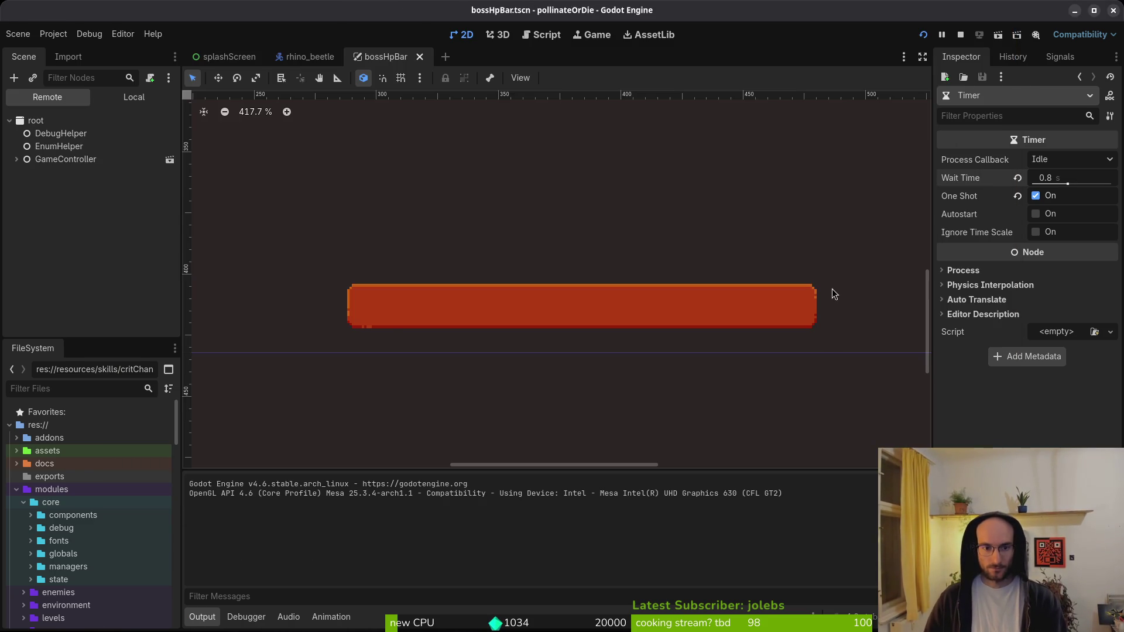
Save boss_hp_bar.gd and open combo_bar.gd through the Telescope file finder
key("alt+Tab")
key("ctrl+s")
key("ctrl+p")
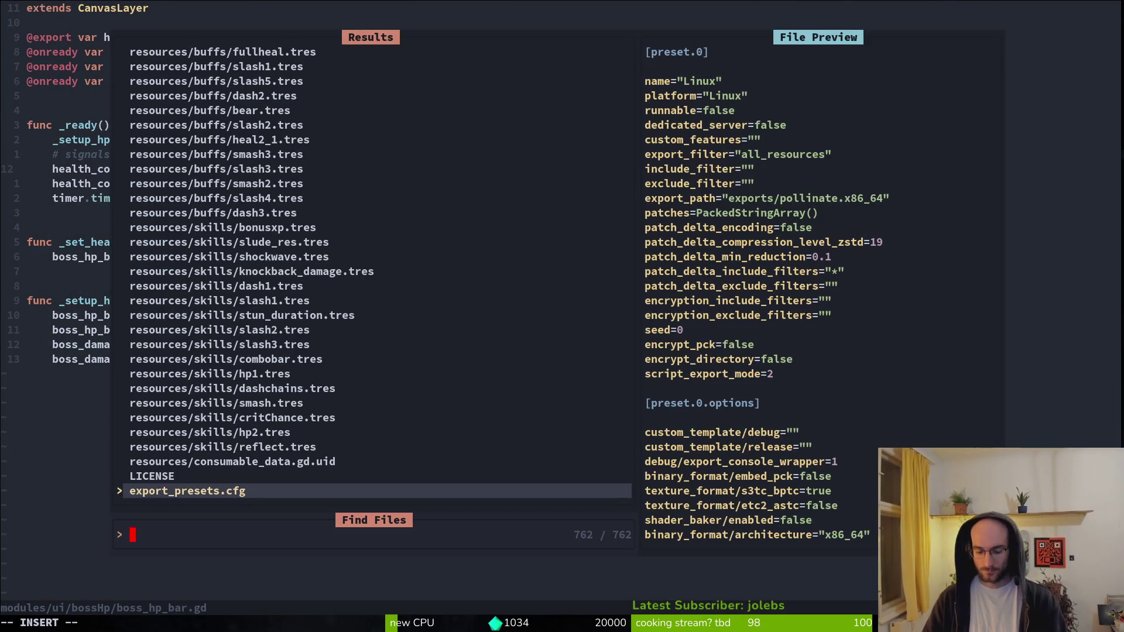
type("combo")
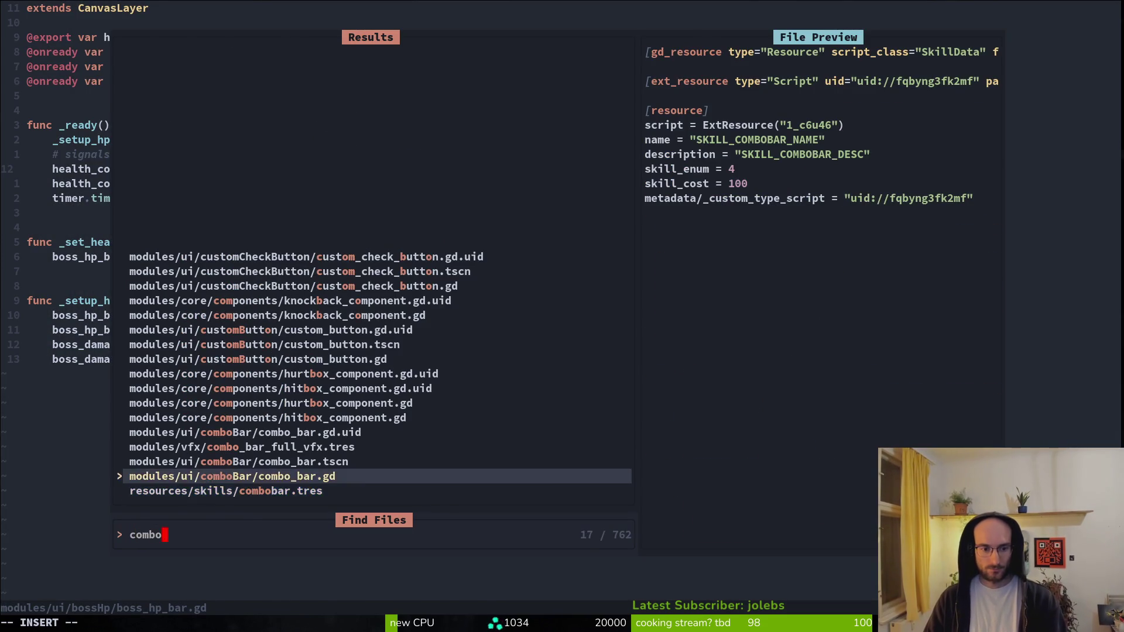
key("Up")
key("Return")
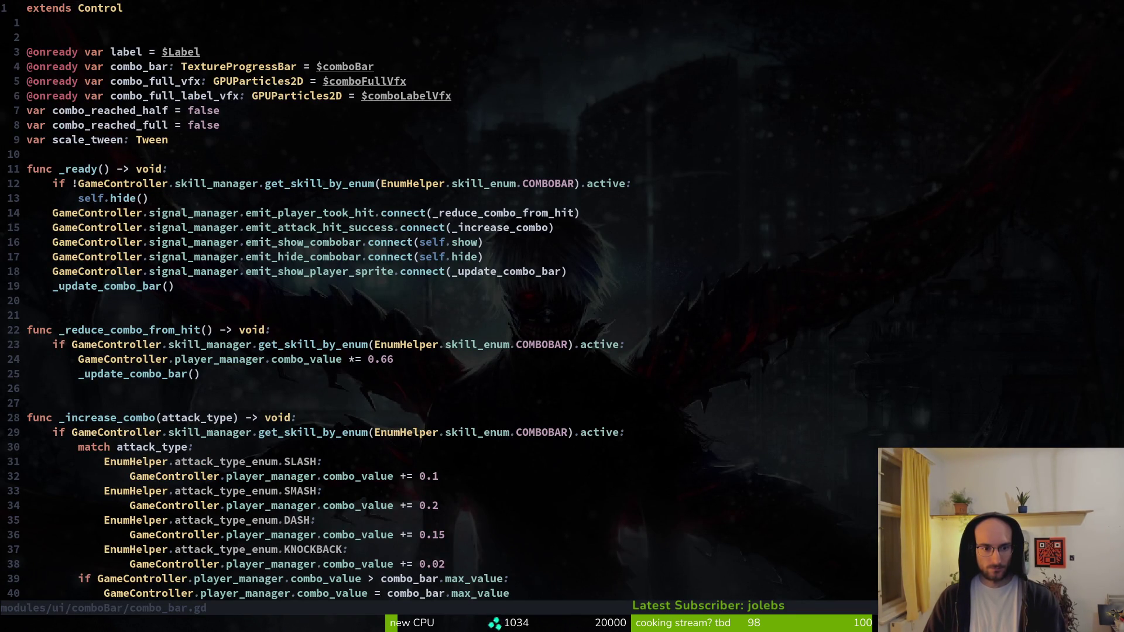
Yank the whole _run_scale_tween function from combo_bar.gd
left_click(29, 417)
key("ctrl+d")
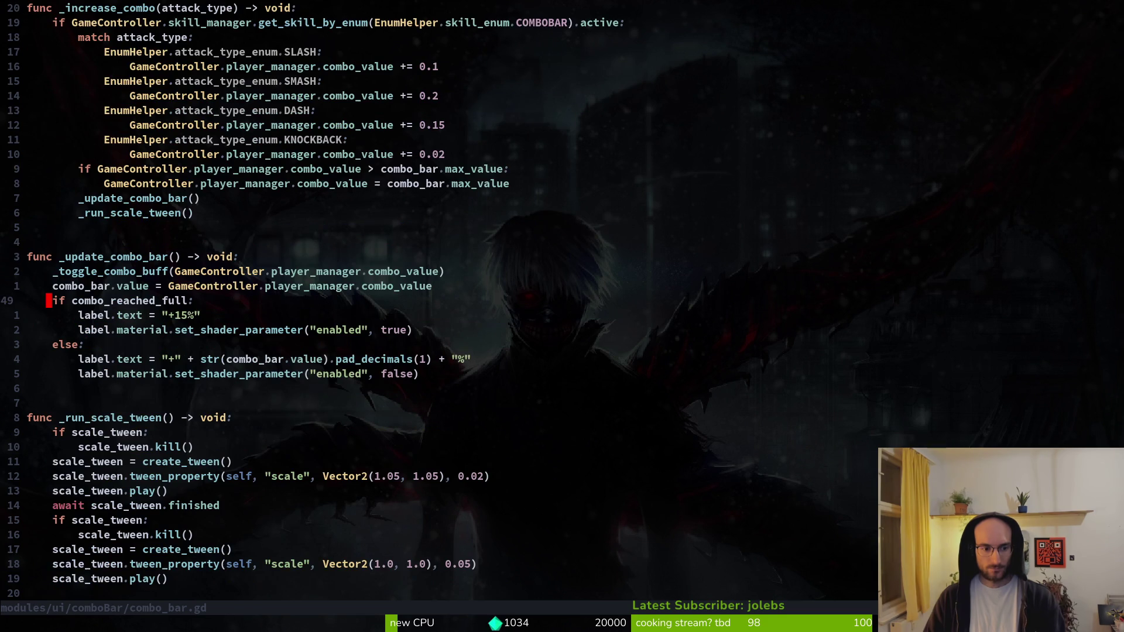
key("k")
key("k")
key("k")
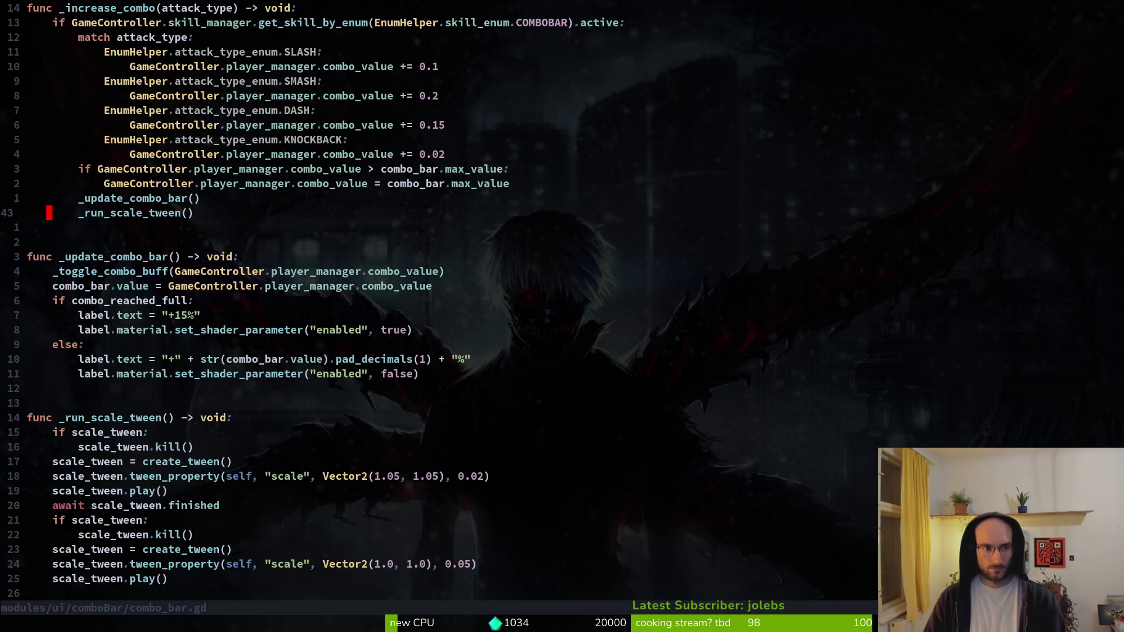
key("shift+v")
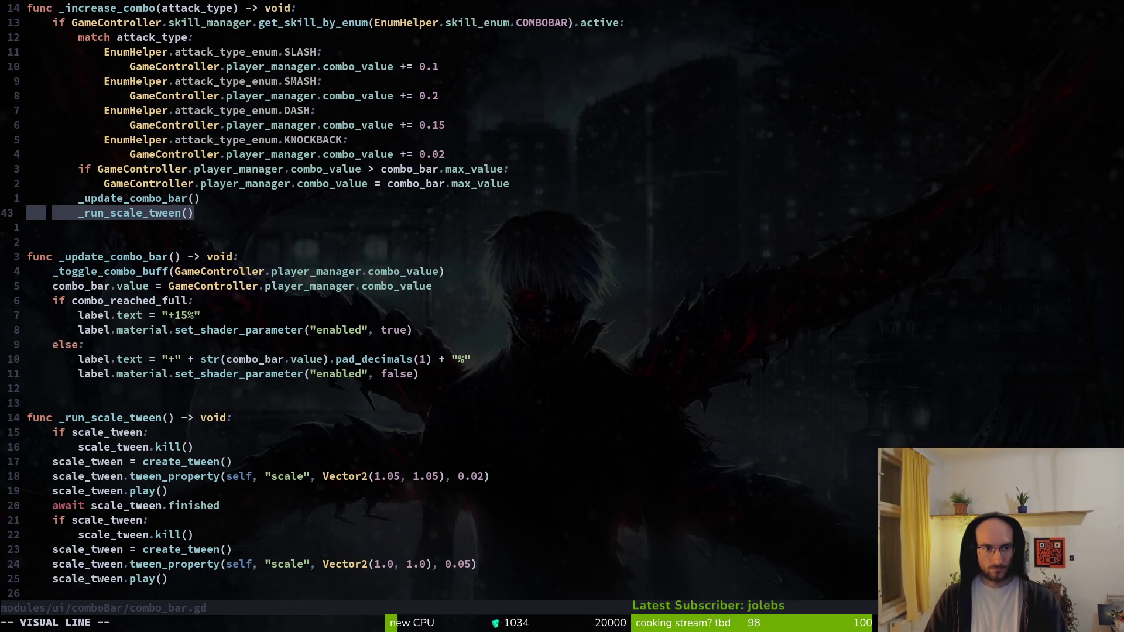
key("Escape")
key("1")
key("4")
key("j")
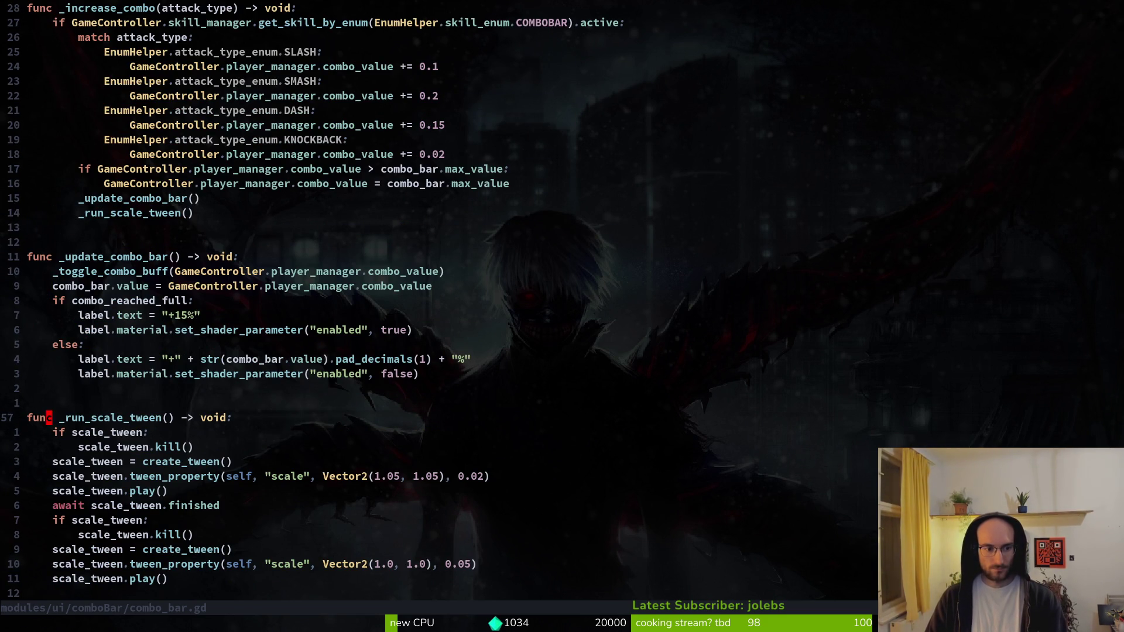
key("shift+v")
key("j")
key("j")
key("j")
key("k")
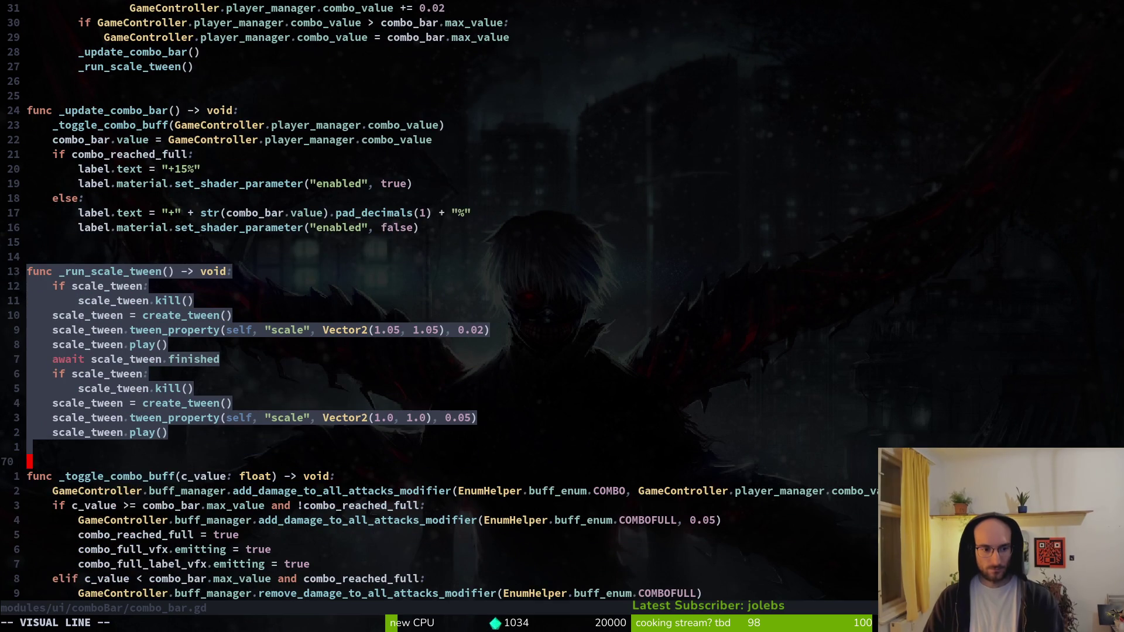
key("y")
Paste _run_scale_tween at the end of boss_hp_bar.gd and save with :w
key("ctrl+6")
key("j")
type("jGp")
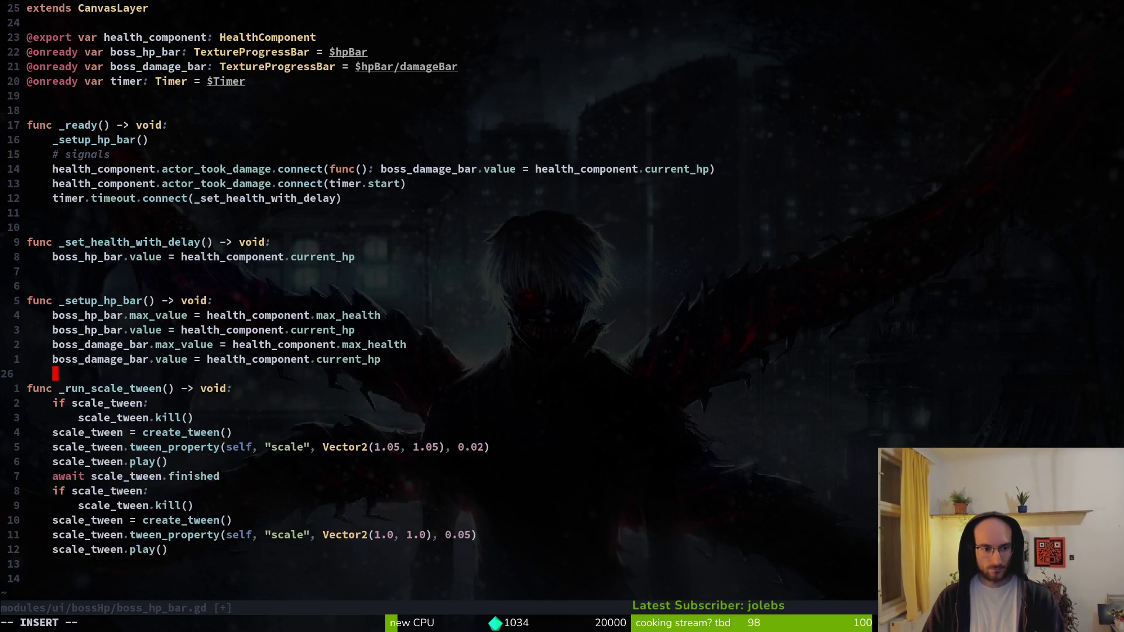
type(":w")
key("Return")
Yank the var scale_tween declaration line in combo_bar.gd and save that file
key("ctrl+6")
key("ctrl+u")
key("ctrl+u")
key("k")
key("k")
key("k")
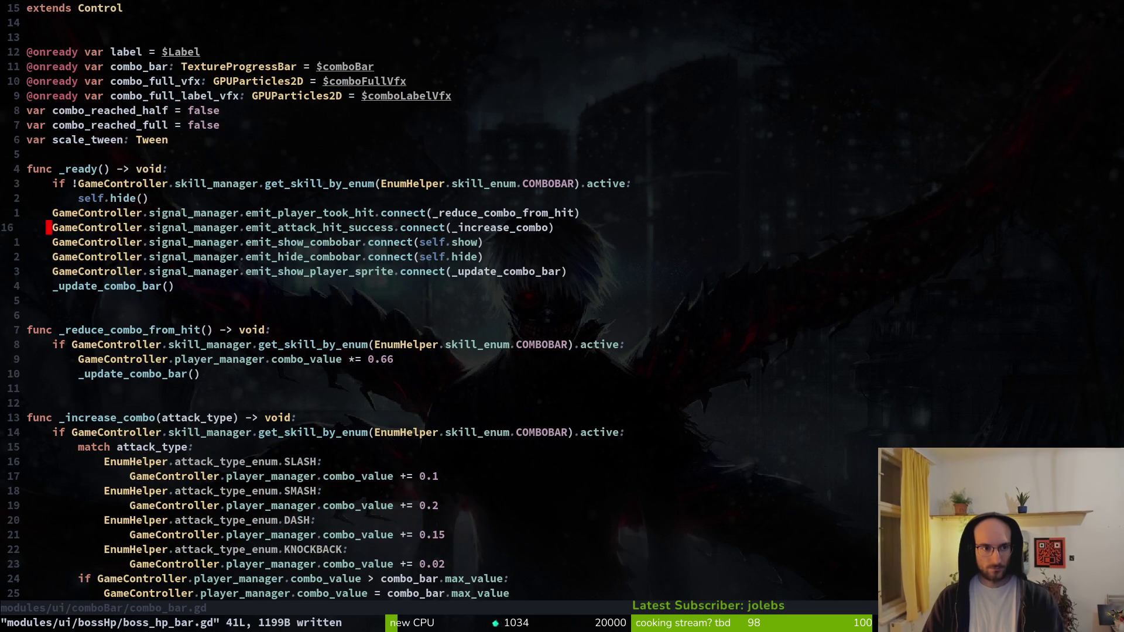
key("d")
key("d")
key("u")
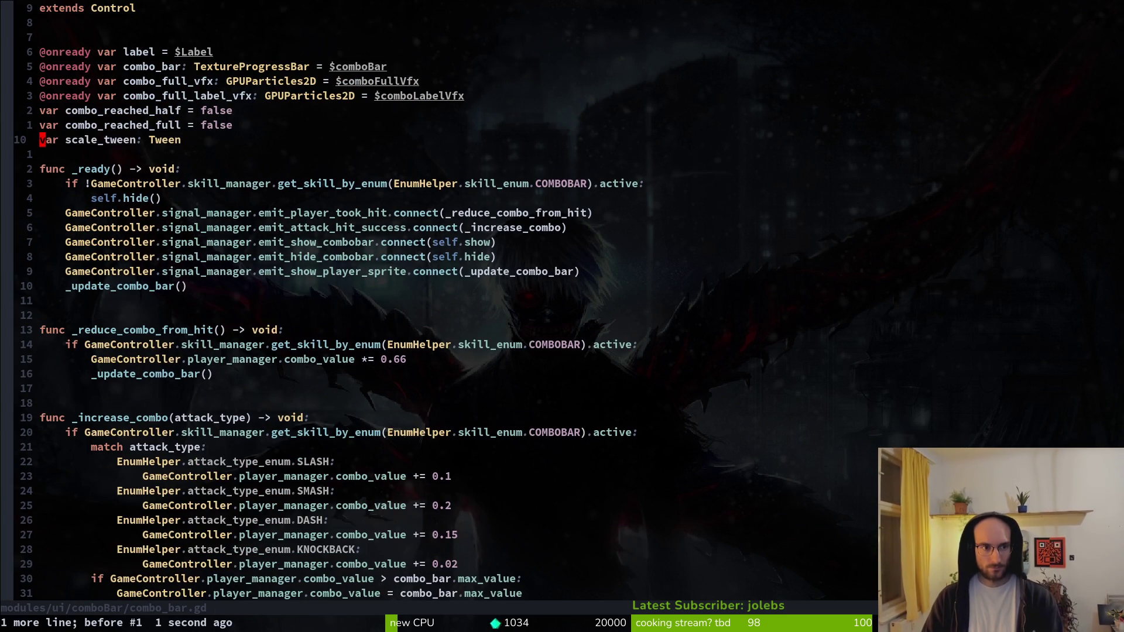
type("Vy:w")
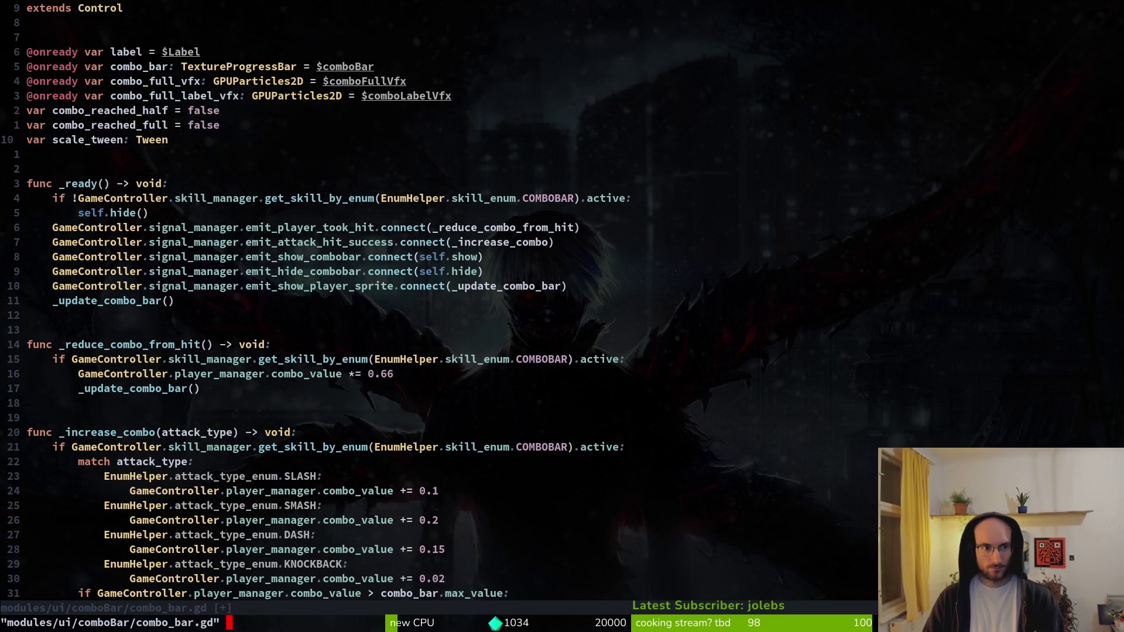
key("Return")
Paste the scale_tween variable among boss_hp_bar.gd's declarations and save
key("ctrl+6")
key("shift+g")
key("g")
key("g")
key("j")
key("j")
key("j")
key("j")
key("j")
type("p:w")
key("Return")
key("ctrl+d")
key("k")
key("k")
key("k")
key("k")
key("j")
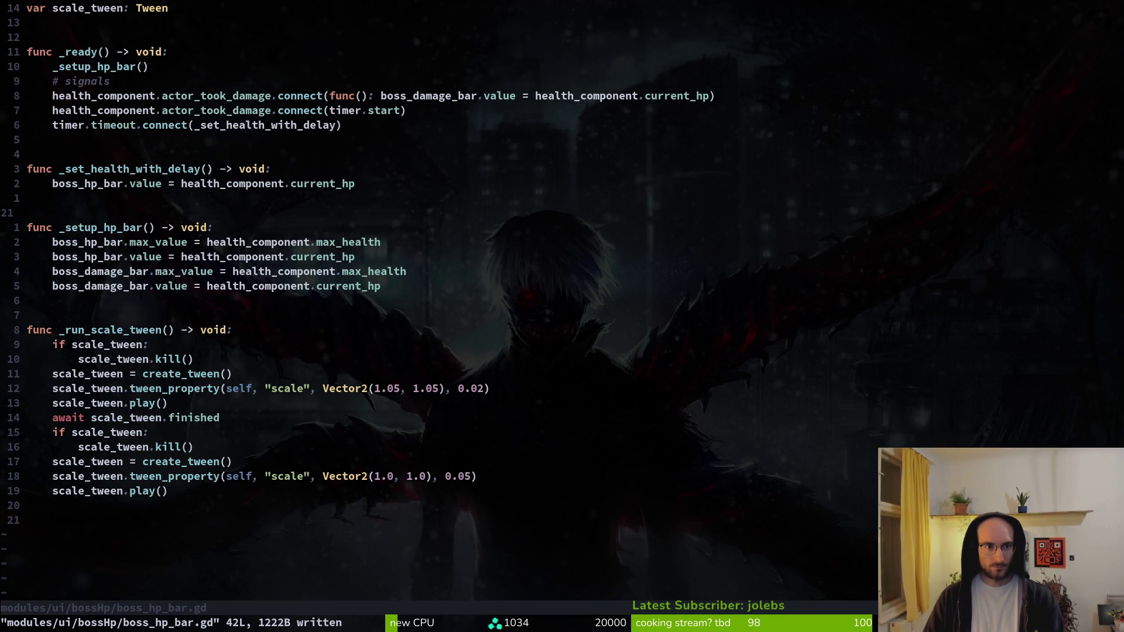
Start renaming _set_health_with_delay, then undo the partial rename
key("k")
key("k")
key("k")
key("V")
key("k")
key("Escape")
key("j")
key("j")
key("j")
key("j")
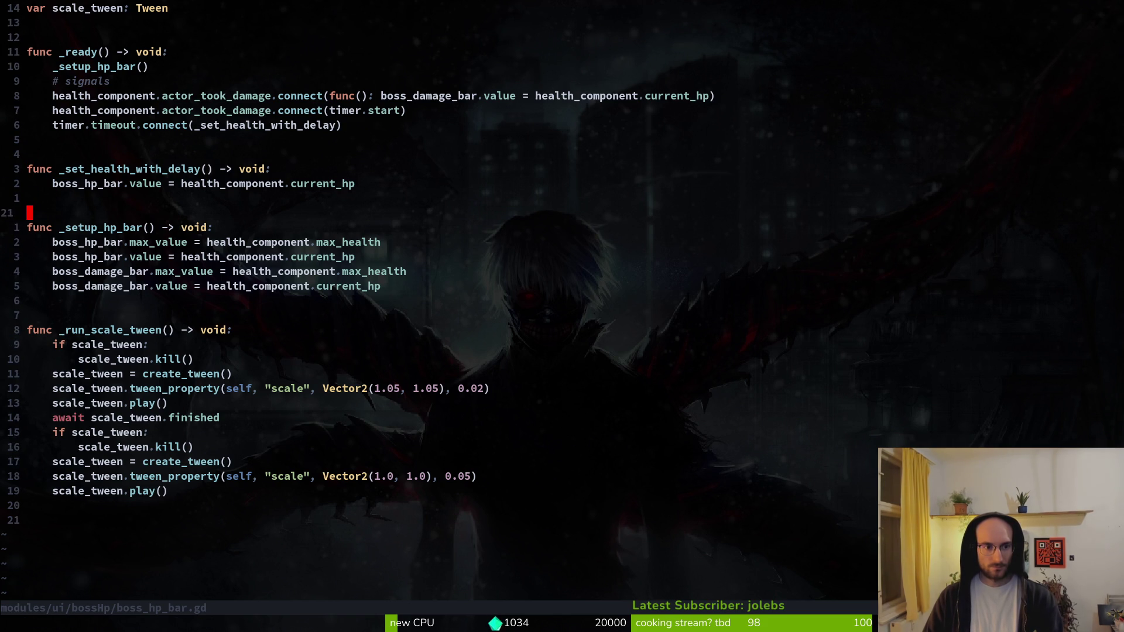
key("k")
key("k")
key("k")
key("w")
key("c")
key("t")
key("parenleft")
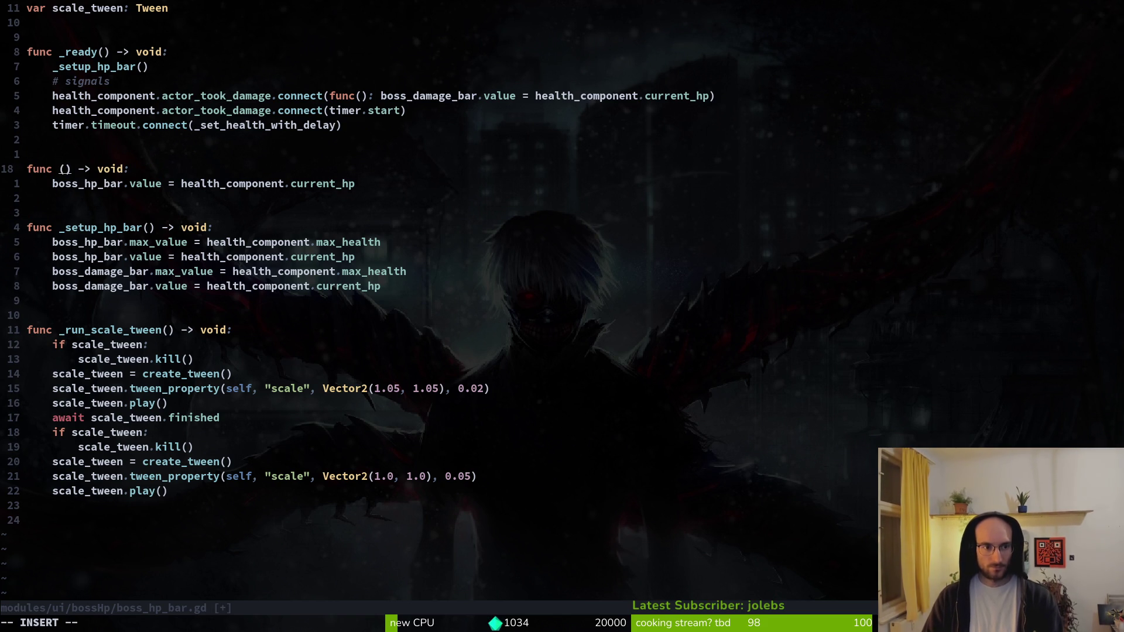
type("_")
key("Escape")
key("u")
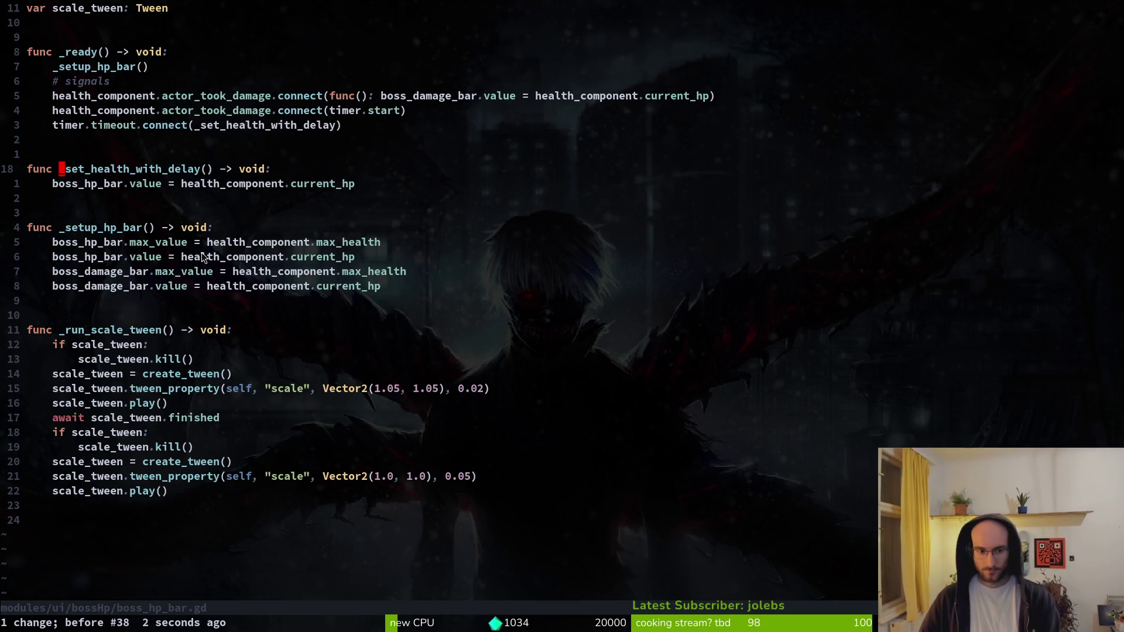
Save the script and begin line-selecting the _set_health_with_delay function
left_click(301, 257)
key("ctrl+s")
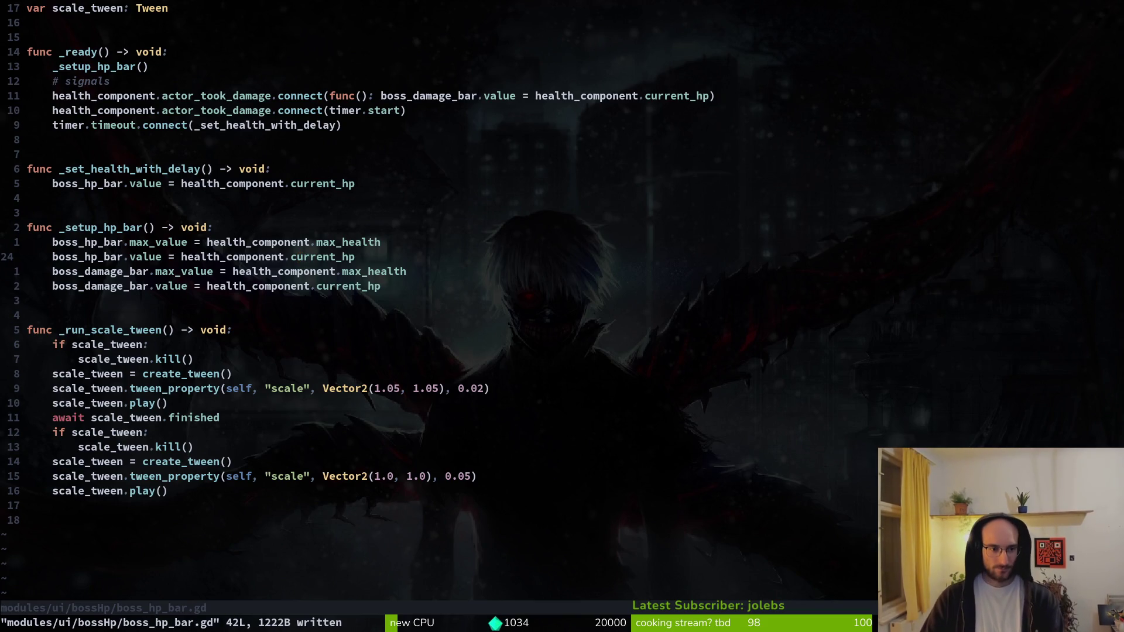
key("j")
key("j")
key("k")
key("k")
key("j")
key("j")
key("k")
key("k")
key("j")
key("j")
key("j")
key("j")
key("k")
key("k")
key("k")
key("j")
key("k")
key("j")
key("k")
key("k")
key("k")
key("k")
key("j")
key("j")
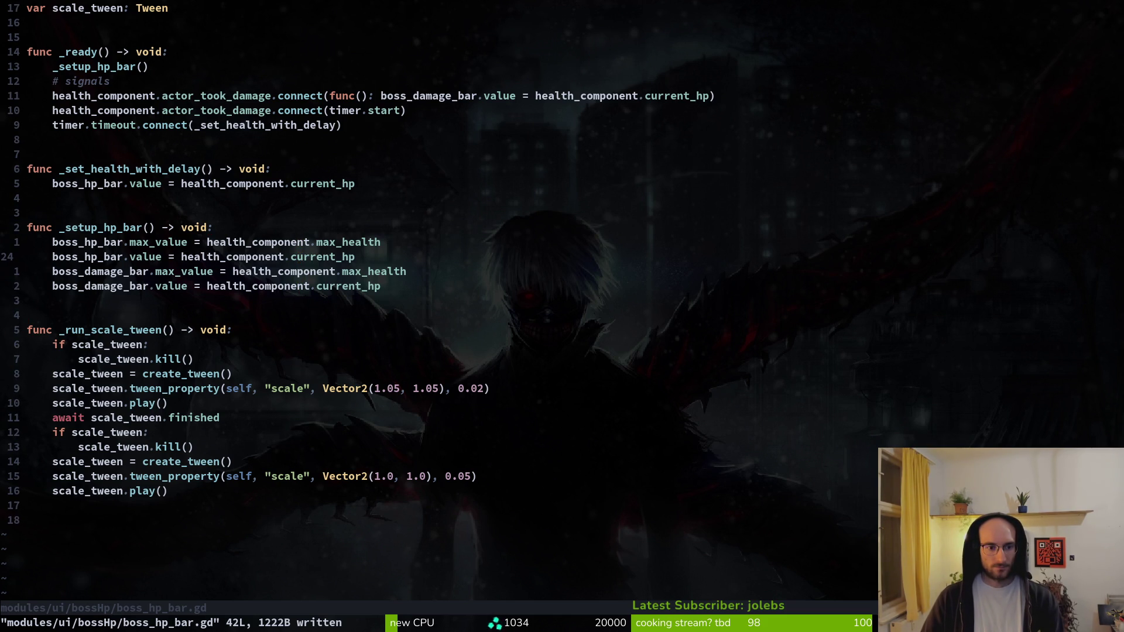
key("k")
key("k")
key("k")
key("k")
key("k")
key("k")
key("k")
key("k")
key("k")
key("k")
key("j")
key("j")
key("j")
Duplicate _set_health_with_delay below itself and name the copy _set_damage_bar
key("j")
key("j")
key("shift+v")
key("j")
key("j")
key("y")
key("p")
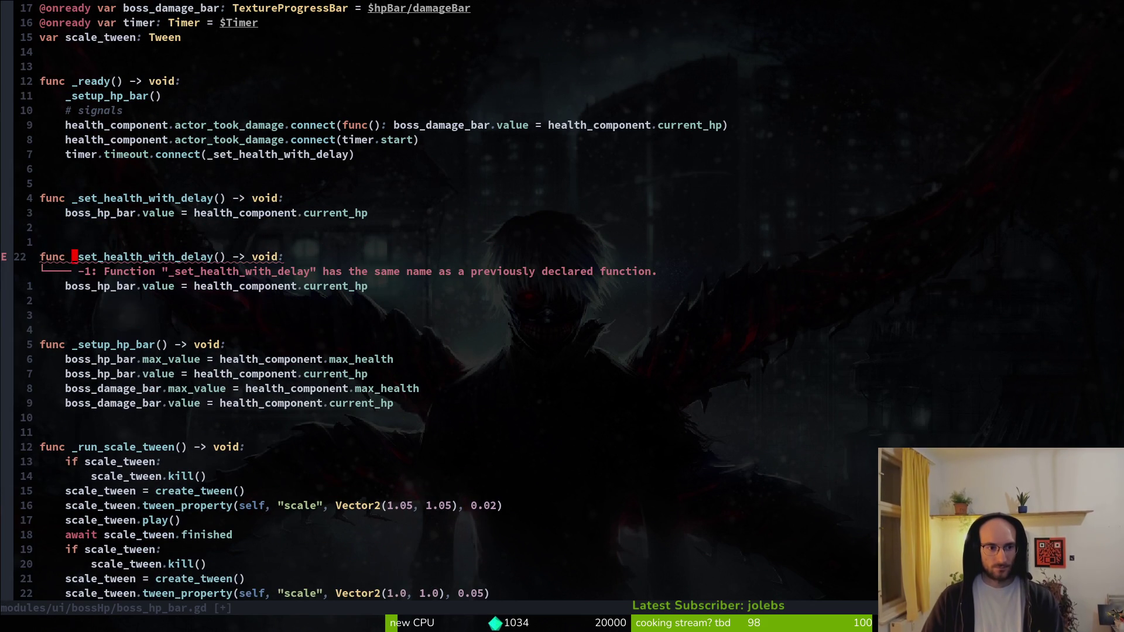
type("cw_set_")
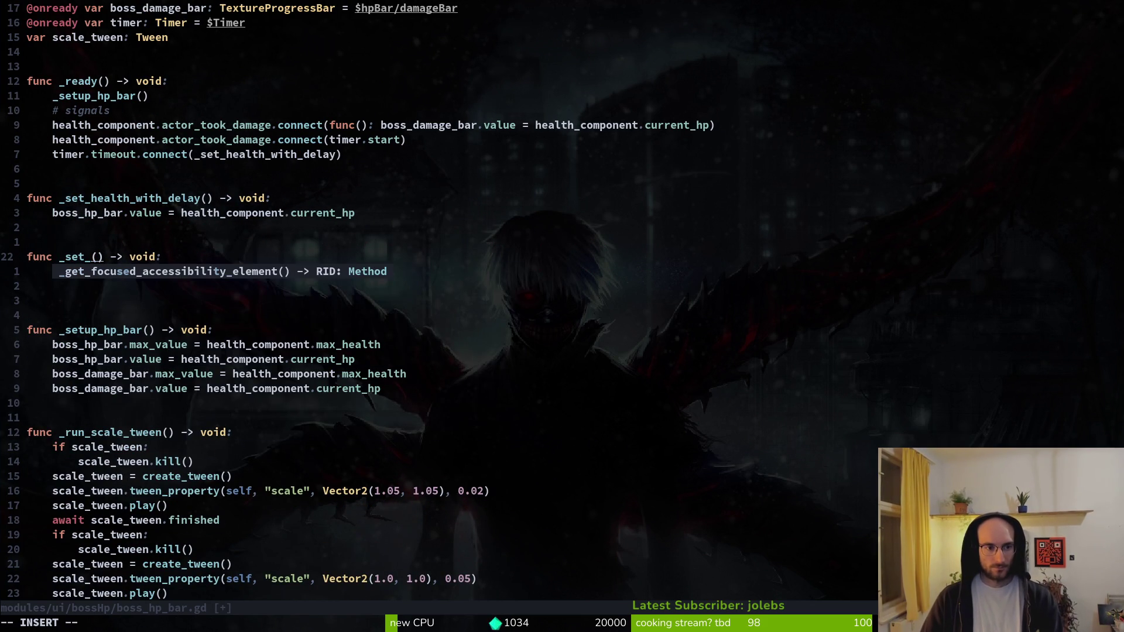
type("health")
key("BackSpace")
key("BackSpace")
key("BackSpace")
type("damage_bar")
key("Escape")
Rename the original function to _update_healthbar
key("k")
key("k")
key("k")
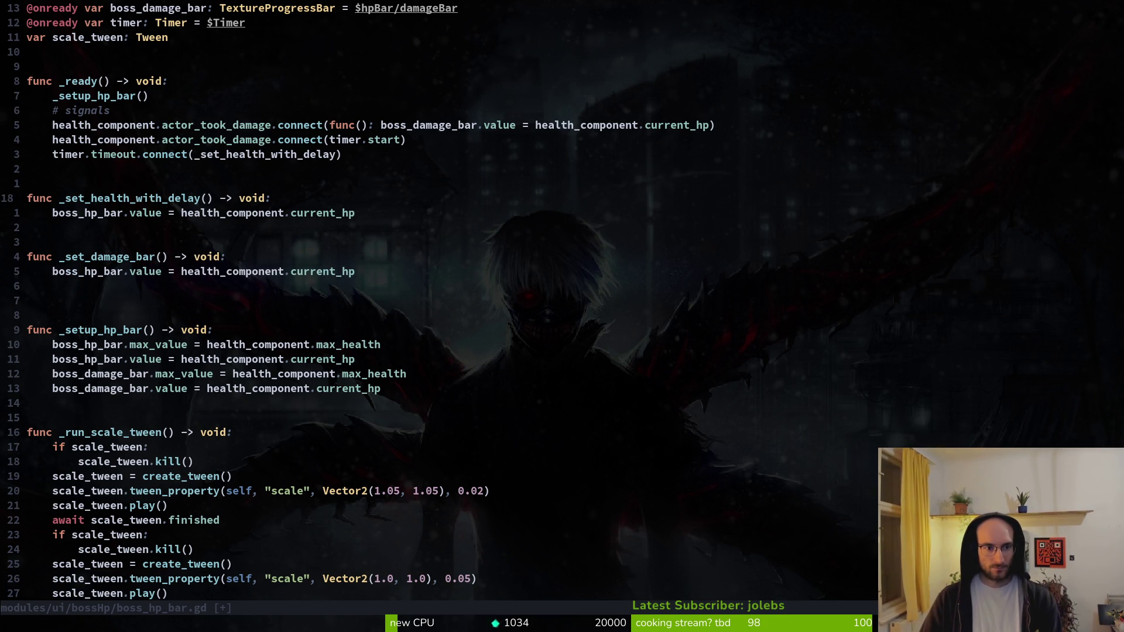
type("ciw_set_")
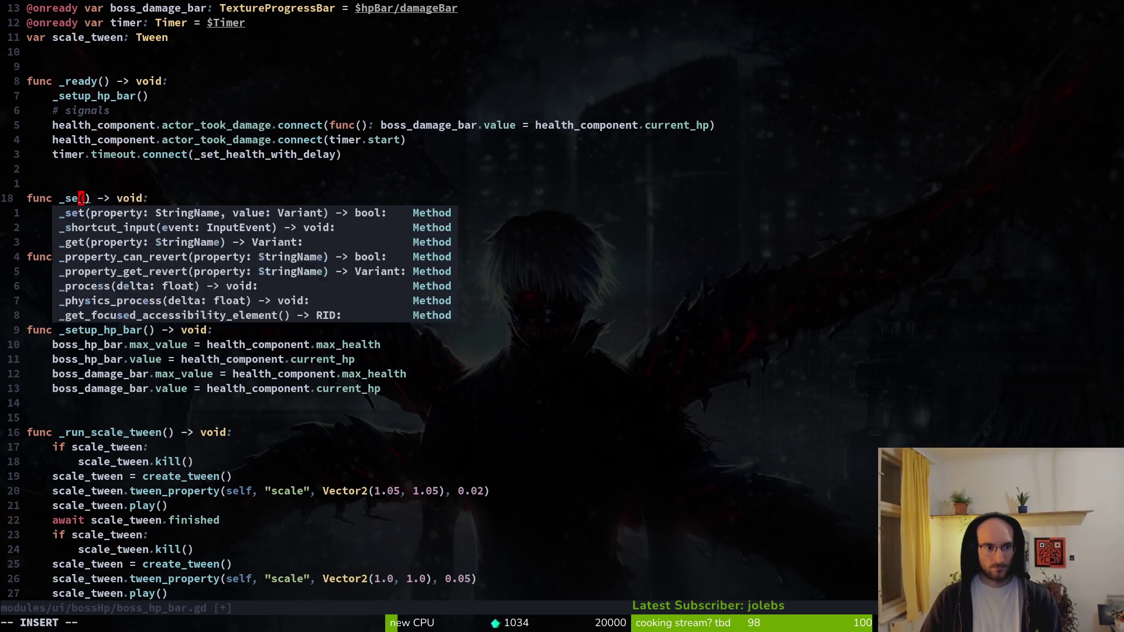
type("healthbar_avlu")
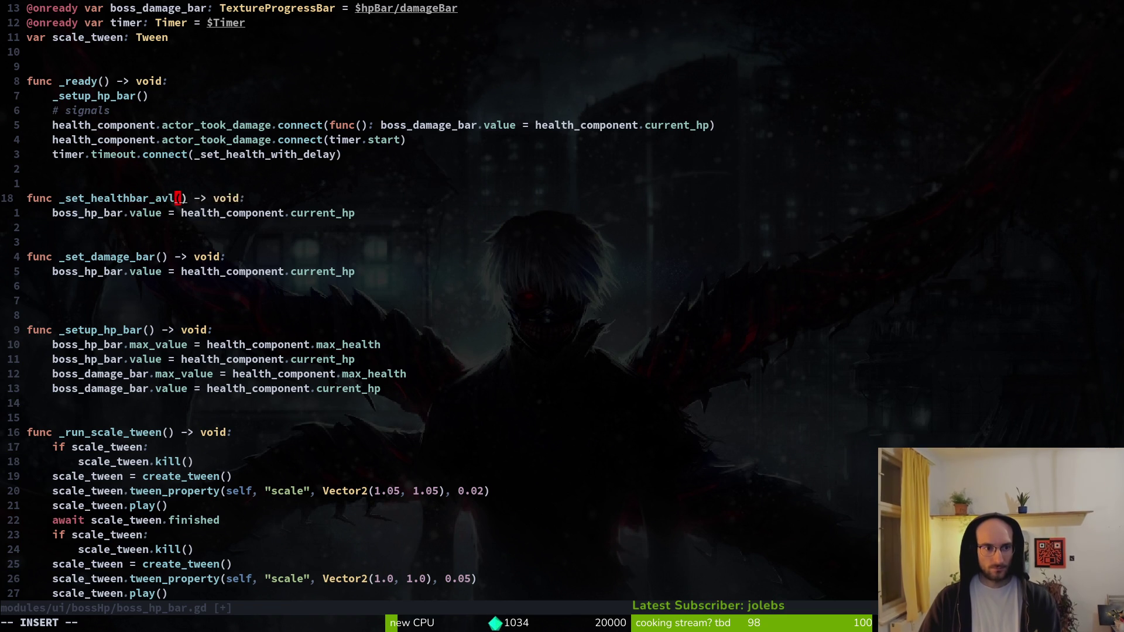
key("BackSpace")
key("BackSpace")
key("BackSpace")
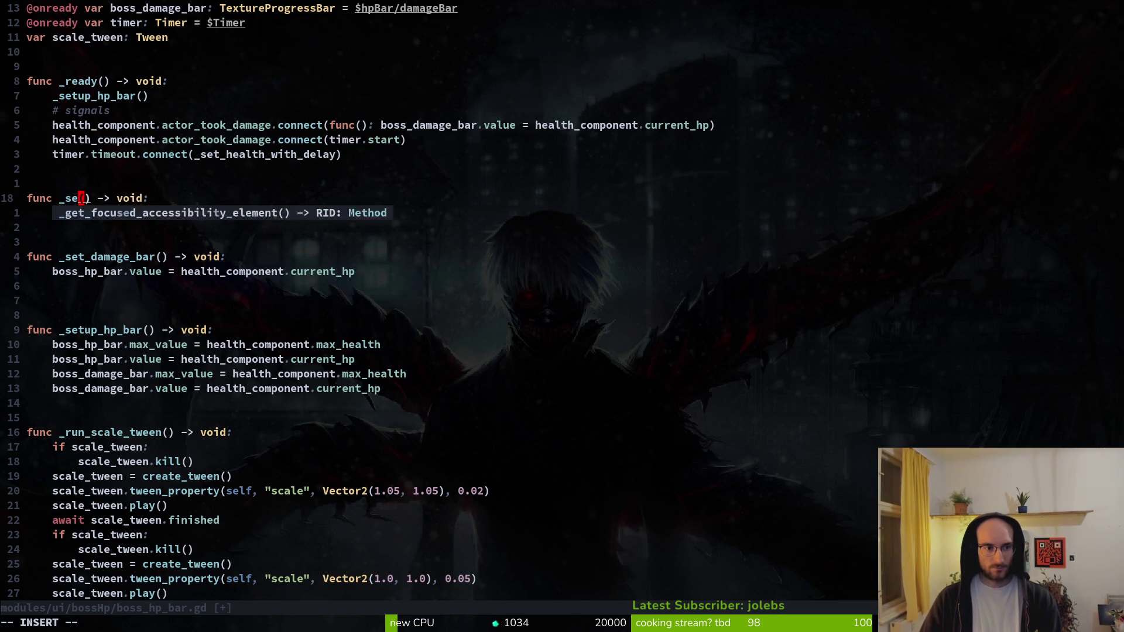
type("_update_healthbar")
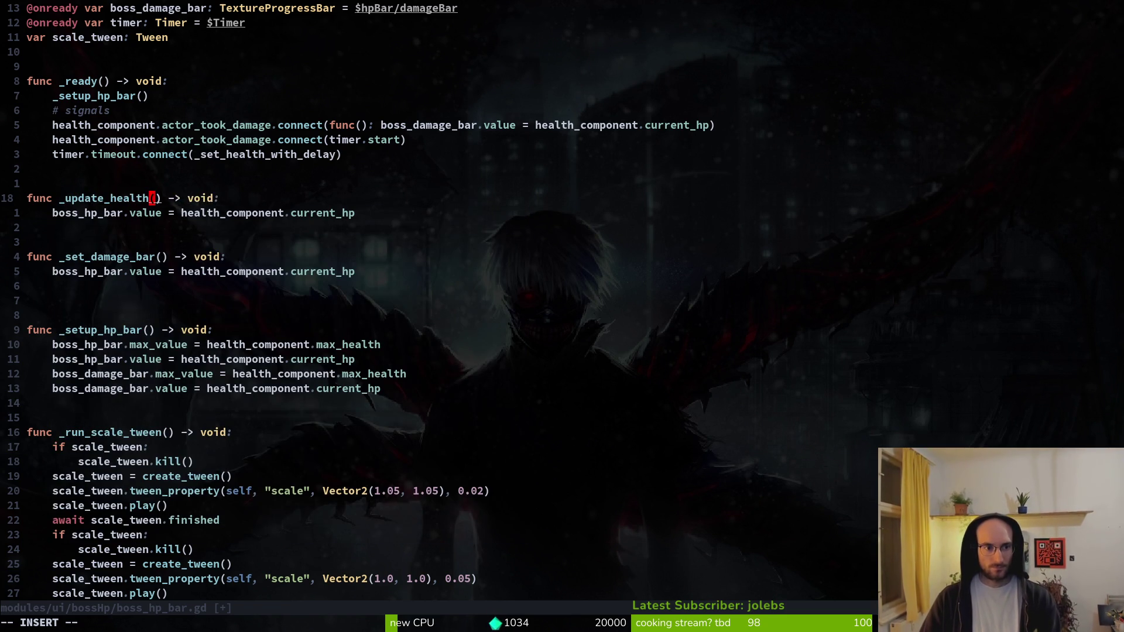
key("Escape")
Rename the copy to _update_damage_bar and save with :w
key("j")
key("j")
key("j")
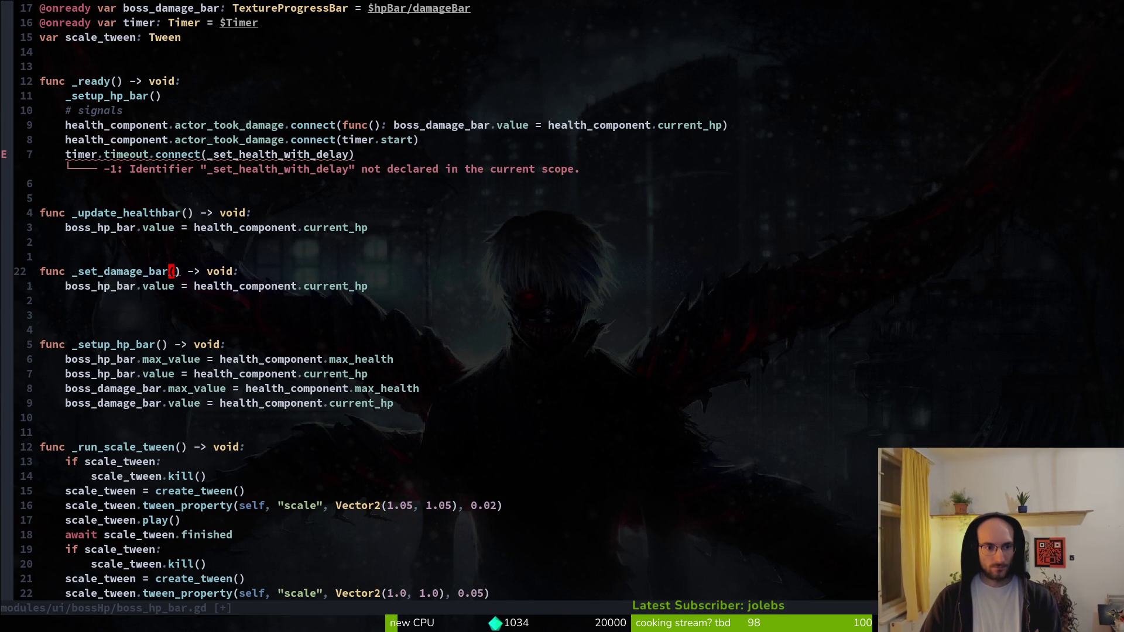
type("cb_update_damage")
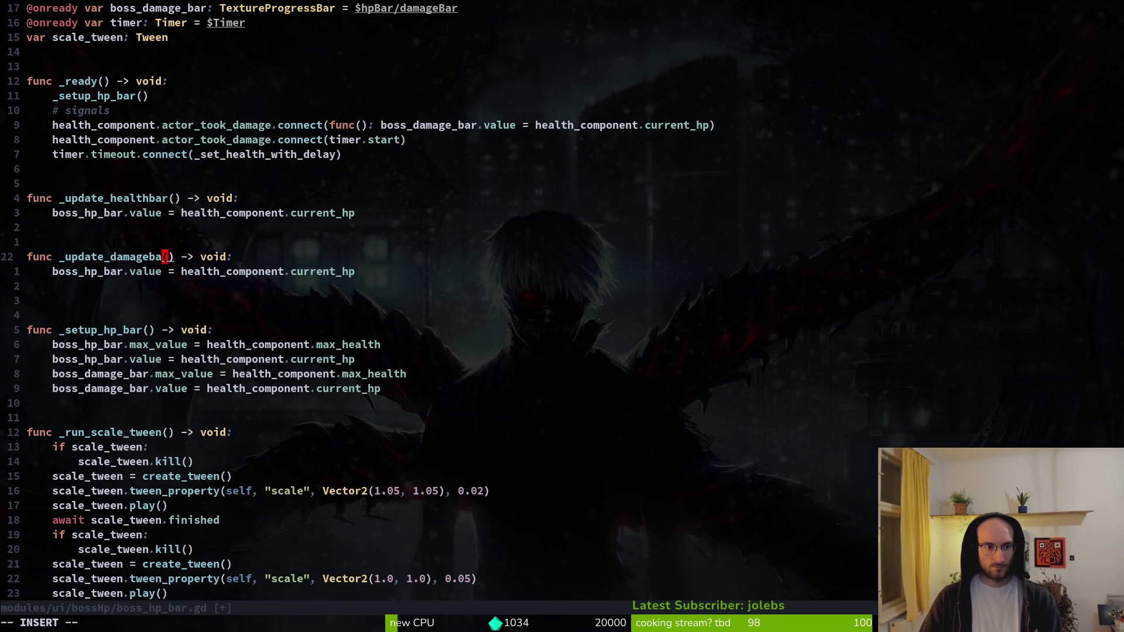
type("_bar")
key("Escape")
type(":w")
key("Return")
key("k")
key("k")
key("k")
Drop the underscore to make _update_damagebar, remove an extra blank line, and save
key("j")
key("j")
key("j")
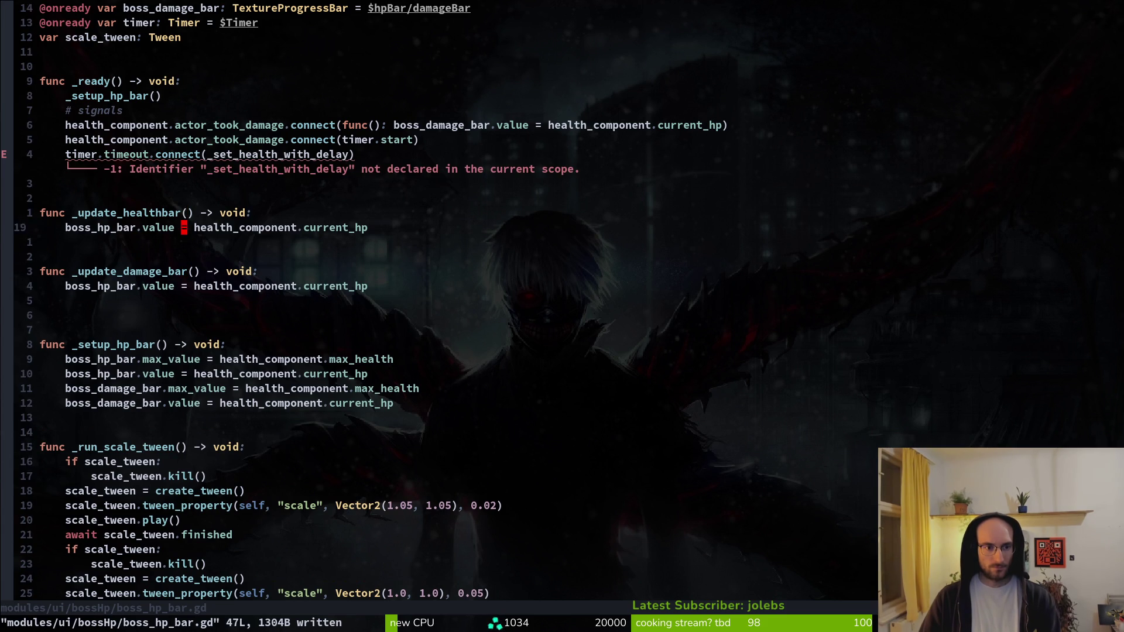
key("h")
key("h")
key("h")
key("s")
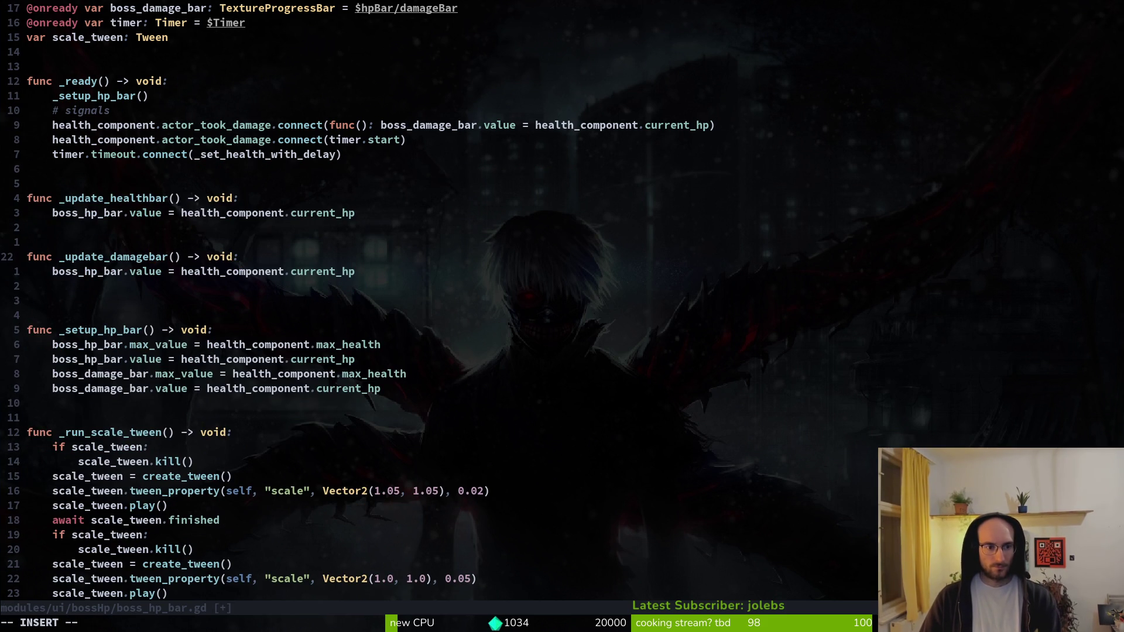
key("Escape")
key("o")
key("Escape")
type(":w")
key("Return")
key("d")
key("d")
type(":w")
key("Return")
Delete a stray 'ru' line and an empty line near the functions, saving each time
key("k")
key("k")
key("k")
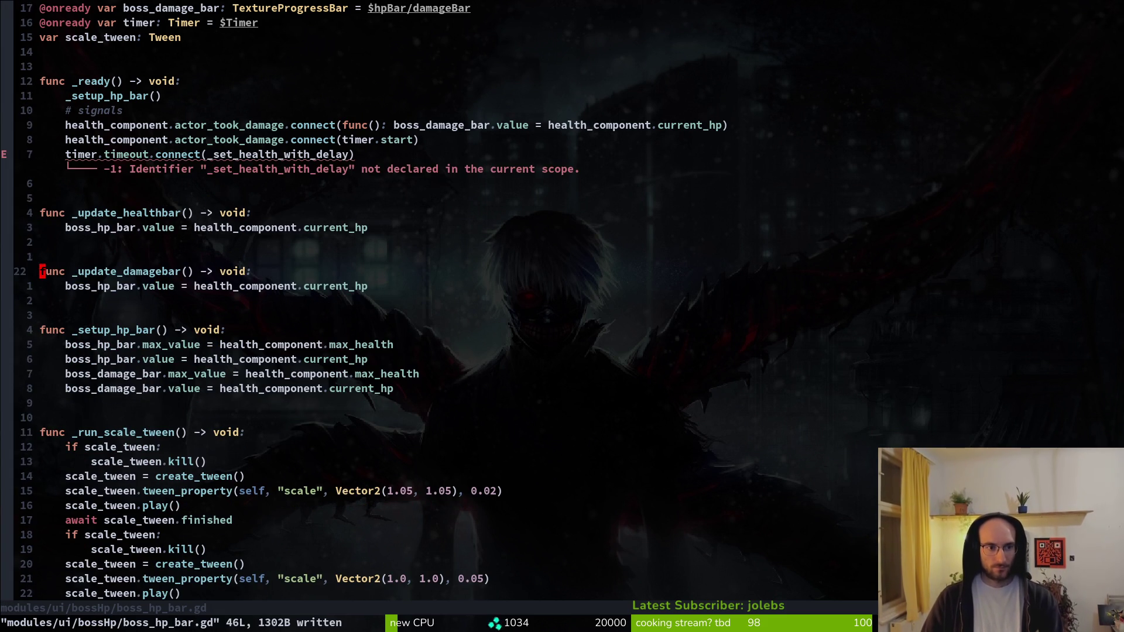
type("Oru")
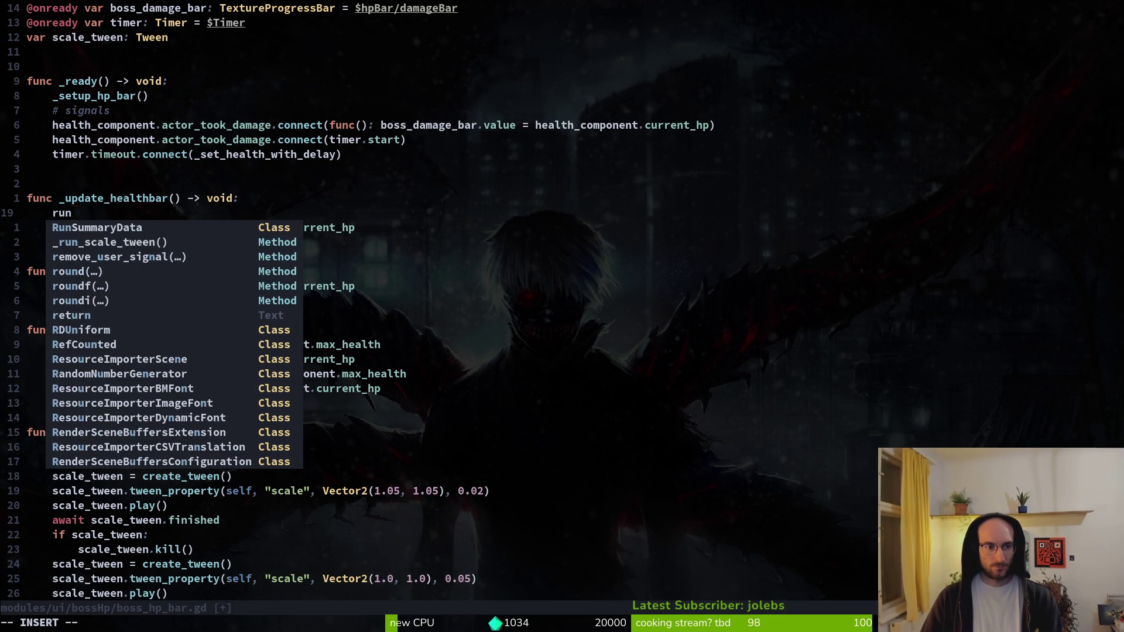
key("Escape")
key("d")
key("d")
type(":w")
key("Return")
key("j")
key("j")
key("j")
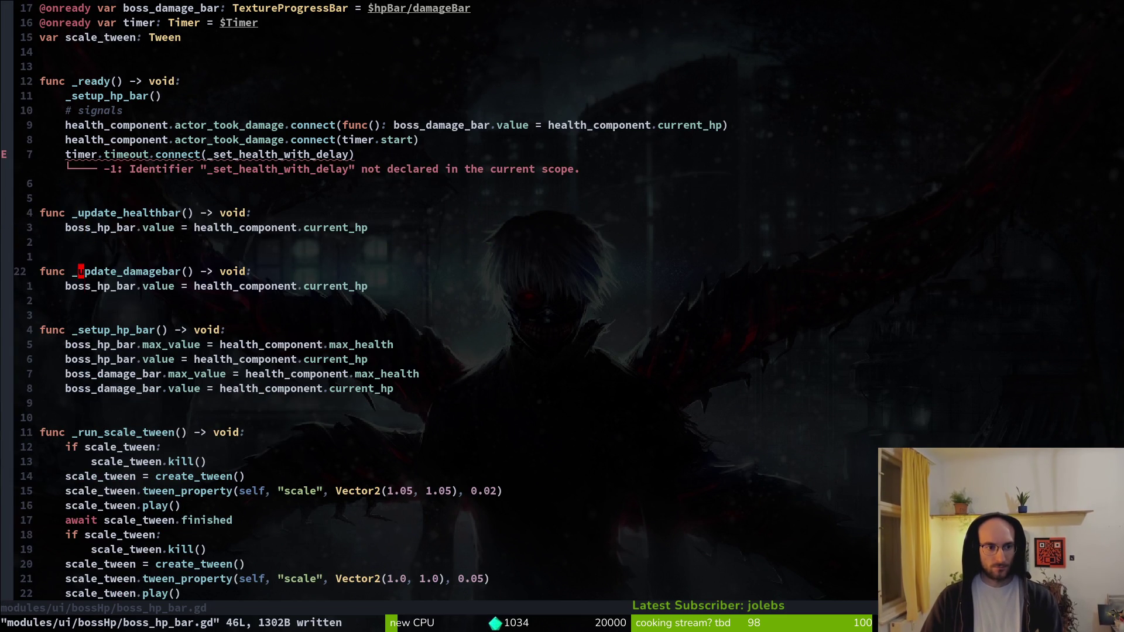
key("o")
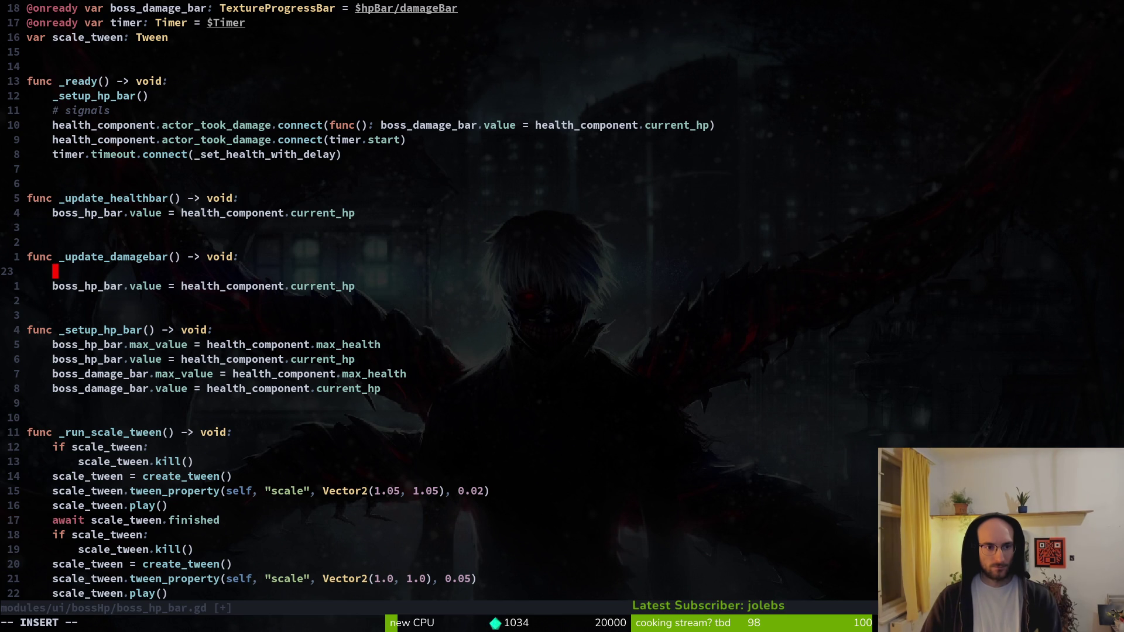
key("Escape")
type("u:w")
key("Return")
Undo and redo edits to restore the _update_healthbar and _update_damagebar names
key("k")
key("k")
key("k")
key("u")
key("u")
key("u")
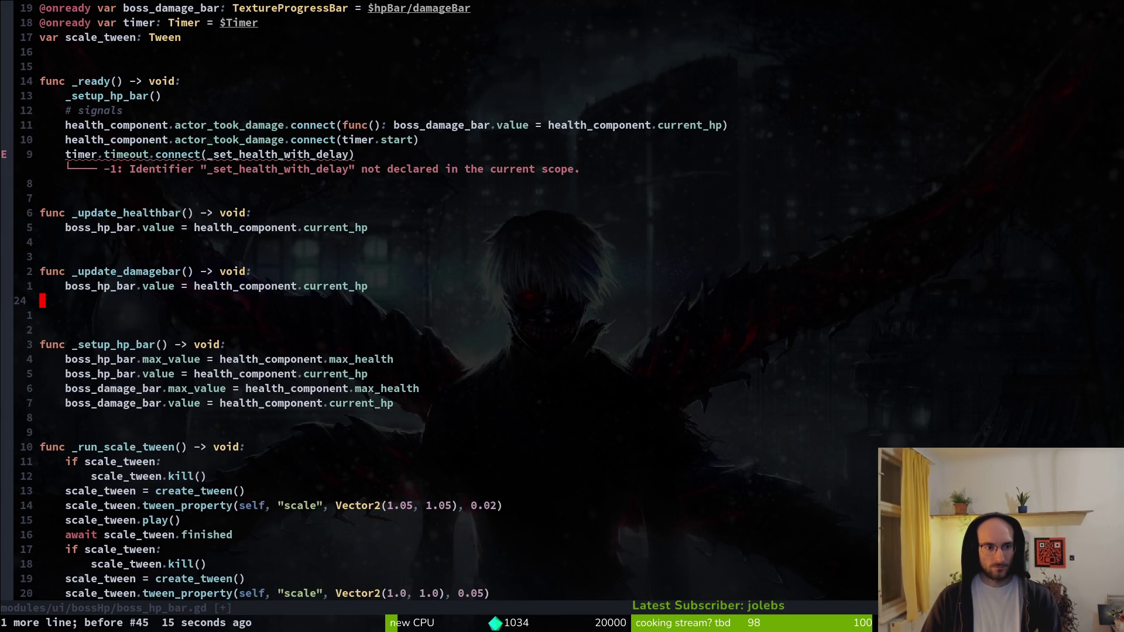
key("u")
key("u")
key("u")
key("u")
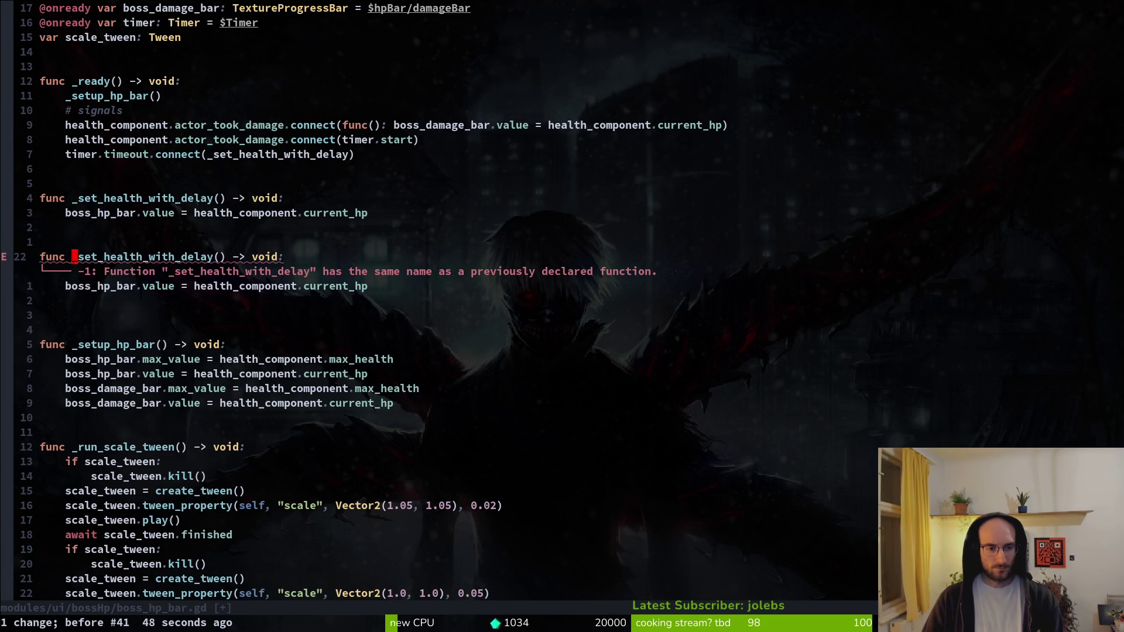
key("ctrl+r")
key("ctrl+r")
key("ctrl+r")
key("k")
key("k")
key("k")
key("w")
key("w")
key("w")
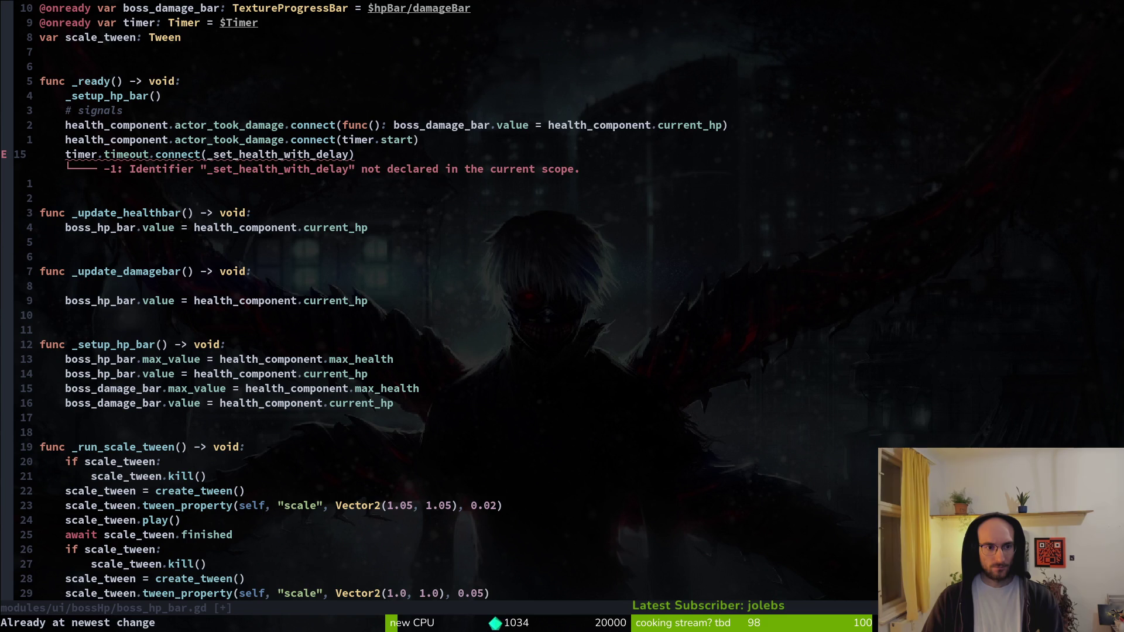
Replace the timer connection's callback with _update_damagebar via completion and save the script
key("c")
key("i")
key("parenleft")
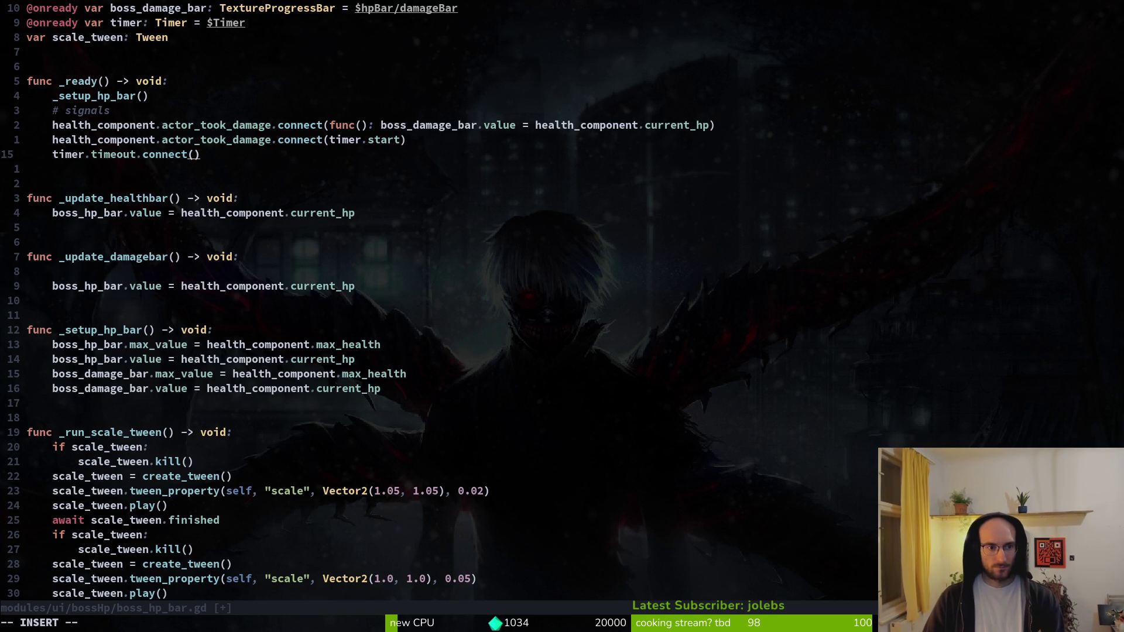
type("uyp")
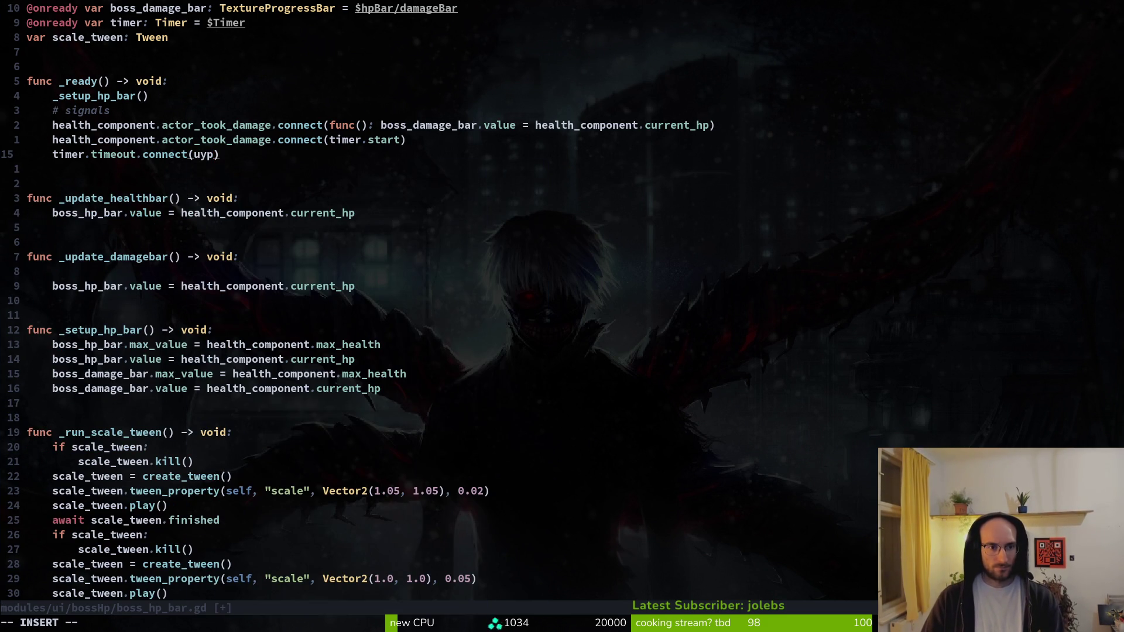
key("BackSpace")
key("BackSpace")
type("pda")
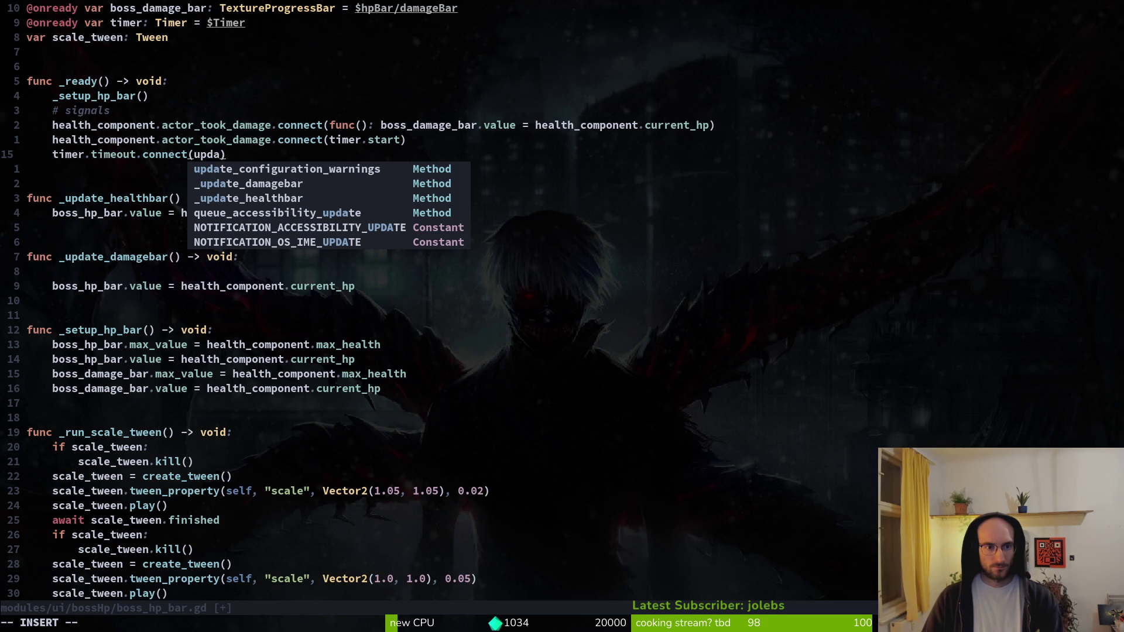
key("Tab")
key("Tab")
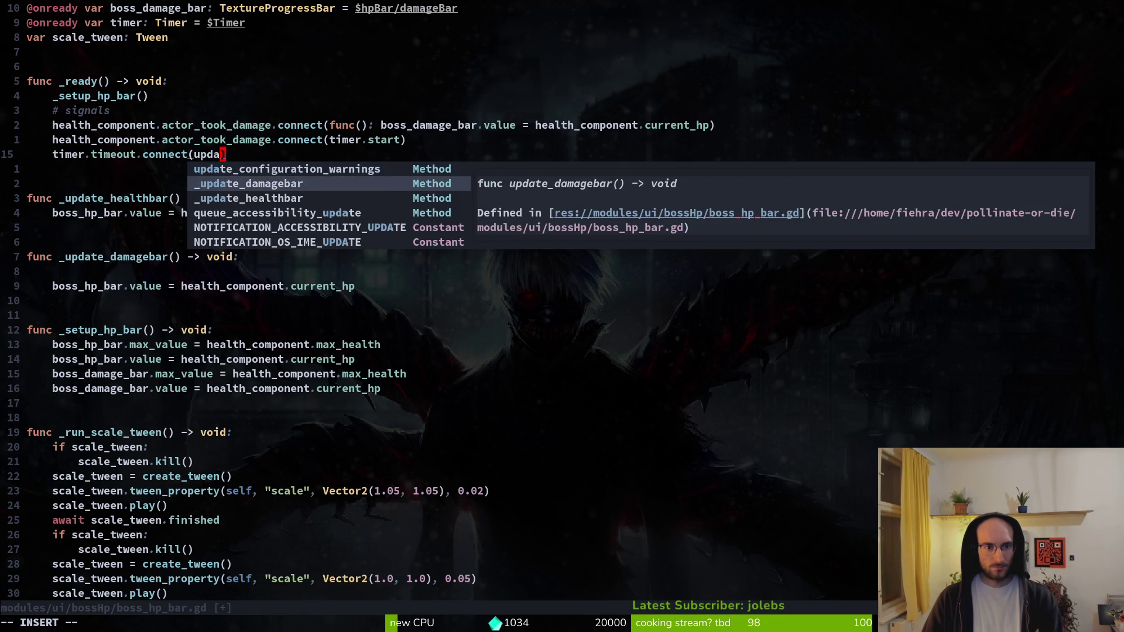
key("Return")
key("Escape")
type(":write")
key("Return")
Delete the stray blank line inside _update_damagebar and save
key("j")
key("j")
key("j")
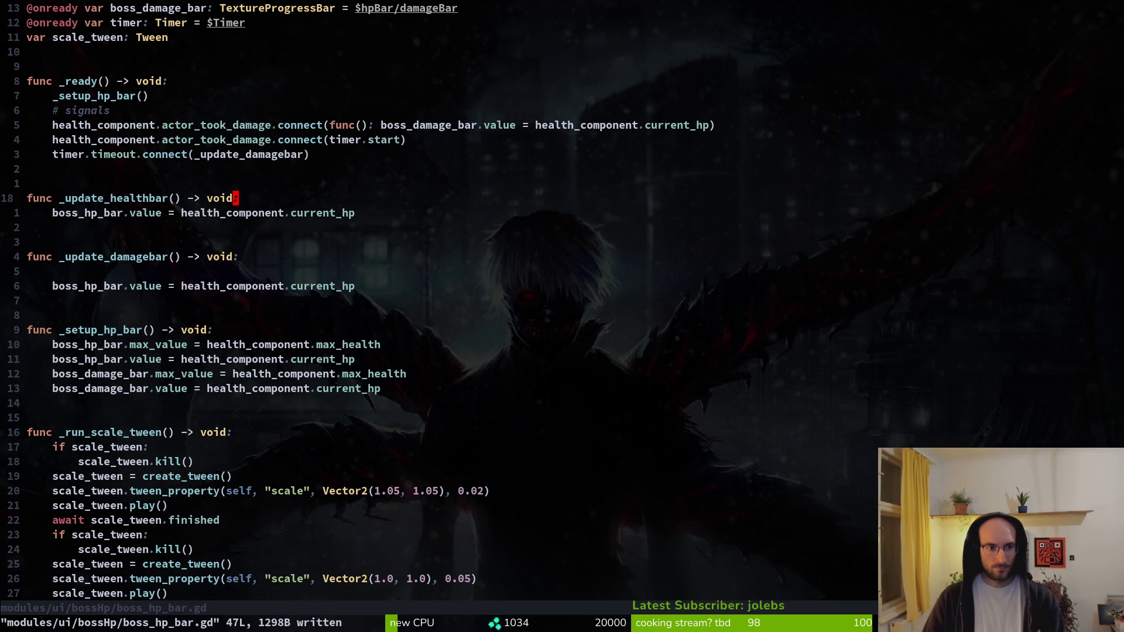
key("d")
key("d")
type(":write")
key("Return")
key("b")
key("b")
key("b")
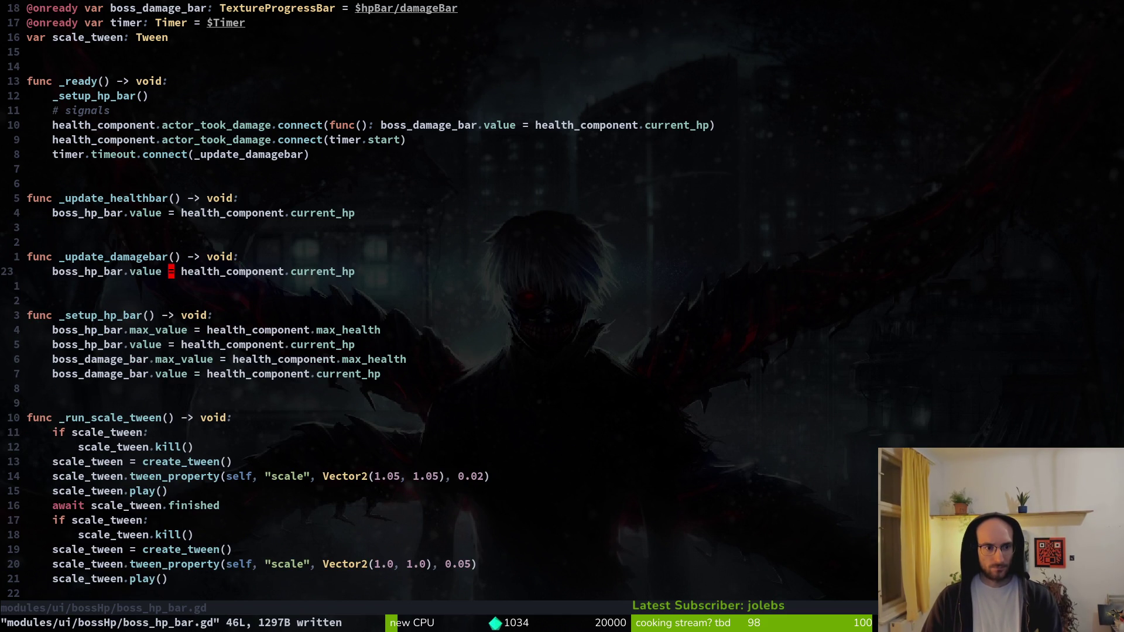
Change the timer.timeout callback to _update_healthbar using cw and completion
key("h")
key("k")
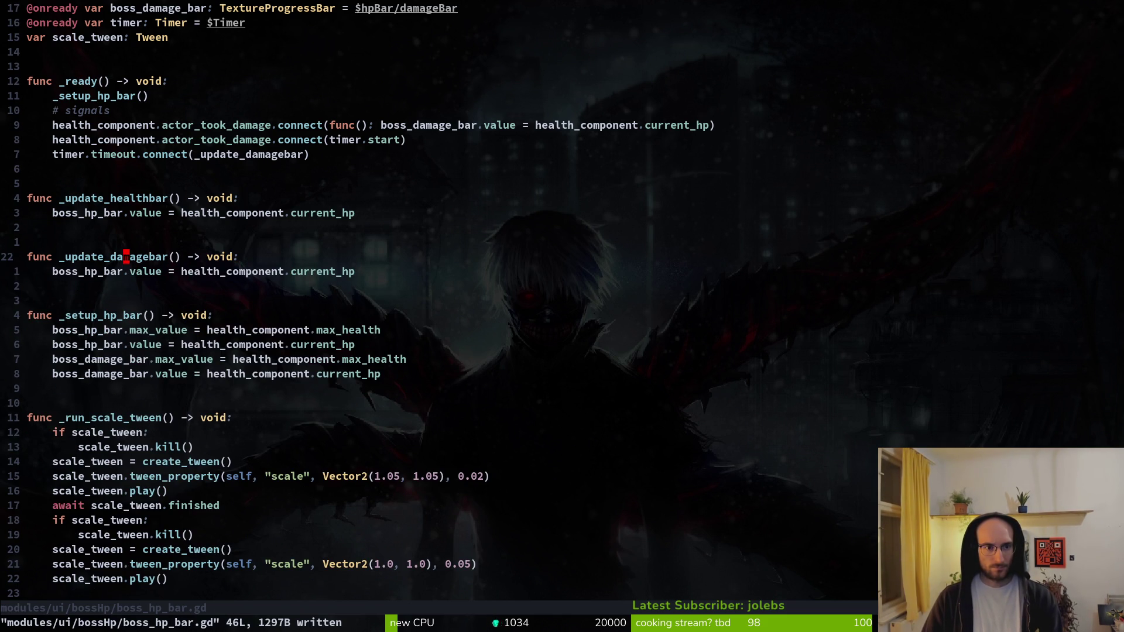
key("k")
key("k")
key("k")
key("k")
key("k")
key("k")
key("j")
key("k")
key("k")
key("w")
key("w")
key("w")
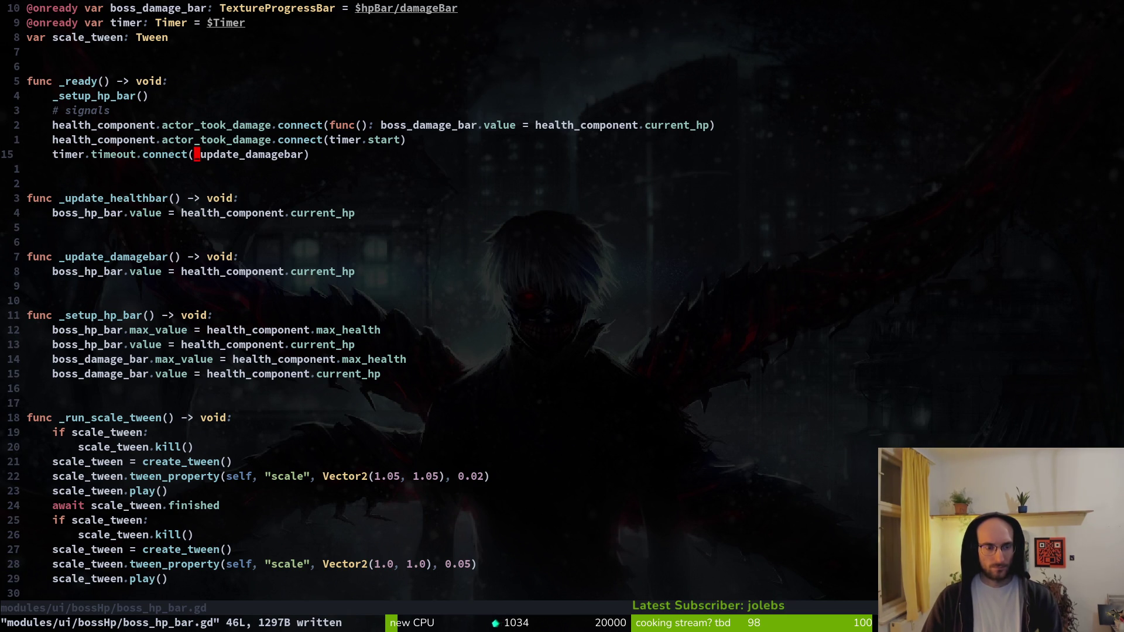
type("cw_update")
key("Tab")
key("Escape")
Swap the inline lambda on actor_took_damage for _update_damagebar and save with :w
key("k")
key("k")
key("w")
key("w")
key("v")
key("w")
key("w")
key("w")
key("w")
key("w")
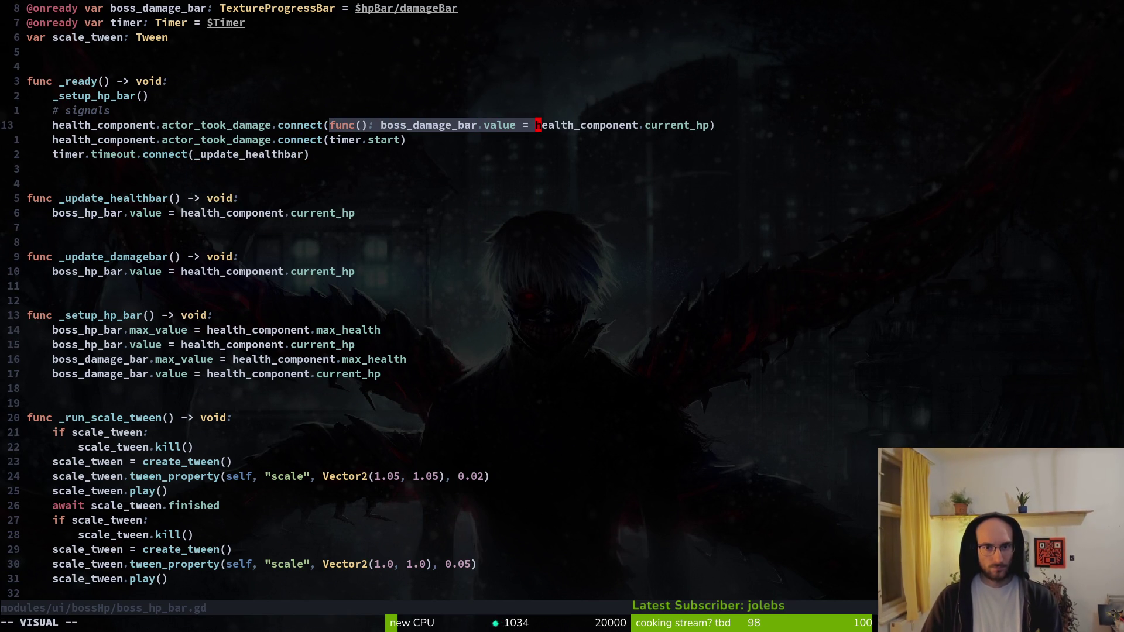
key("e")
key("e")
type("ect(_upd")
key("Tab")
key("Tab")
key("Escape")
type(":w")
key("Return")
key("j")
key("j")
key("j")
key("j")
key("j")
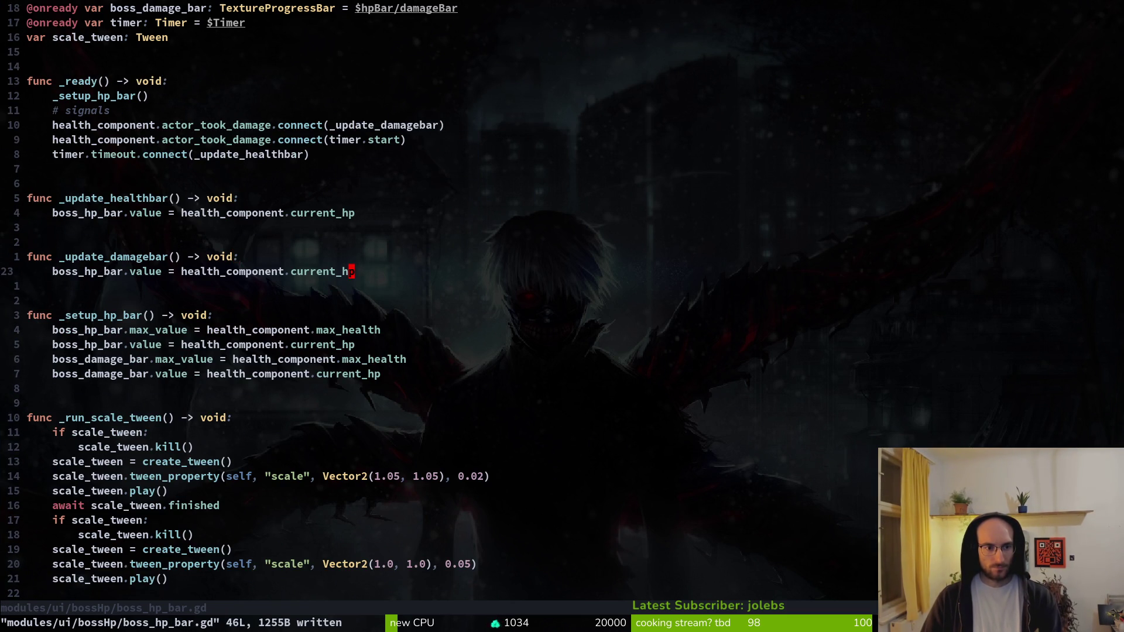
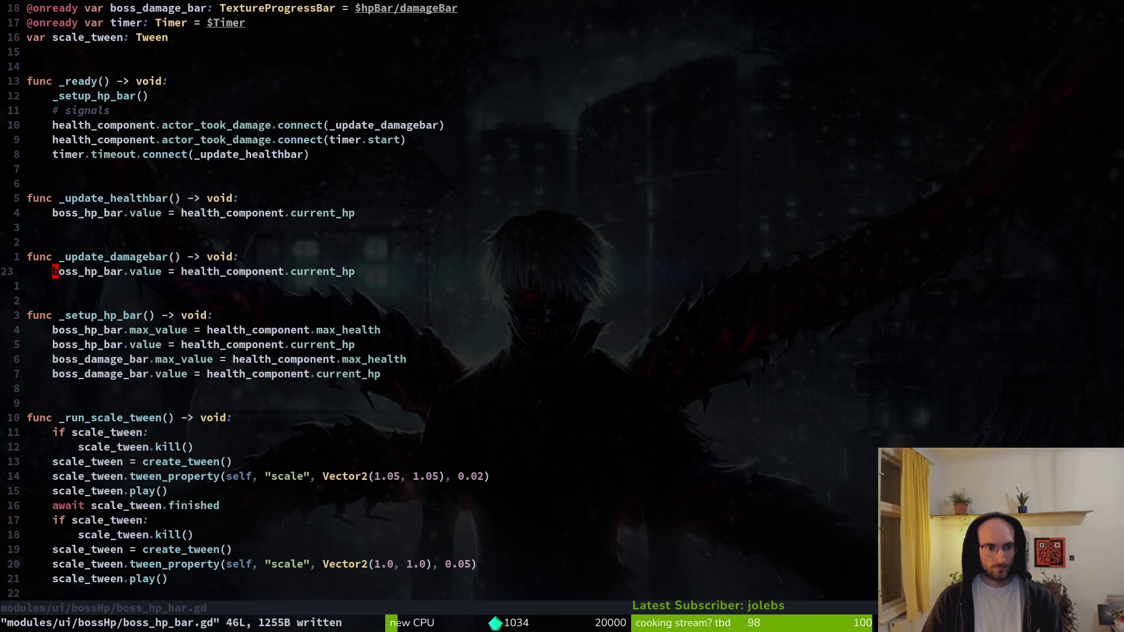
Rename boss_hp_bar to boss_damage_bar in _update_damagebar and save
type("ciwboss")
key("Tab")
key("Escape")
type(":w")
key("Return")
Add a _run_scale_tween() call above the assignment, save, and run the game with F5
key("O")
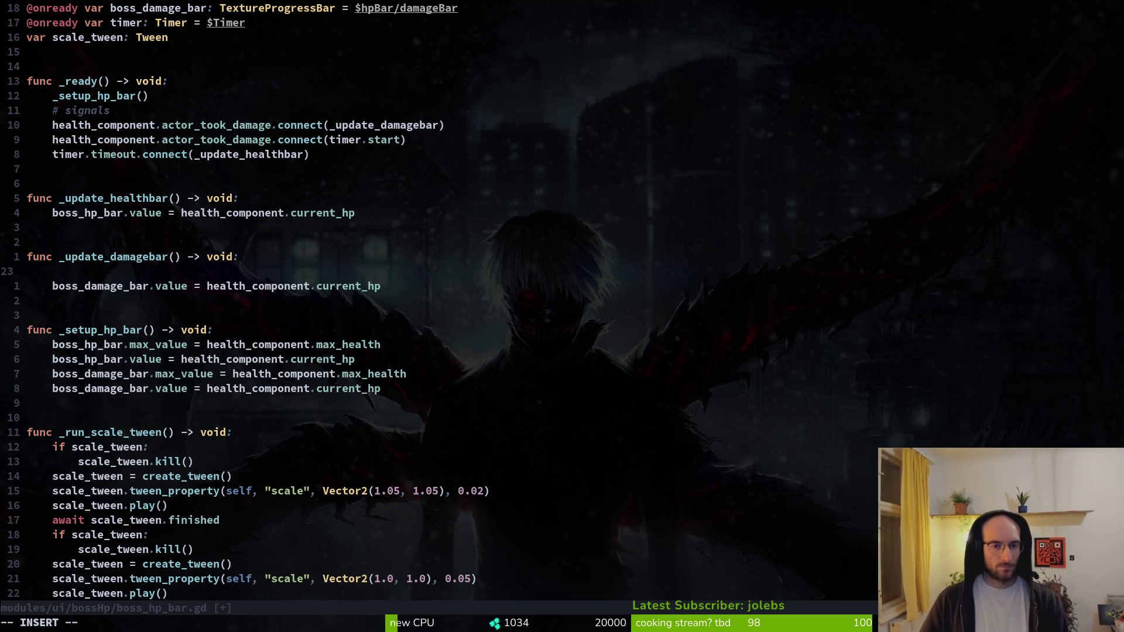
type("_run")
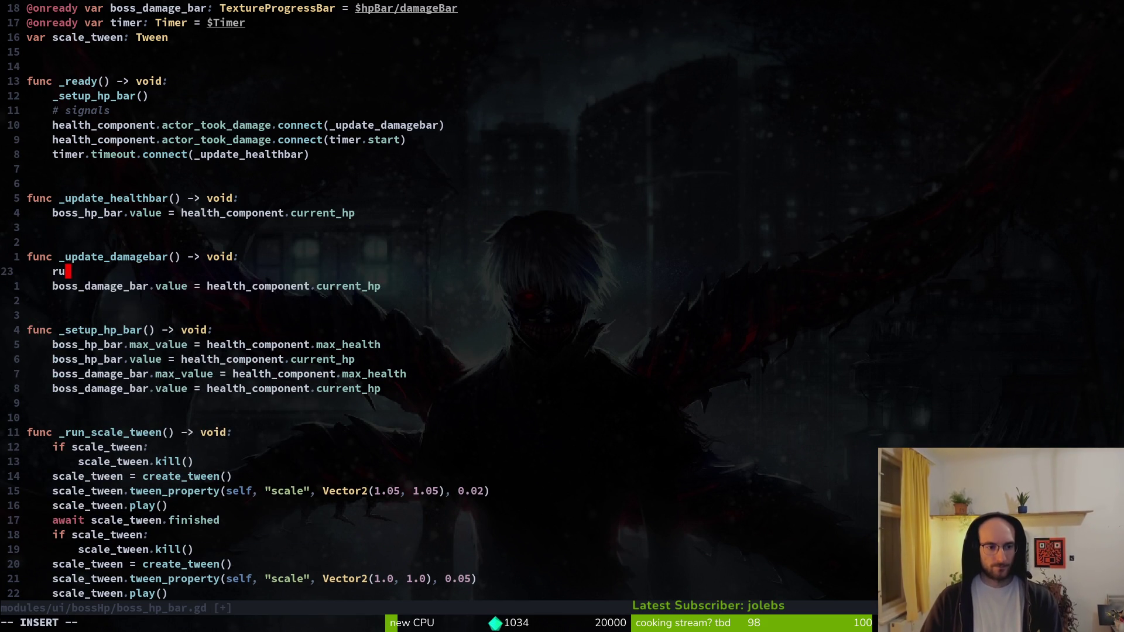
key("Tab")
key("Escape")
type(":w")
key("Return")
key("alt+Tab")
key("F5")
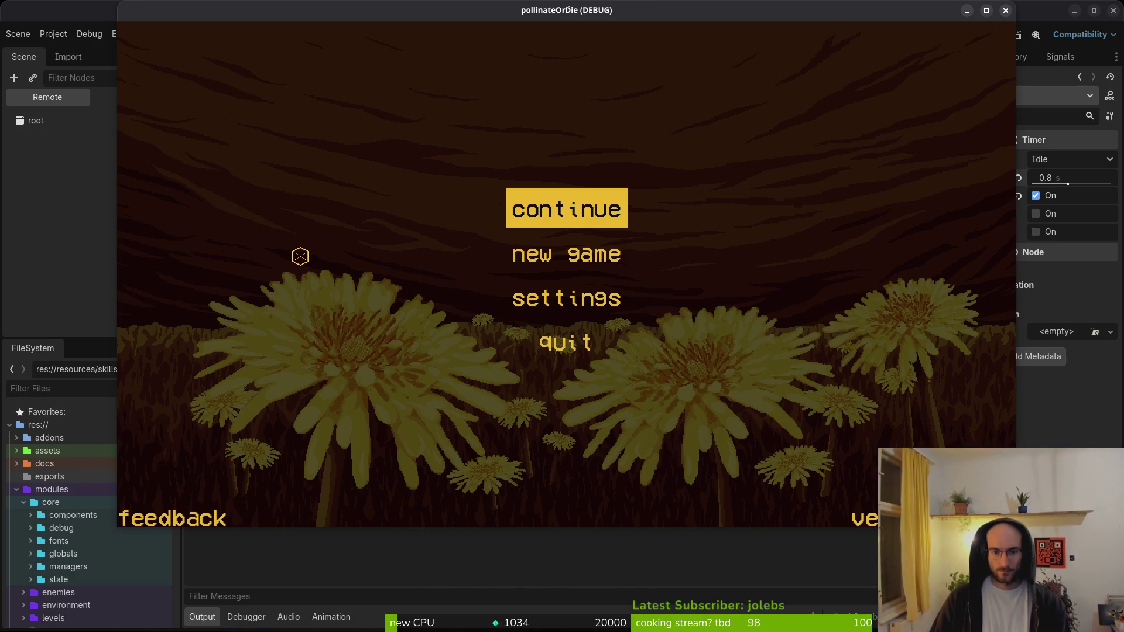
Continue from the title menu and start level 5 from level select
key("Return")
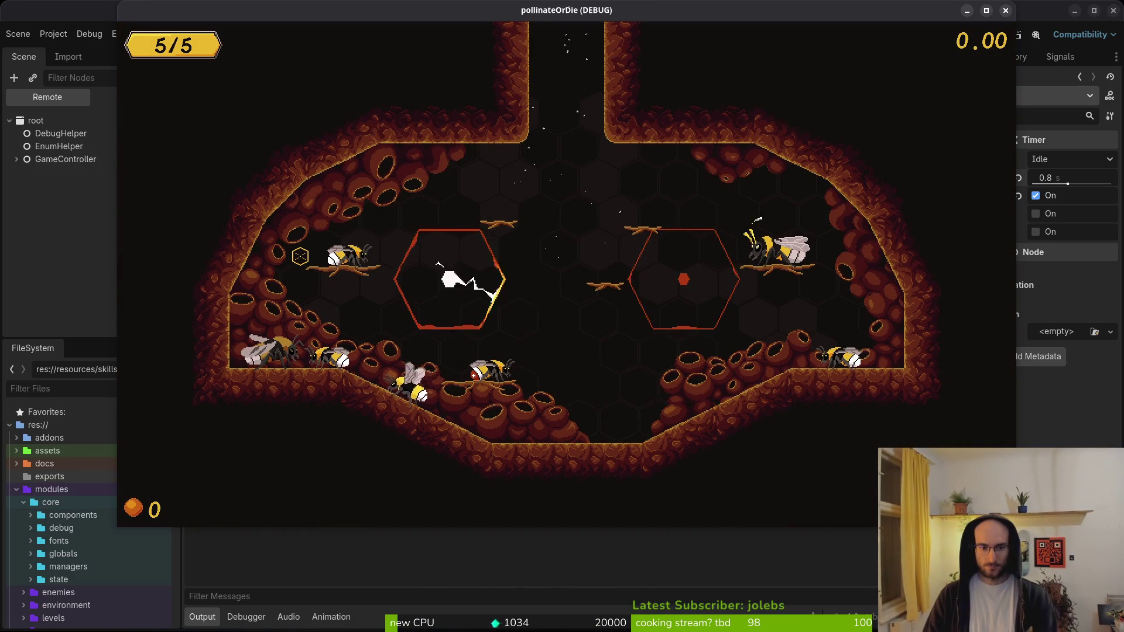
key("Escape")
key("Left")
key("Left")
key("Left")
key("Down")
key("Down")
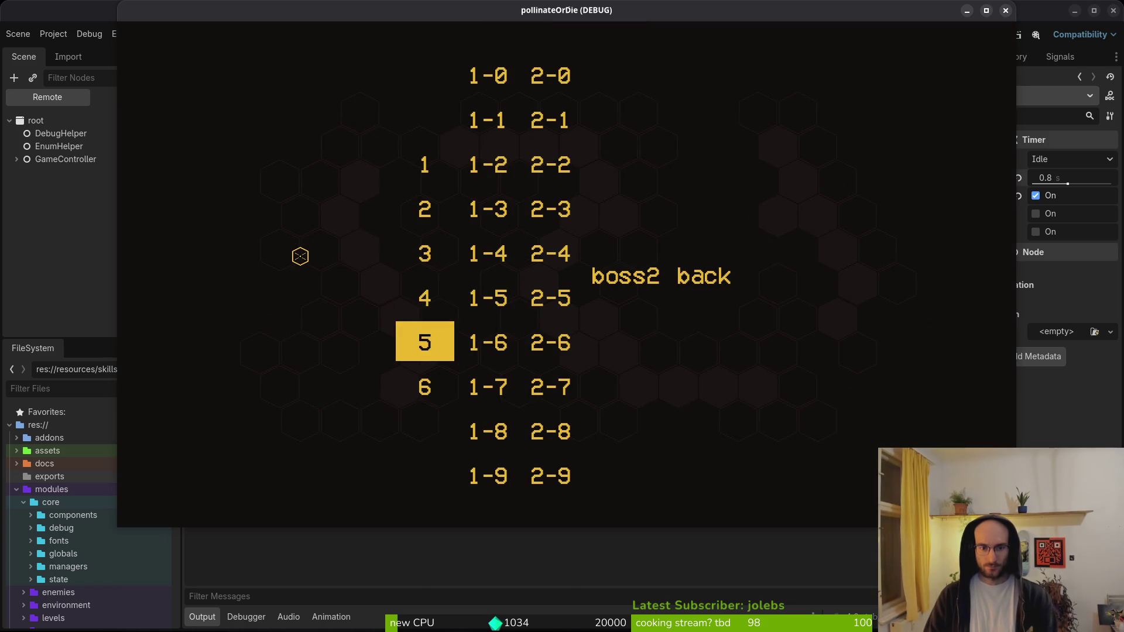
key("Return")
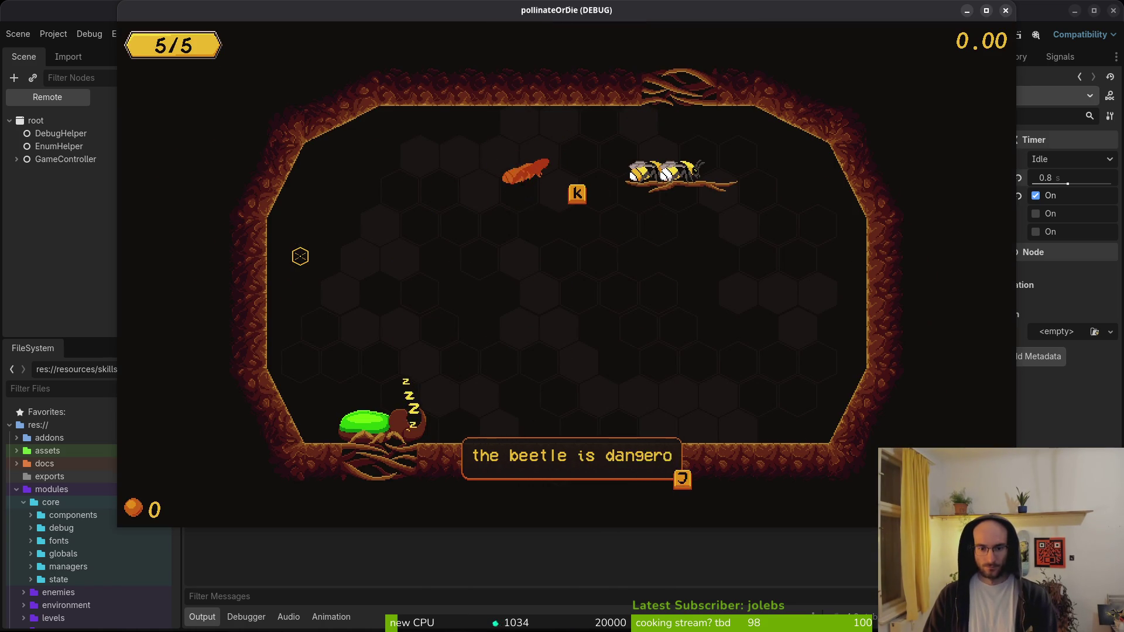
Skip the beetle dialogue, strike the beetle once, pause, and return to the script in Vim
key("j")
key("j")
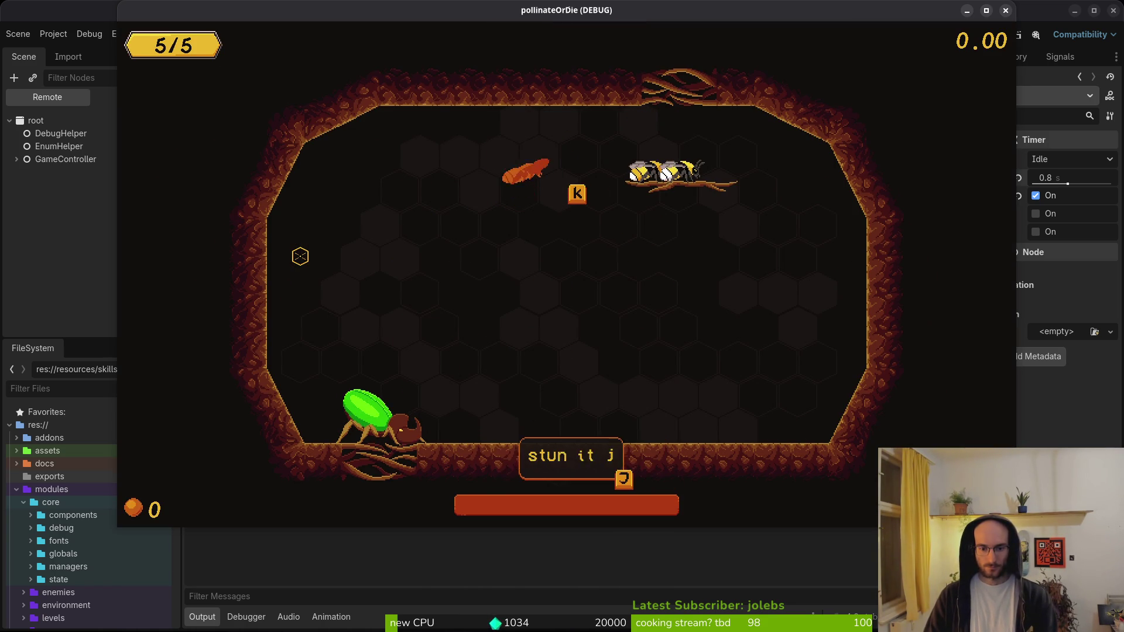
key("j")
key("k")
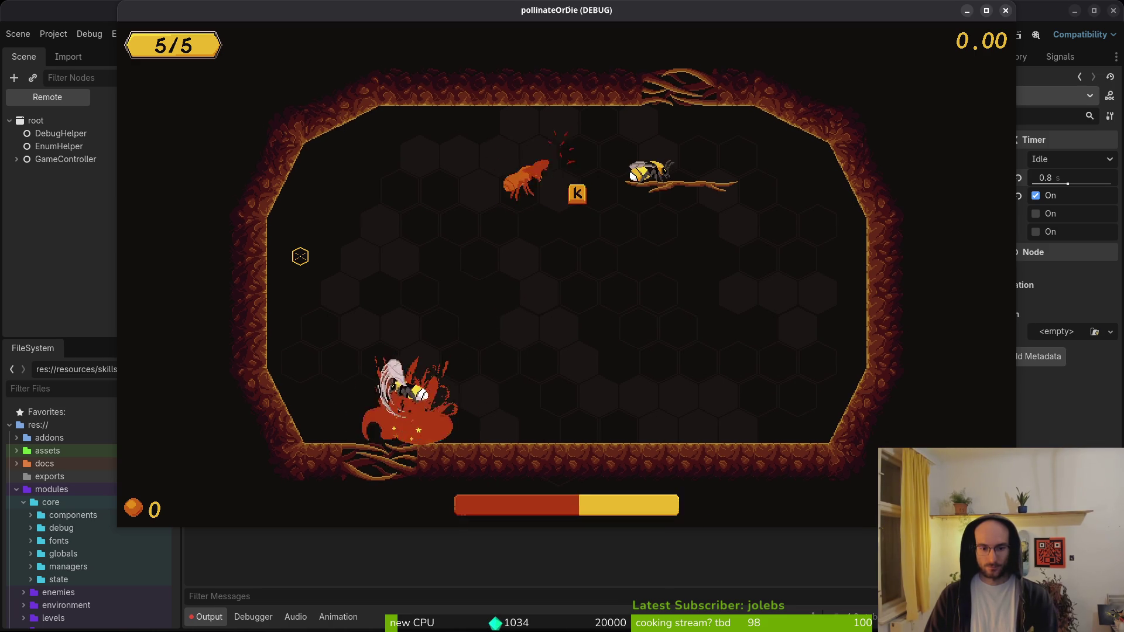
key("Escape")
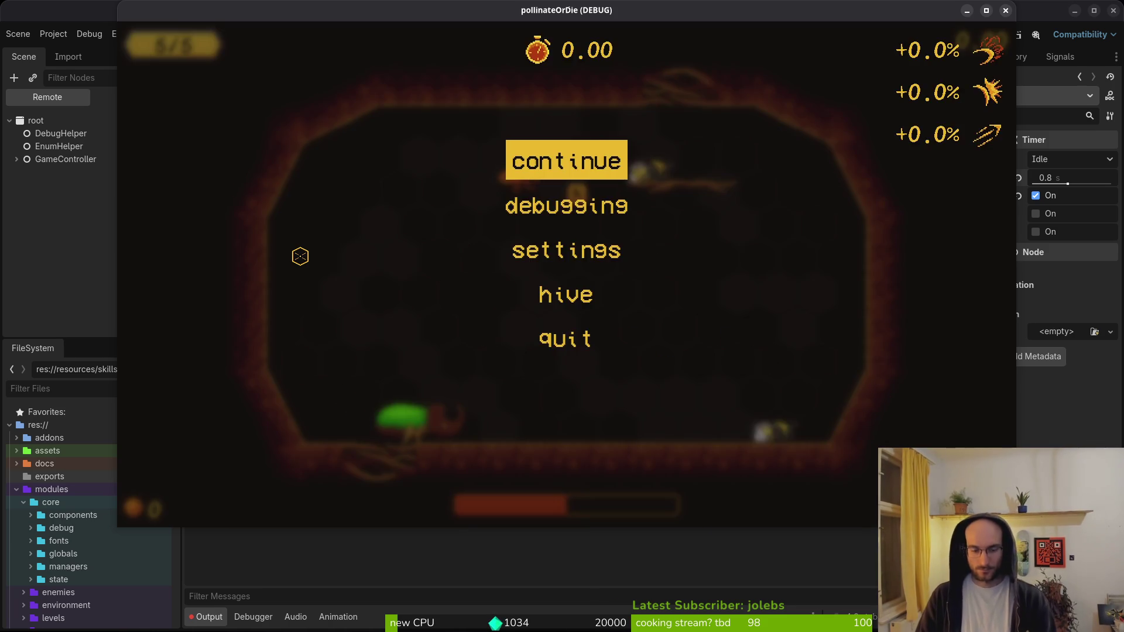
key("F8")
key("alt+Tab")
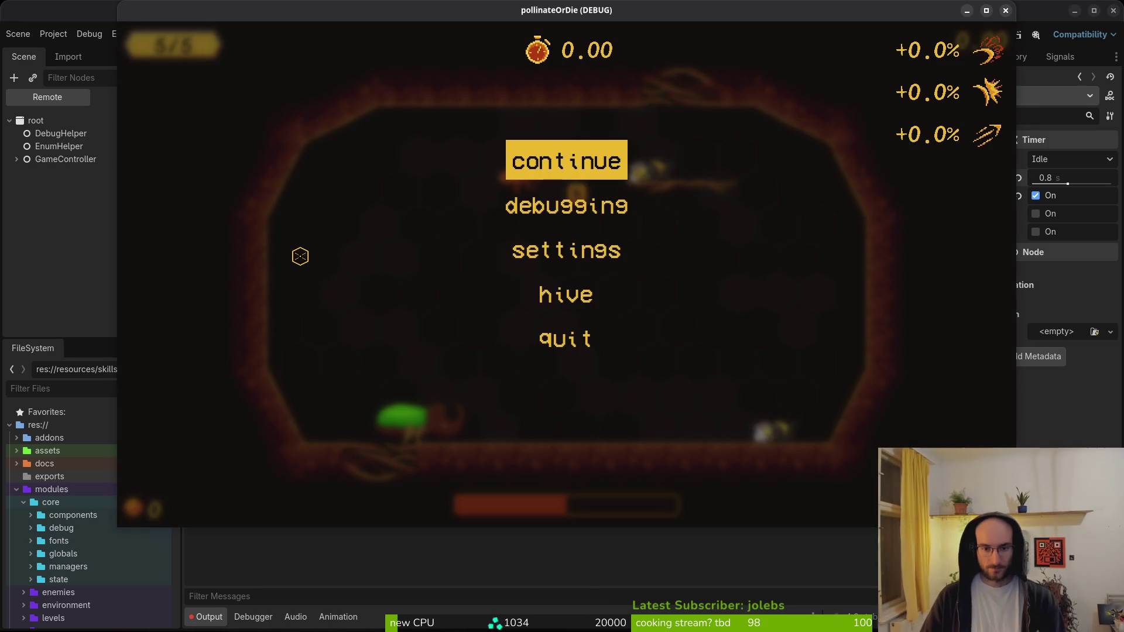
key("alt+Tab")
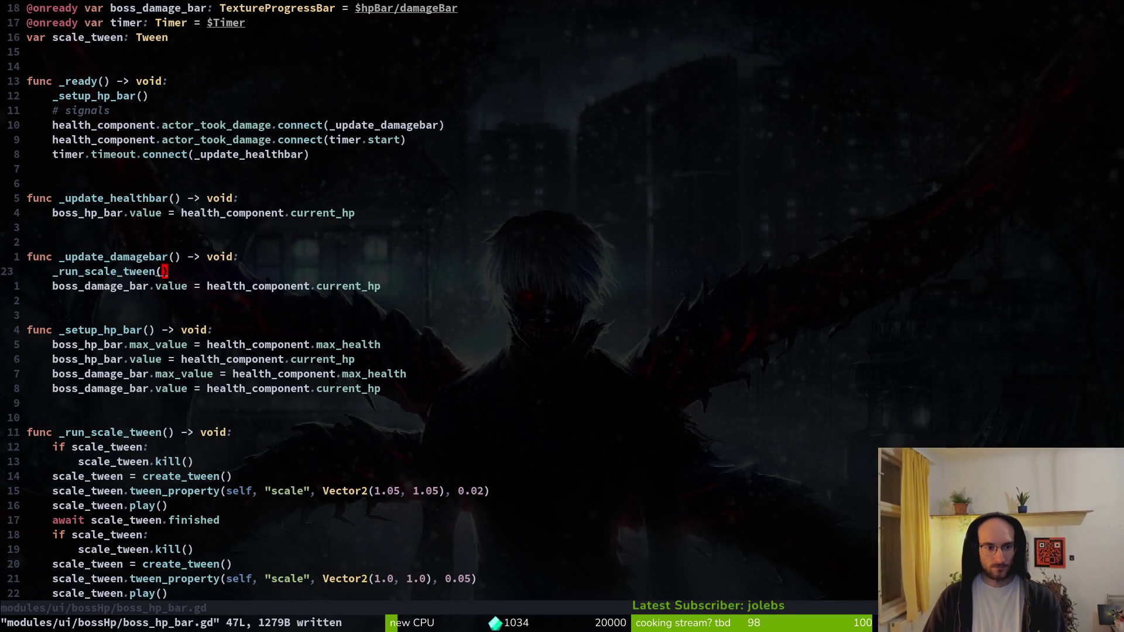
Delete the _run_scale_tween() call and undo back to the version without the scale tween code
key("d")
key("d")
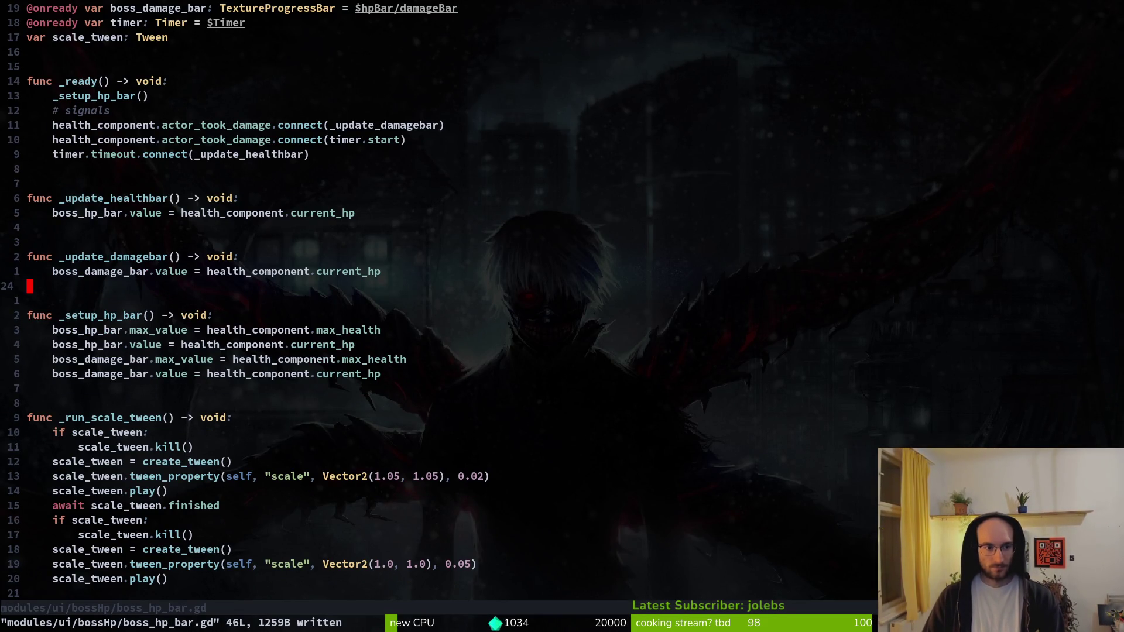
key("u")
key("u")
key("u")
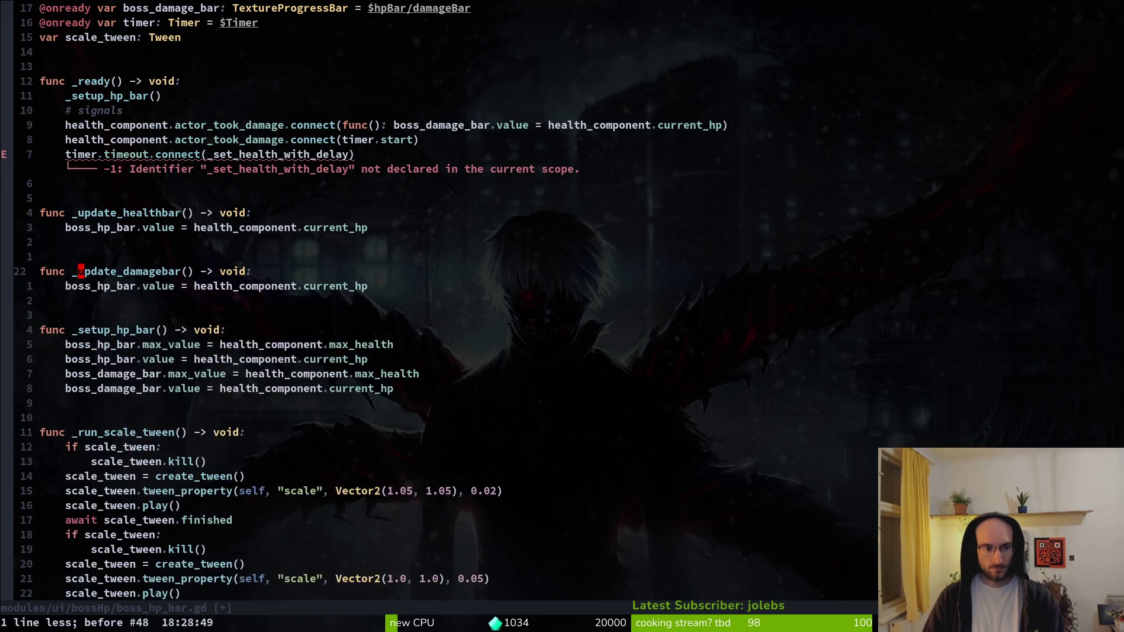
key("u")
key("u")
key("u")
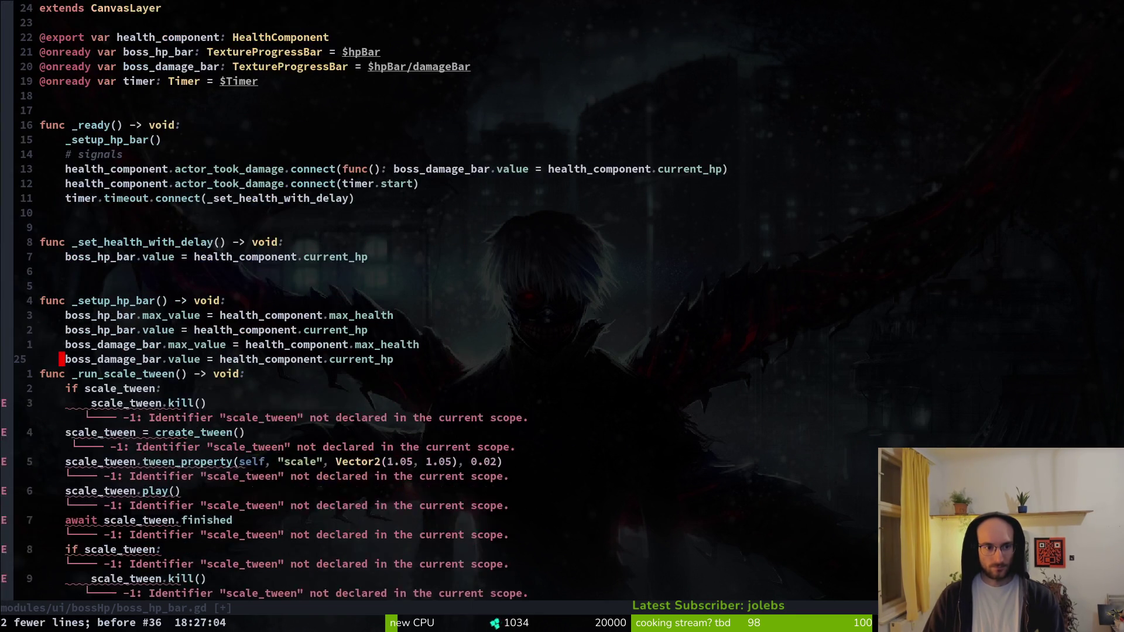
key("ctrl+r")
key("ctrl+r")
key("u")
key("ctrl+r")
key("ctrl+r")
key("u")
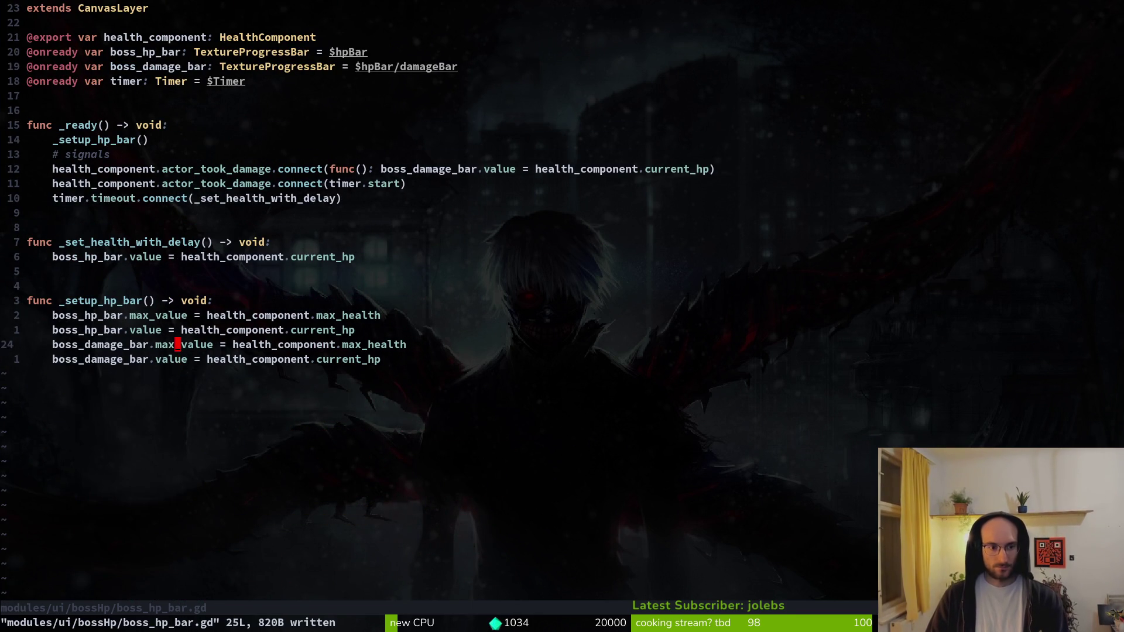
Rename the function to _update_health_bar and save
type("kciw_update")
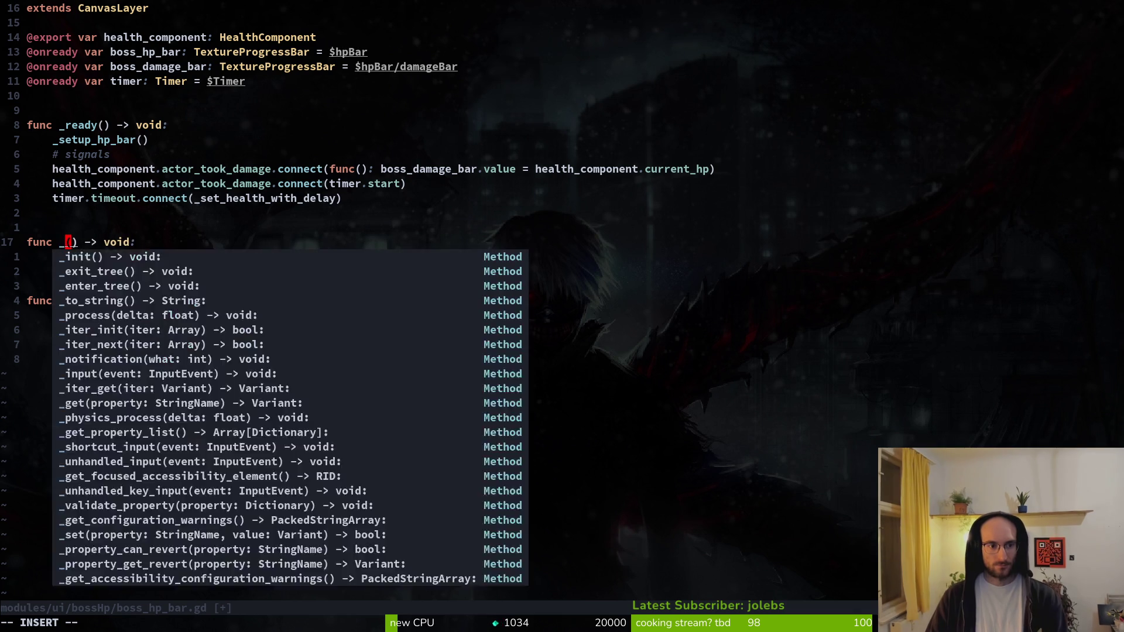
key("Escape")
type(":w")
key("Return")
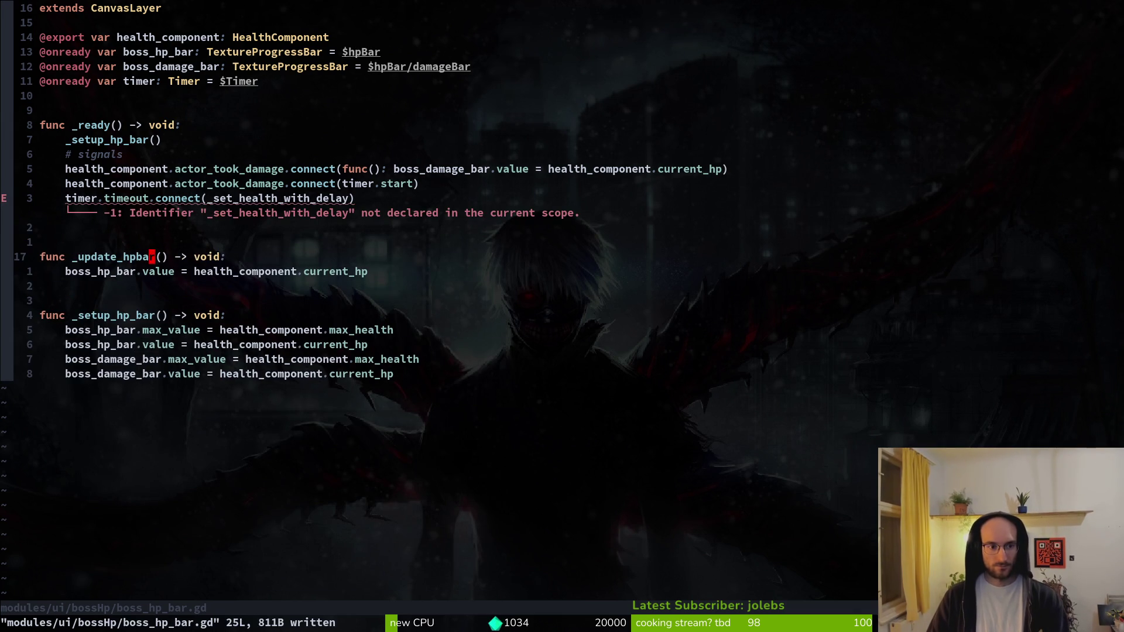
type("_update_")
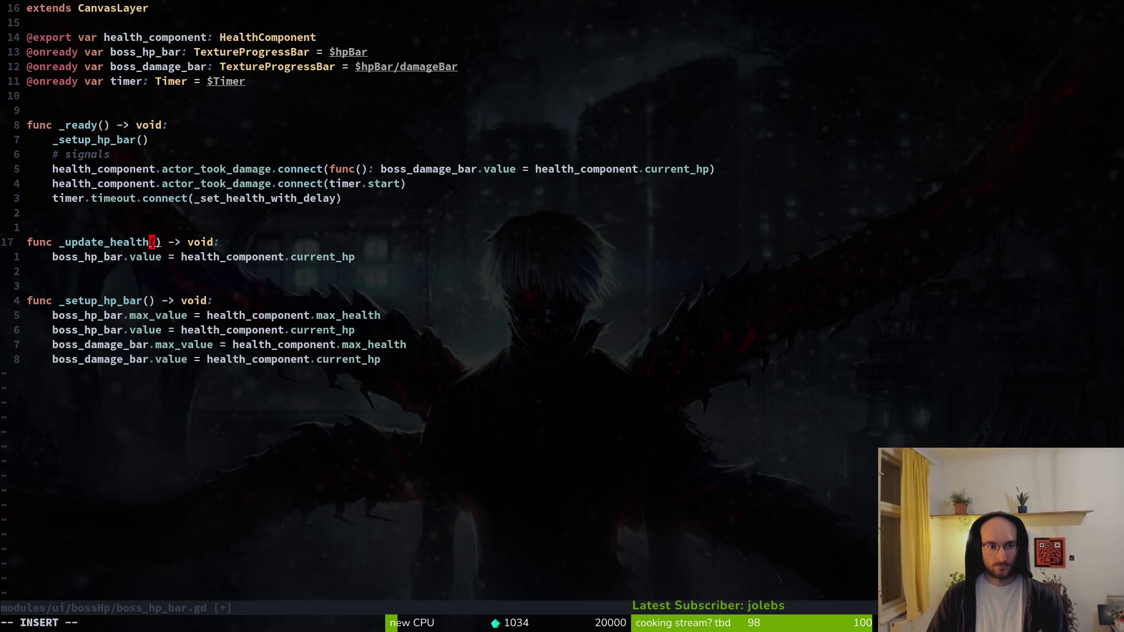
type("_bar")
key("Escape")
type(":w")
key("Return")
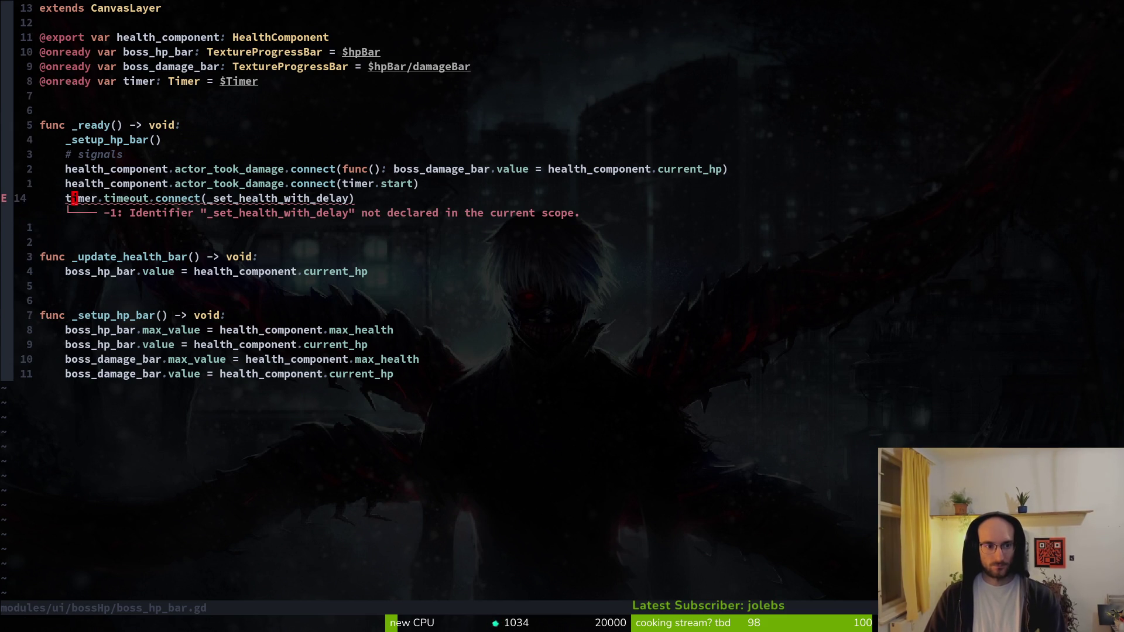
Point the timer's timeout connect() at _update_health_bar, then save and quit with :wq
key("s")
key("BackSpace")
type("i")
key("Escape")
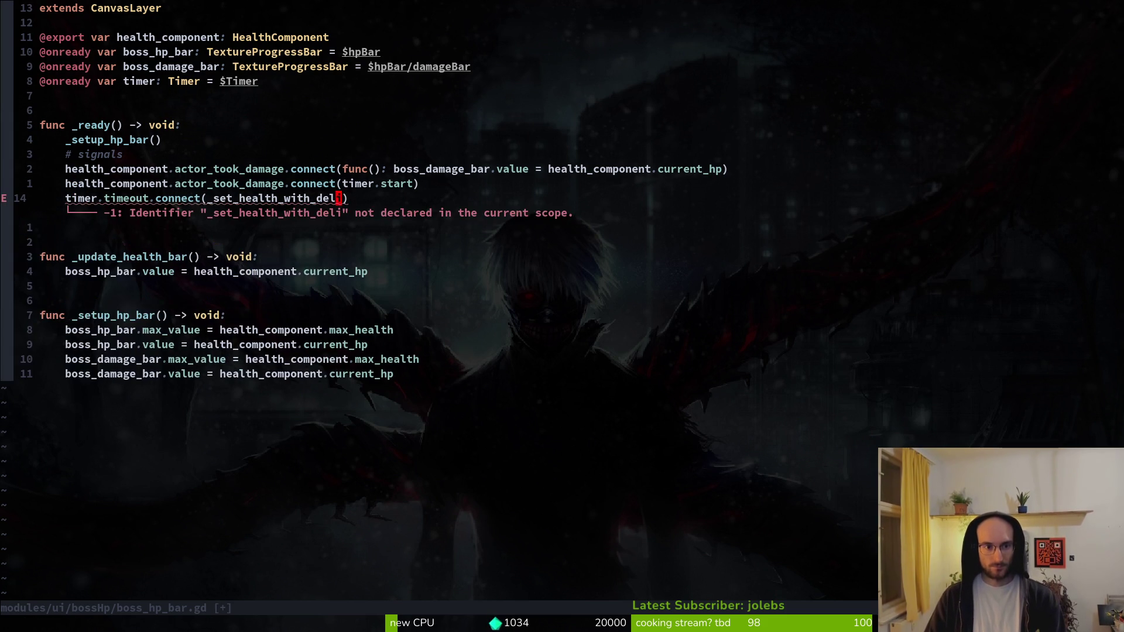
type("p")
key("Escape")
key("s")
key("Escape")
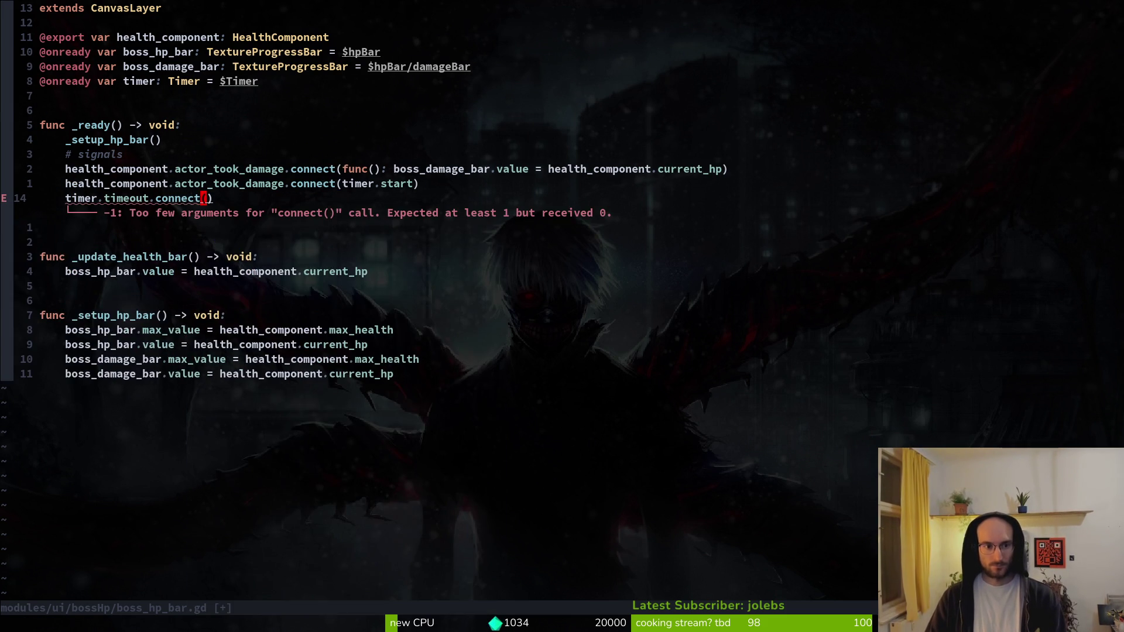
type("update_health_bar")
key("Tab")
type(":wq")
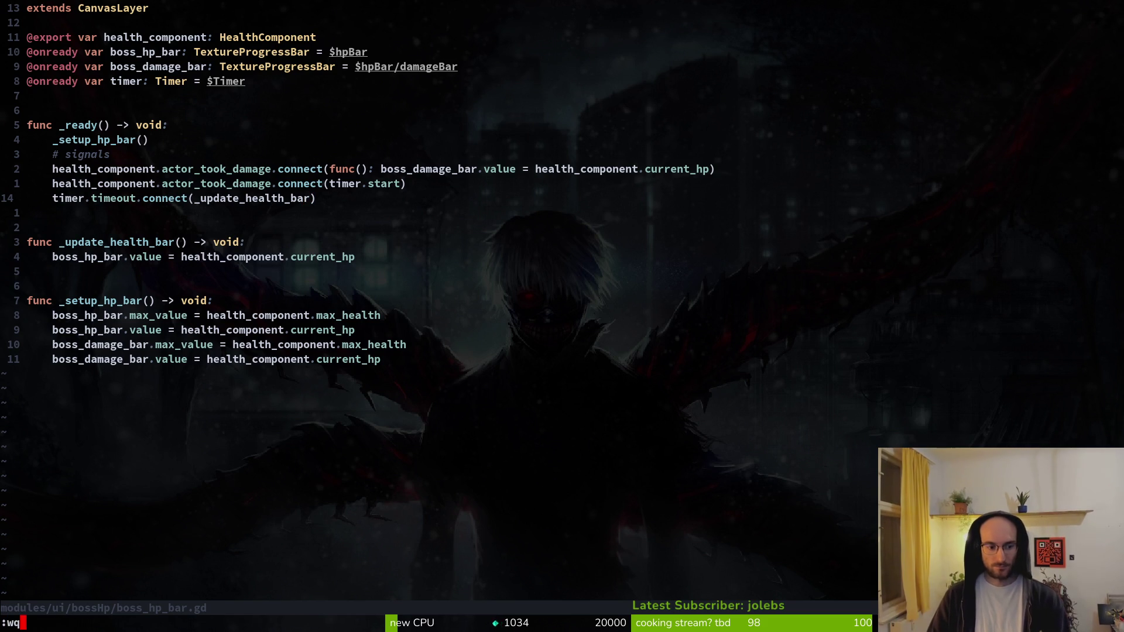
key("Return")
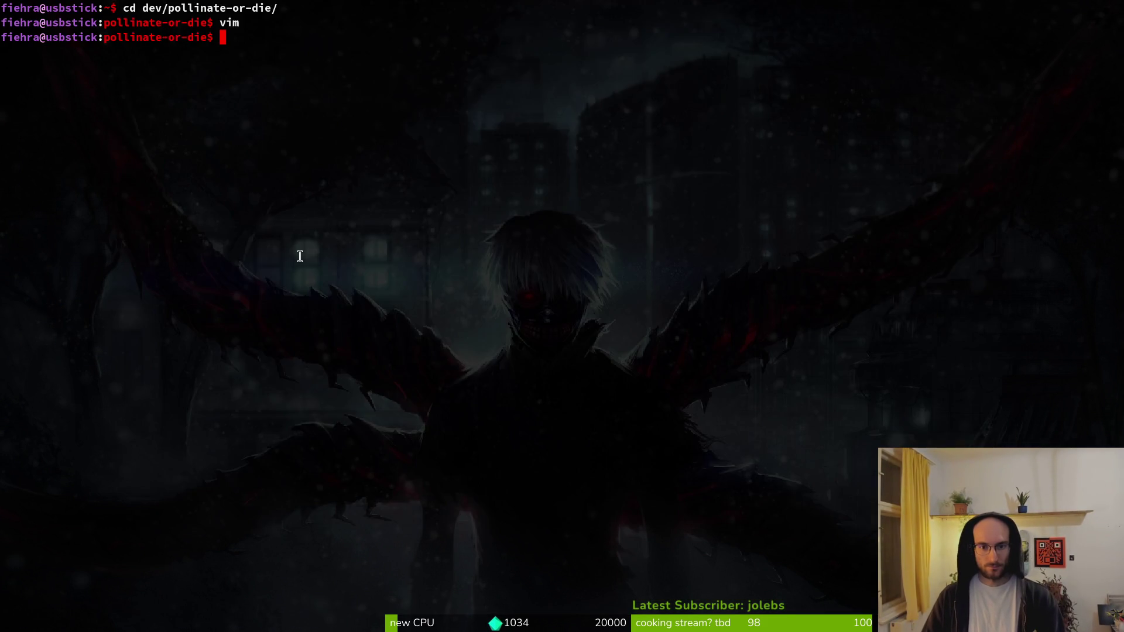
Stop and rerun the game from Godot with the updated script, then show the window overview
key("alt+Tab")
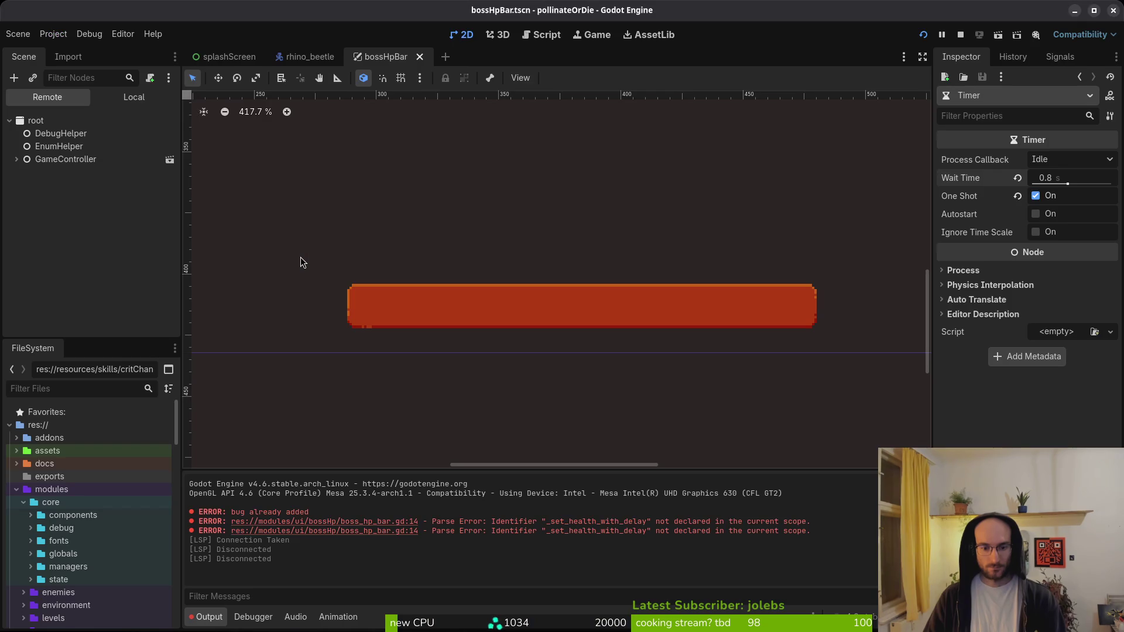
left_click(961, 34)
left_click(923, 35)
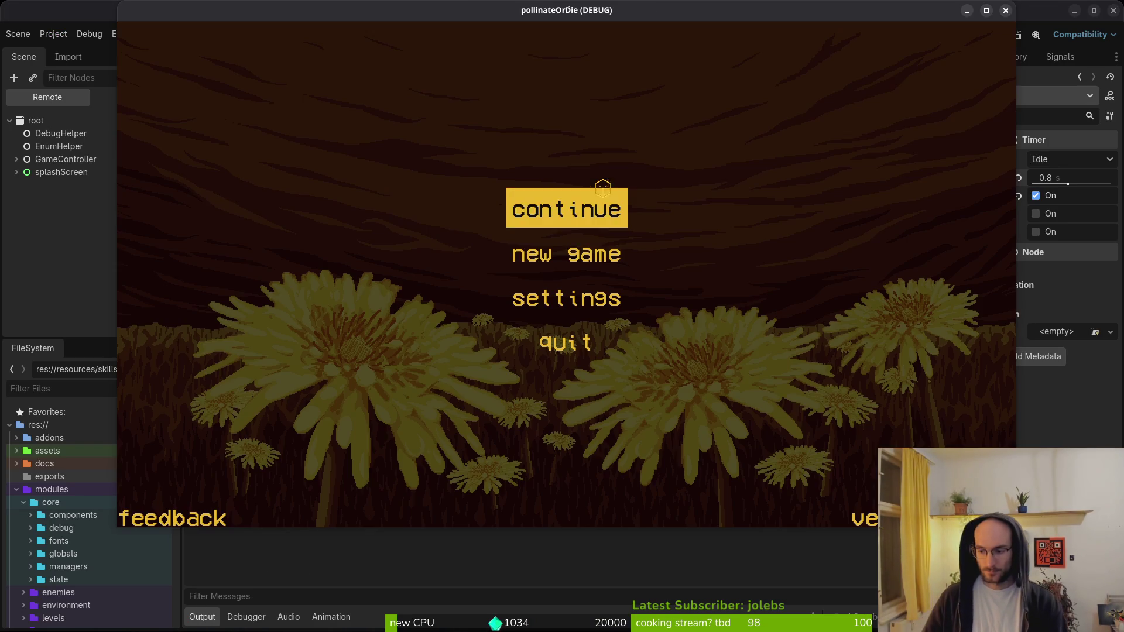
key("super")
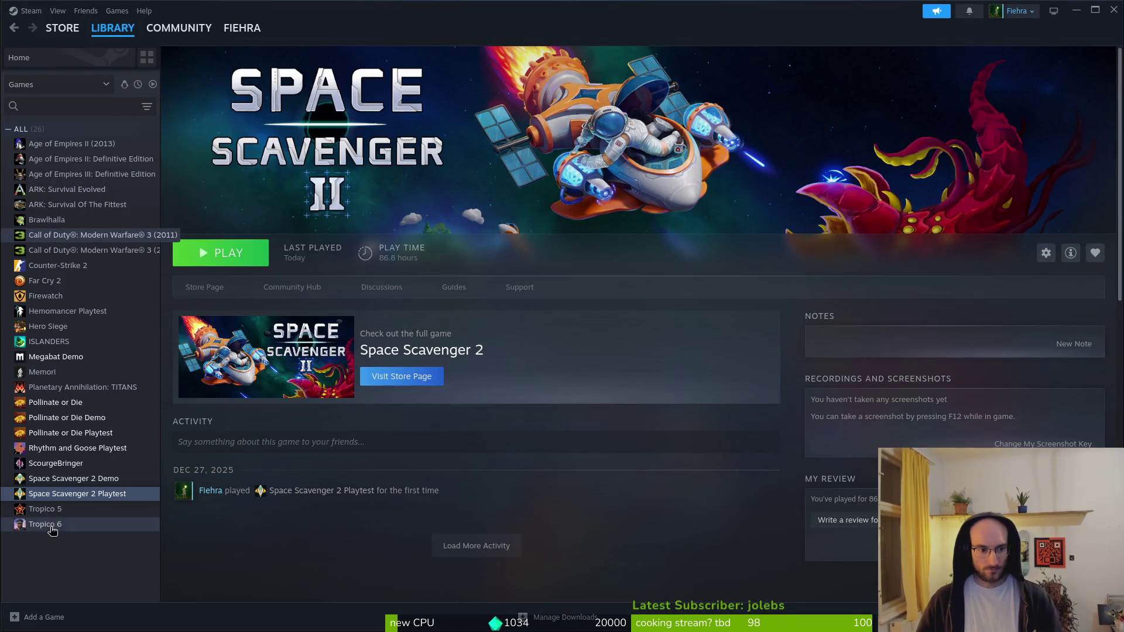
Select ScourgeBringer in the Steam library and press PLAY
left_click(46, 465)
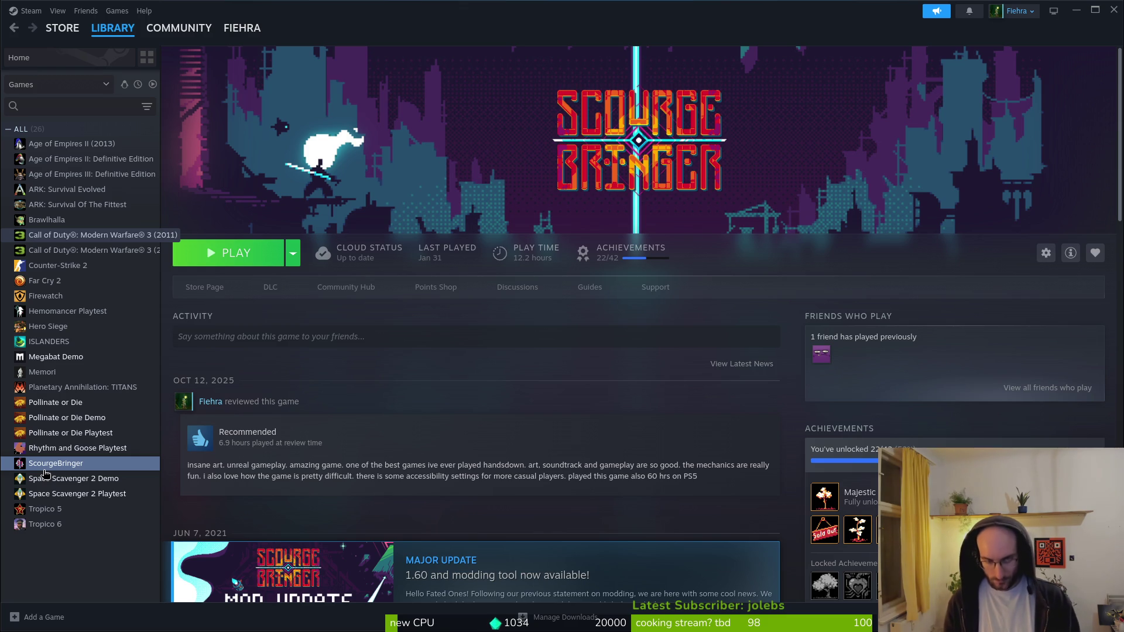
left_click(232, 264)
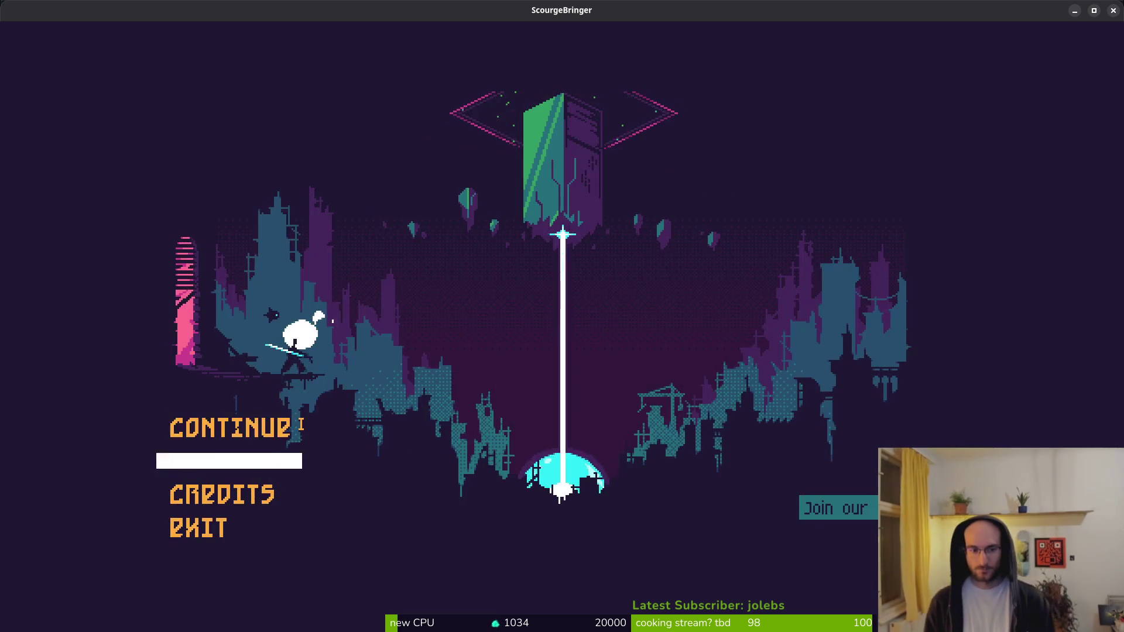
Check the Audio settings' Music and Sfx volumes, then continue the saved game
key("Return")
key("Page_Down")
key("Page_Down")
key("Down")
key("Up")
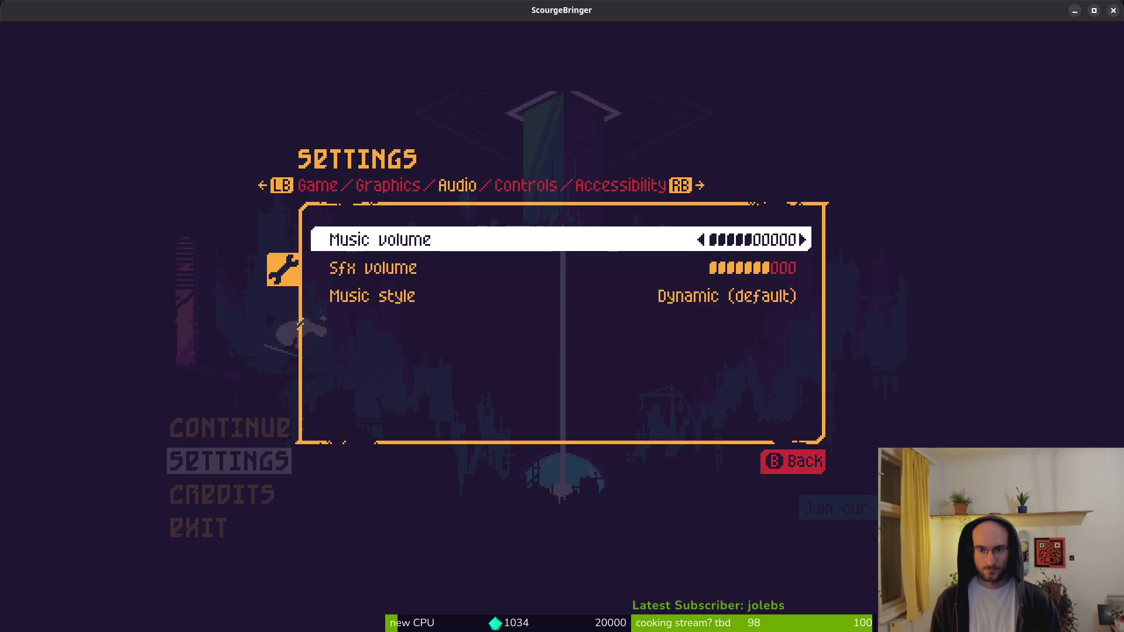
key("Escape")
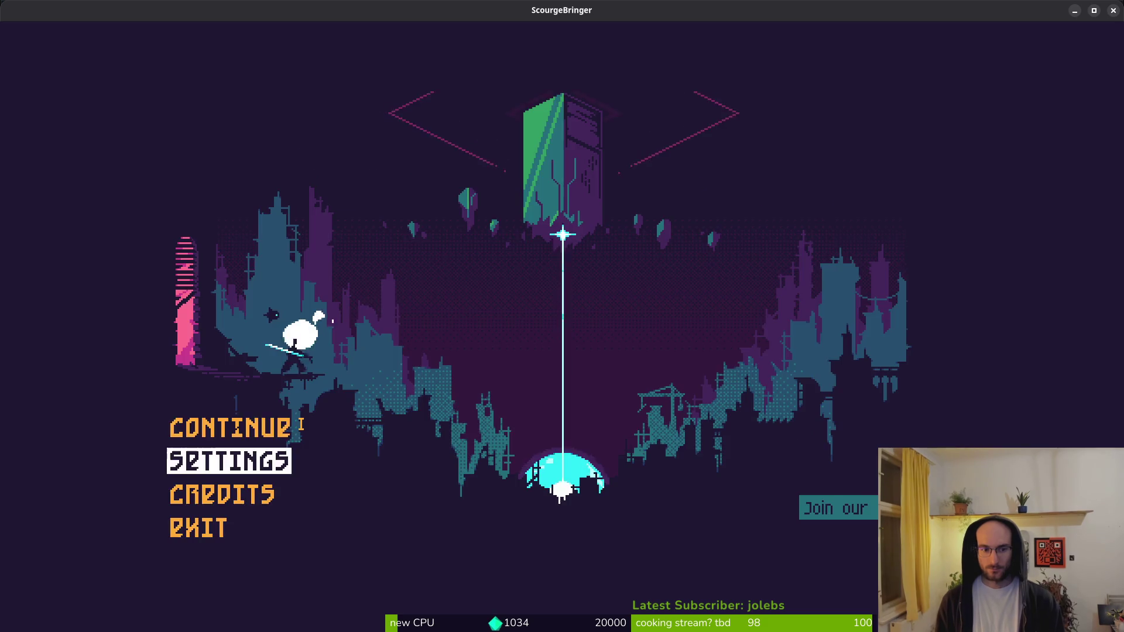
key("Up")
key("Return")
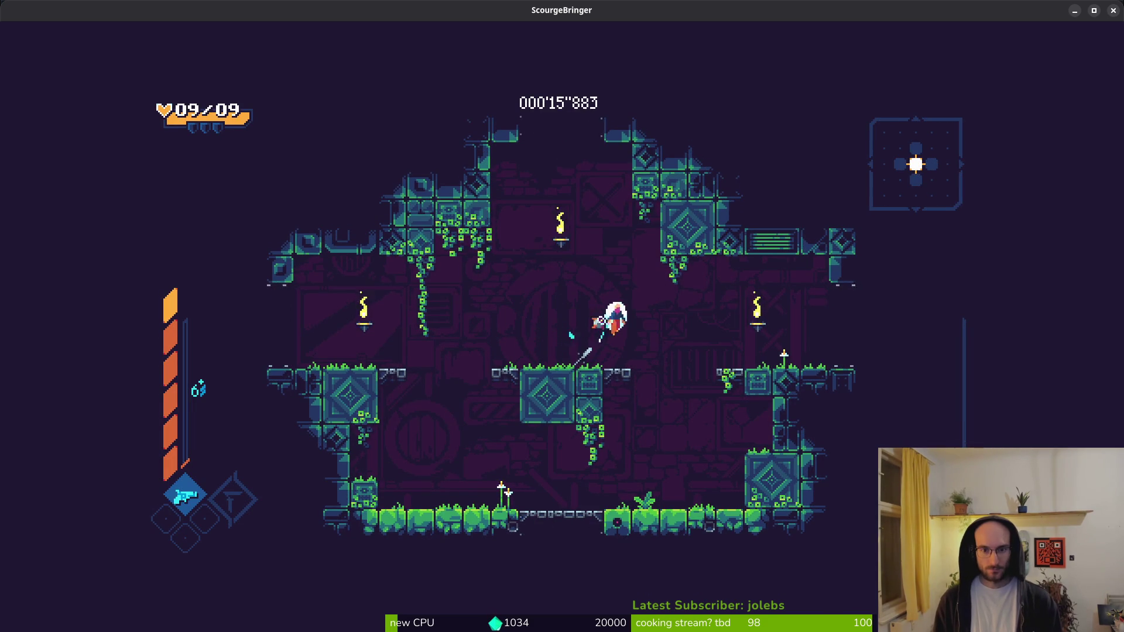
Move into the room to the right and destroy its enemy wave with dashes and slashes
key("Right")
key("x")
key("x")
key("x")
key("x")
key("x")
key("x")
key("x")
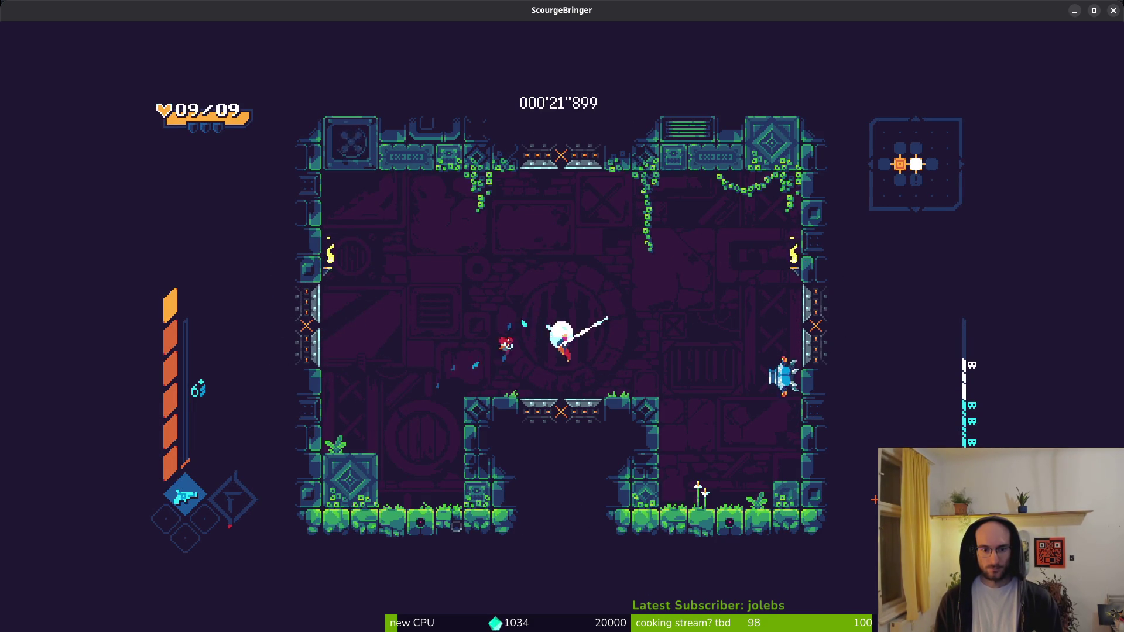
key("x")
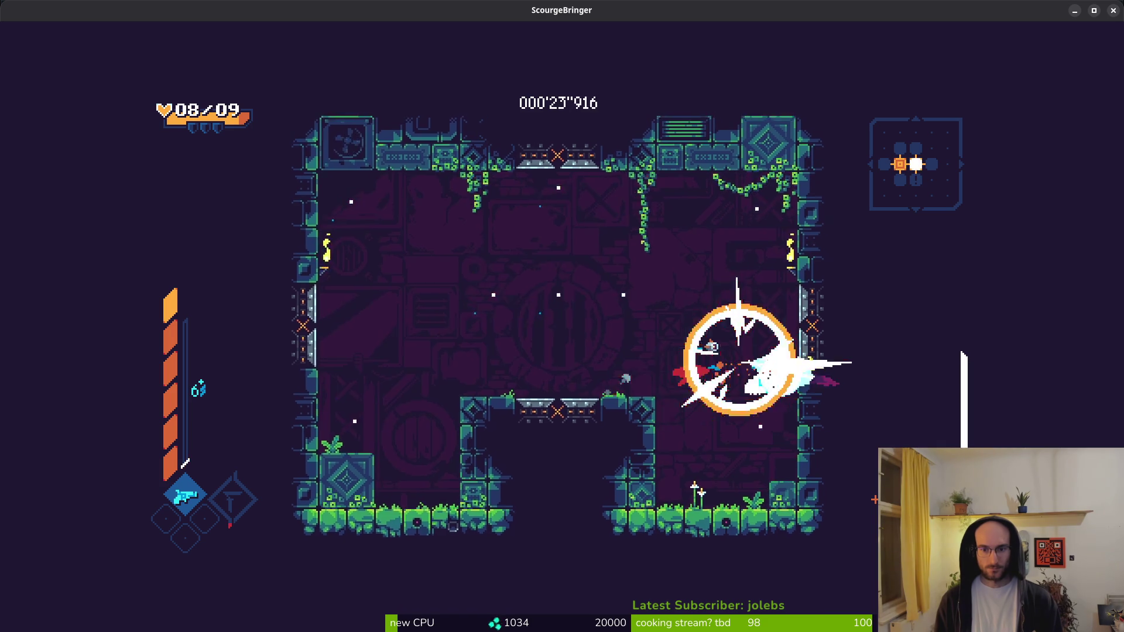
key("x")
key("x")
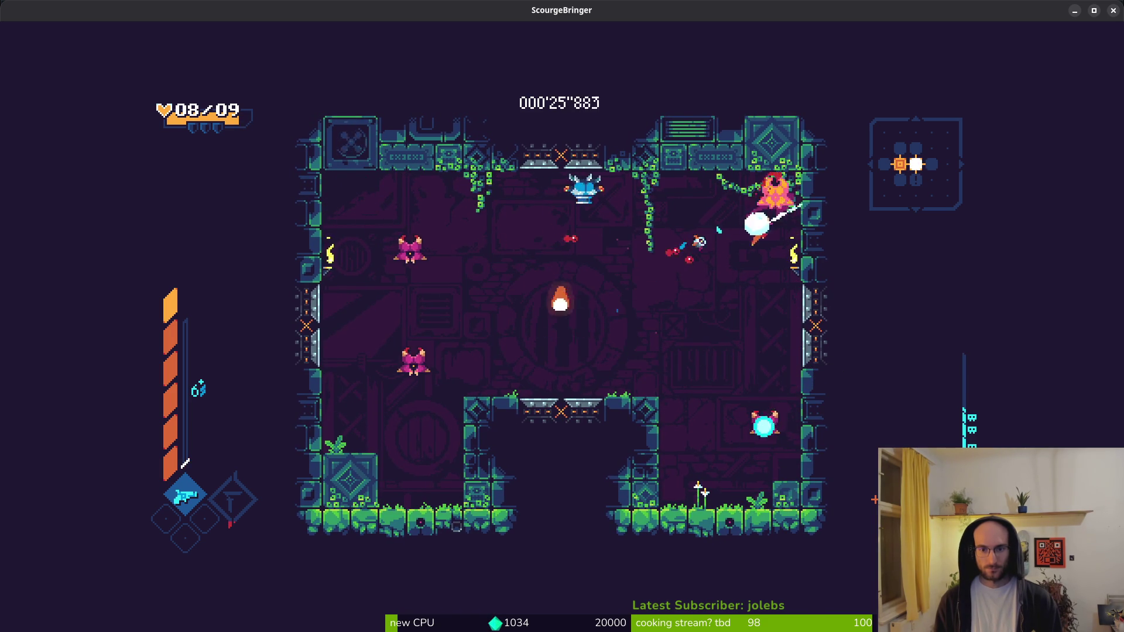
key("x")
key("x")
key("x")
key("x")
key("x")
key("x")
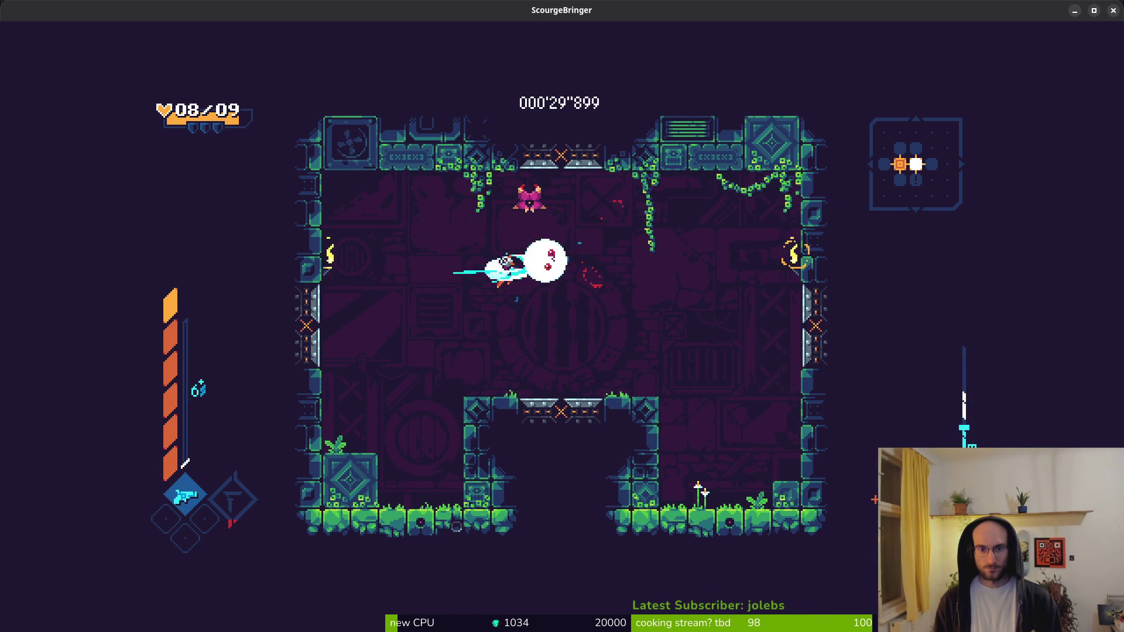
key("x")
key("x")
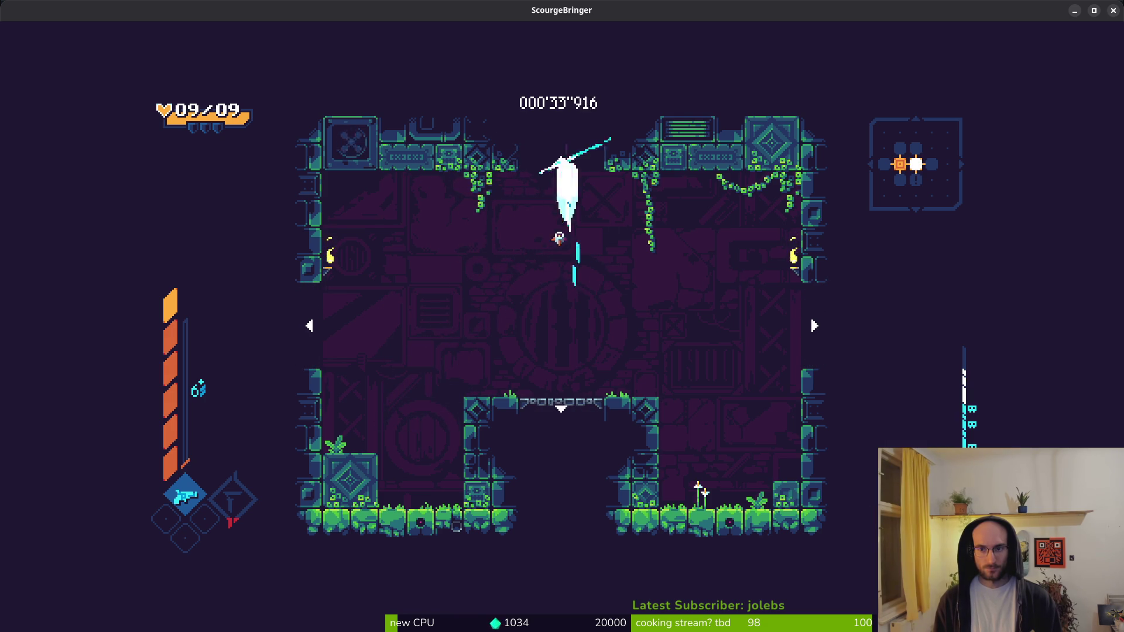
Drop into the altar room below and fight its first enemy waves
key("Down")
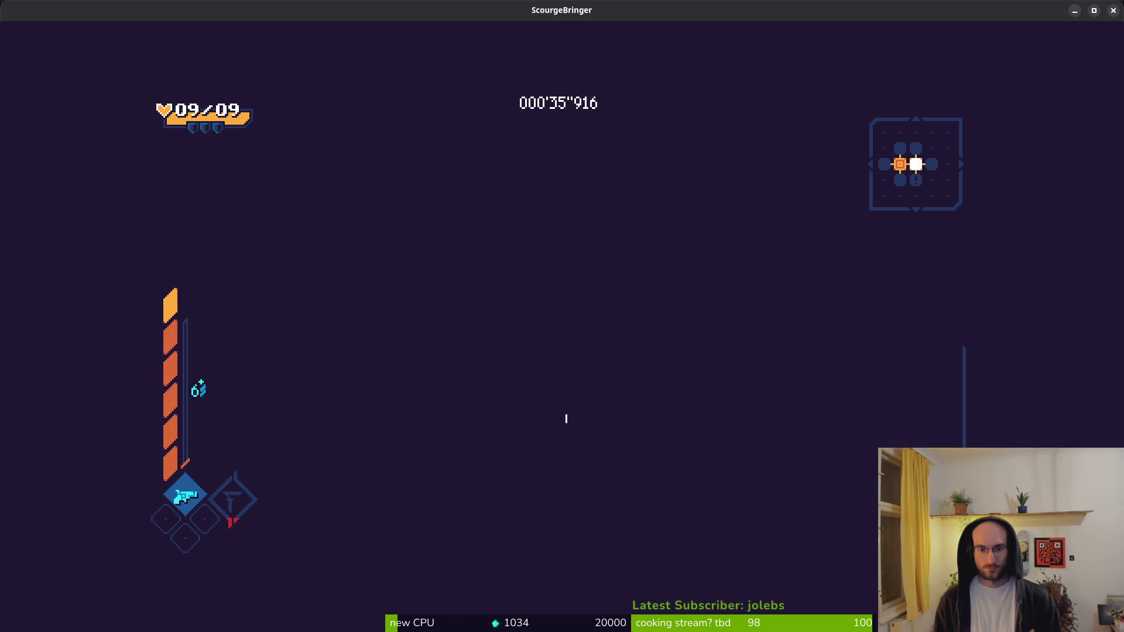
key("x")
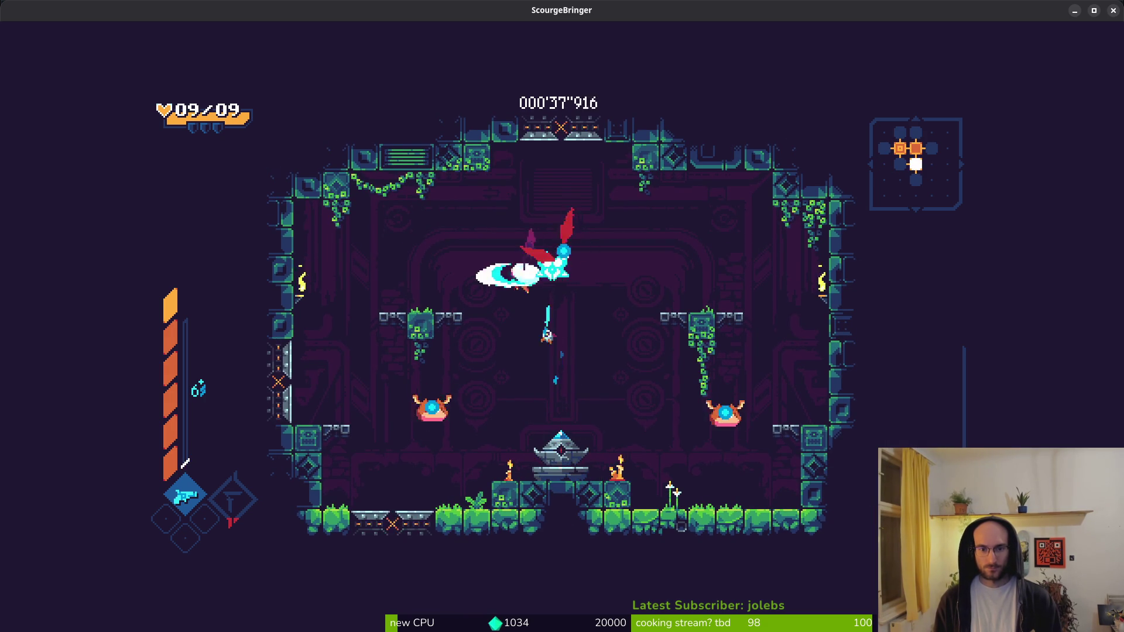
key("x")
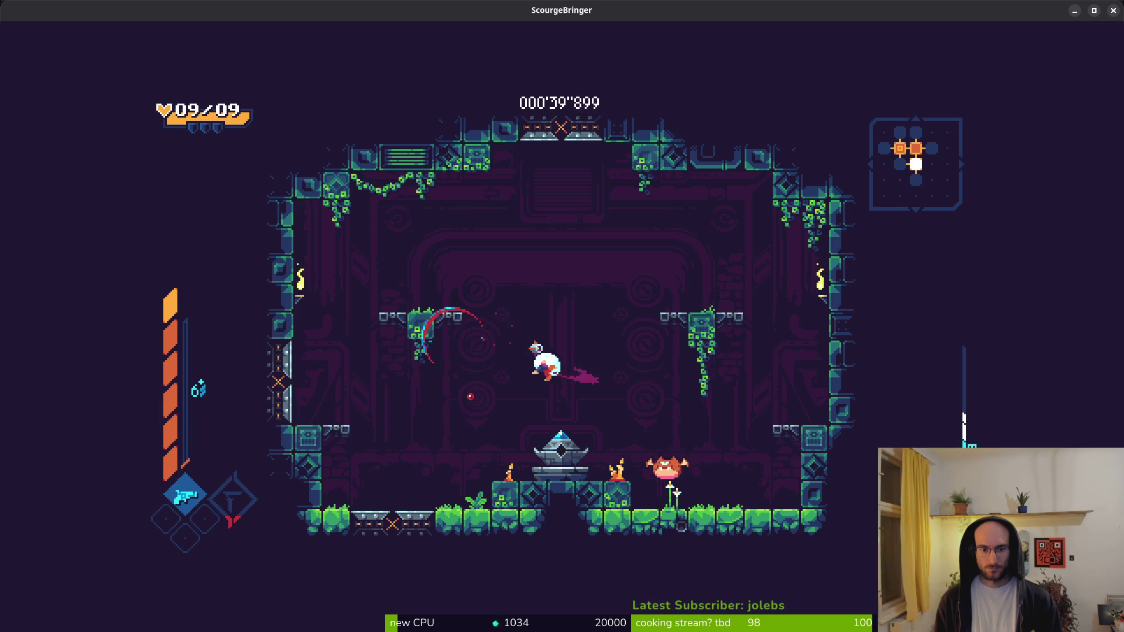
key("x")
key("x")
key("x")
key("x")
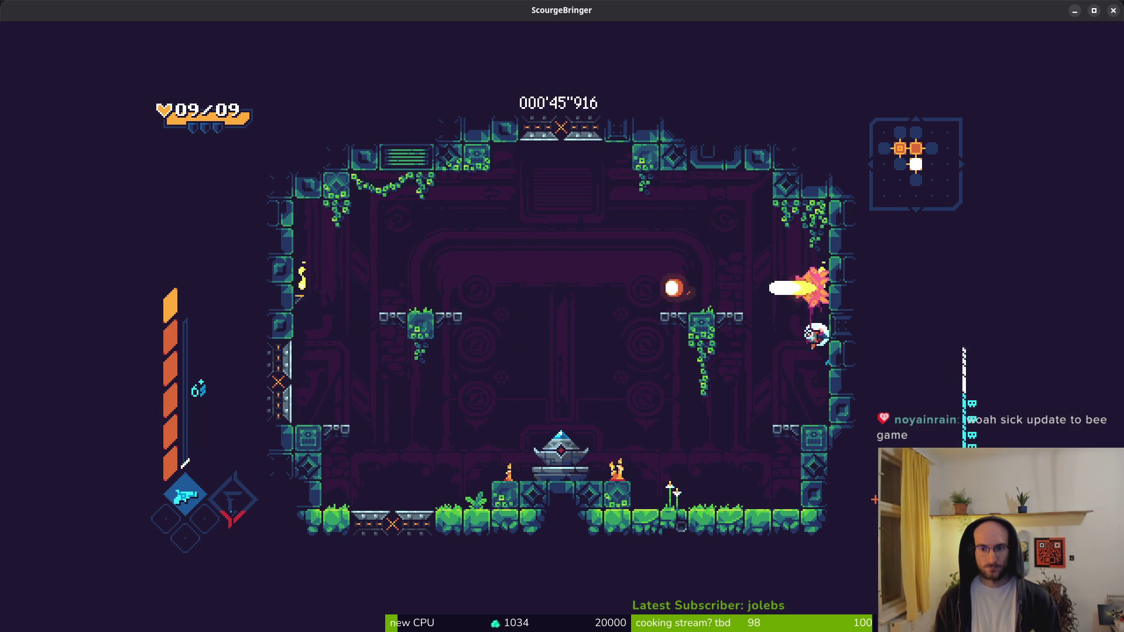
key("x")
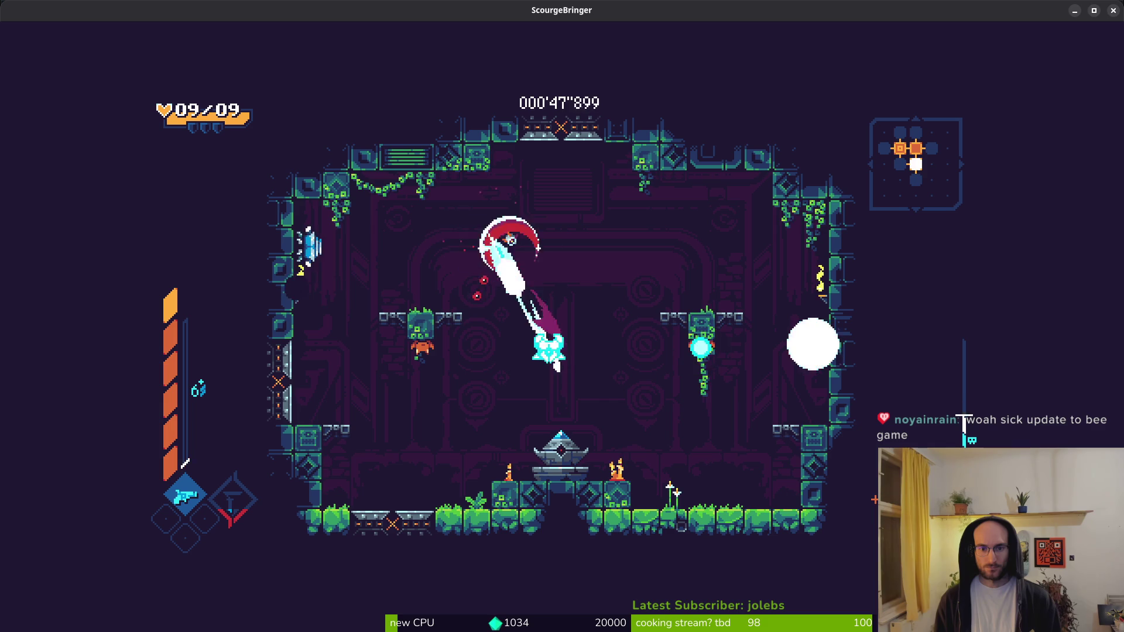
key("x")
key("x")
key("x")
key("x")
key("x")
key("x")
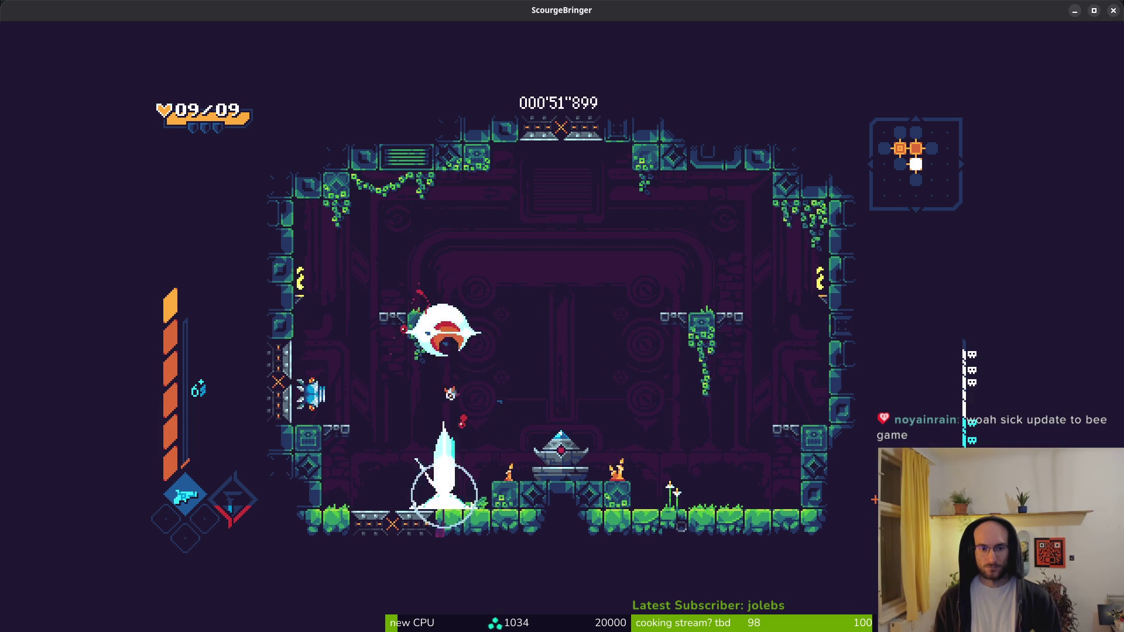
key("x")
key("x")
key("x")
key("x")
key("x")
key("x")
key("x")
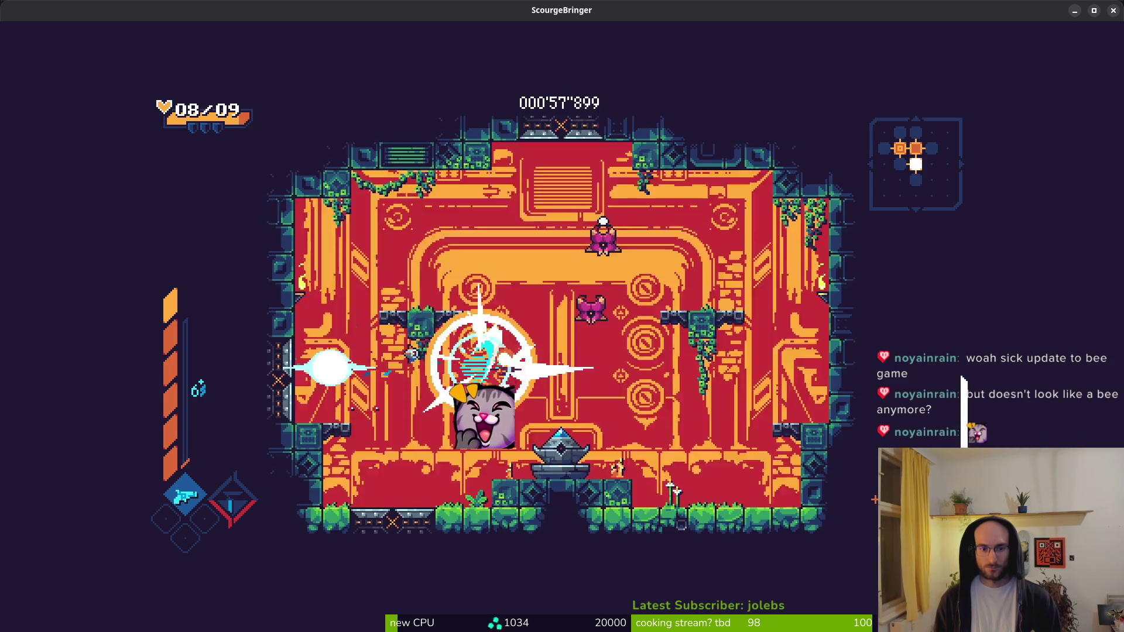
key("x")
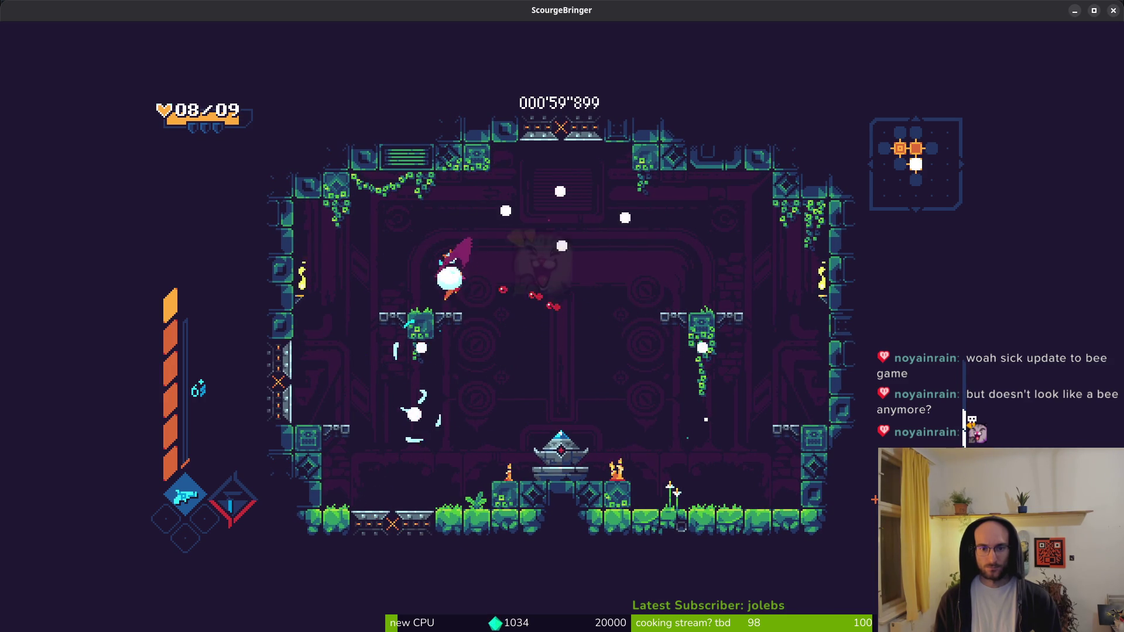
Finish the remaining altar-room waves, ending at 05/09 health with the reward shown
key("x")
key("x")
key("x")
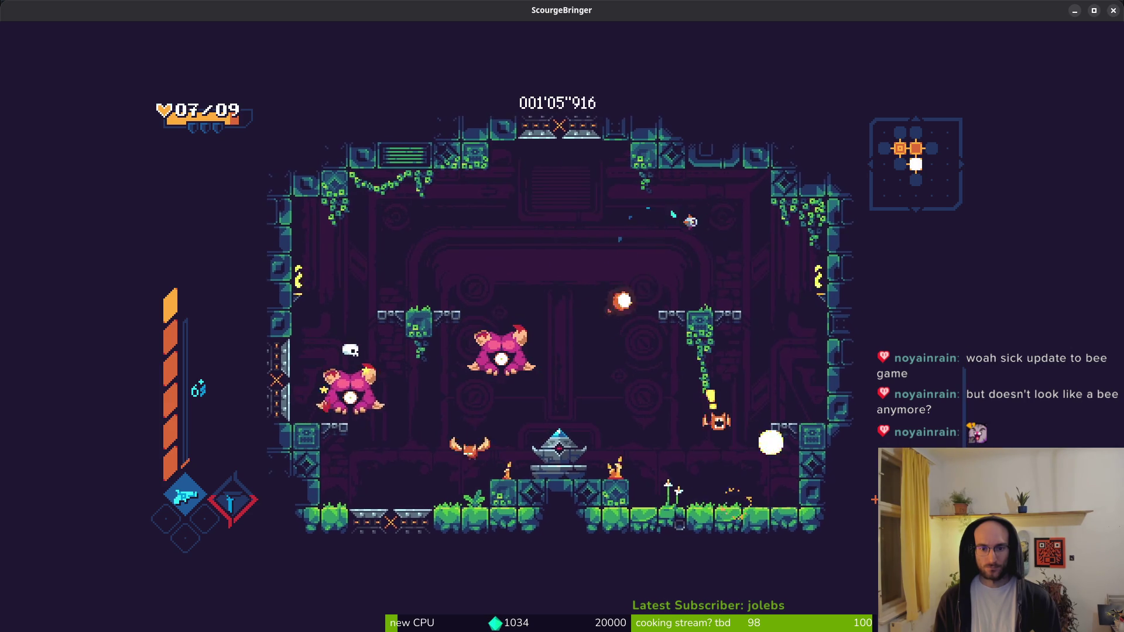
key("x")
key("x")
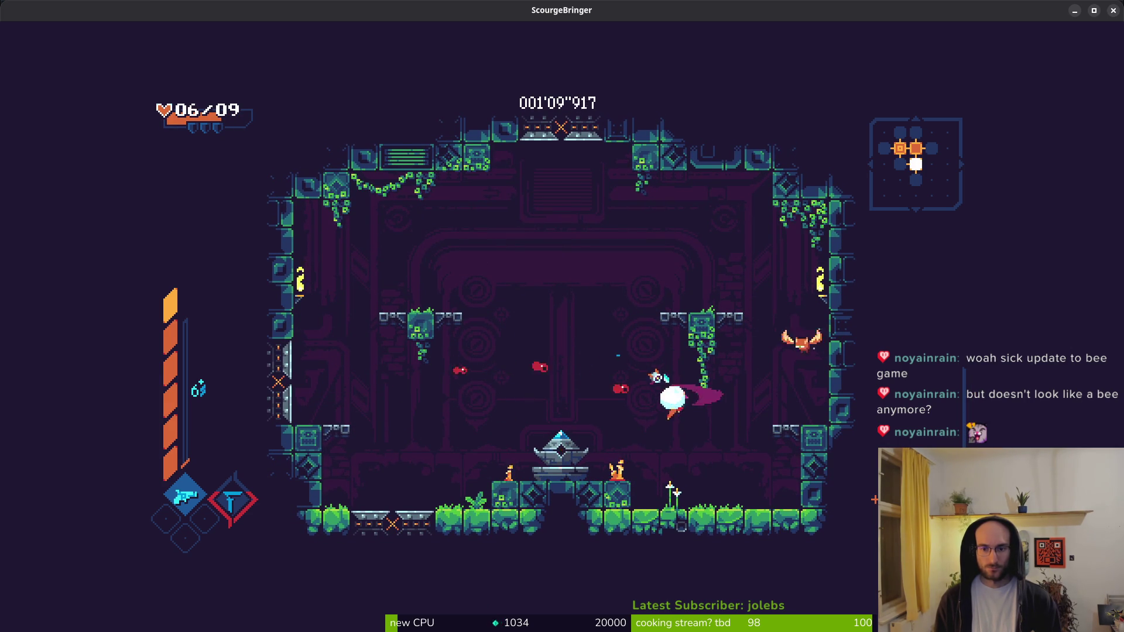
key("x")
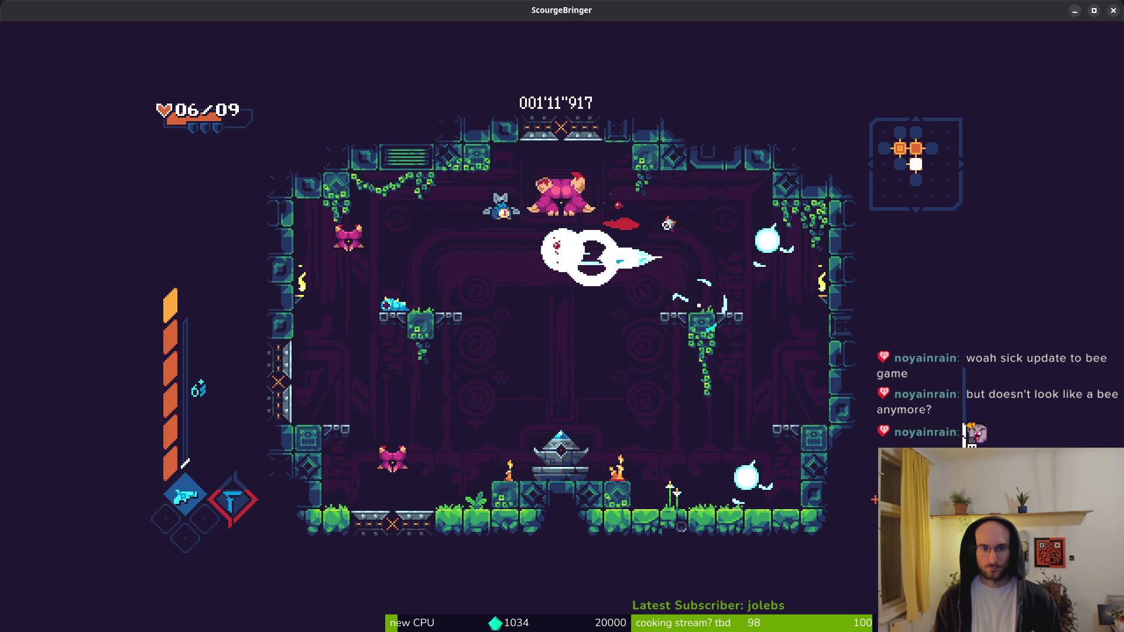
key("x")
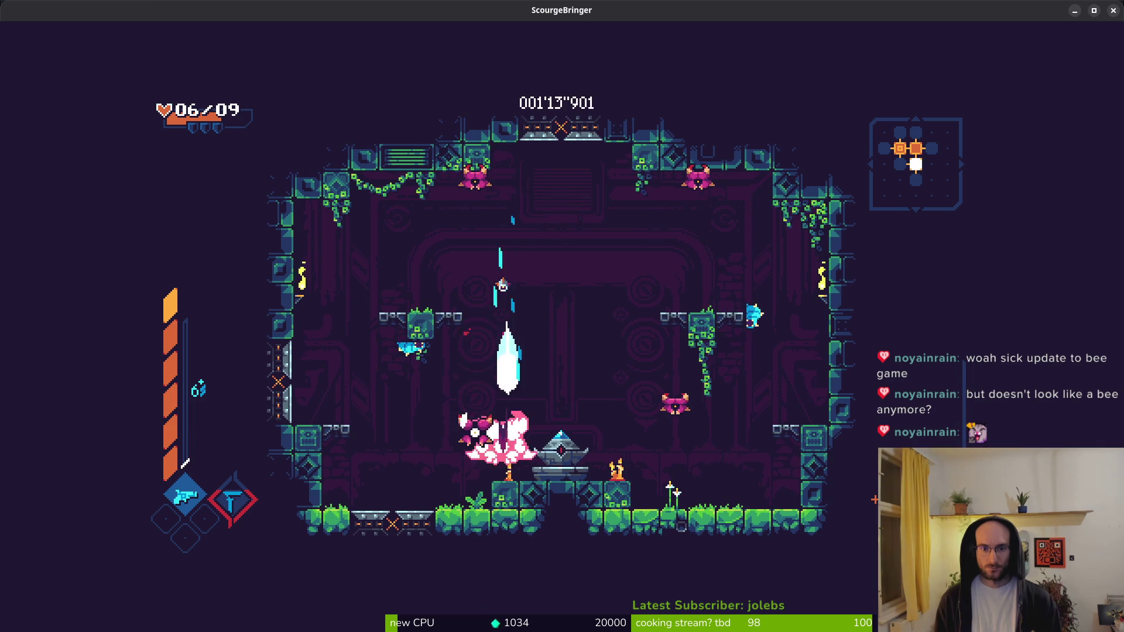
key("x")
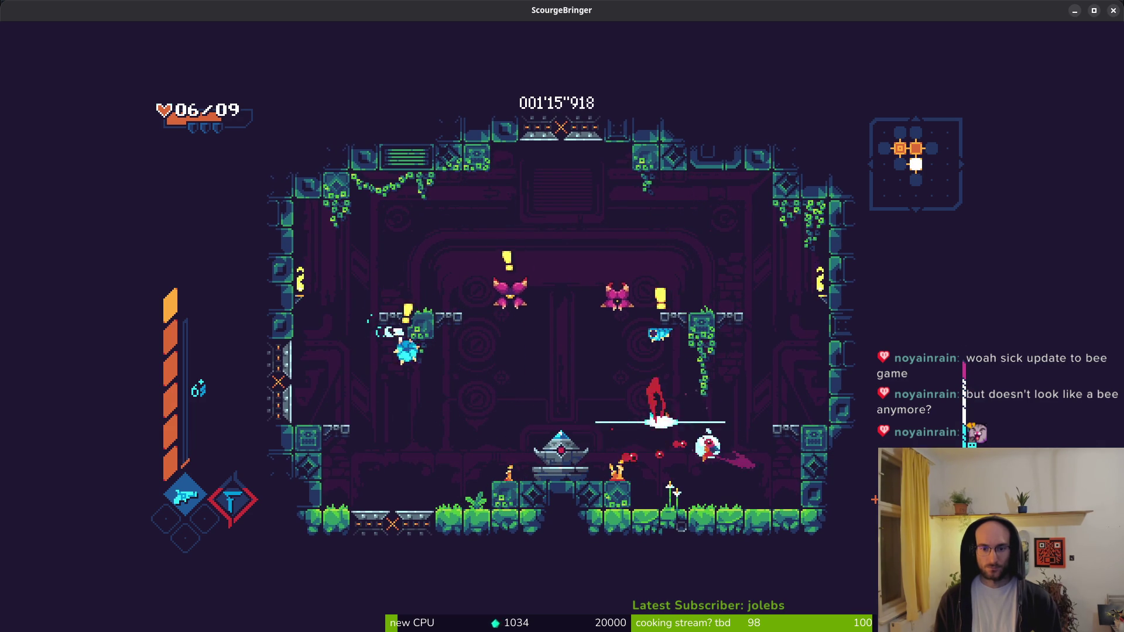
key("x")
key("x")
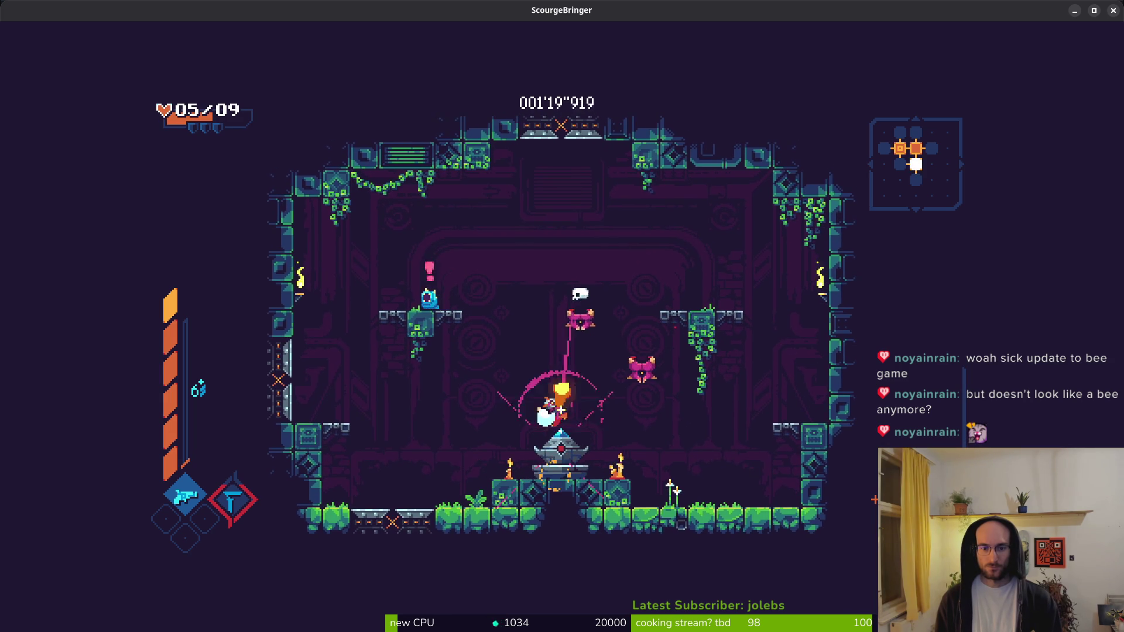
key("x")
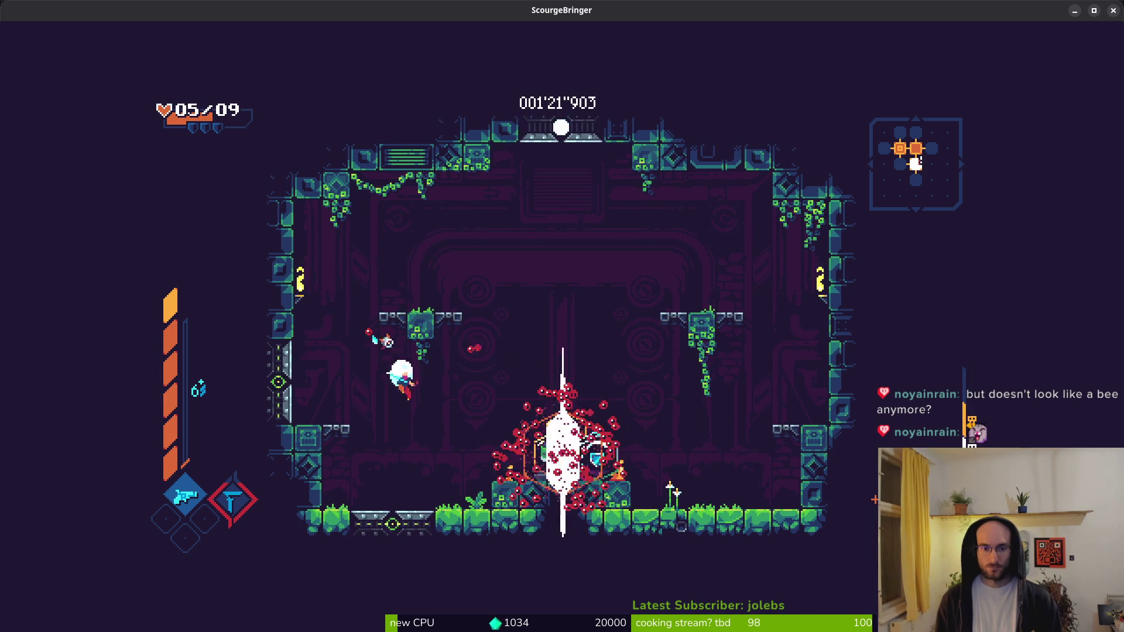
key("Left")
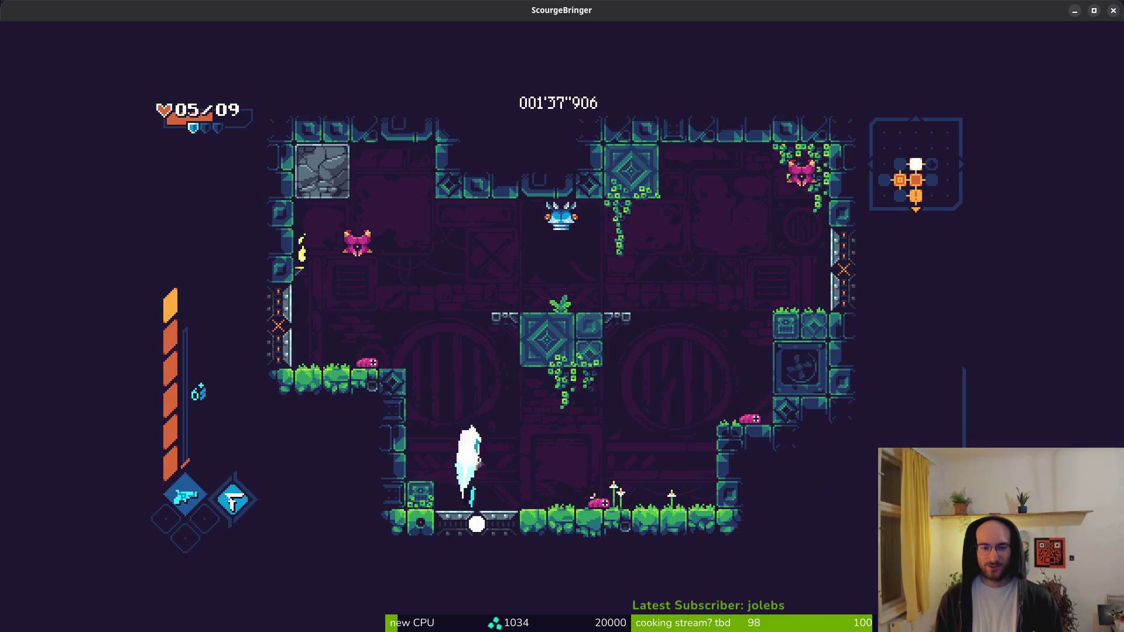
Go through the top door and dash-attack the upper room's pink and corner enemies
key("d")
key("space")
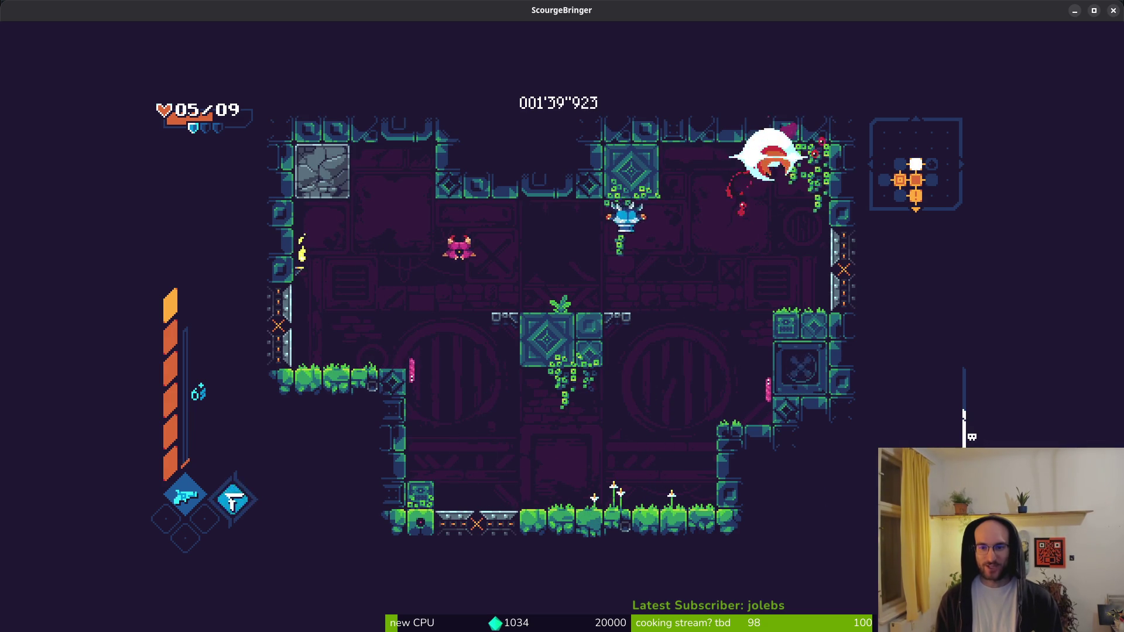
key("shift")
key("shift")
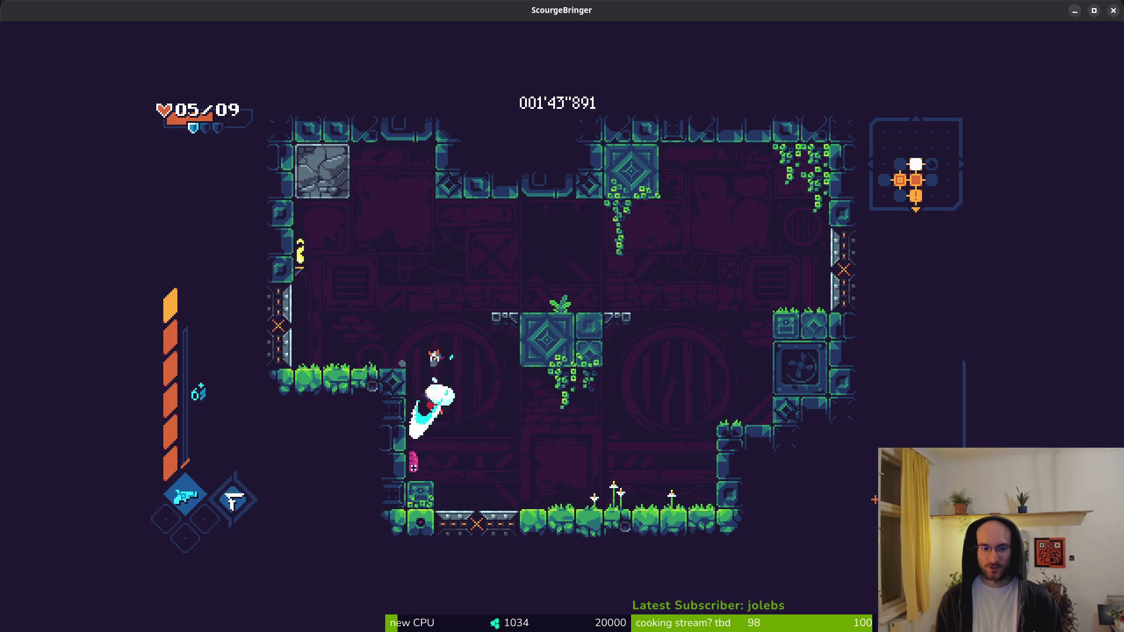
key("shift")
key("shift")
key("shift")
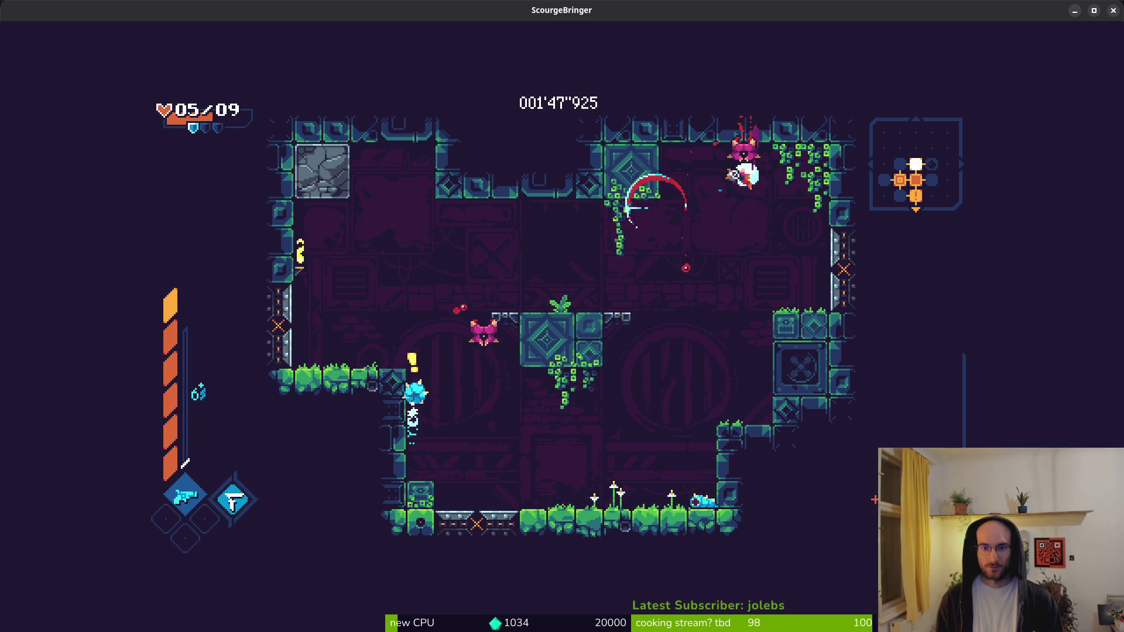
key("shift")
key("shift")
key("shift")
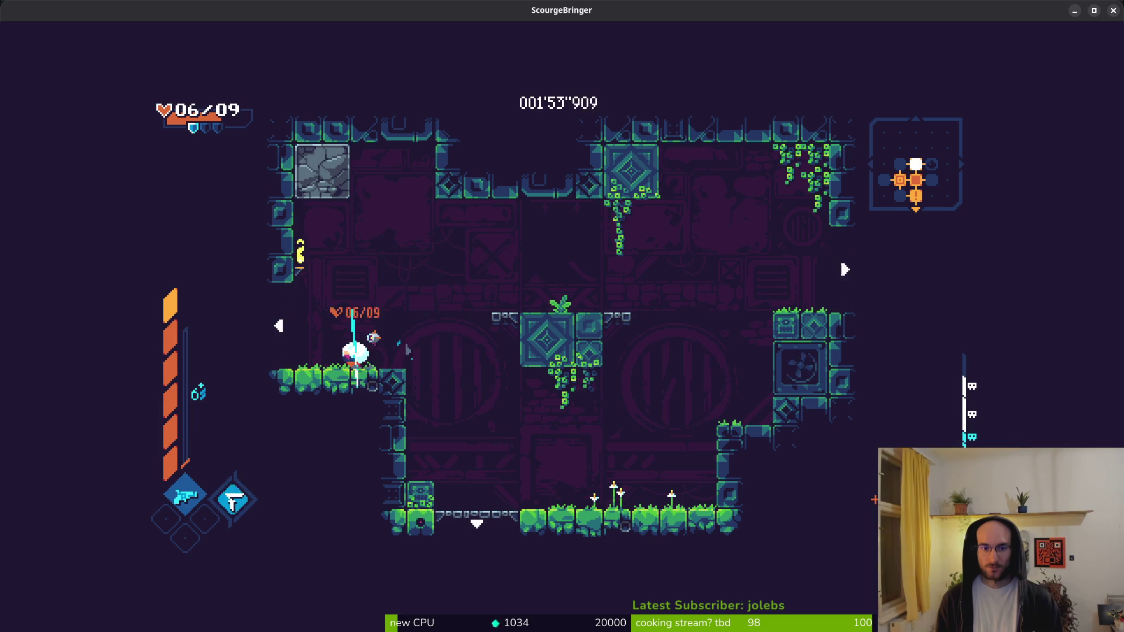
Dash and slash through the room's remaining enemies, finishing with the white orb, to unlock the exits
key("a")
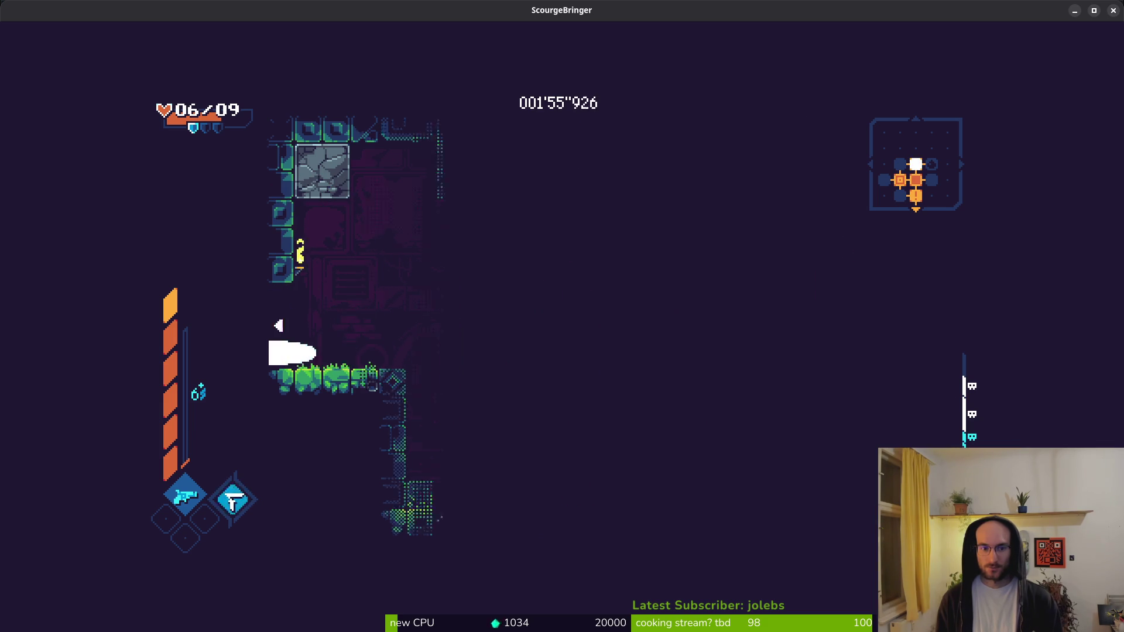
key("shift")
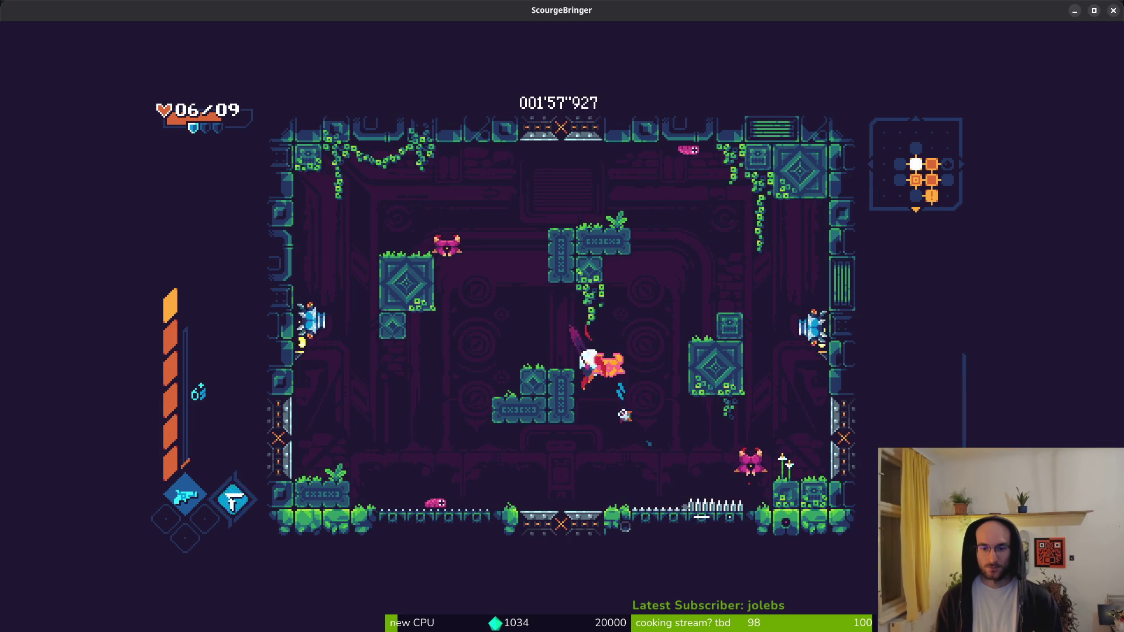
key("shift")
key("shift")
key("shift")
key("shift")
key("shift")
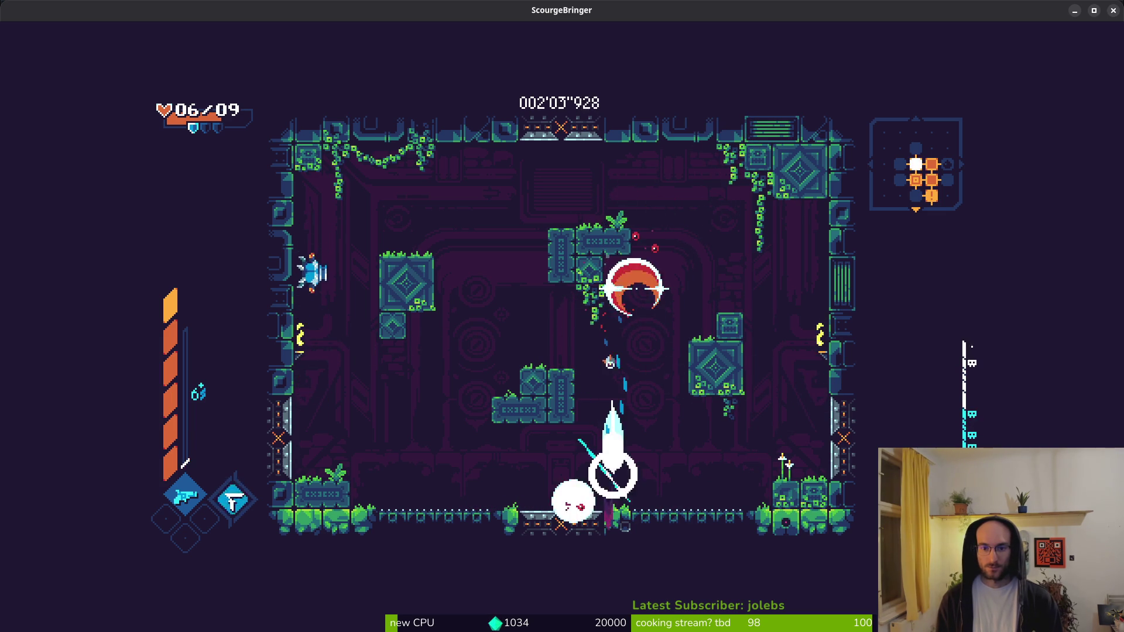
key("shift")
key("shift")
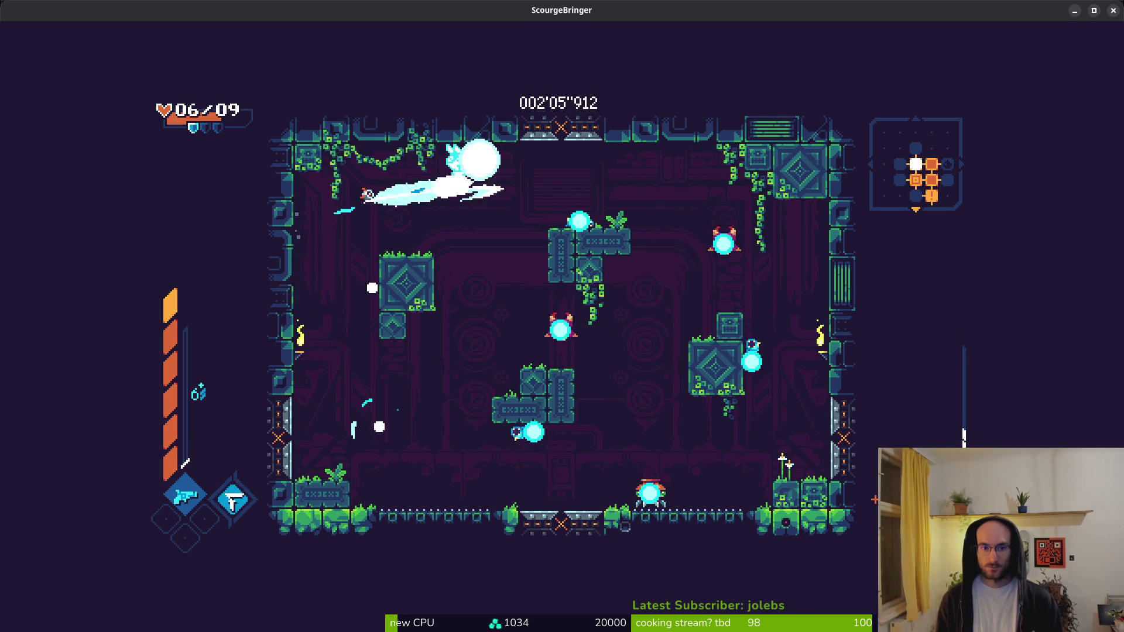
key("shift")
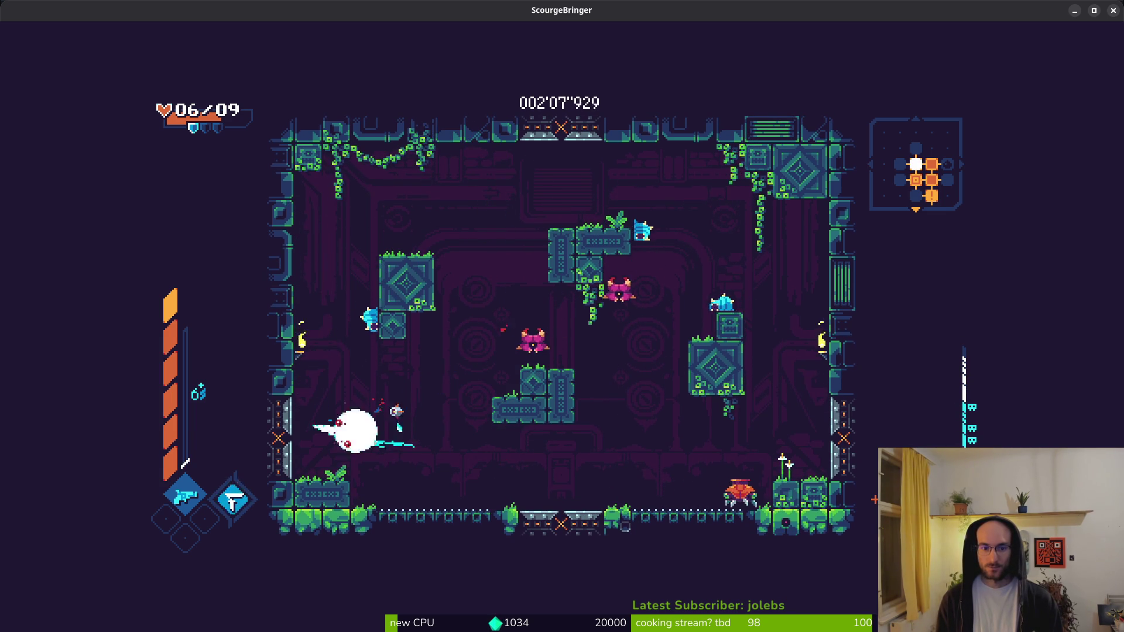
key("shift")
key("shift")
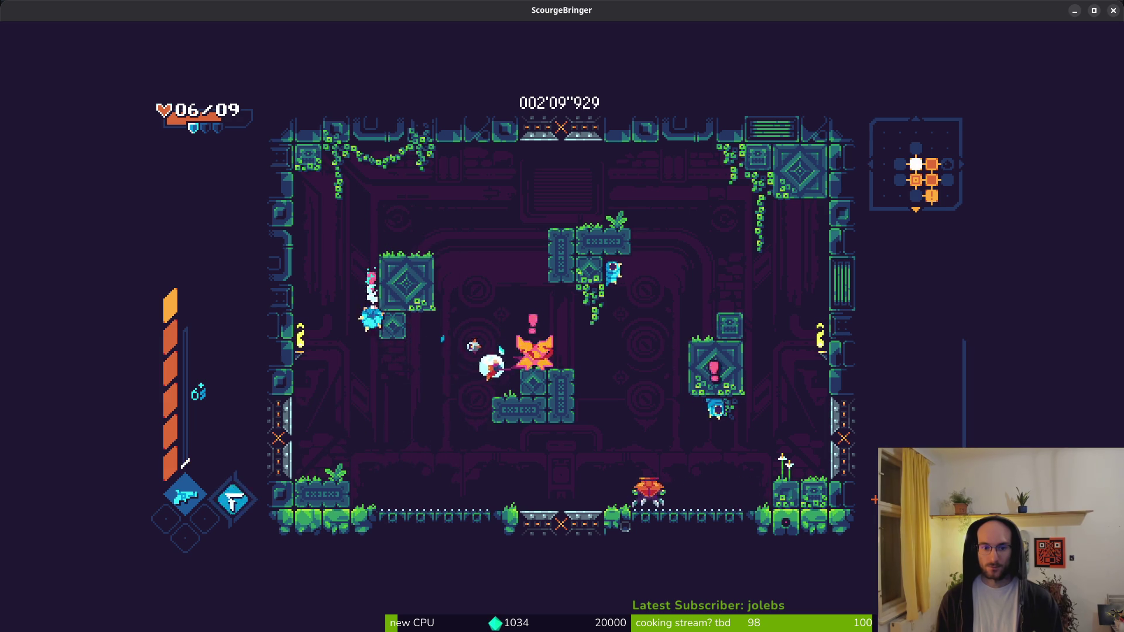
key("shift")
key("shift")
key("shift")
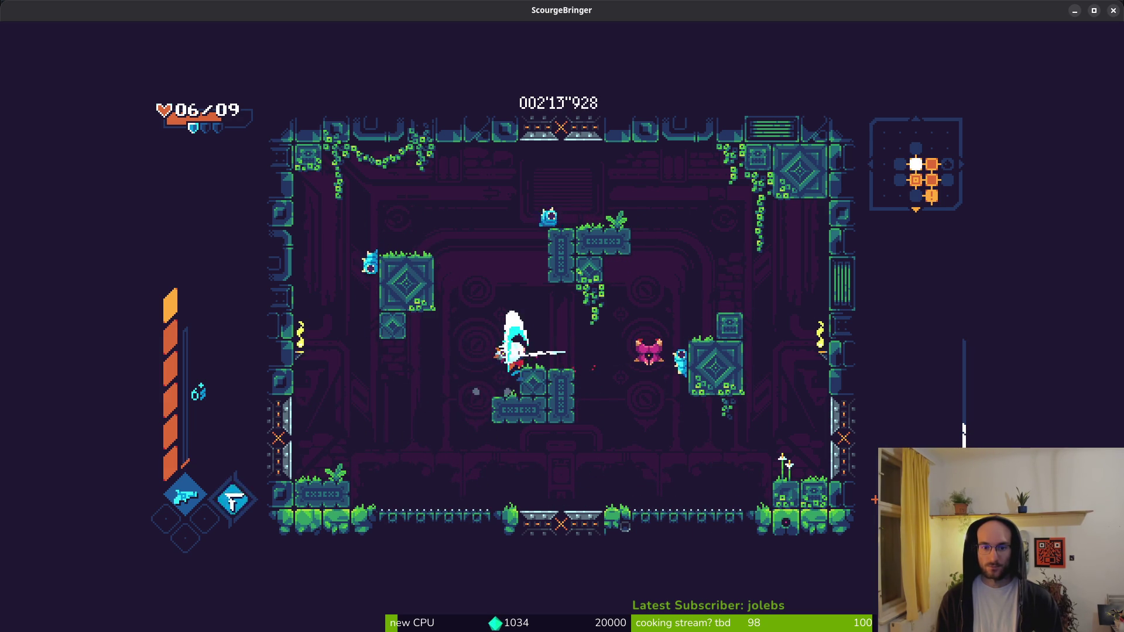
key("shift")
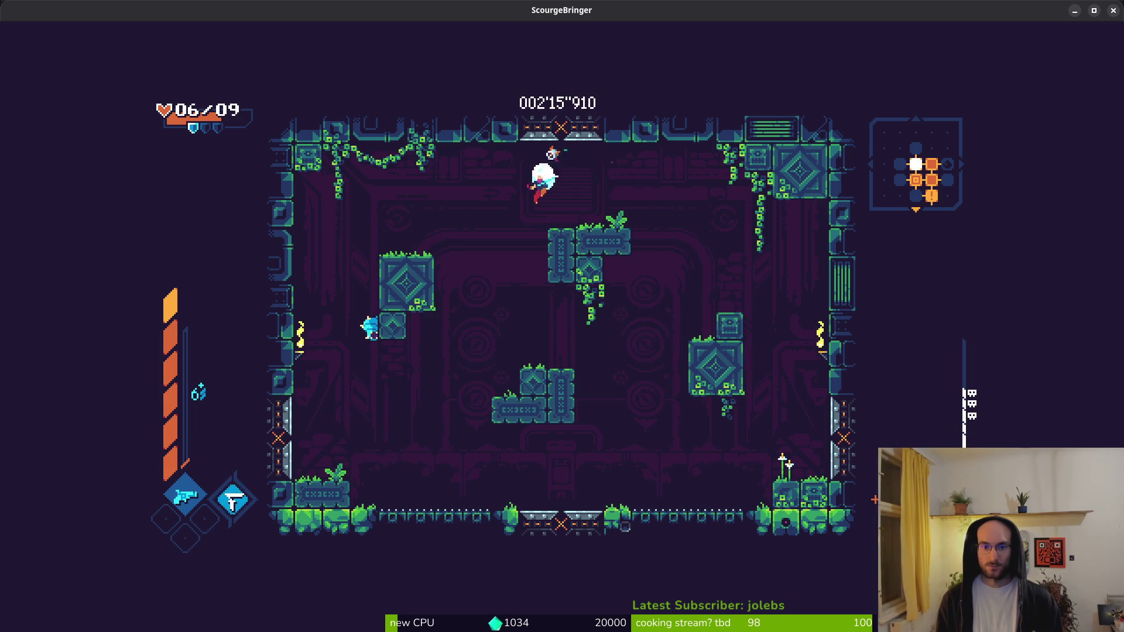
left_click(404, 377)
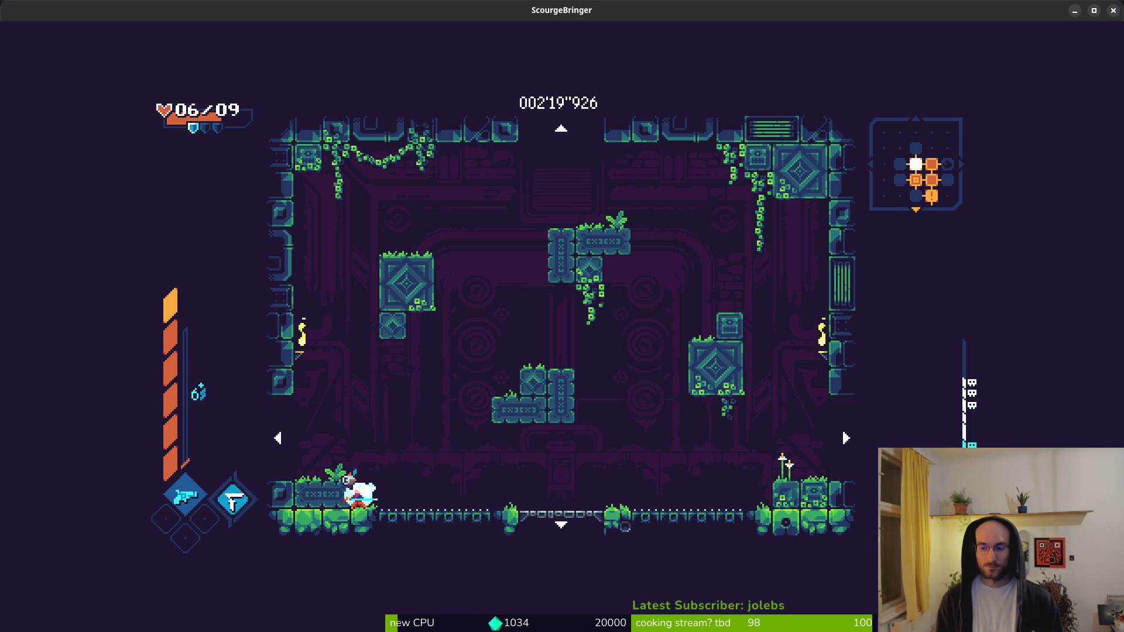
Pause and resume, then play on to the shop offering the Energy Bar for 330
key("alt+Tab")
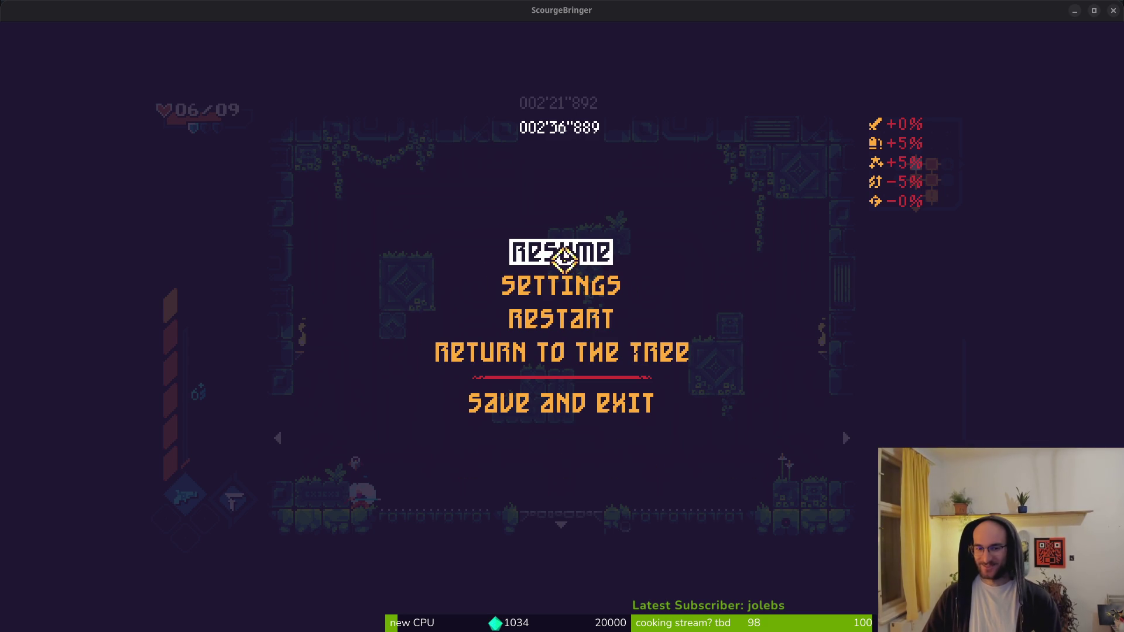
key("Escape")
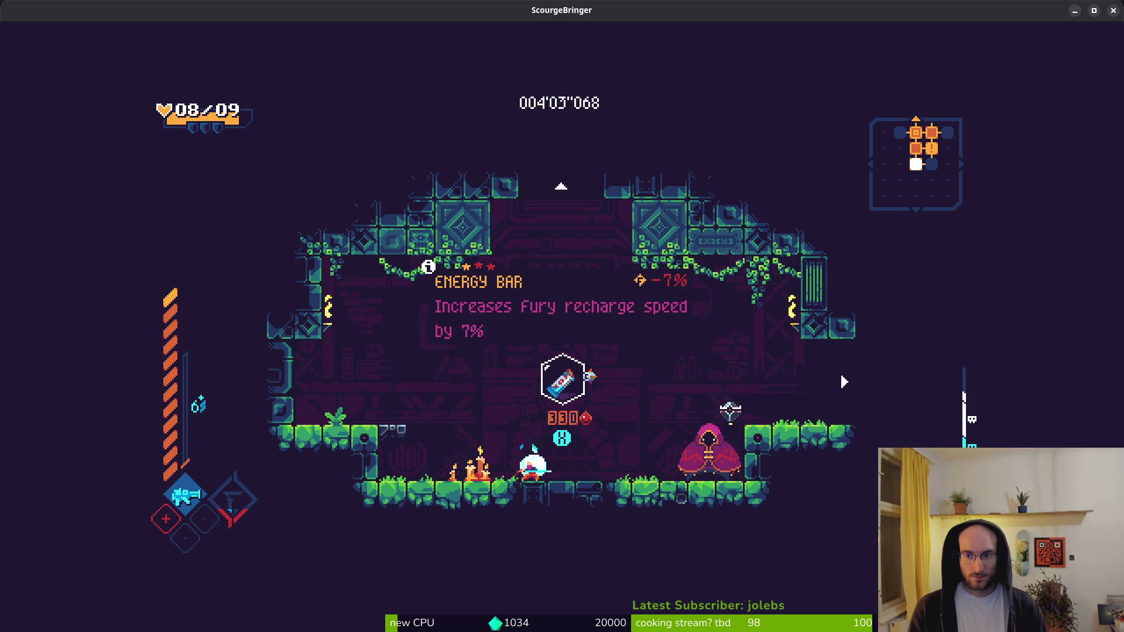
Leave the shop by its right exit and attack the next room's central and pink enemies
key("space")
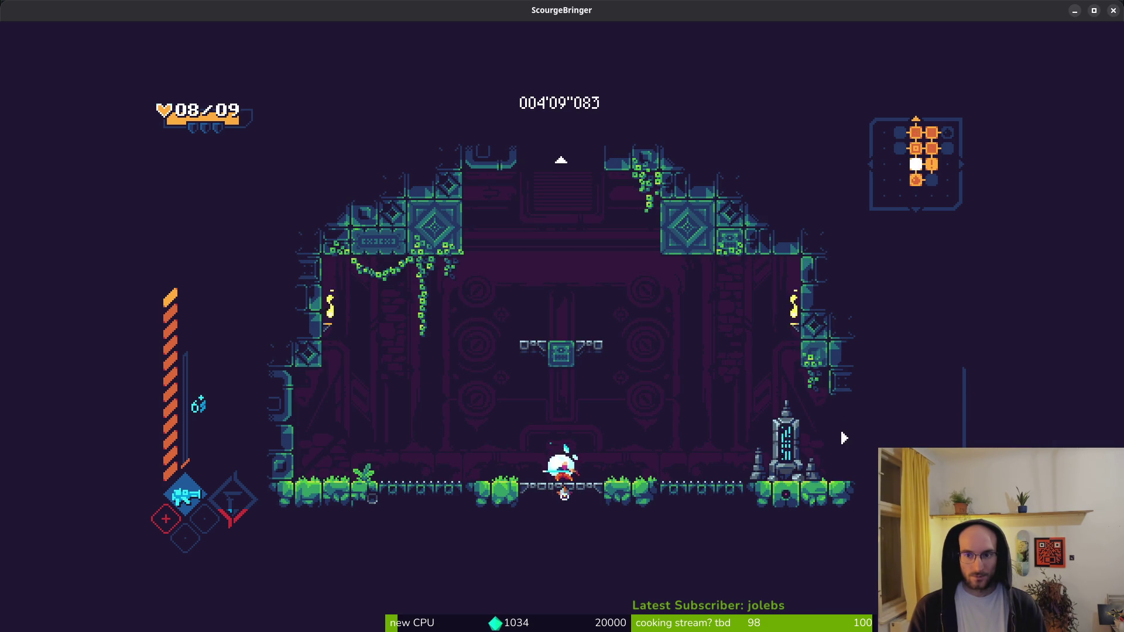
key("s")
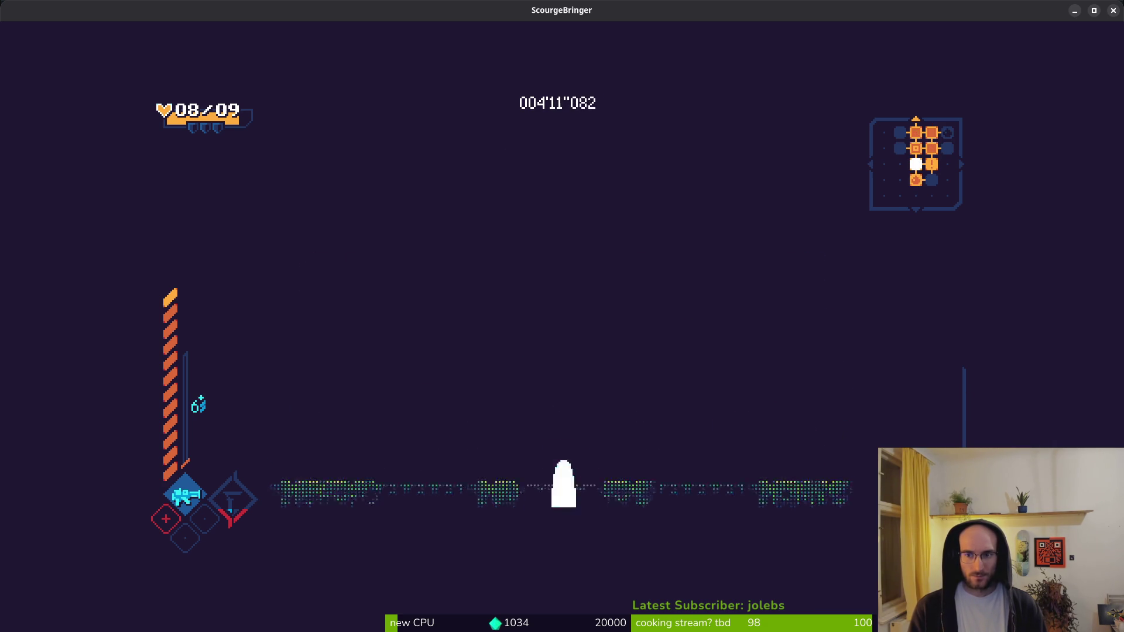
key("d")
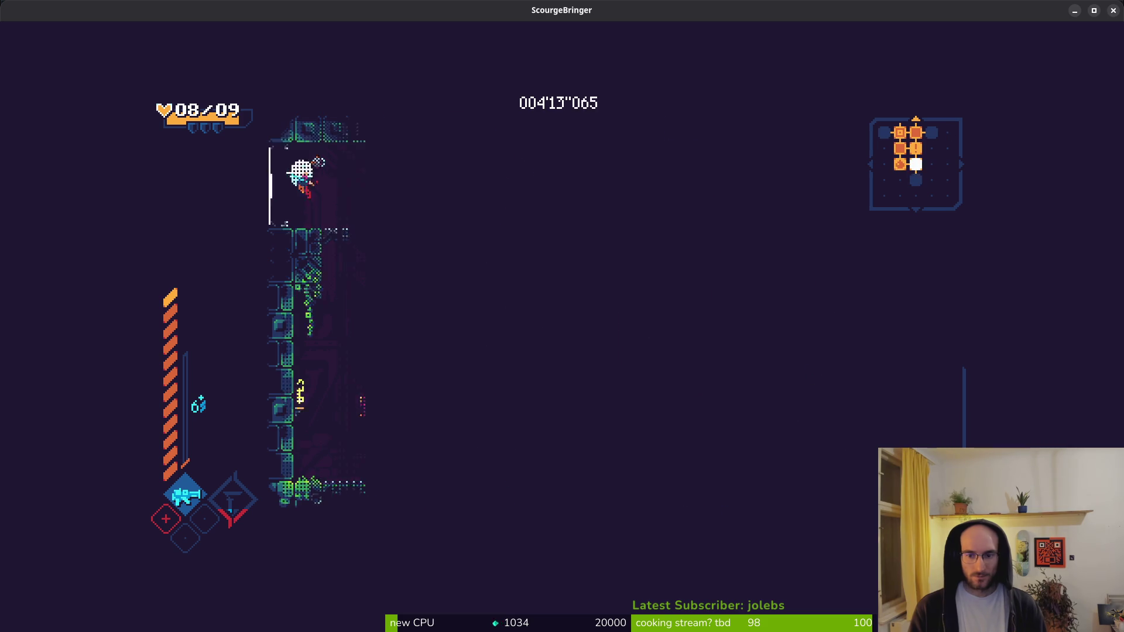
key("s")
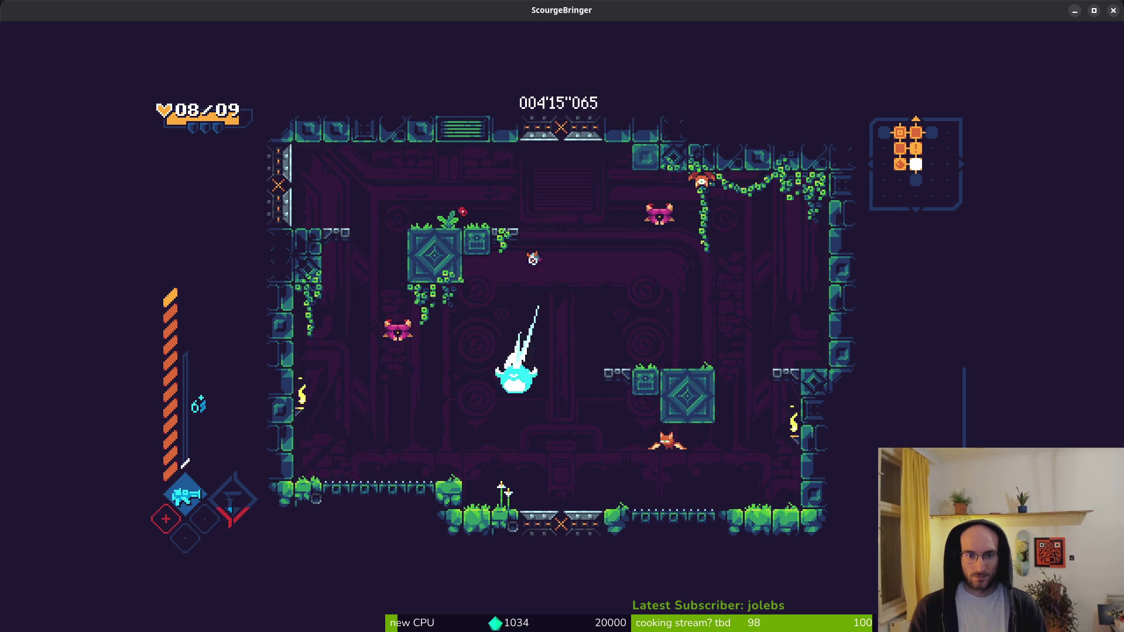
key("a")
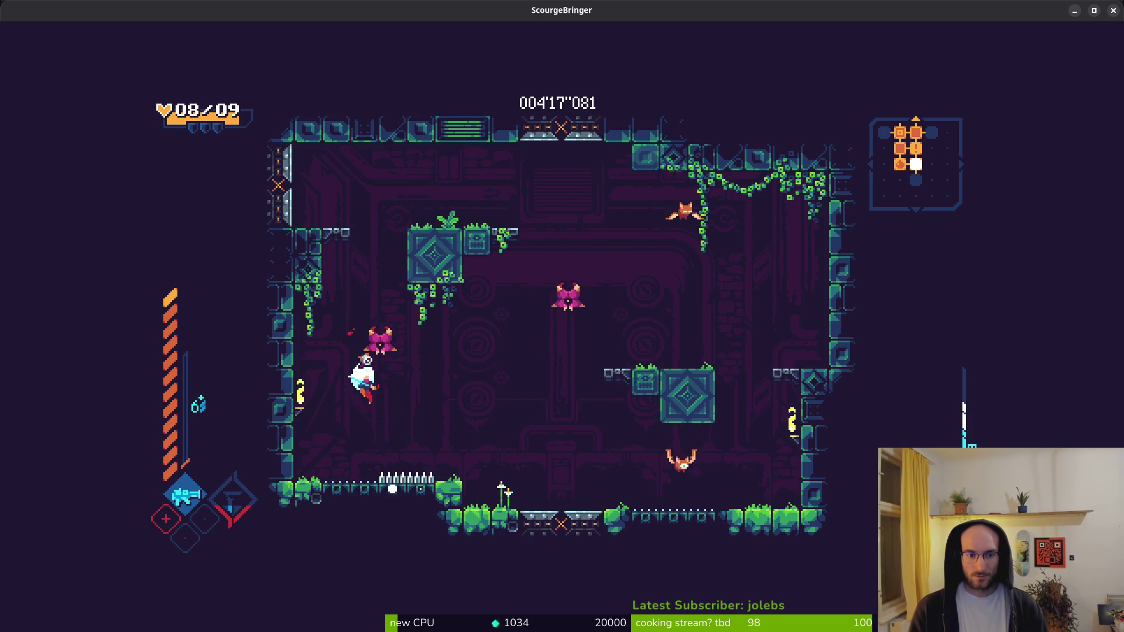
key("d")
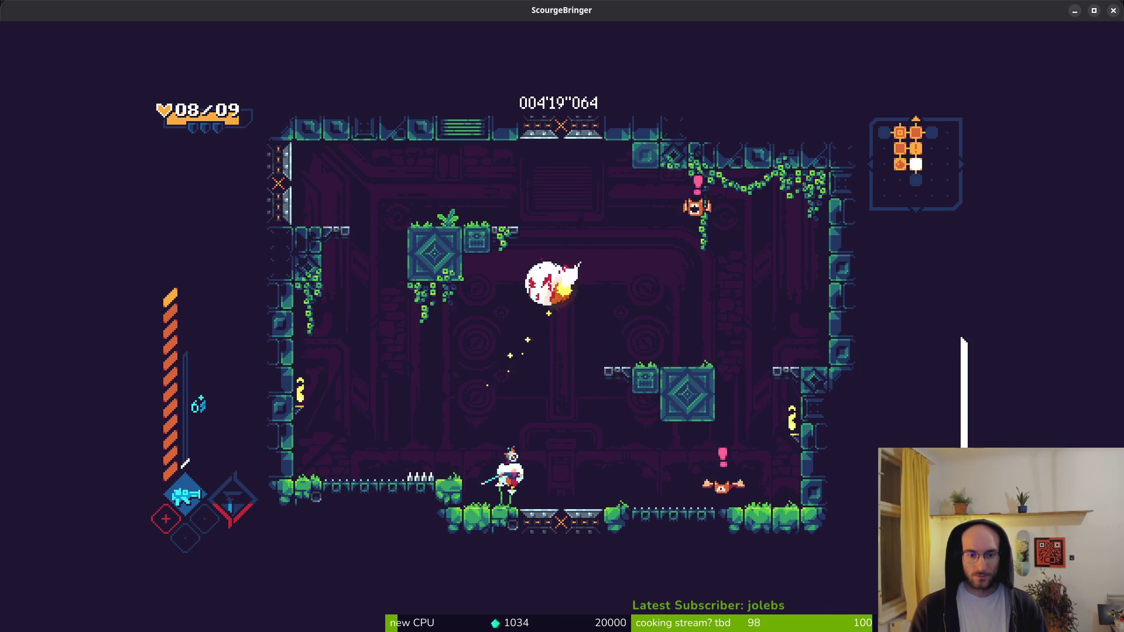
key("w")
key("w")
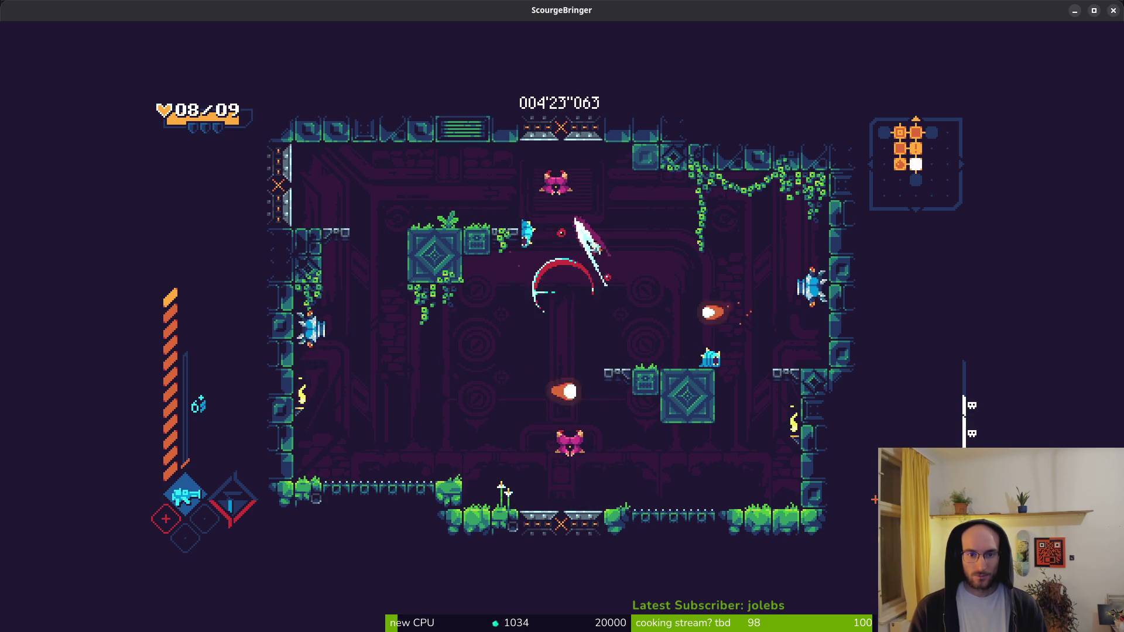
key("a")
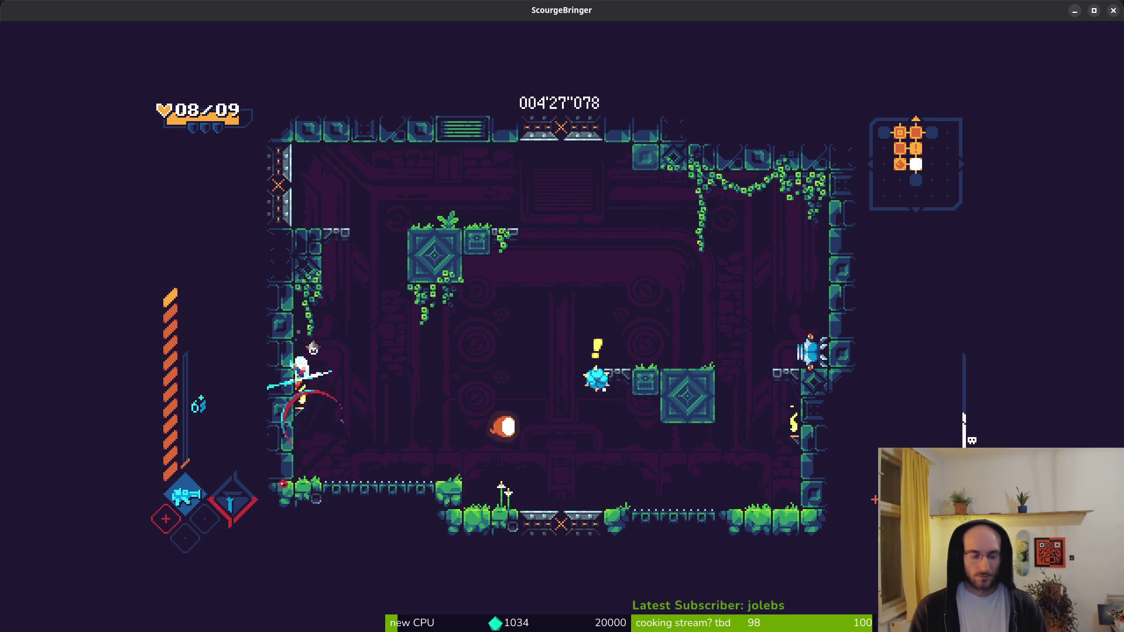
Kill the room's last enemies, including the ghost, so the doors open
key("Escape")
key("Escape")
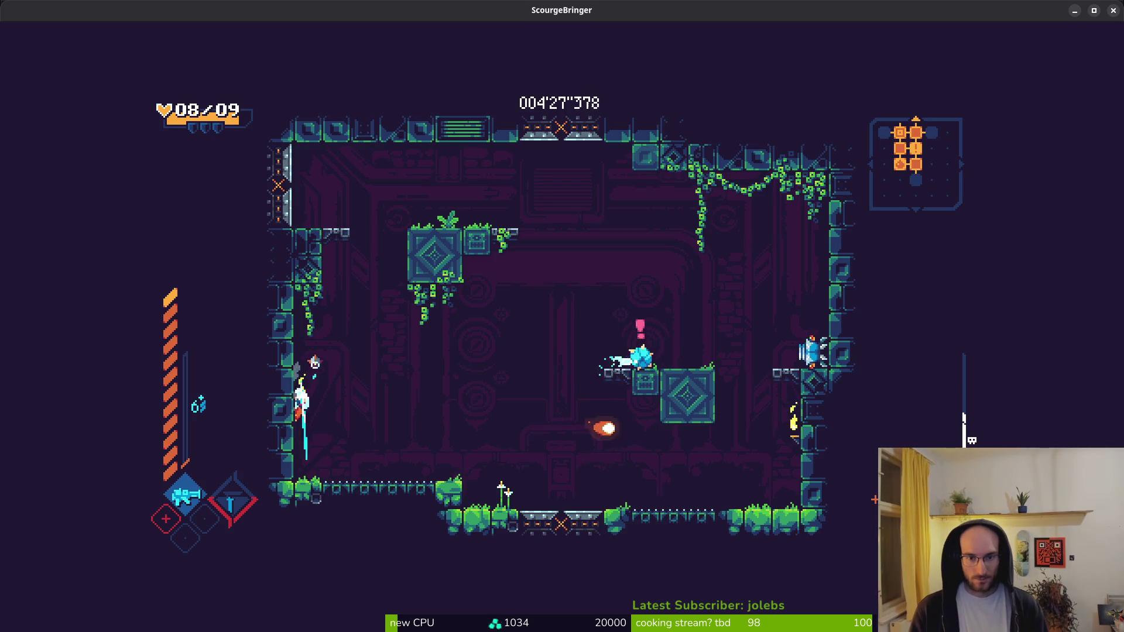
key("a")
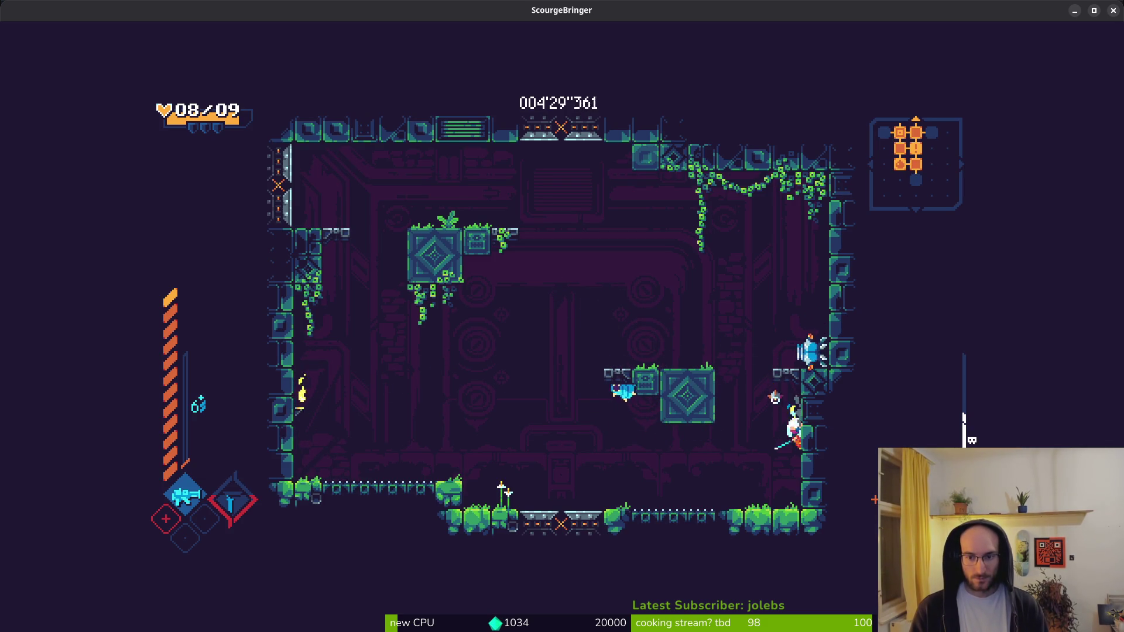
key("space")
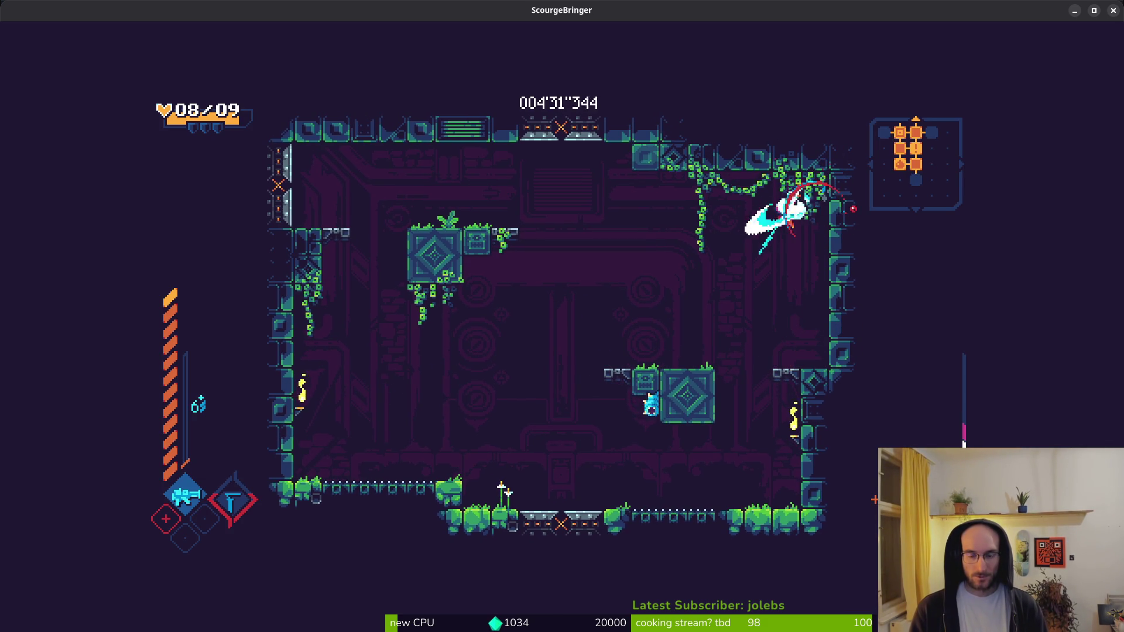
key("a")
Go through the bottom and left doors into Judge BodyBoulder's arena and land the first hit
key("s")
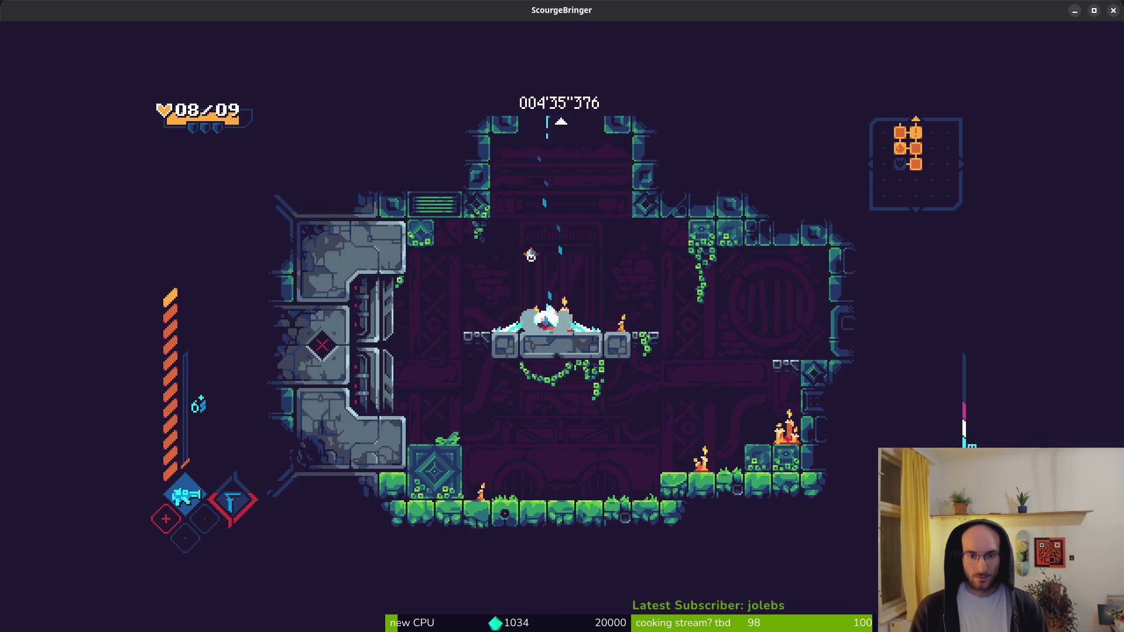
key("a")
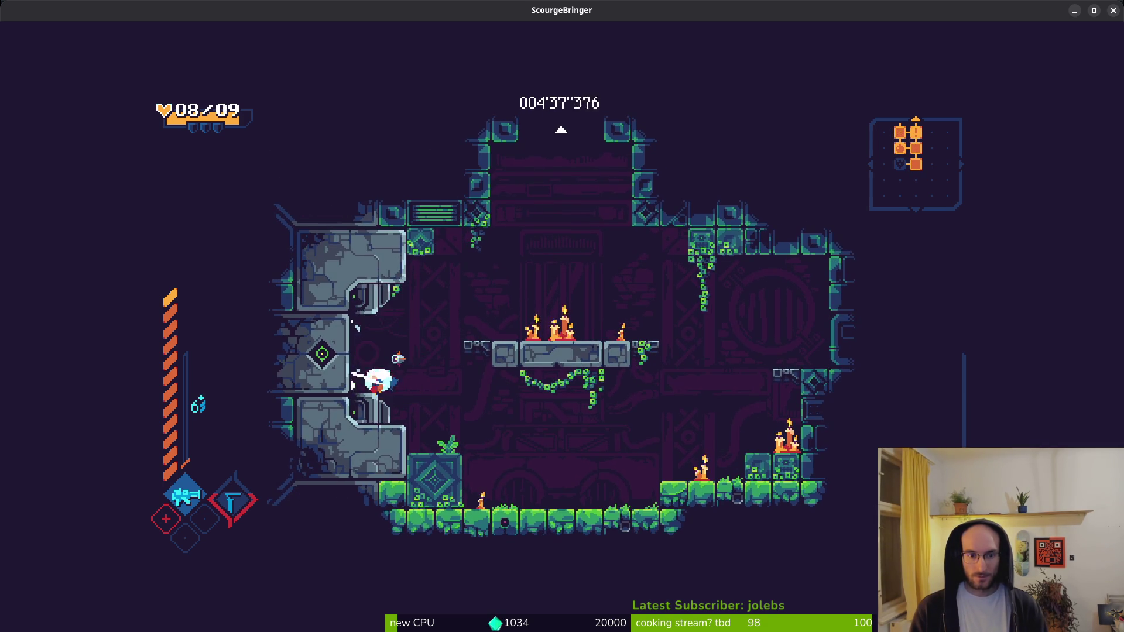
key("a")
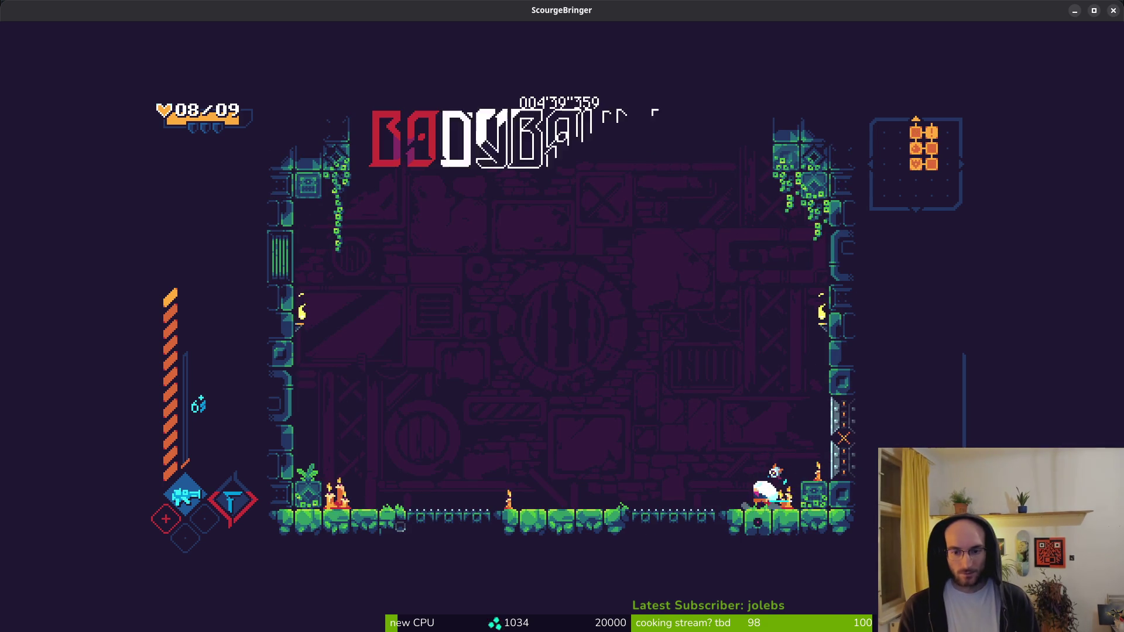
key("space")
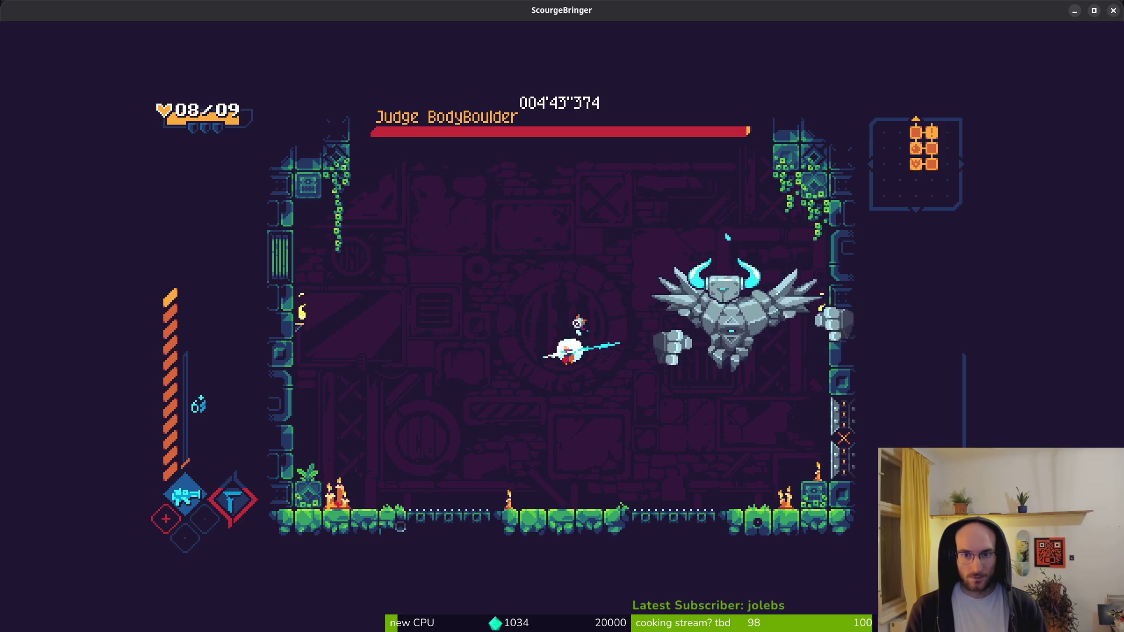
key("Escape")
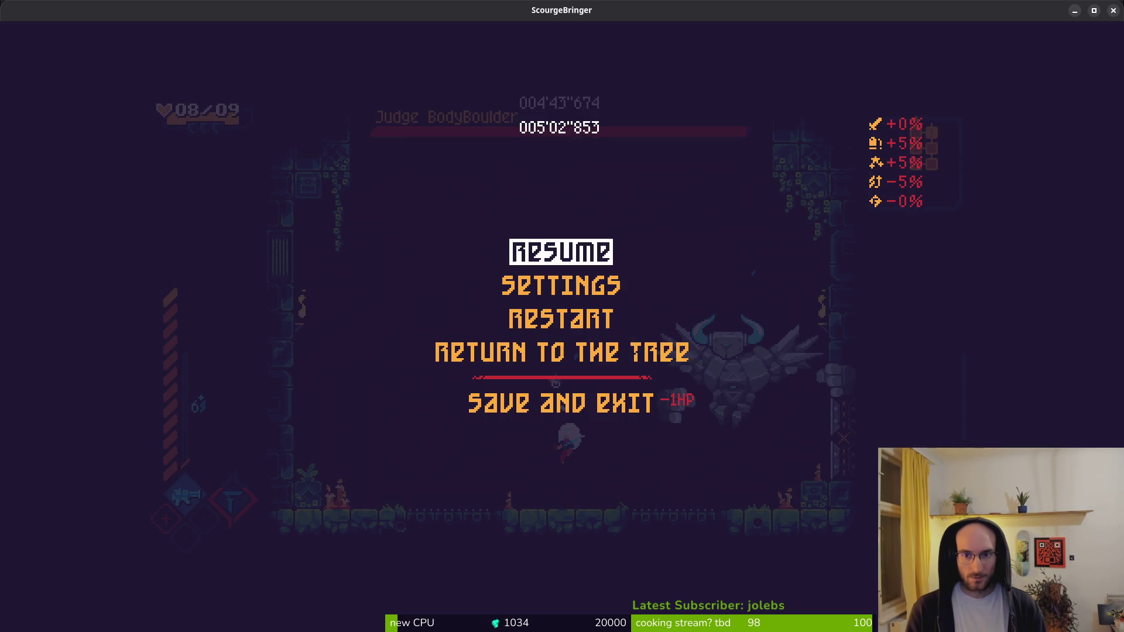
key("Escape")
Dodge the fireballs and strike the boss repeatedly to drain its health bar, then pause
key("space")
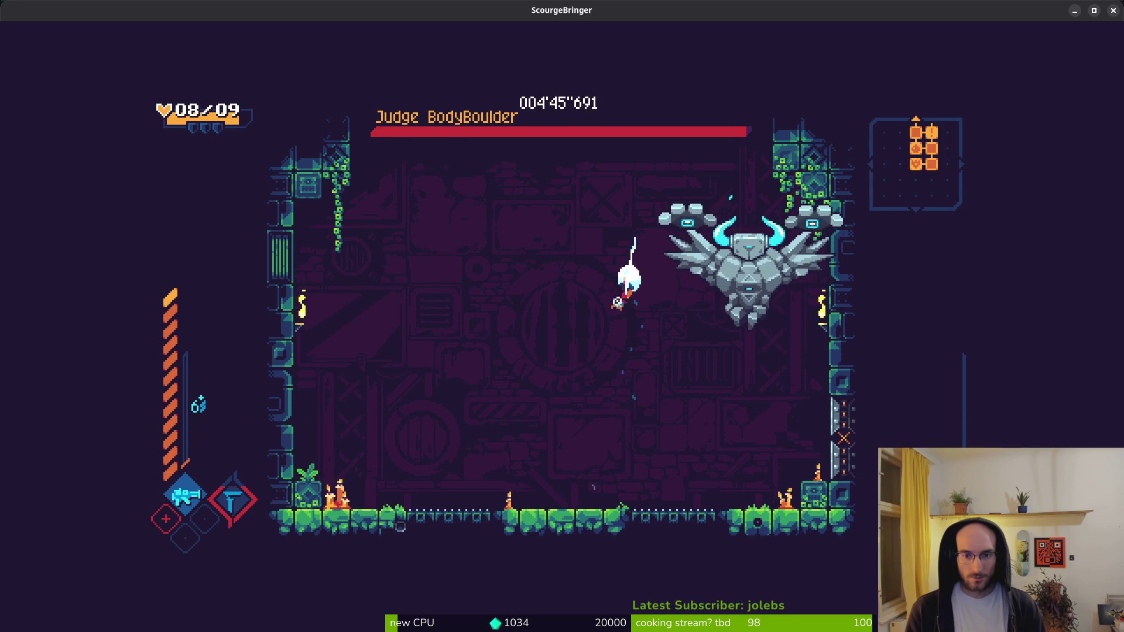
key("Left")
key("Right")
key("space")
key("Right")
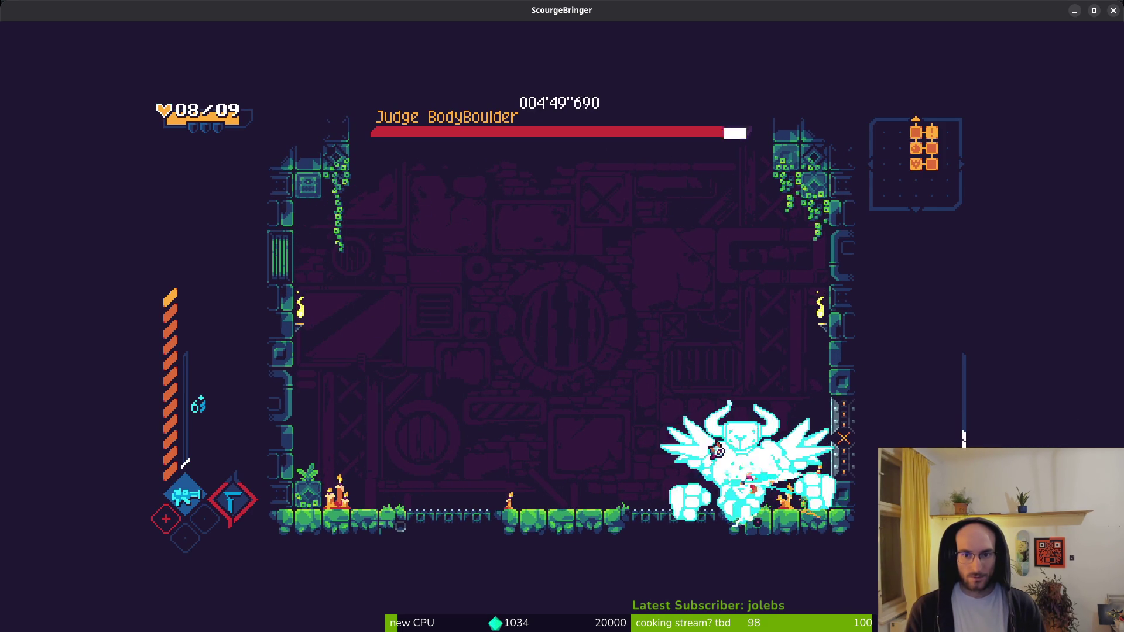
key("Right")
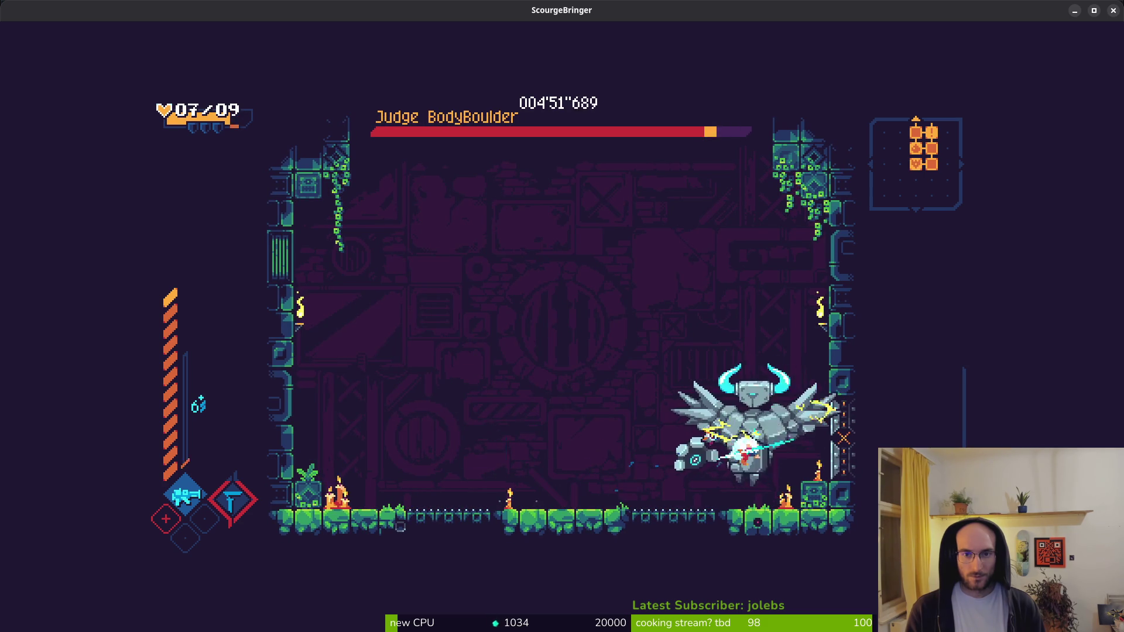
key("Left")
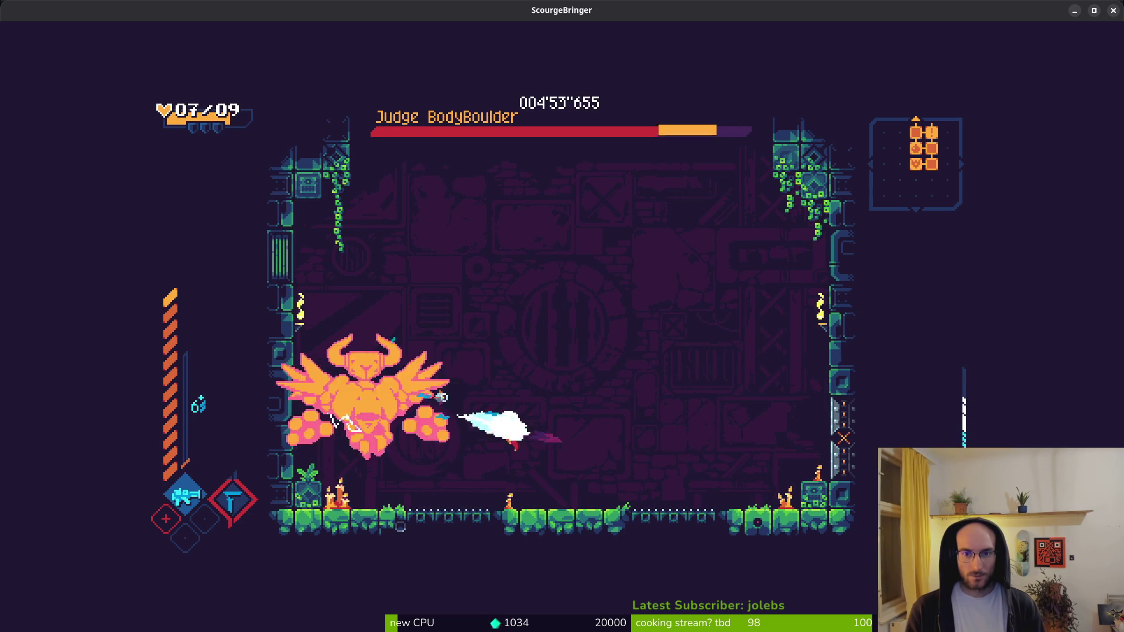
key("Escape")
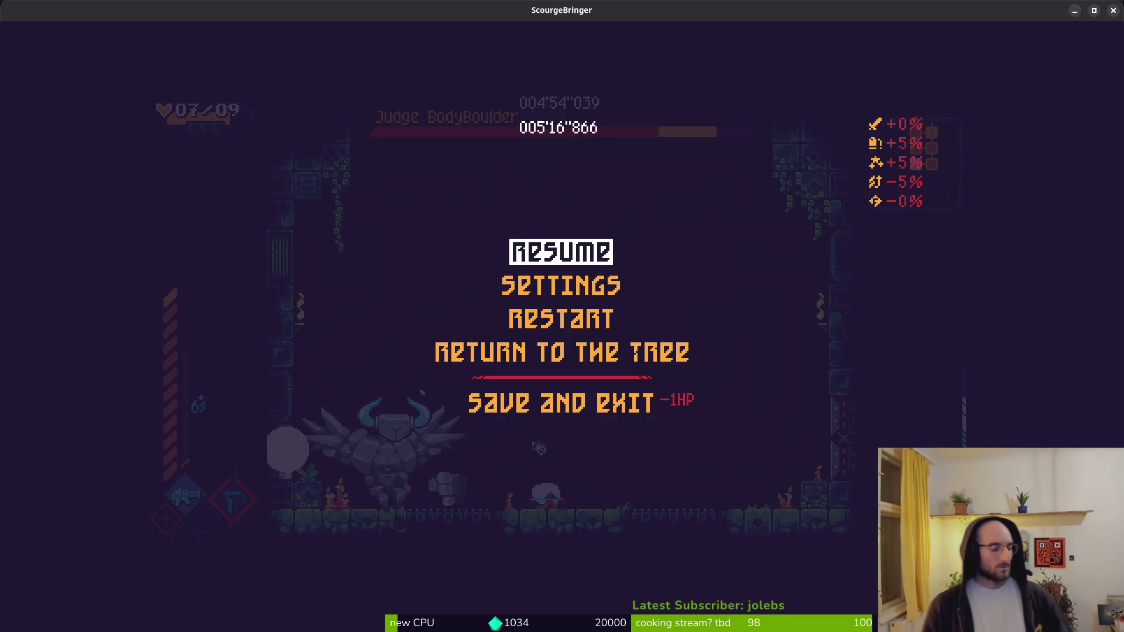
Capture a region screenshot around the Judge BodyBoulder health bar
key("Down")
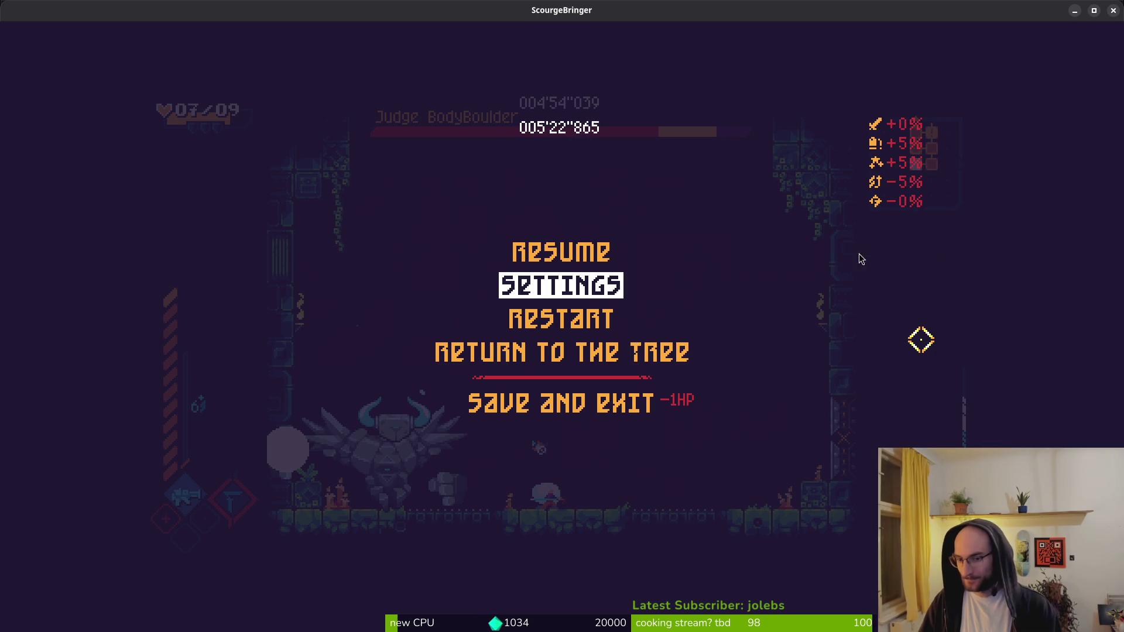
key("super")
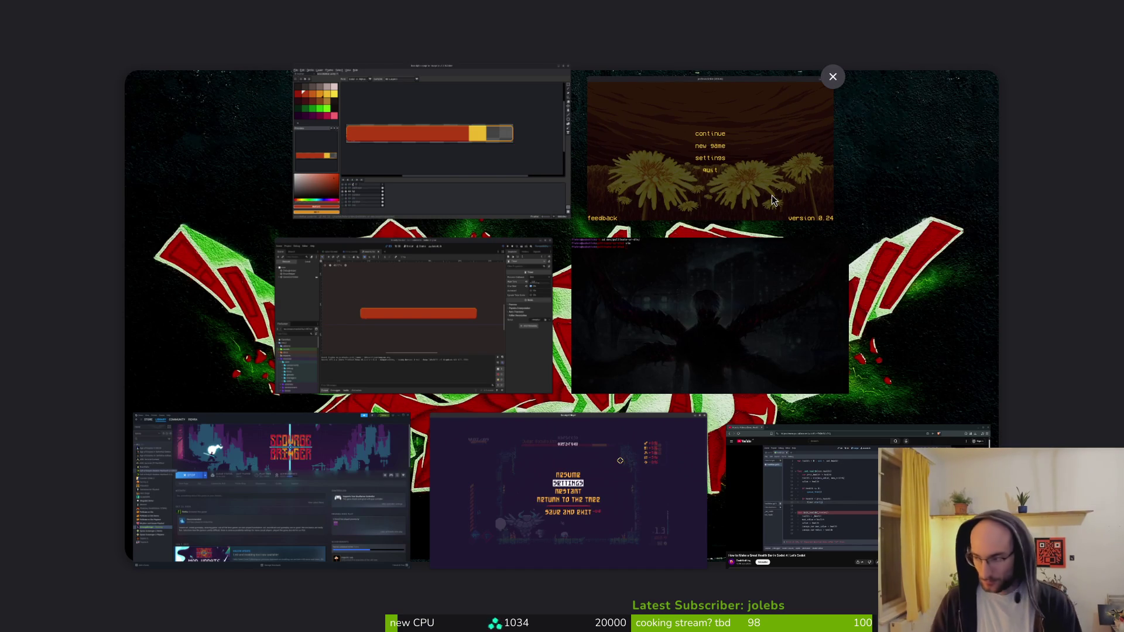
key("super")
key("Escape")
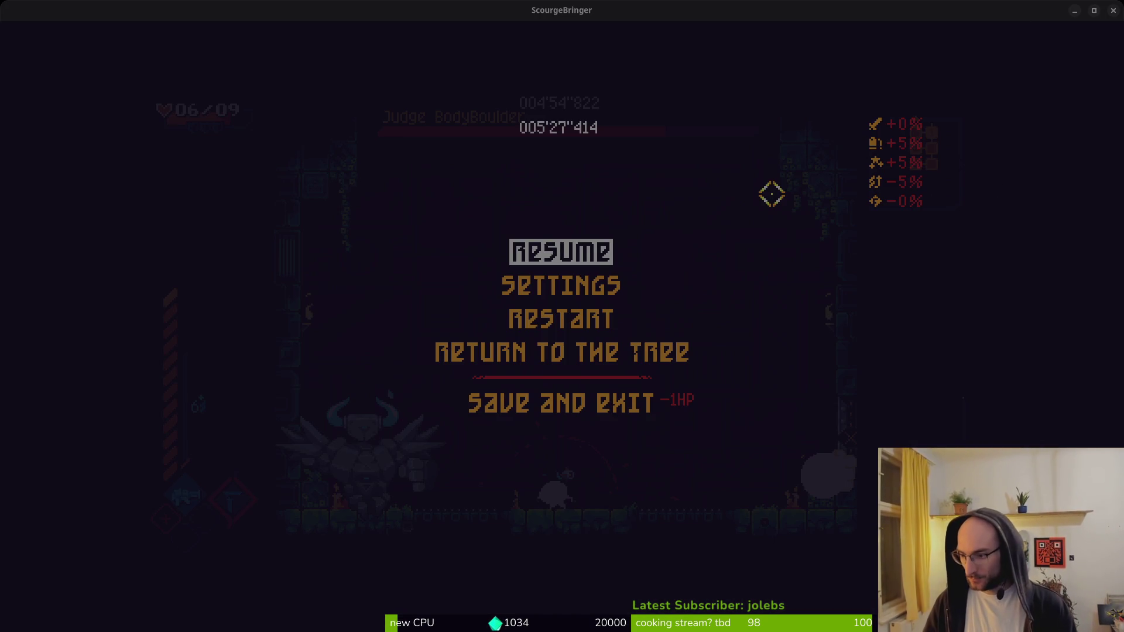
key("Print")
left_click_drag(324, 115, 428, 172)
left_click_drag(592, 226, 832, 267)
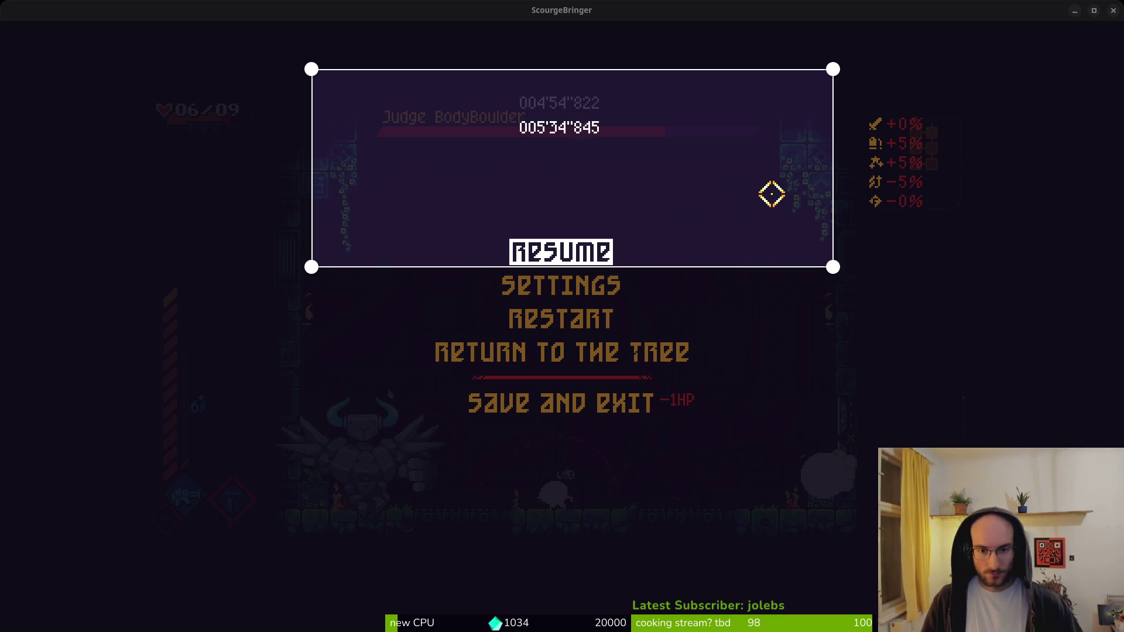
key("Return")
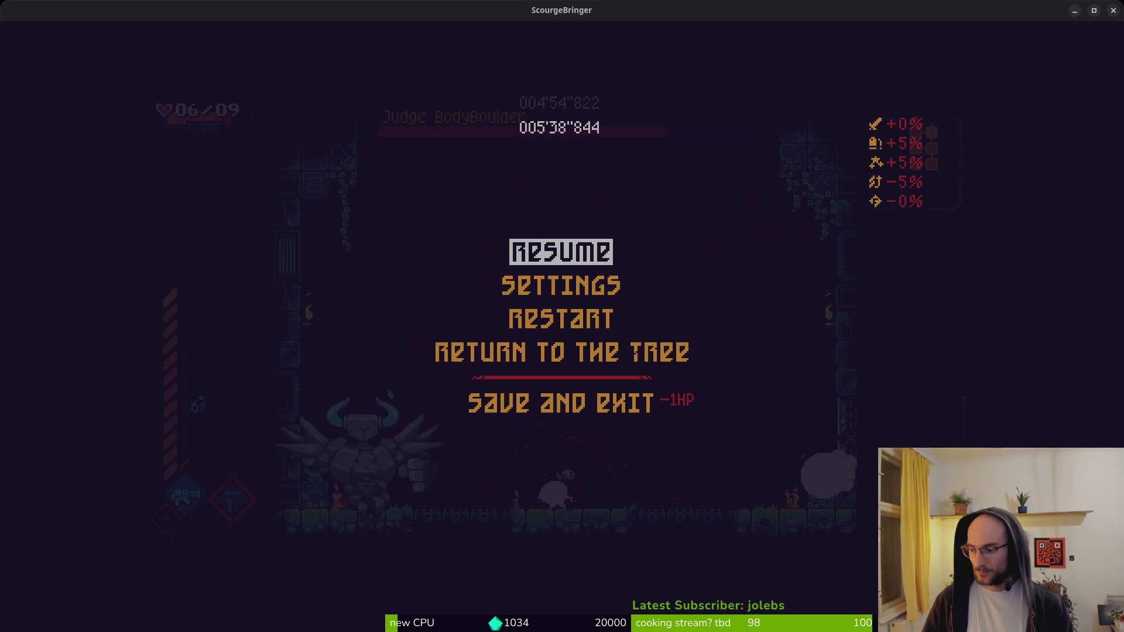
Resume the boss fight briefly, then pause it again
key("Escape")
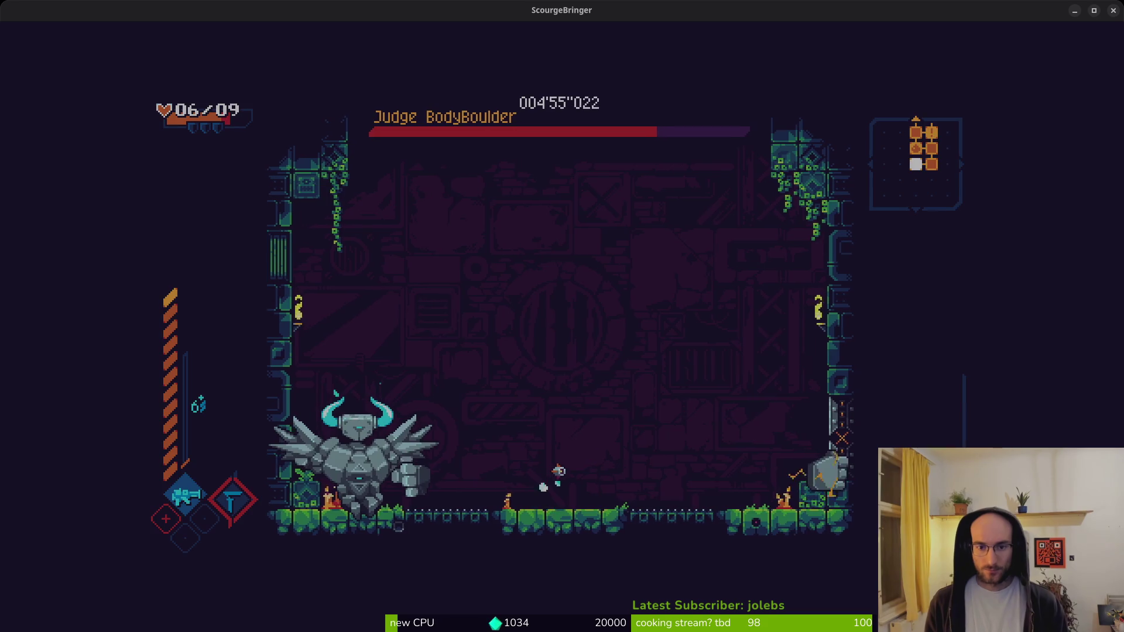
key("Escape")
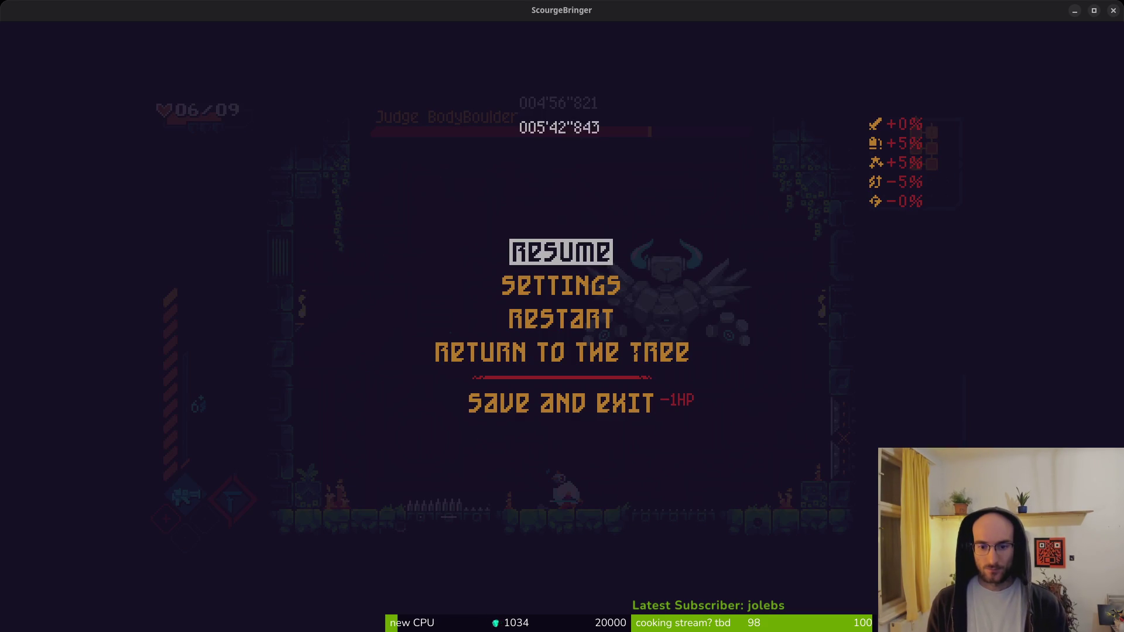
key("super")
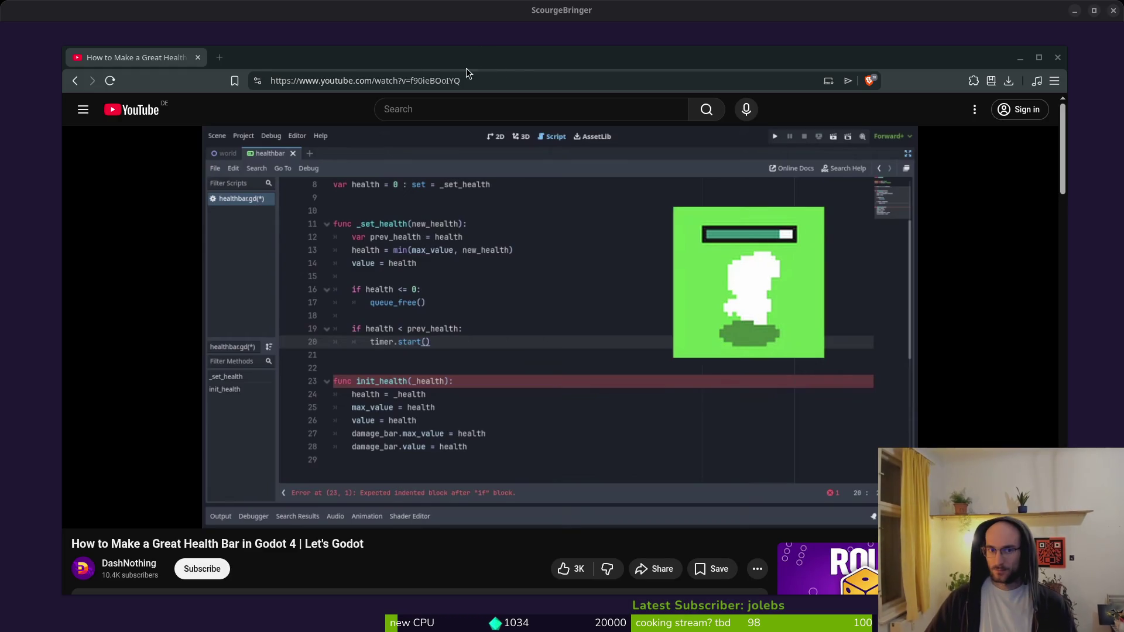
Close the browser window showing the Godot health-bar tutorial
left_click(198, 57)
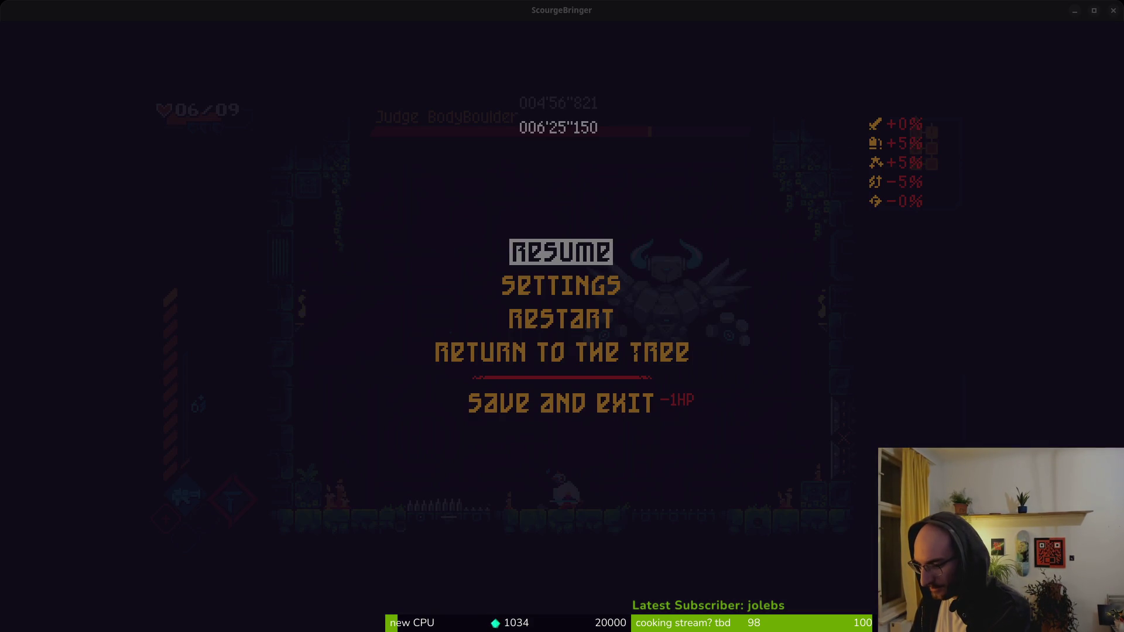
Screenshot the boss name and health bar region, then resume the fight
mouse_move(303, 72)
left_mouse_down()
mouse_move(340, 97)
mouse_move(788, 234)
left_mouse_up()
key("Return")
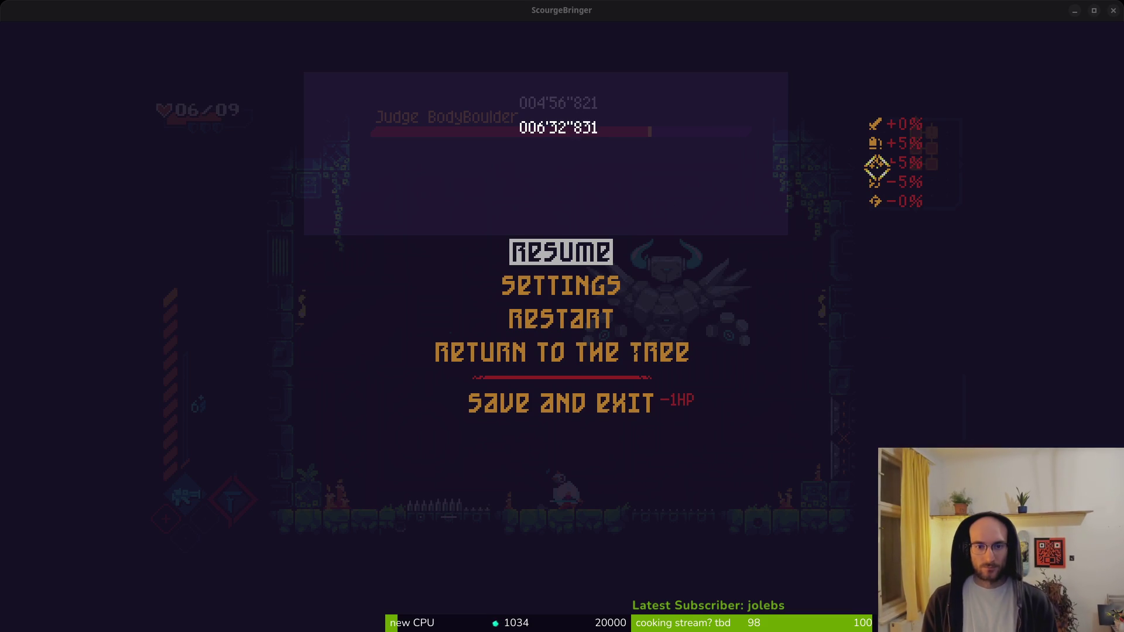
key("Escape")
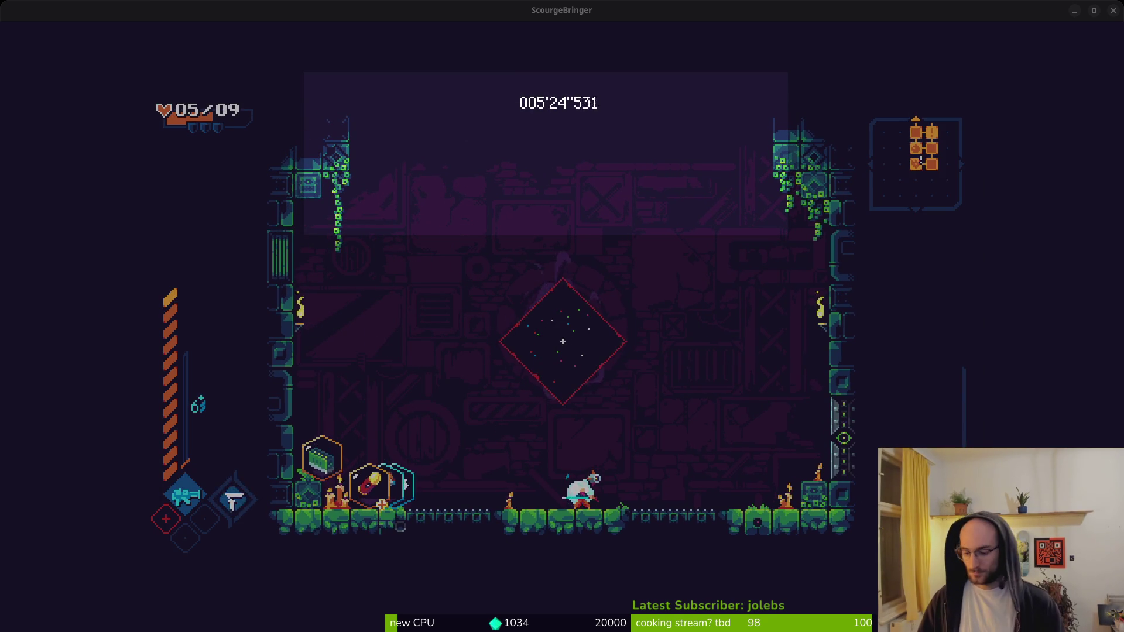
Pause after the fight and choose Save and Exit to leave the run
key("super")
key("super")
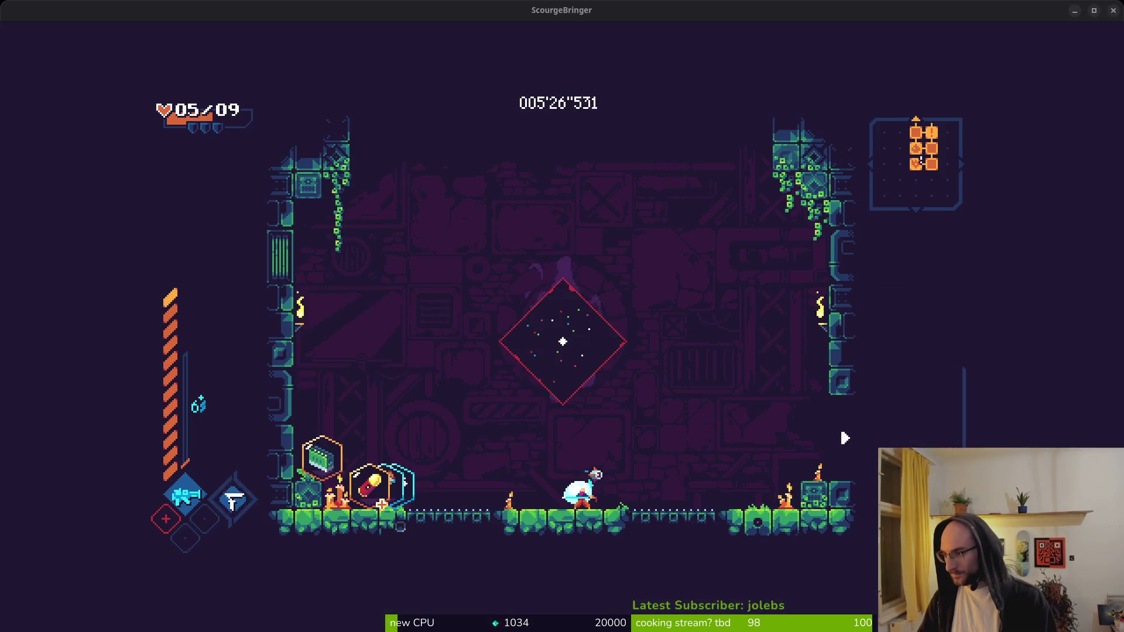
key("Escape")
key("Down")
key("Down")
key("Down")
key("Down")
key("Return")
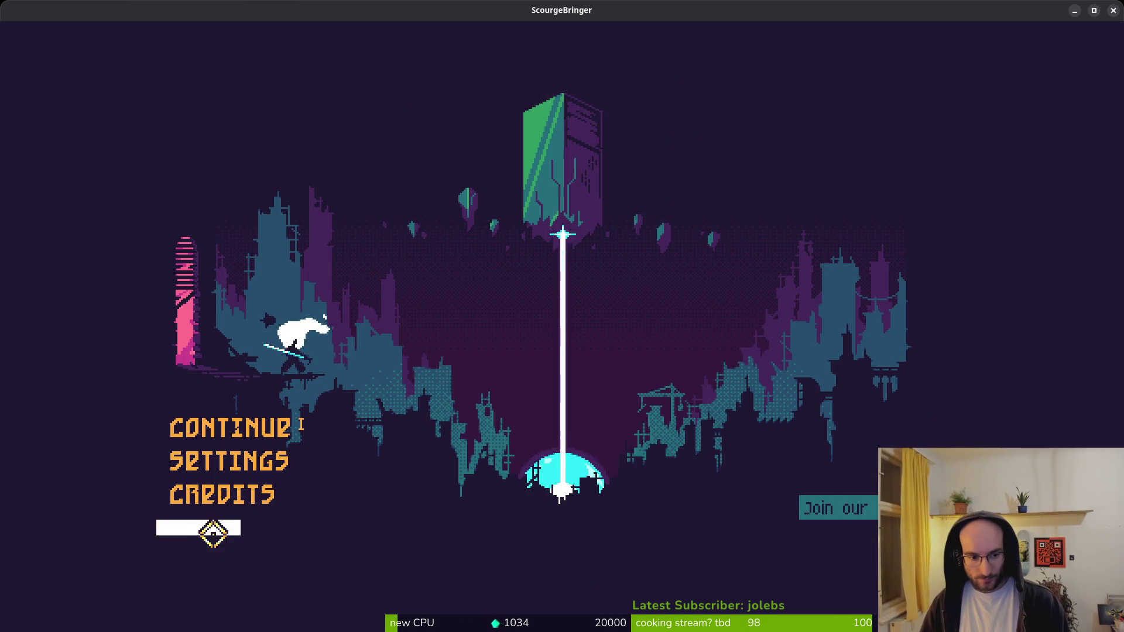
Choose Exit on the ScourgeBringer title screen to close the game
key("Return")
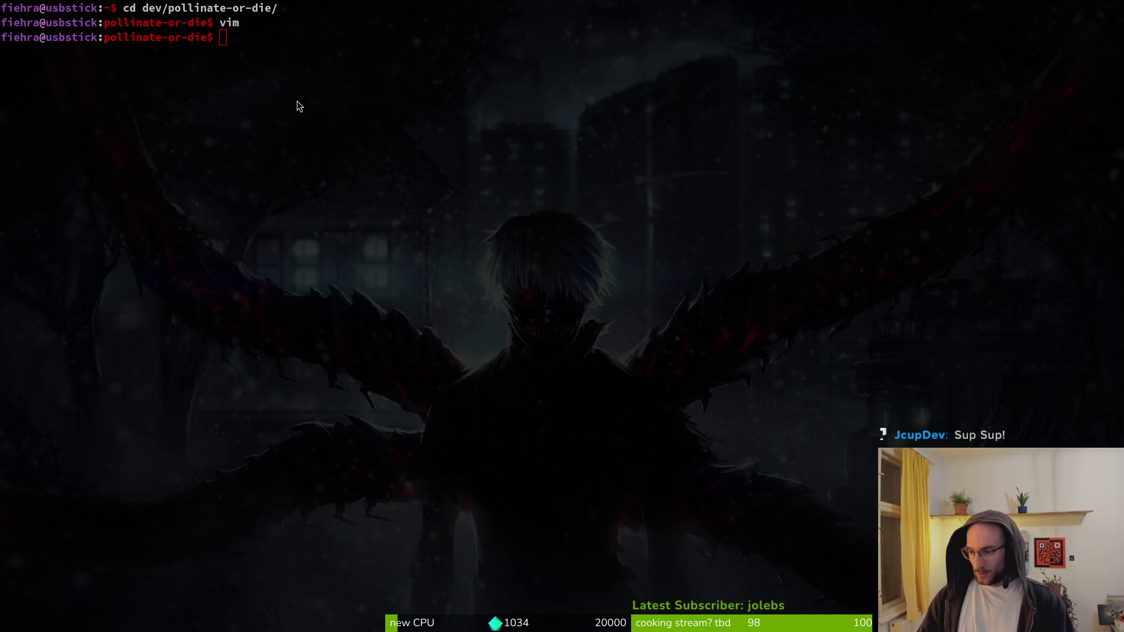
key("super")
key("super")
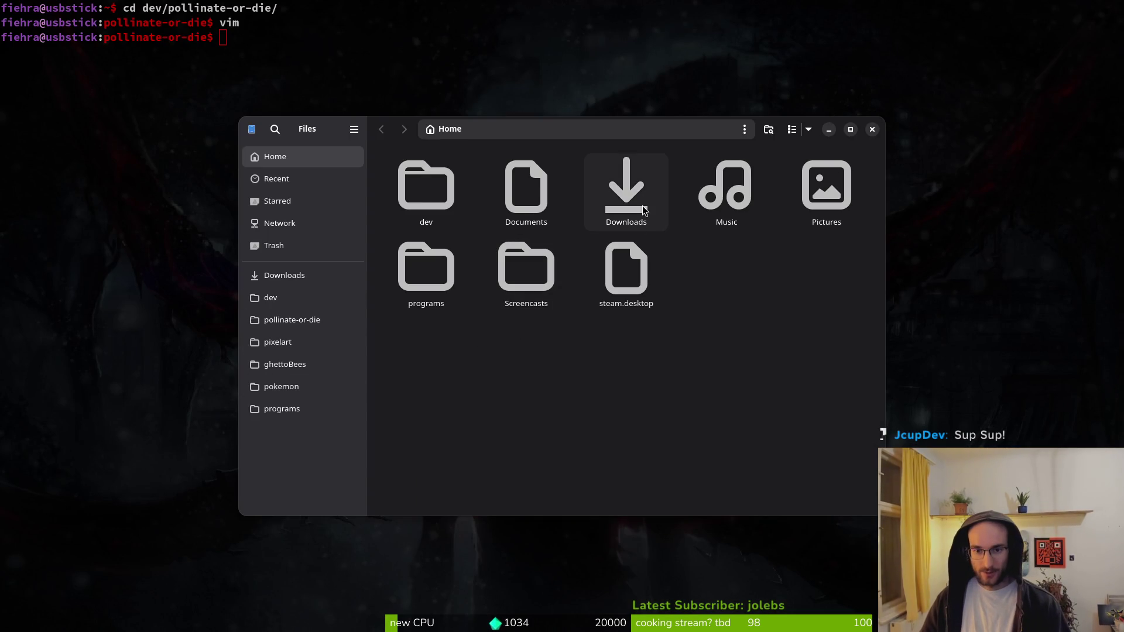
double_click(526, 269)
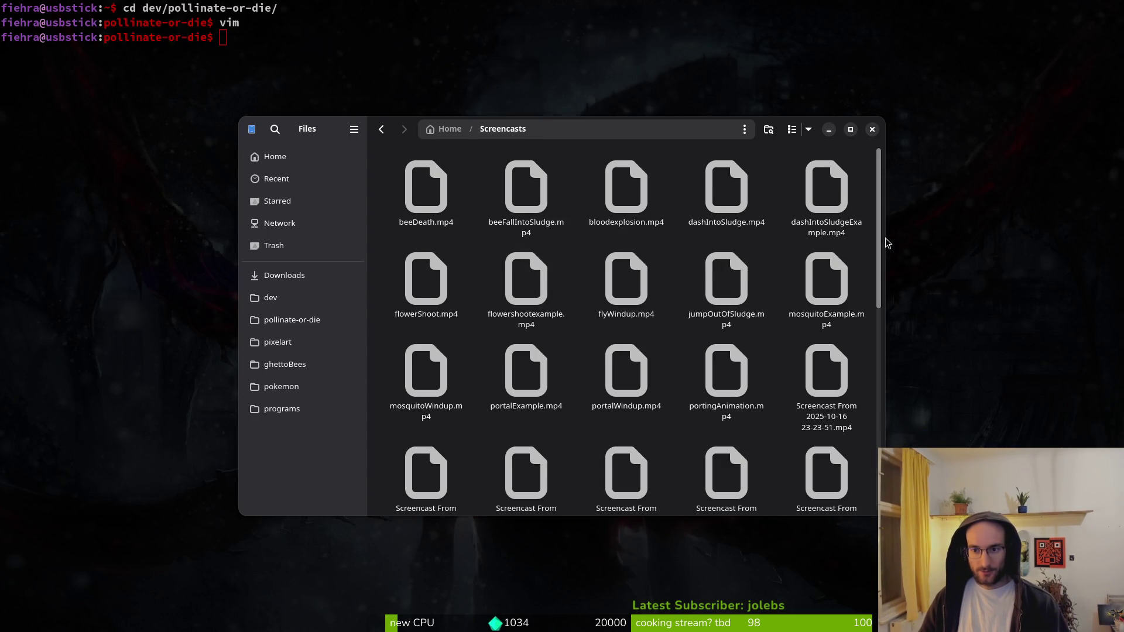
scroll(584, 492, "down", 5)
double_click(525, 432)
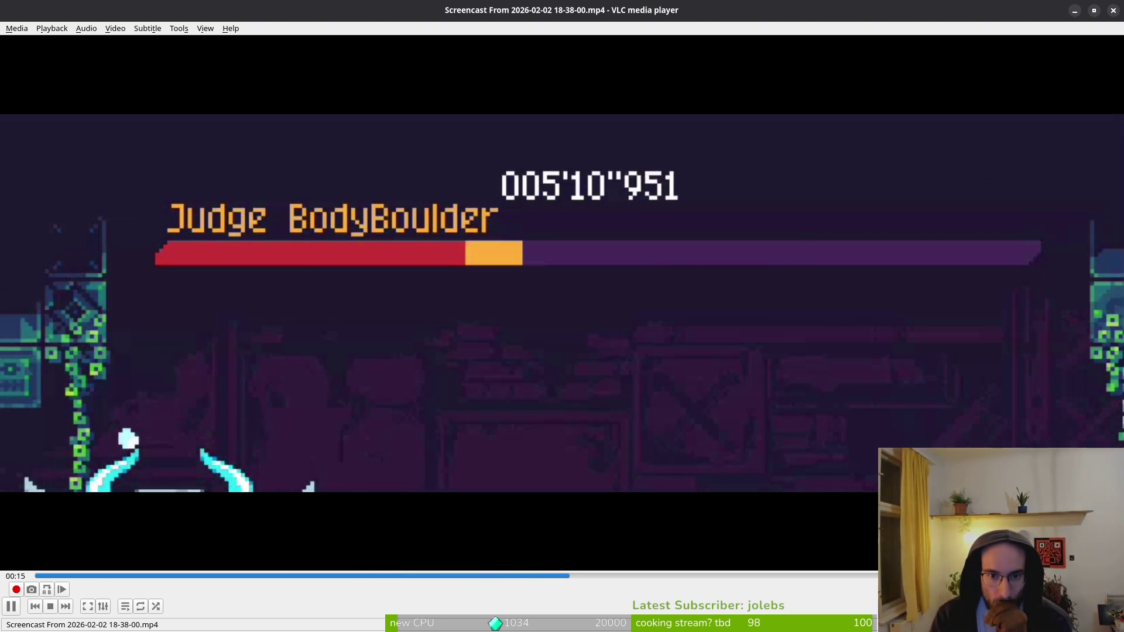
Pause the screencast at 00:20 on the drained boss bar and move the video window top-left
left_click(114, 576)
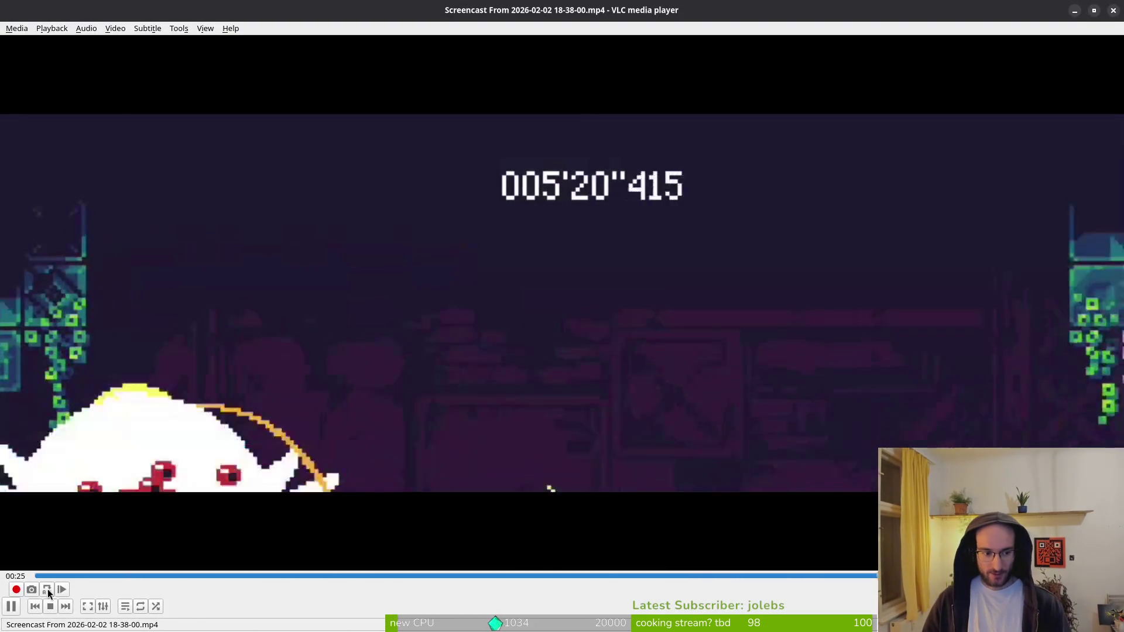
key("super")
left_click(865, 572)
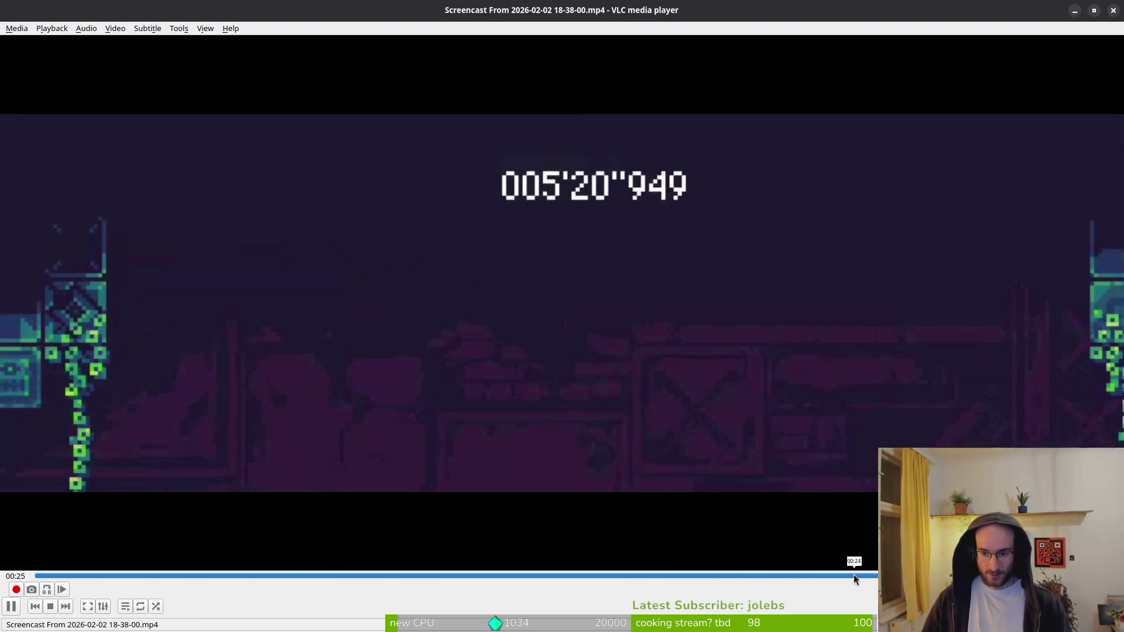
left_click(697, 576)
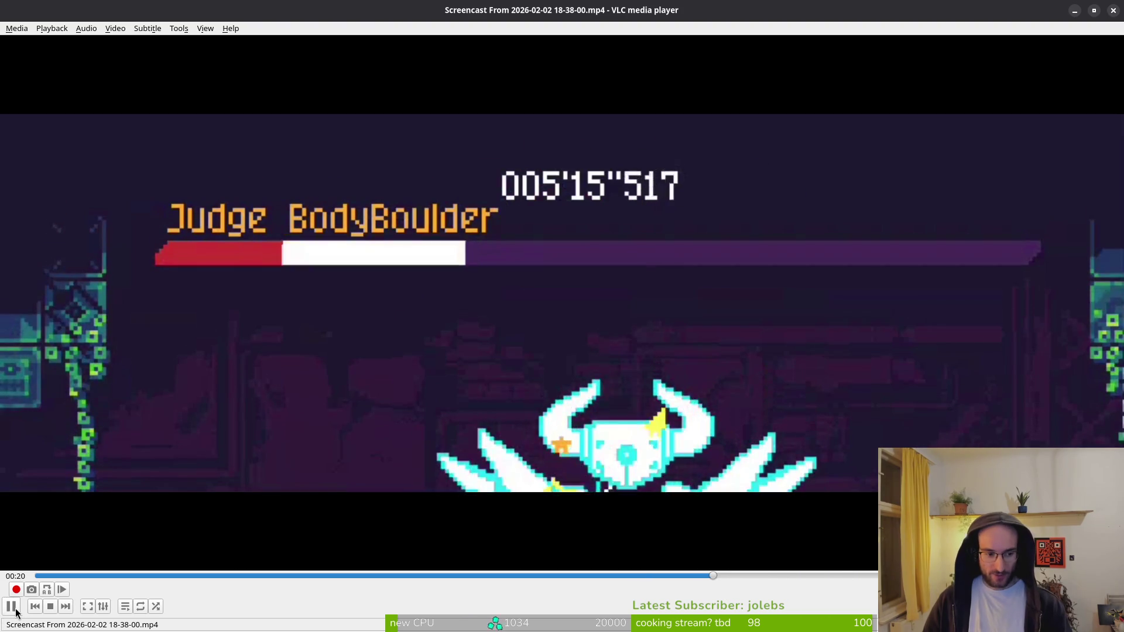
key("space")
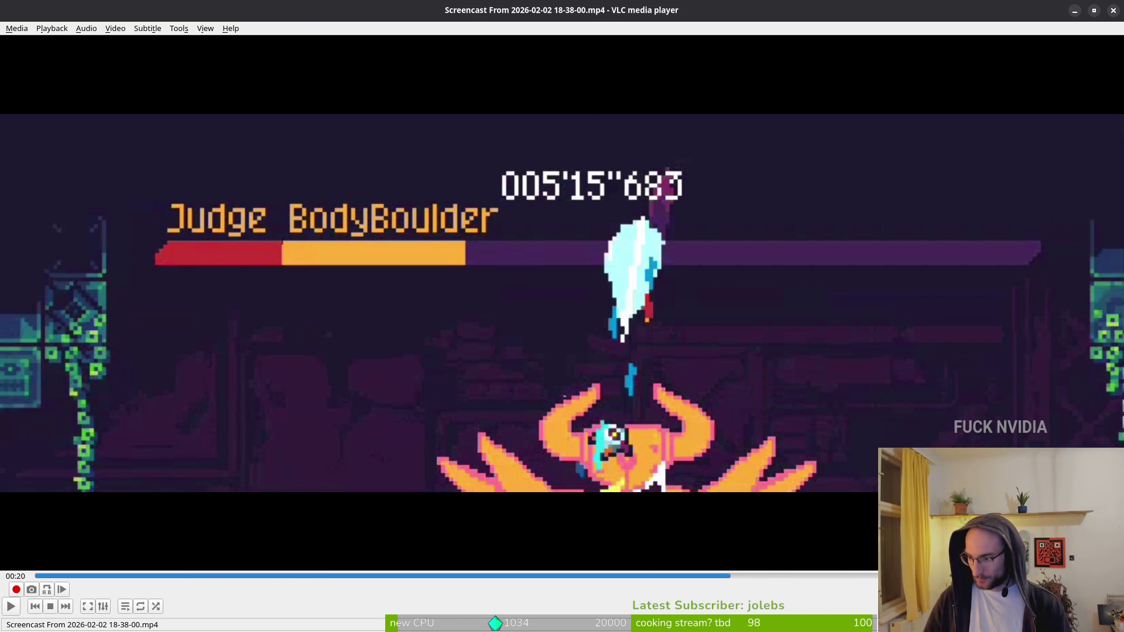
key("alt+Tab")
key("alt+Tab")
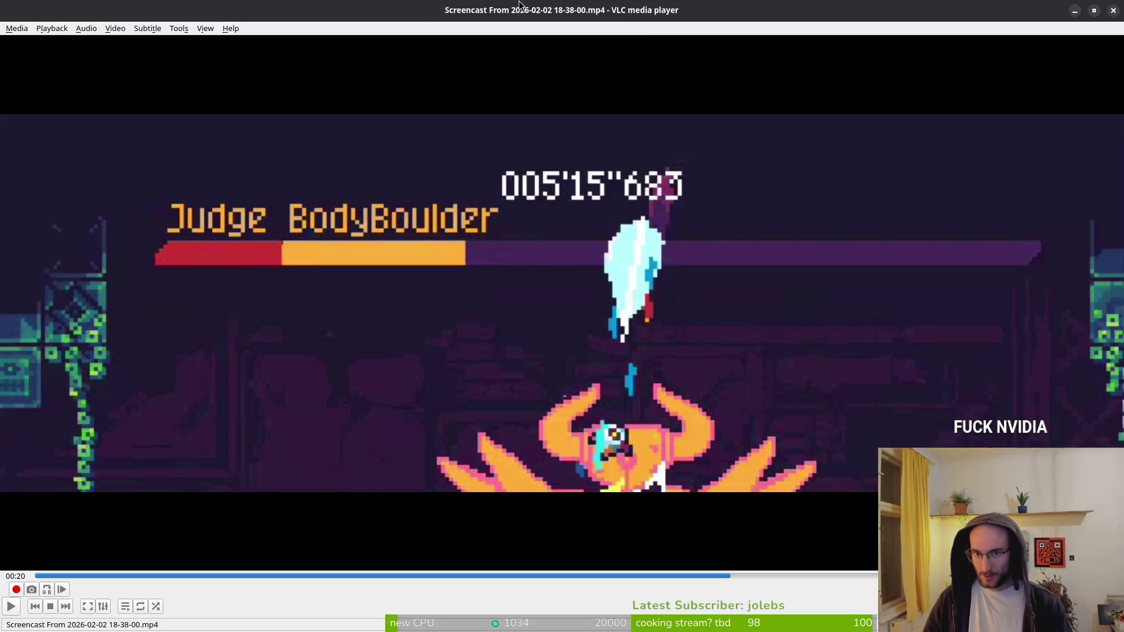
mouse_move(626, 14)
left_mouse_down()
mouse_move(631, 73)
mouse_move(493, 74)
mouse_move(294, 48)
left_mouse_up()
Enlarge the VLC window, close Aseprite, and select damageBar in Godot's bossHpBar scene
mouse_move(397, 381)
left_mouse_down()
mouse_move(784, 411)
mouse_move(894, 398)
left_mouse_up()
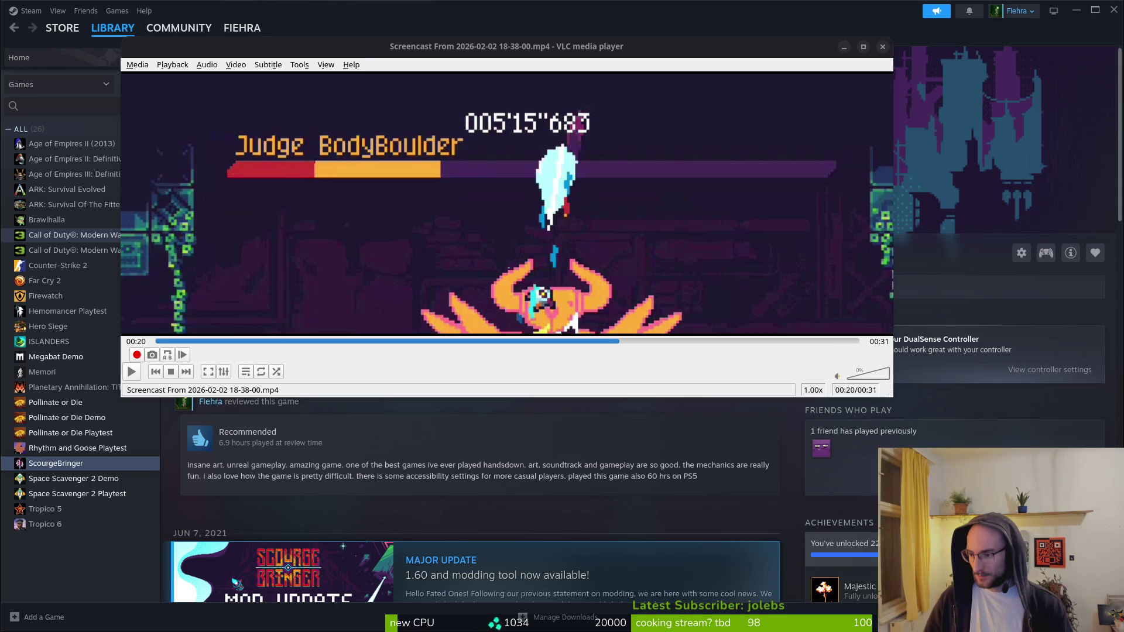
key("alt+Tab")
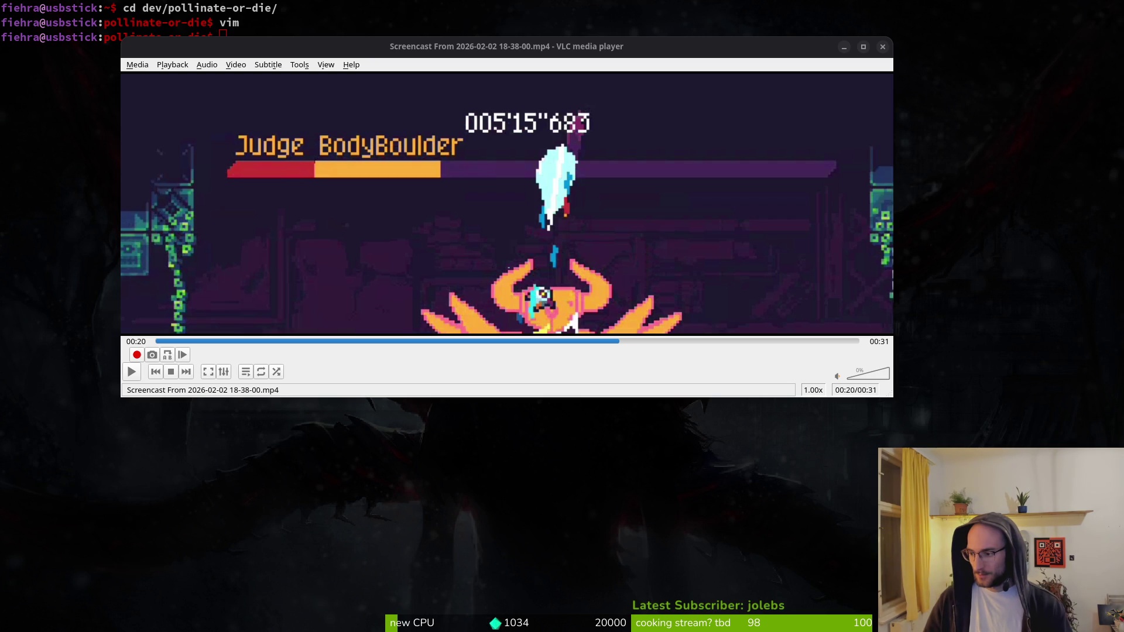
key("alt+Tab")
left_click(1112, 10)
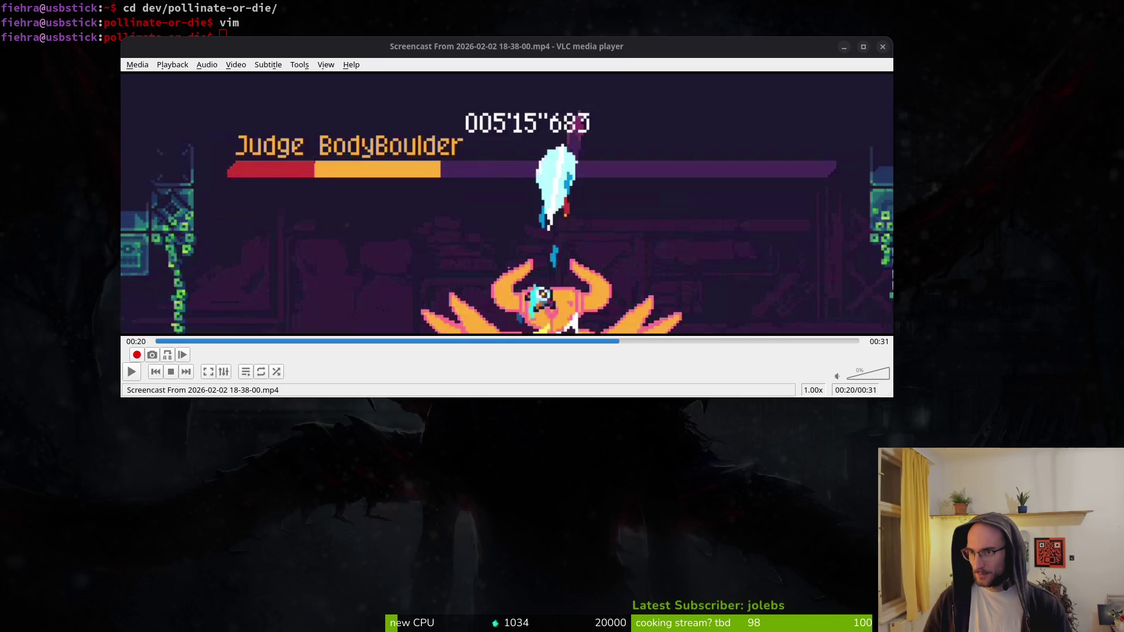
key("alt+Tab")
left_click(64, 127)
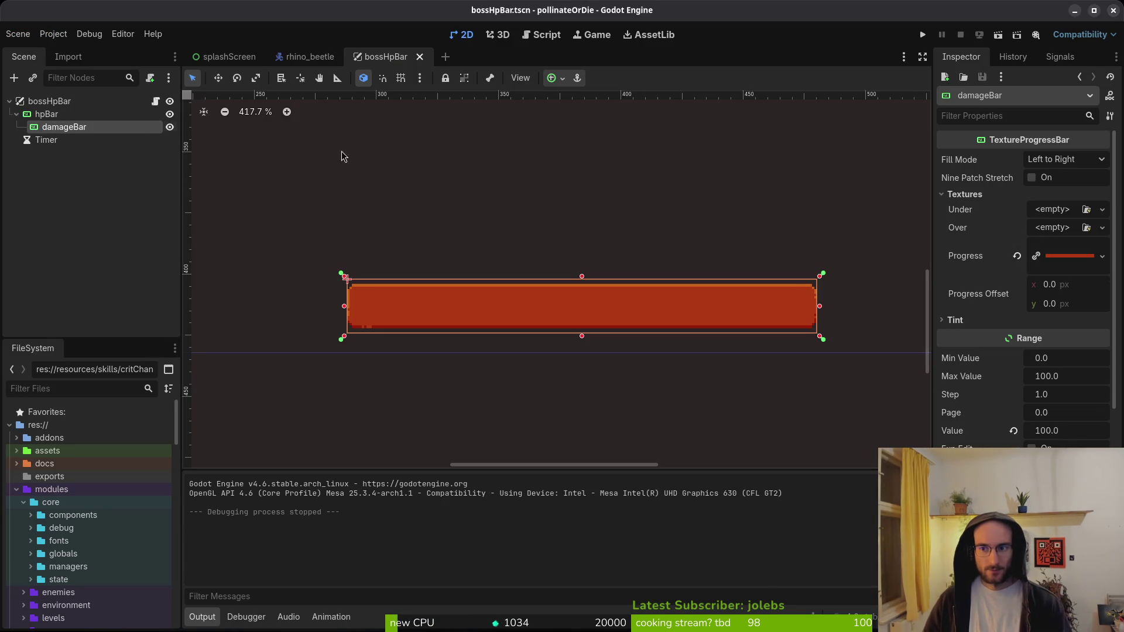
Scroll through hpBar's Textures and Transform settings in the Inspector, then go to the terminal
scroll(1031, 351, "up", 5)
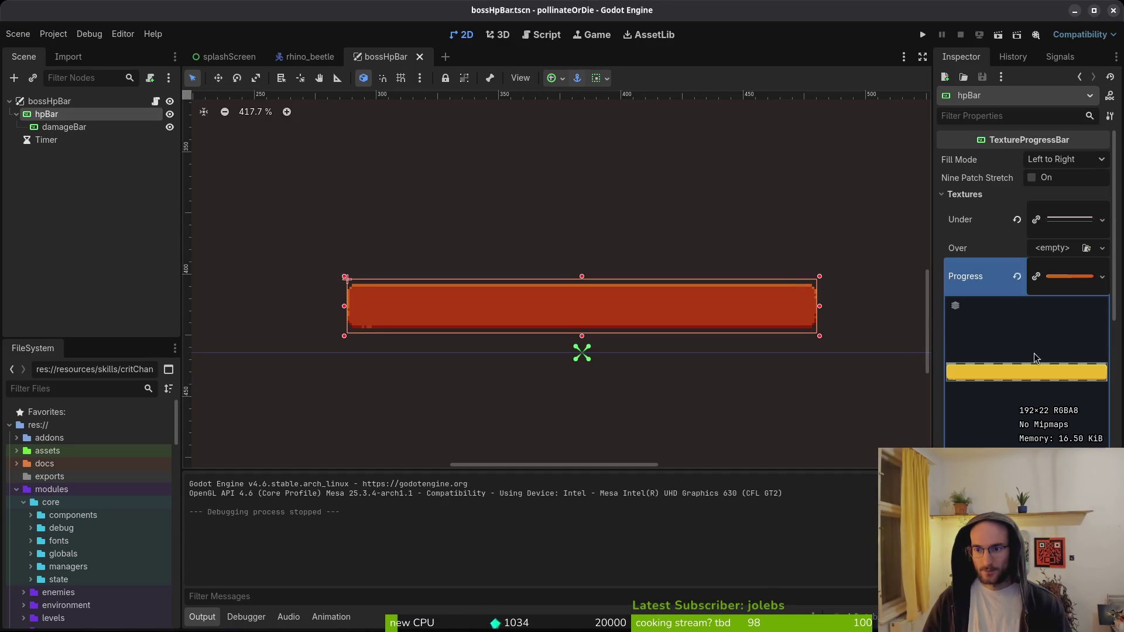
scroll(1048, 409, "down", 10)
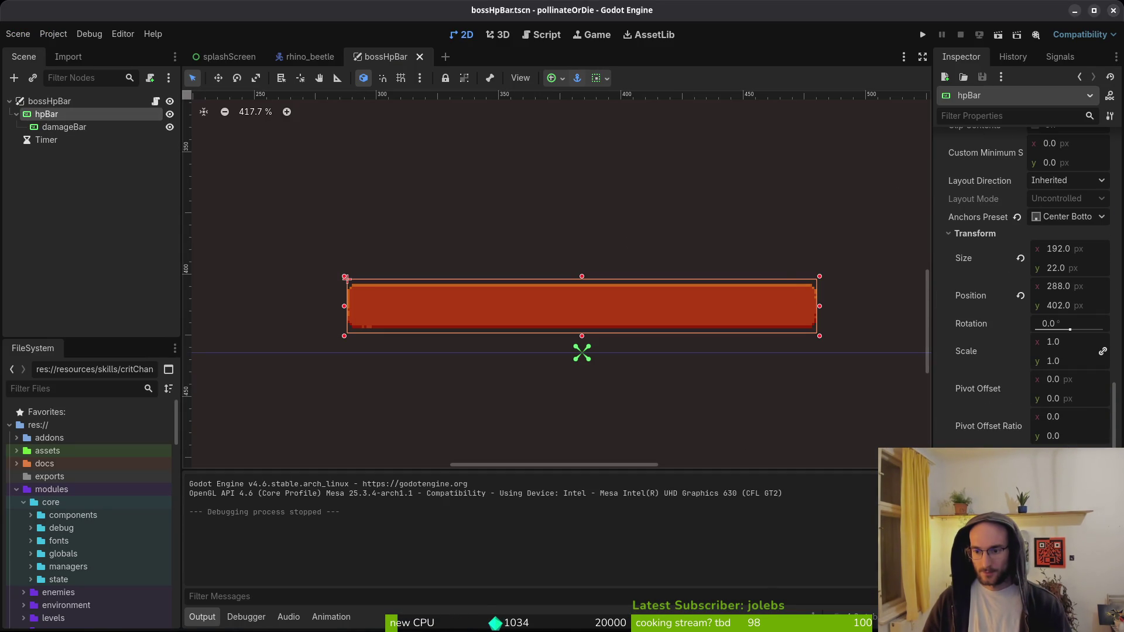
scroll(1025, 293, "down", 5)
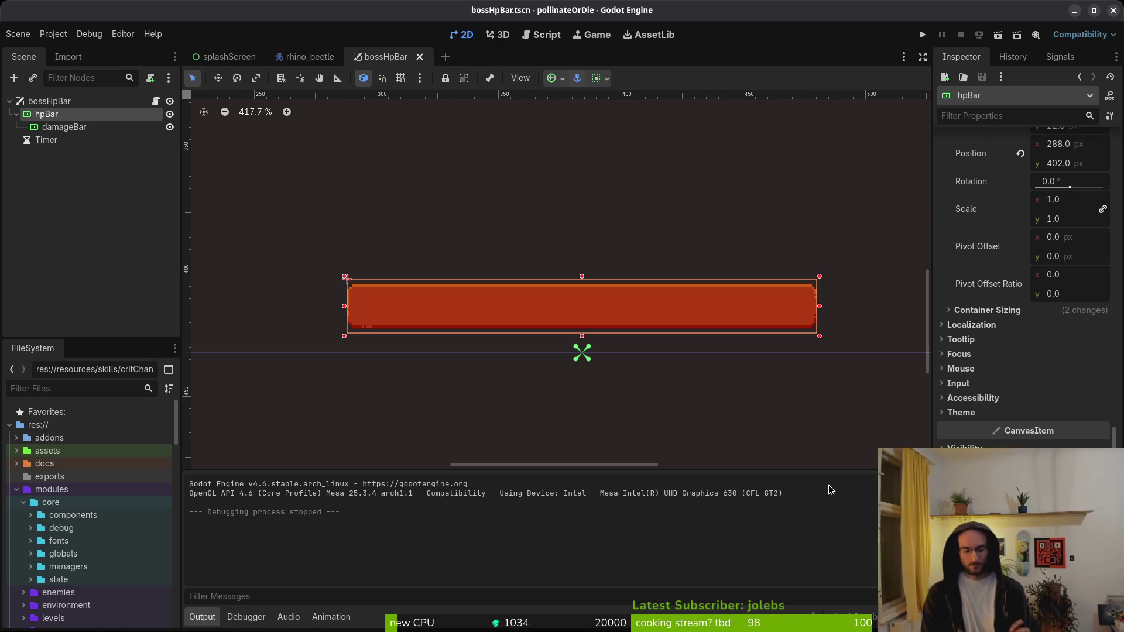
key("super+1")
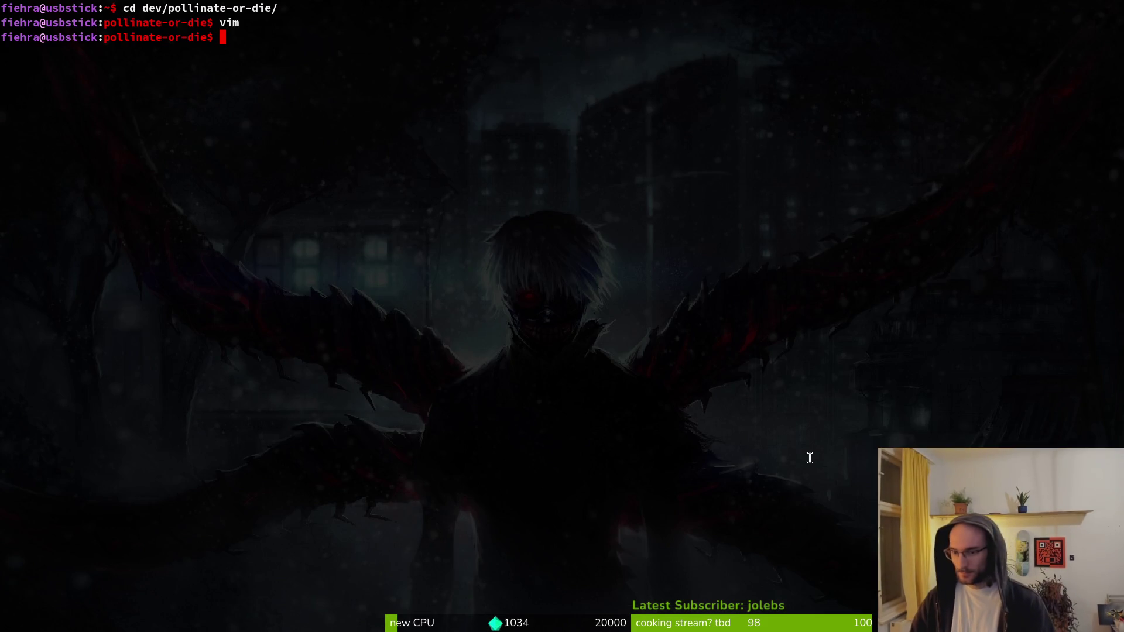
Launch vim . and open boss_hp_bar.gd through the file finder
type("vim .")
key("Return")
key("space")
key("f")
key("f")
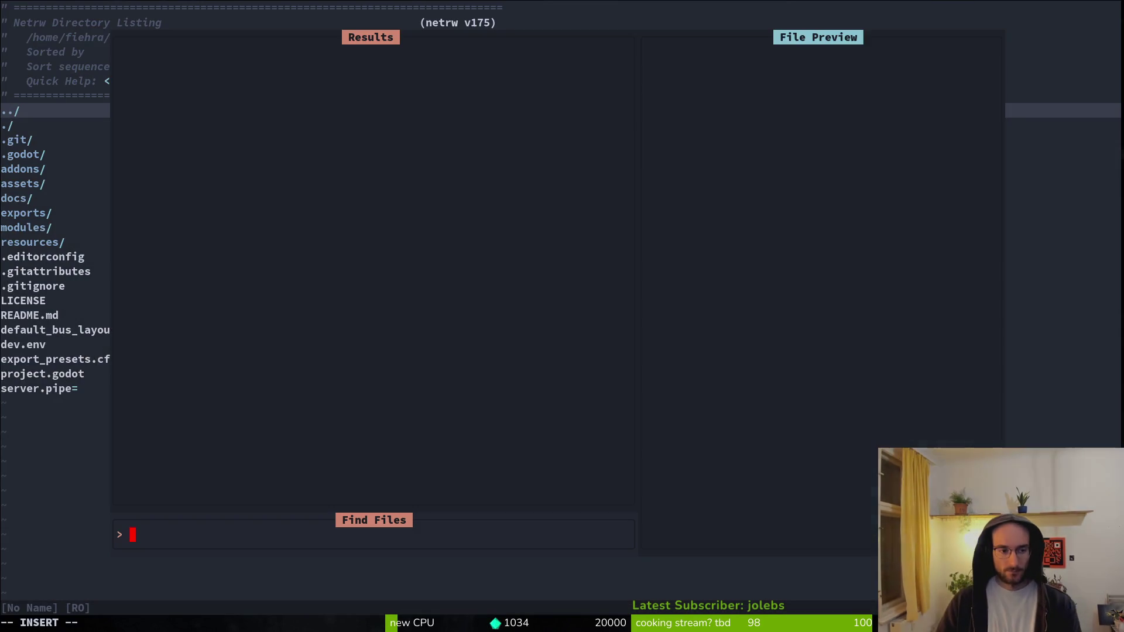
type("hbar")
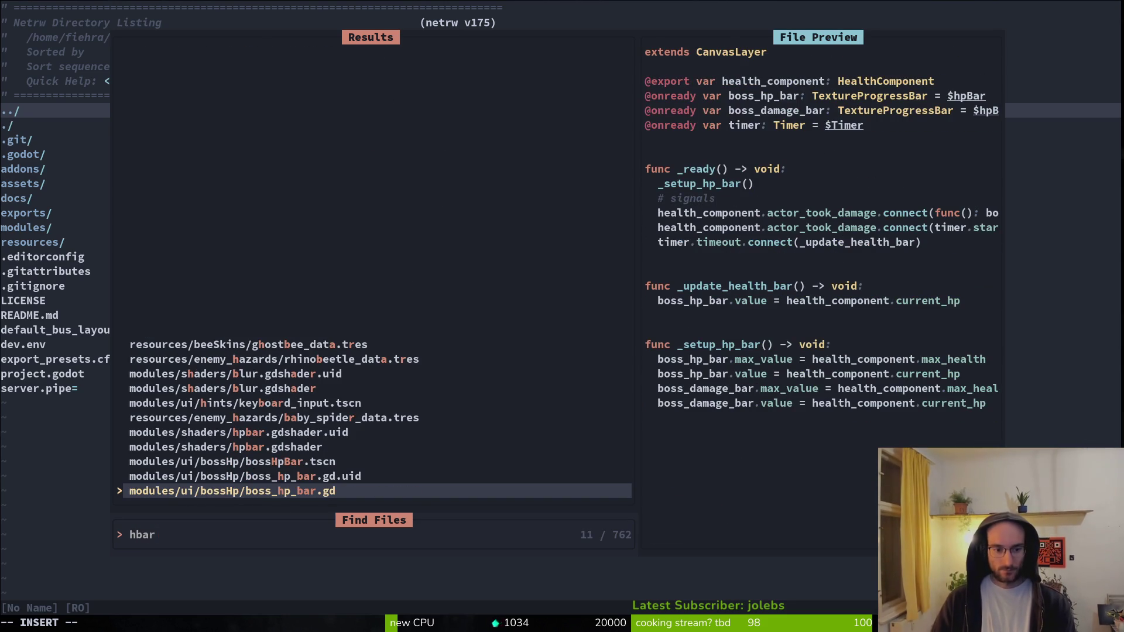
key("Return")
Move down to just above the _update_health_bar function
key("braceright")
key("braceright")
key("j")
key("j")
key("j")
key("j")
key("j")
key("braceright")
key("j")
key("j")
key("k")
key("k")
key("k")
key("j")
key("j")
key("k")
key("k")
key("k")
key("k")
key("k")
key("k")
key("k")
key("k")
key("k")
Duplicate the timer variable line and rename the copy to frequency
key("shift+v")
key("y")
key("p")
key("w")
key("w")
key("c")
key("i")
key("w")
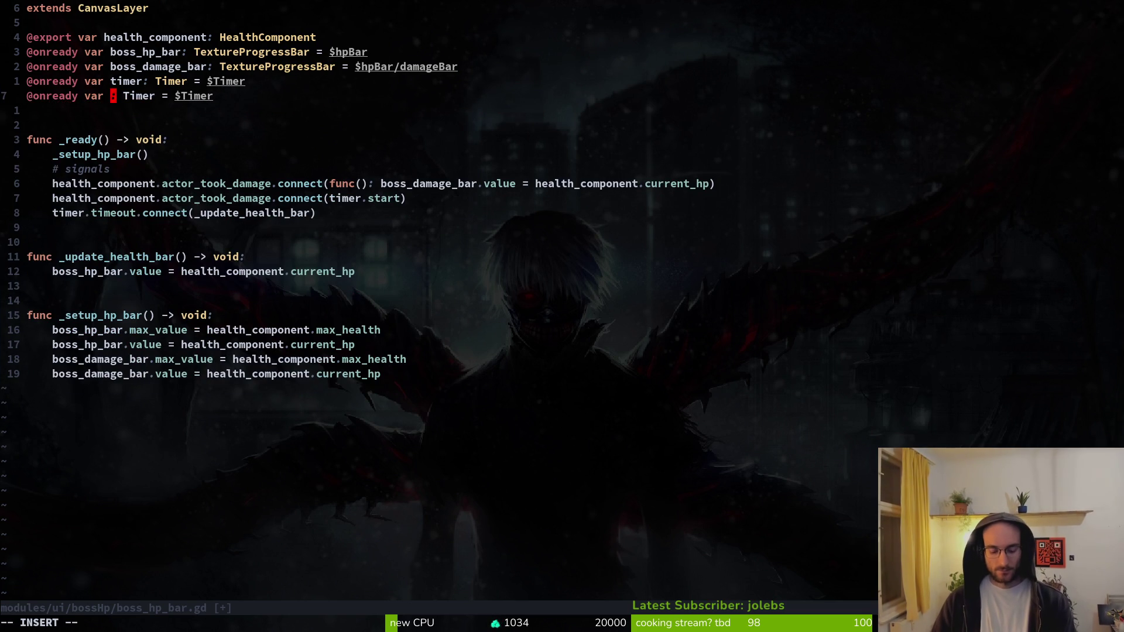
type("frequency")
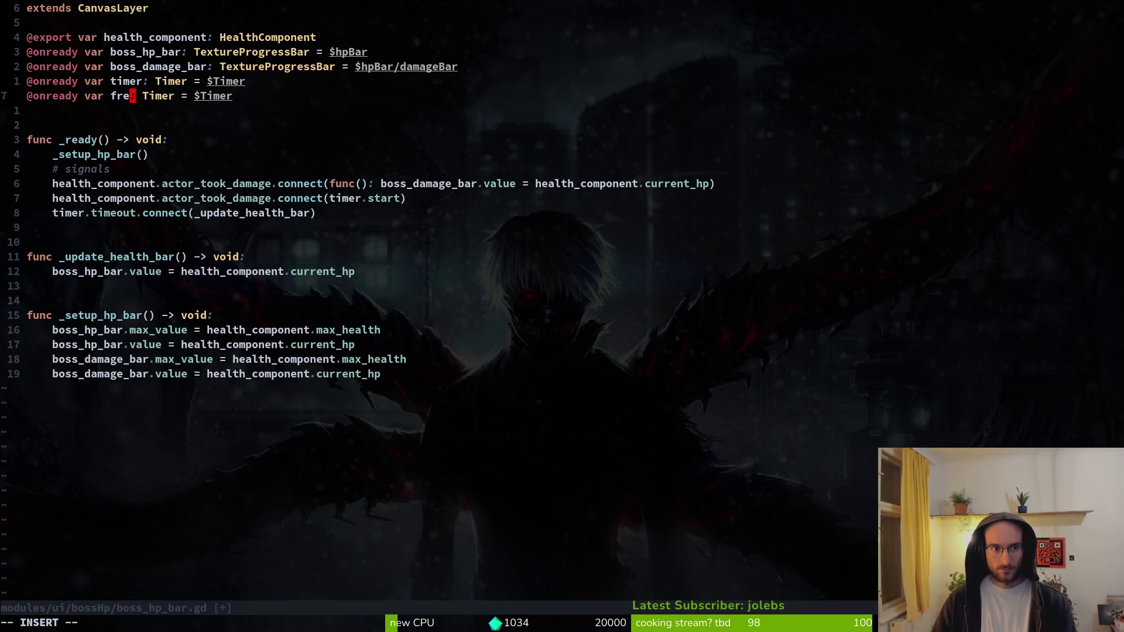
Bind the new variable to $frequency and save the script with :w
key("w")
key("w")
key("w")
key("w")
type("ciw")
type("frequy")
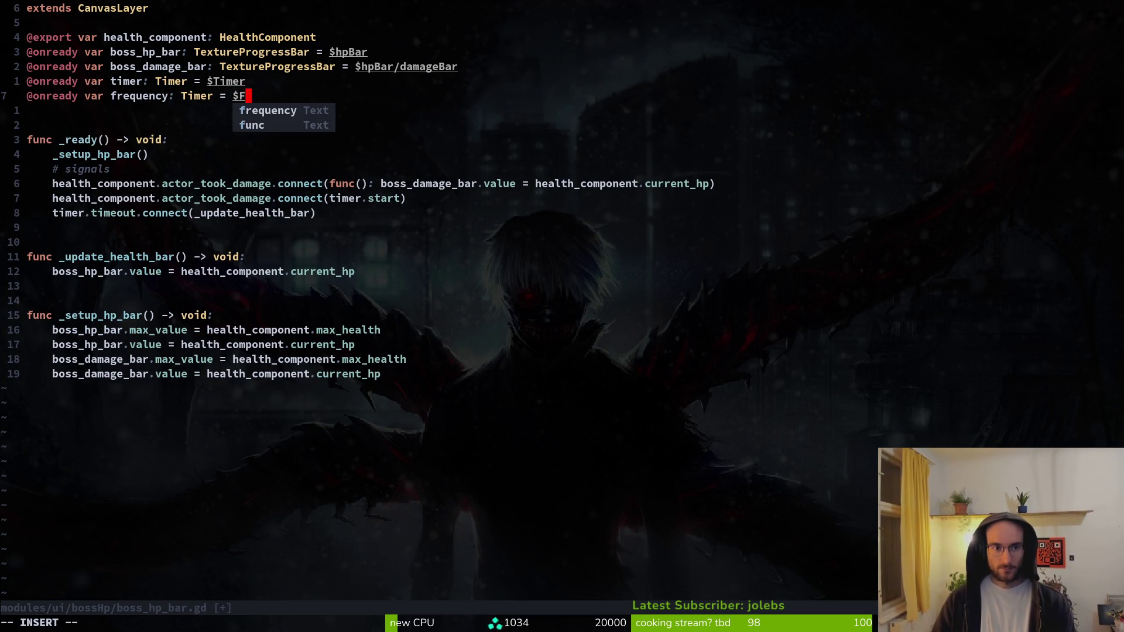
key("Return")
key("Escape")
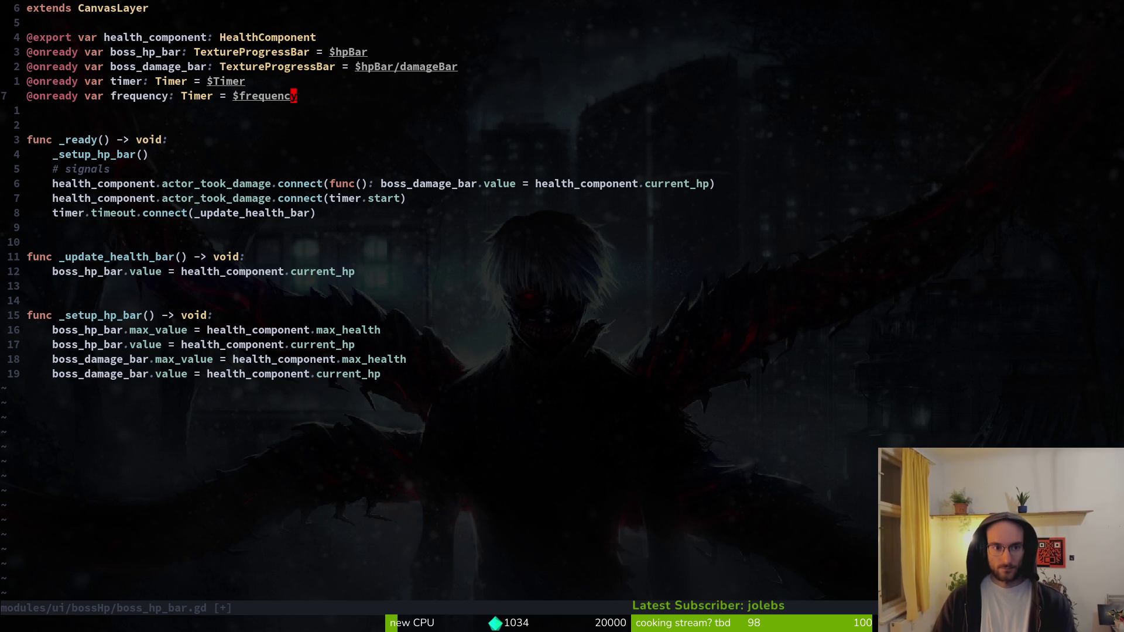
type(":w")
key("Return")
key("alt+Tab")
key("ctrl+a")
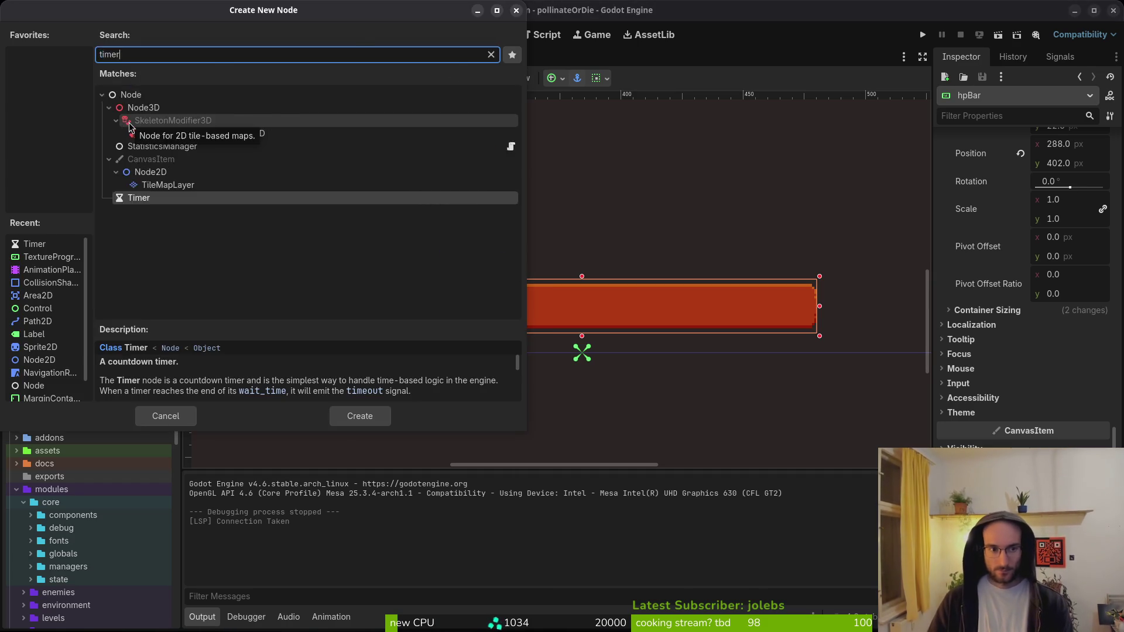
Add a Timer named frequency as a direct child of bossHpBar and save the scene
key("Return")
key("F2")
type("frequen")
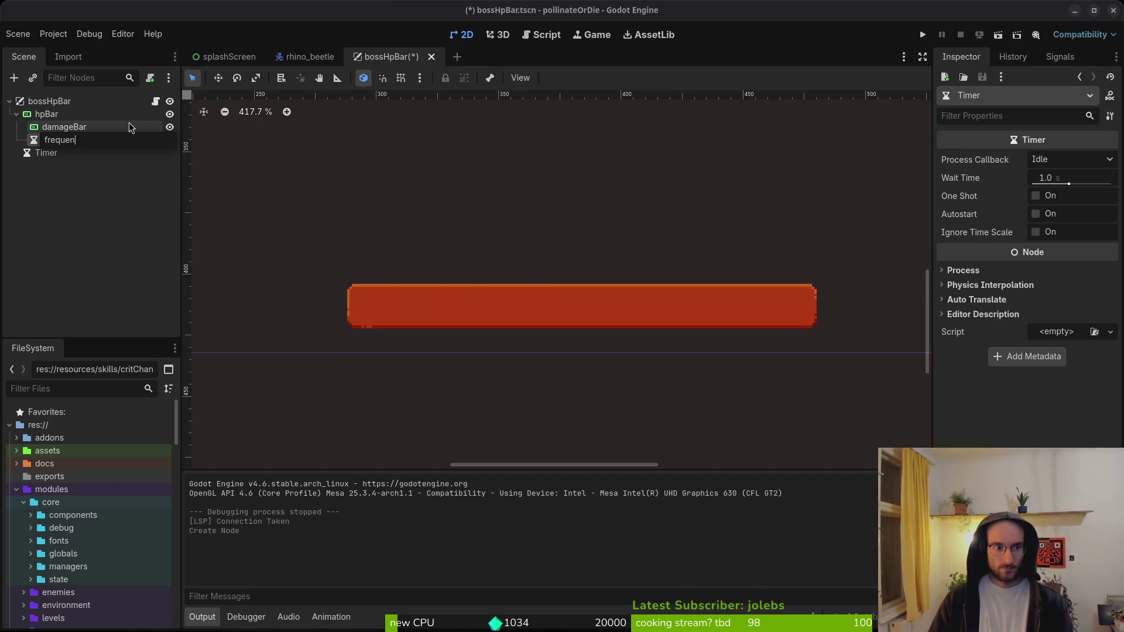
type("cy")
key("Return")
mouse_move(62, 146)
left_mouse_down()
mouse_move(55, 167)
mouse_move(52, 158)
left_mouse_up()
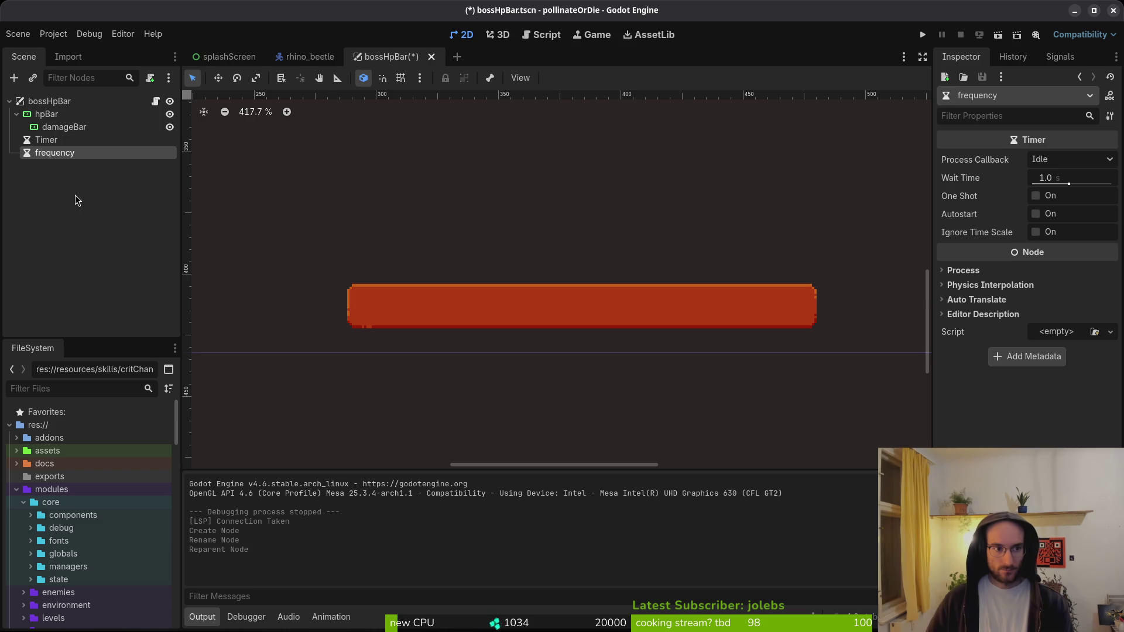
left_click(71, 196)
key("ctrl+s")
Set the frequency timer's Wait Time to 0.05 and save the scene
left_click(54, 153)
left_click(1076, 172)
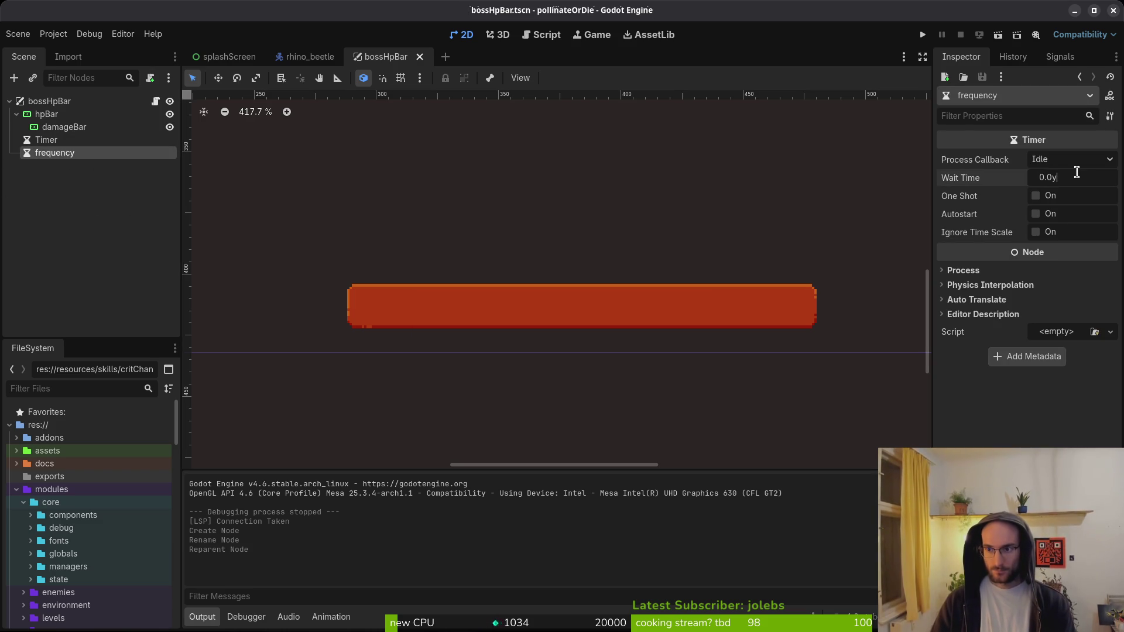
key("Return")
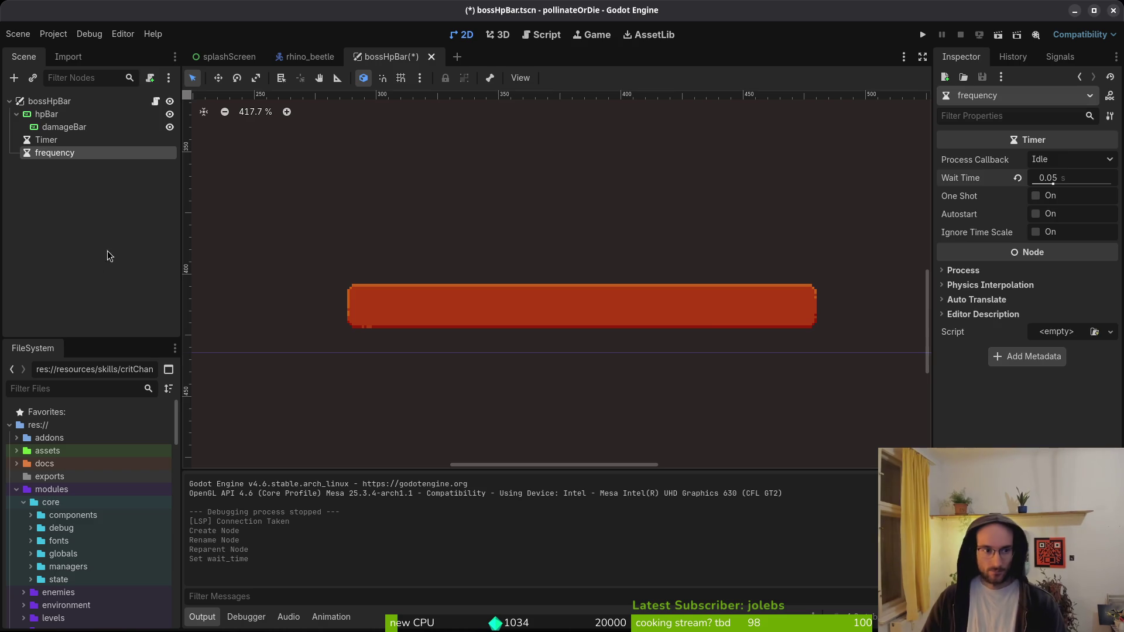
left_click(162, 324)
key("ctrl+s")
left_click(73, 154)
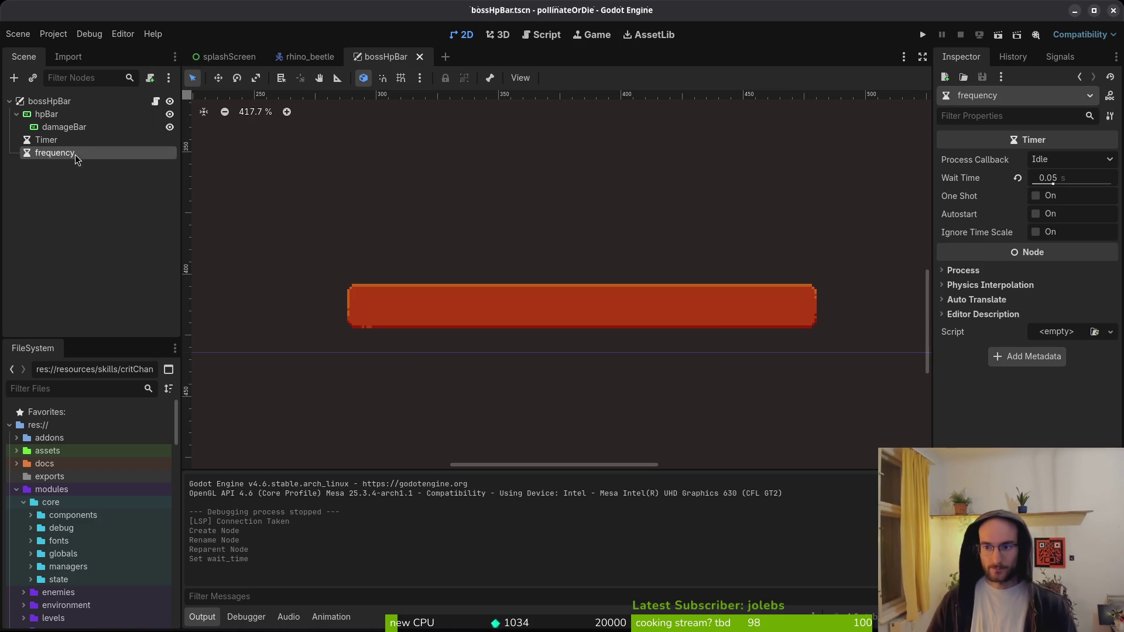
left_click(87, 203)
Back in Vim, go to the func _update_health_bar line
key("alt+Tab")
left_click(242, 271)
left_click(107, 261)
Add frequency.start() inside _update_health_bar and save
type("o")
type("frequency.start")
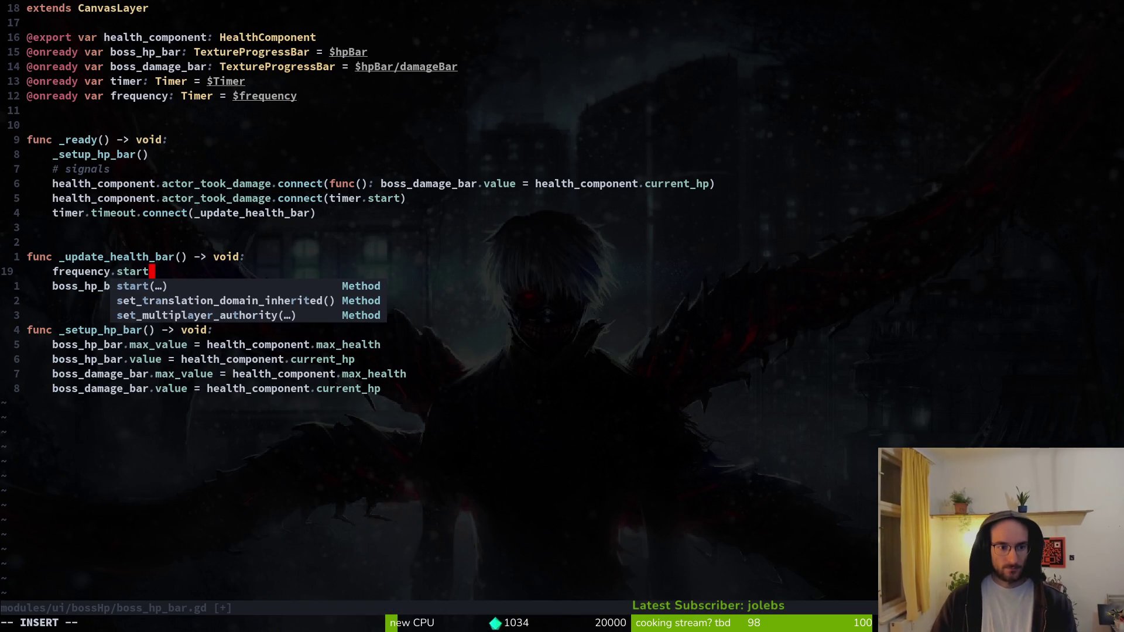
type("()")
key("Escape")
type(":w")
key("Return")
key("k")
key("k")
key("k")
key("k")
key("k")
key("k")
Duplicate the timer.timeout.connect line as frequency.timeout.connect and save
key("j")
key("j")
key("j")
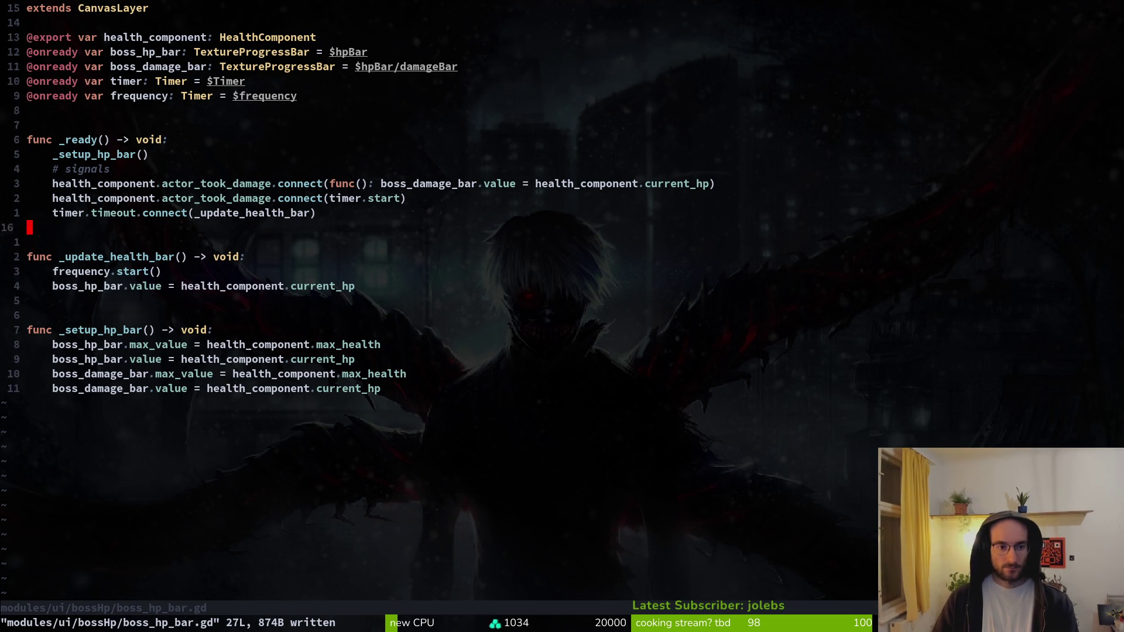
key("j")
key("j")
key("k")
key("k")
key("k")
key("j")
key("j")
key("j")
key("asciicircum")
key("y")
key("y")
type("p")
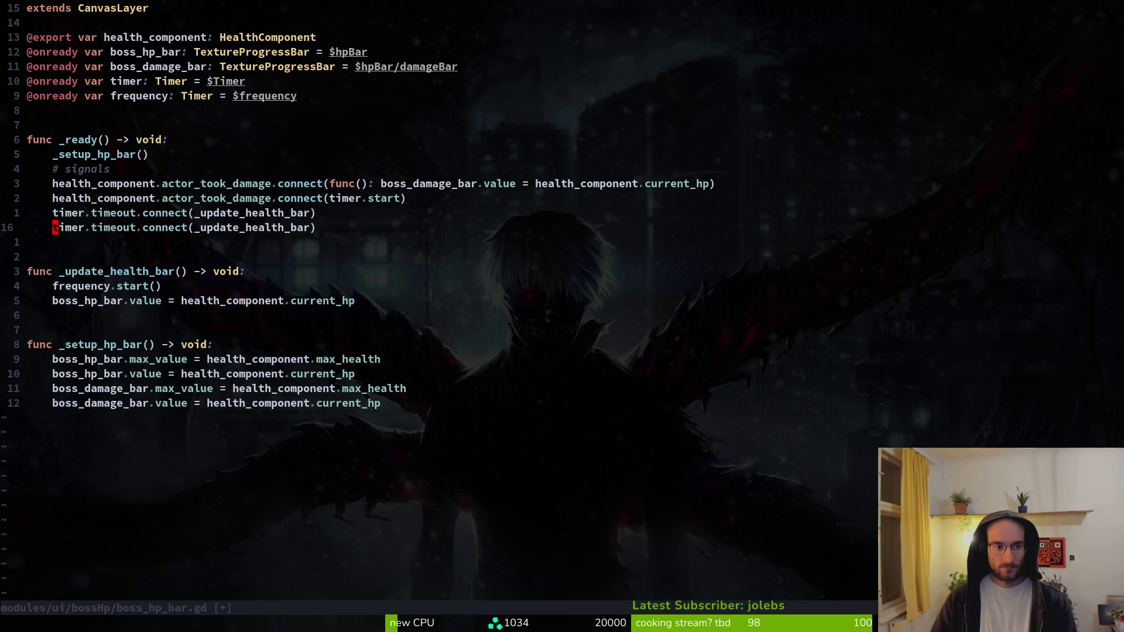
type("cwf")
key("Tab")
key("Escape")
type(":w")
key("Return")
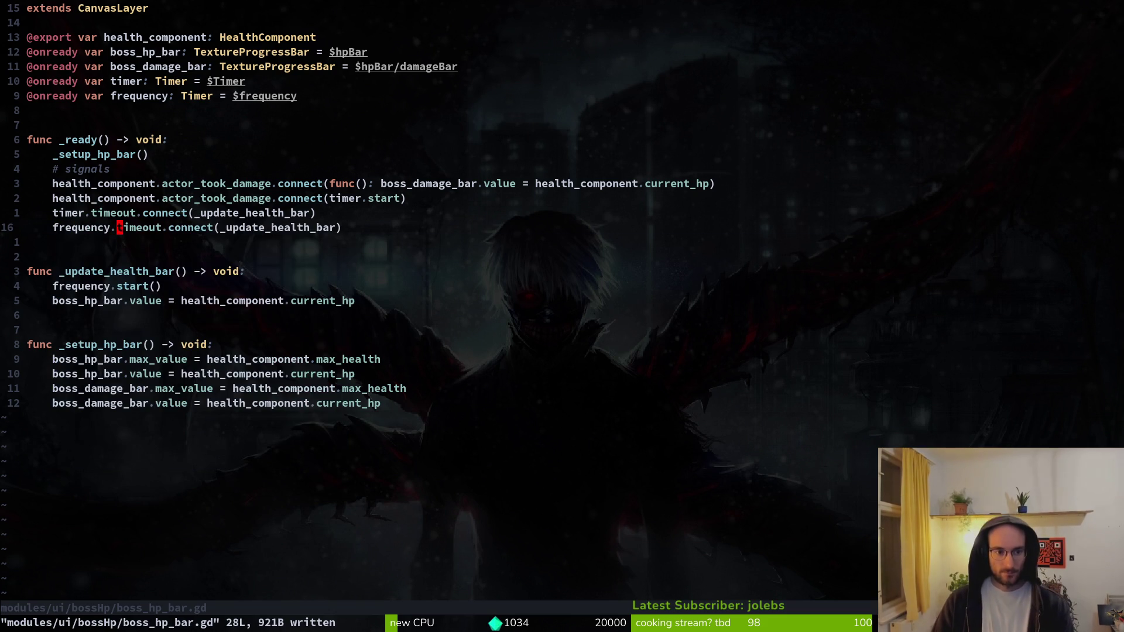
Declare var hp = health_component.current_hp and clear the HP bar assignment's right side
key("w")
key("w")
key("j")
key("j")
key("j")
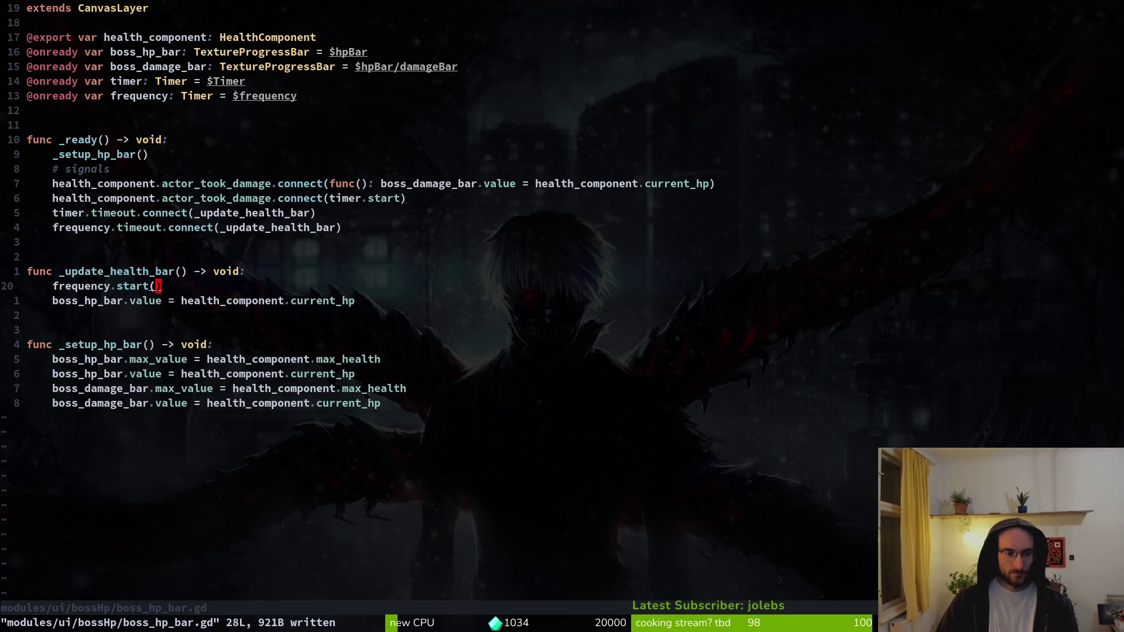
type("o")
type("var ")
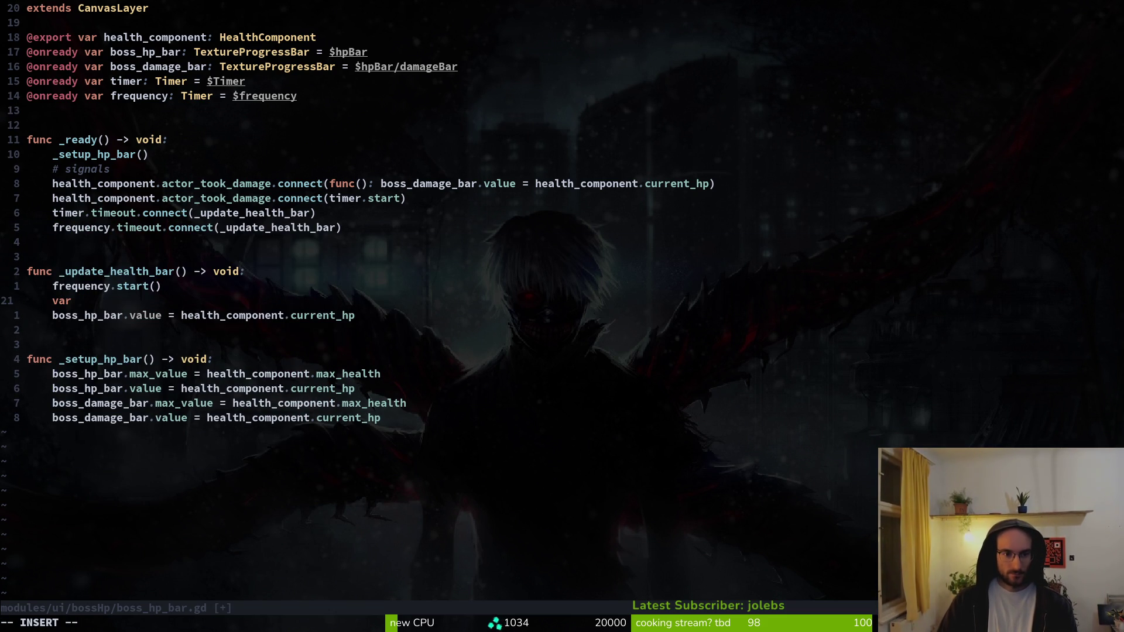
type("hp = ")
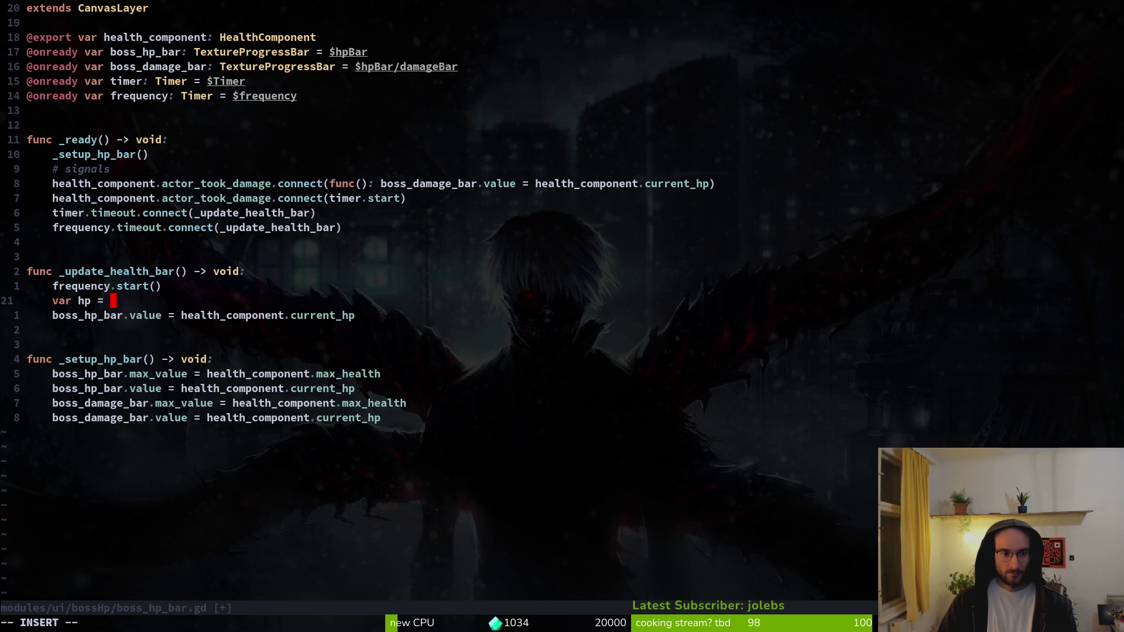
type("health_component.current_hp")
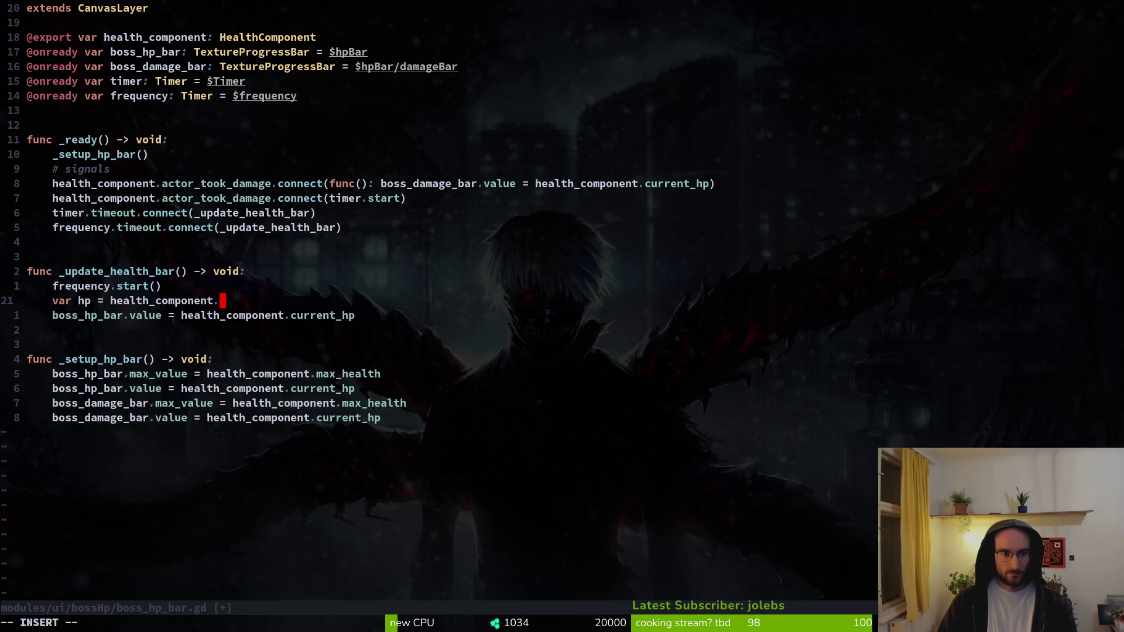
key("Escape")
key("j")
key("shift+c")
key("BackSpace")
key("BackSpace")
key("BackSpace")
Wrap the assignment in 'while boss_hp_bar.value > hp:' doing boss_hp_bar.value -= 1, and save
key("Escape")
key("shift+o")
type("while ")
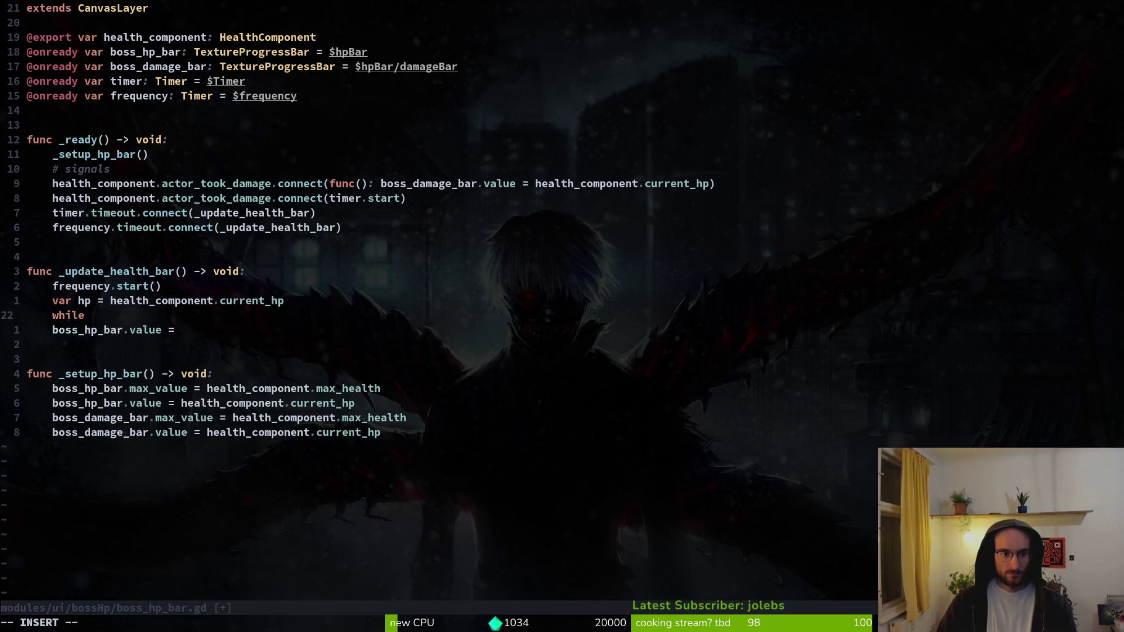
type("boss_hp_bar.value")
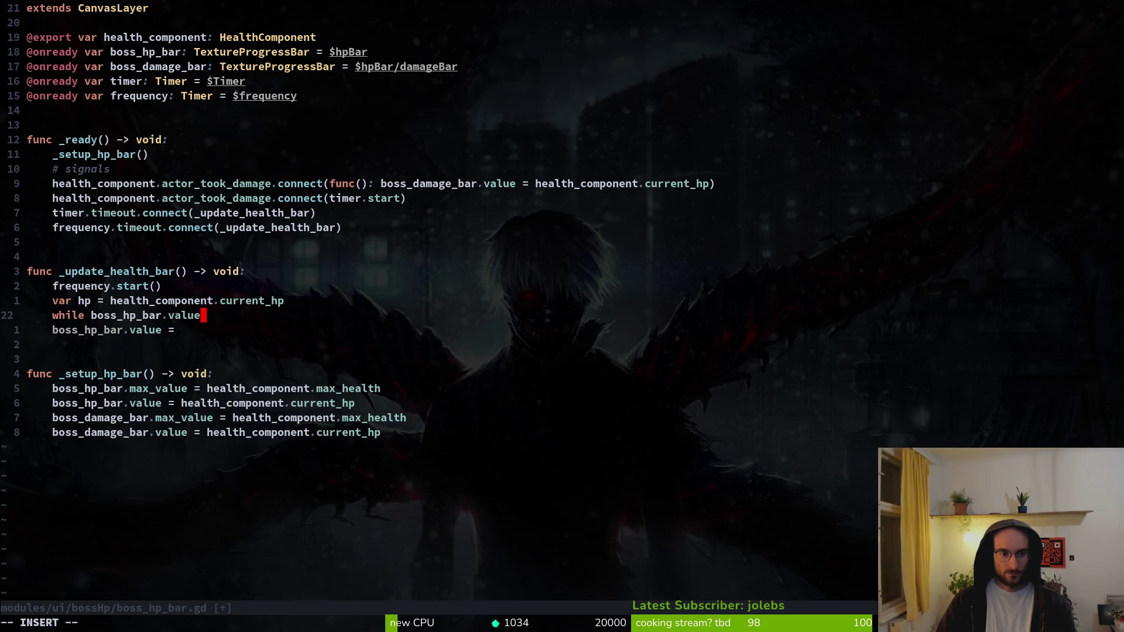
type(" >")
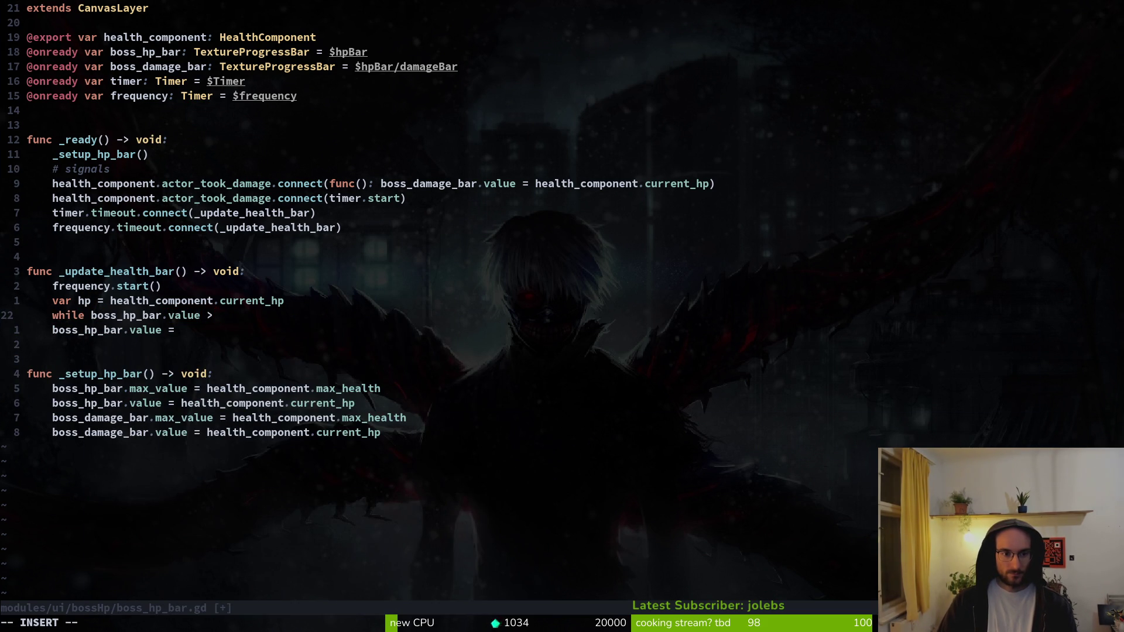
type(" hea")
key("Return")
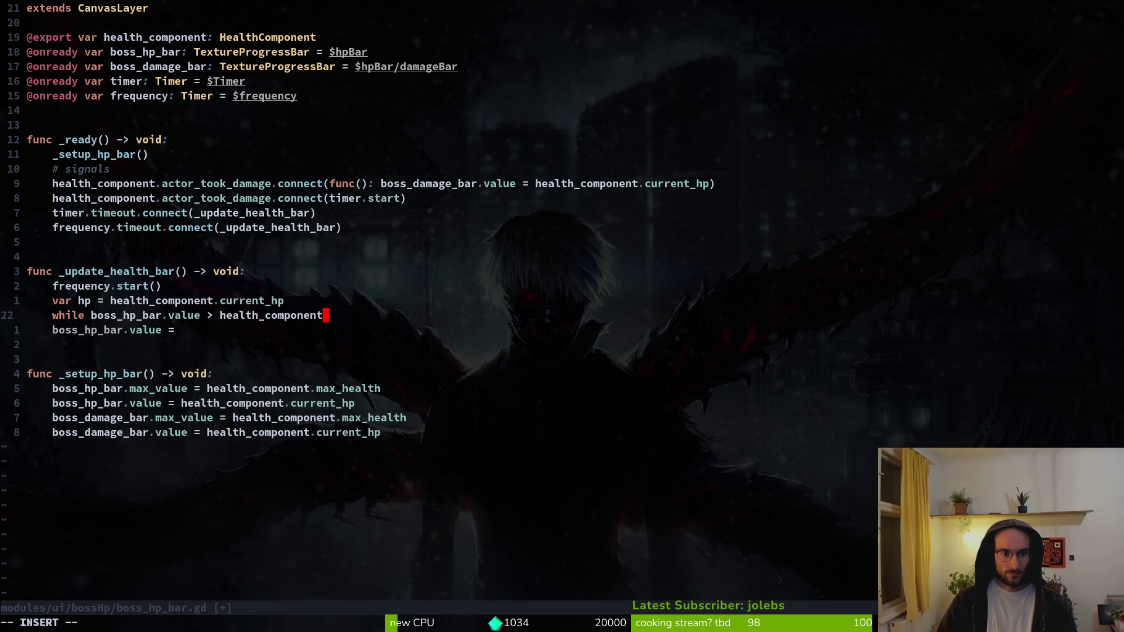
key("ctrl+w")
type("hp")
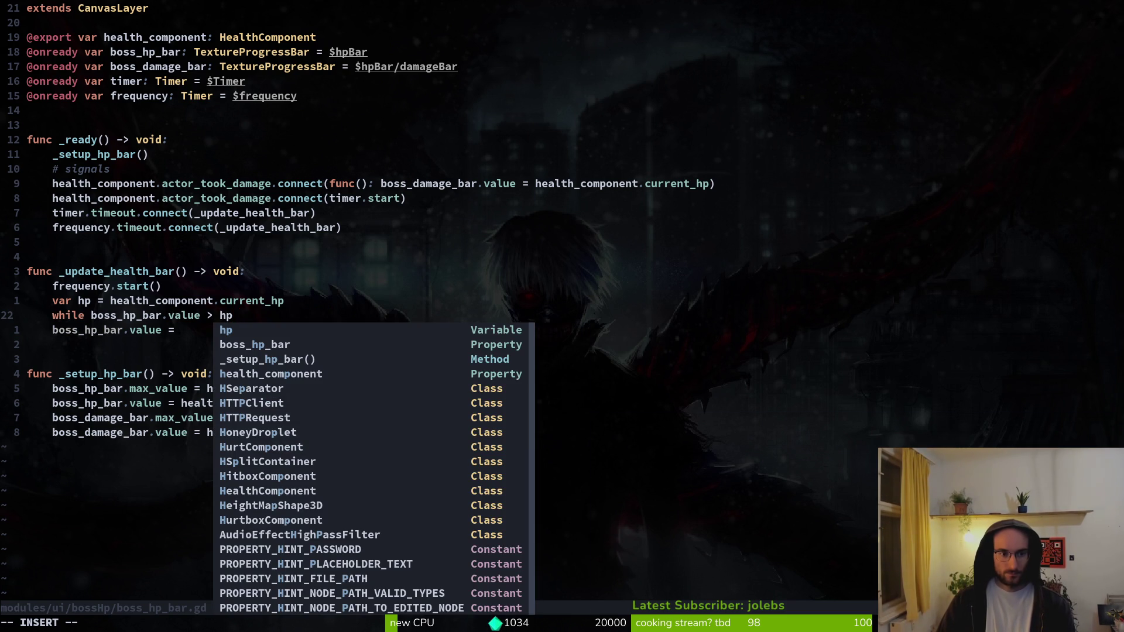
type(":")
key("Escape")
key("o")
key("Escape")
key("j")
key("greater")
key("greater")
key("k")
key("V")
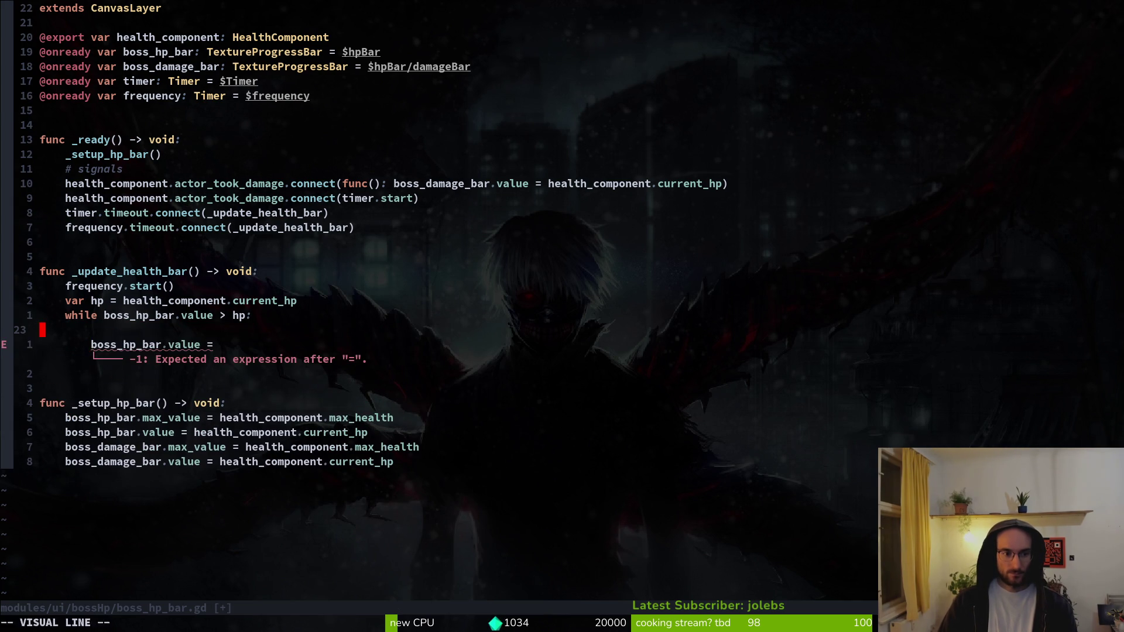
key("d")
key("w")
key("w")
key("dollar")
key("a")
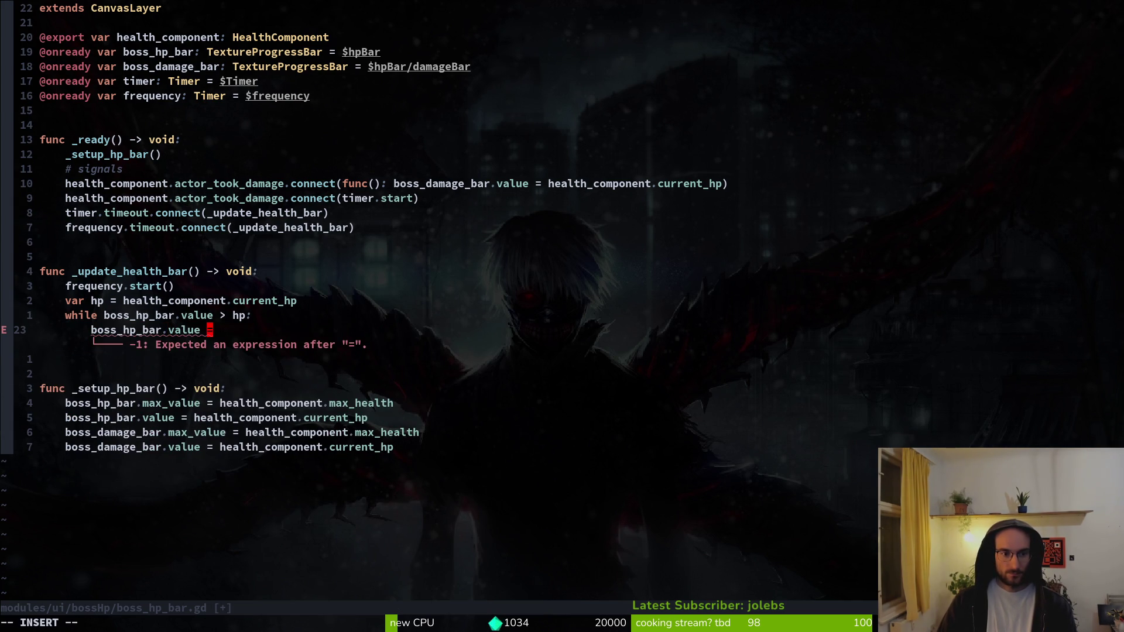
key("BackSpace")
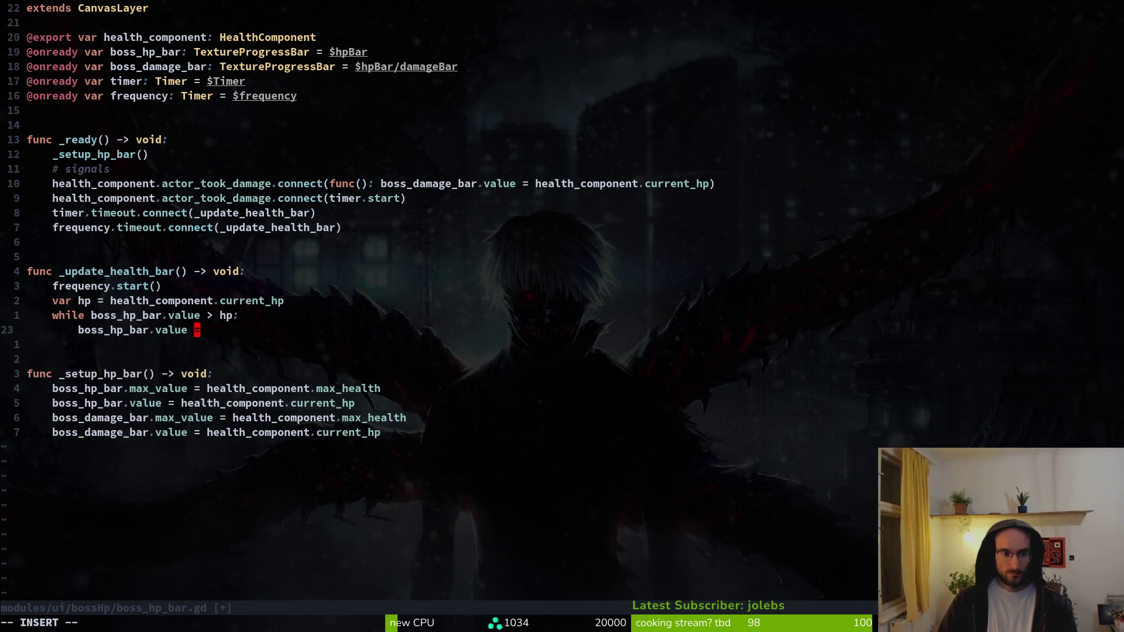
type("-= 1")
key("Escape")
type(":w")
key("Return")
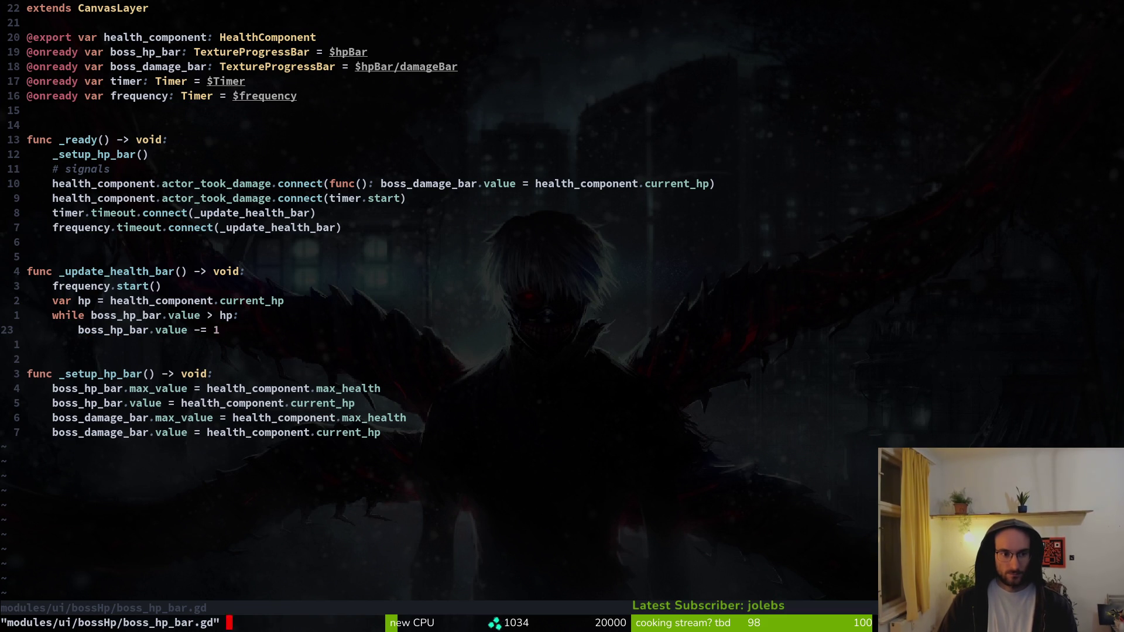
Try renaming the frequency timeout callback to start_updating_, then undo back to the original assignment
key("k")
key("k")
key("k")
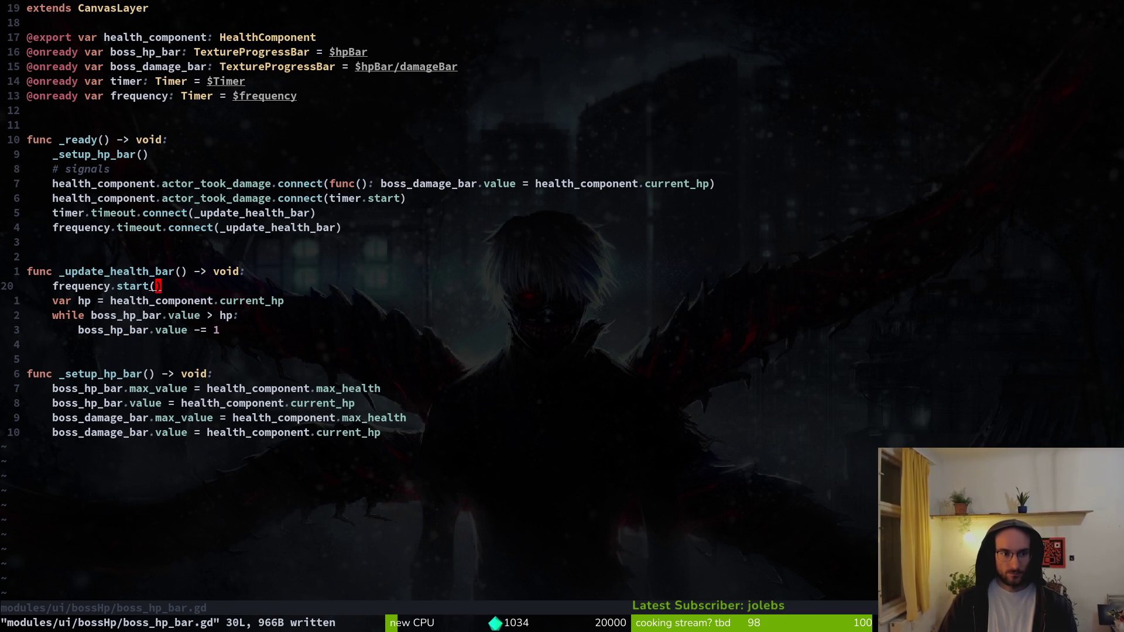
key("j")
key("j")
key("k")
key("k")
key("k")
key("j")
key("o")
key("Return")
key("Return")
key("BackSpace")
key("Escape")
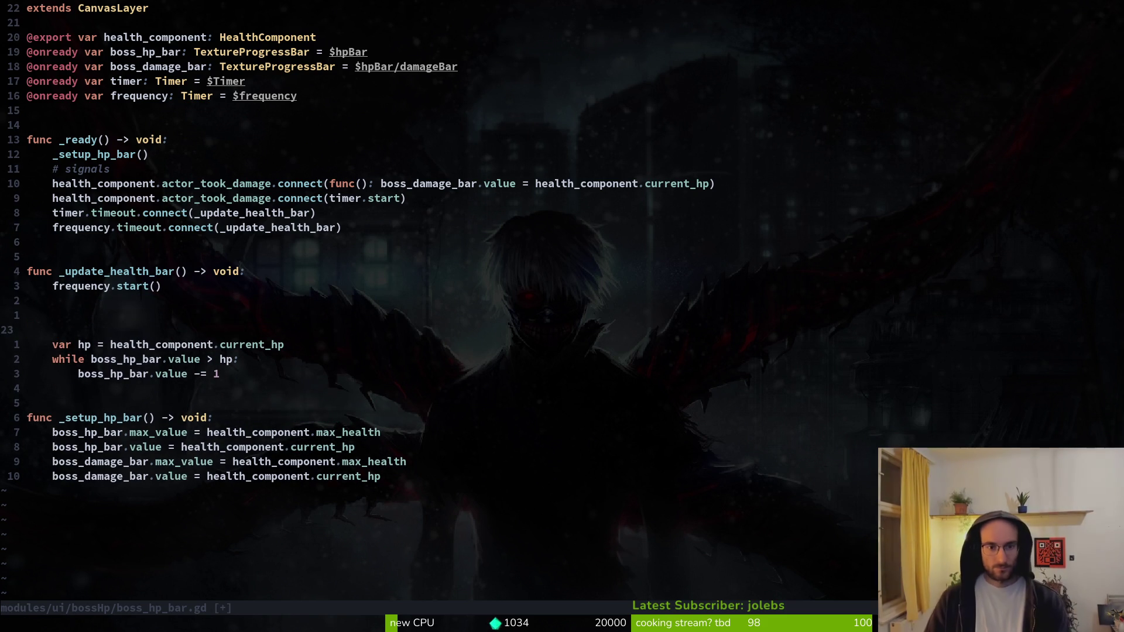
key("k")
key("k")
key("k")
key("k")
key("w")
key("w")
key("w")
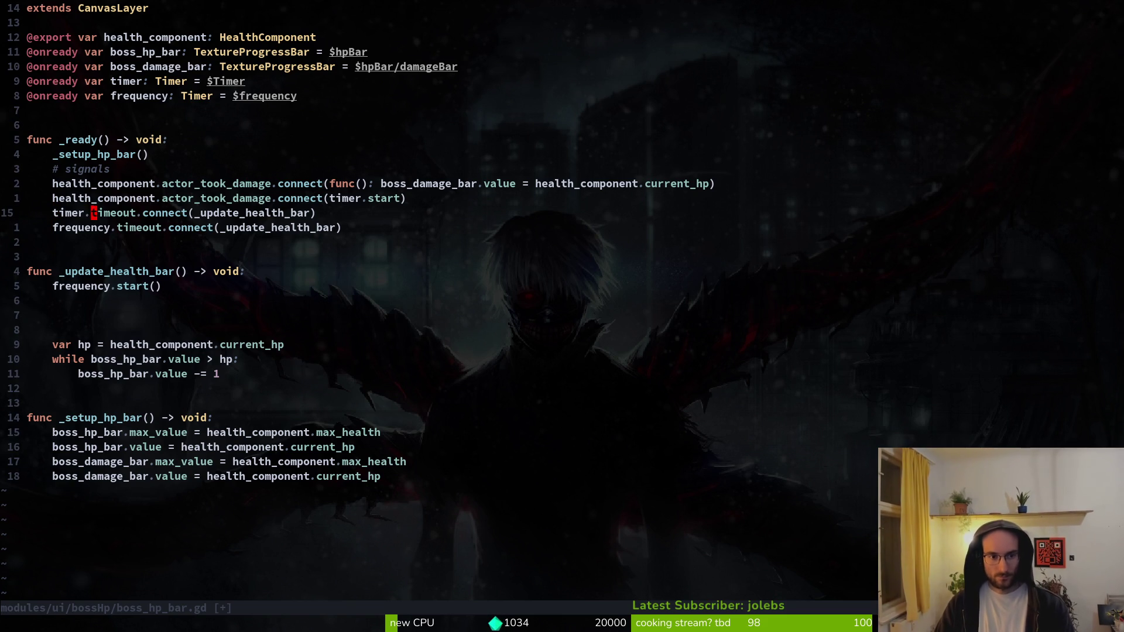
type("cw")
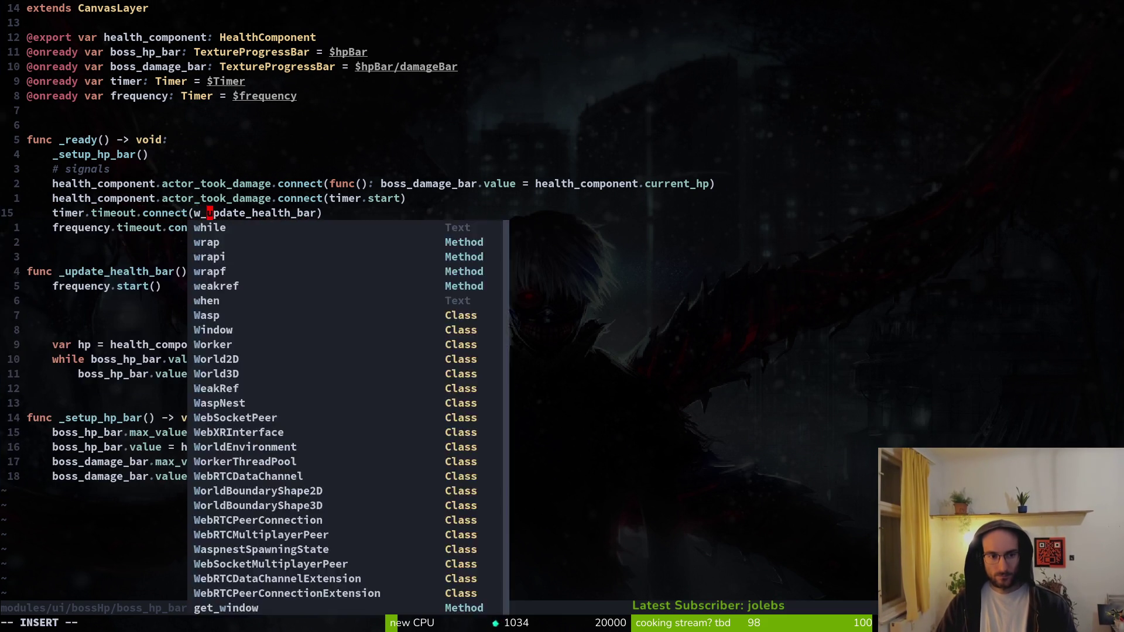
type("_@")
key("BackSpace")
type("start_updating")
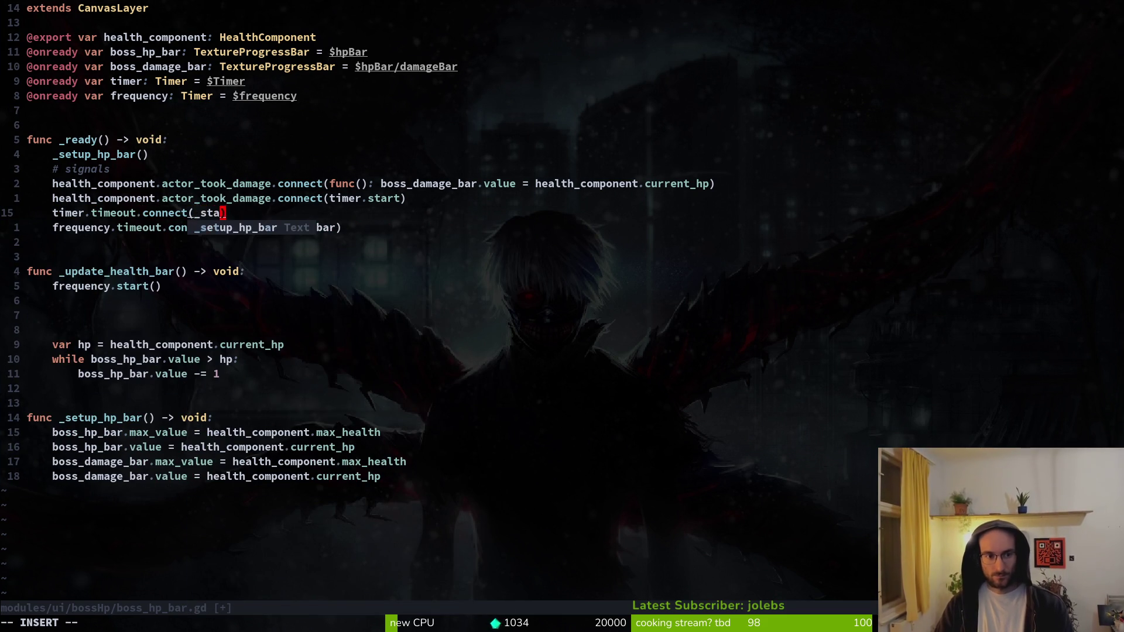
type("_")
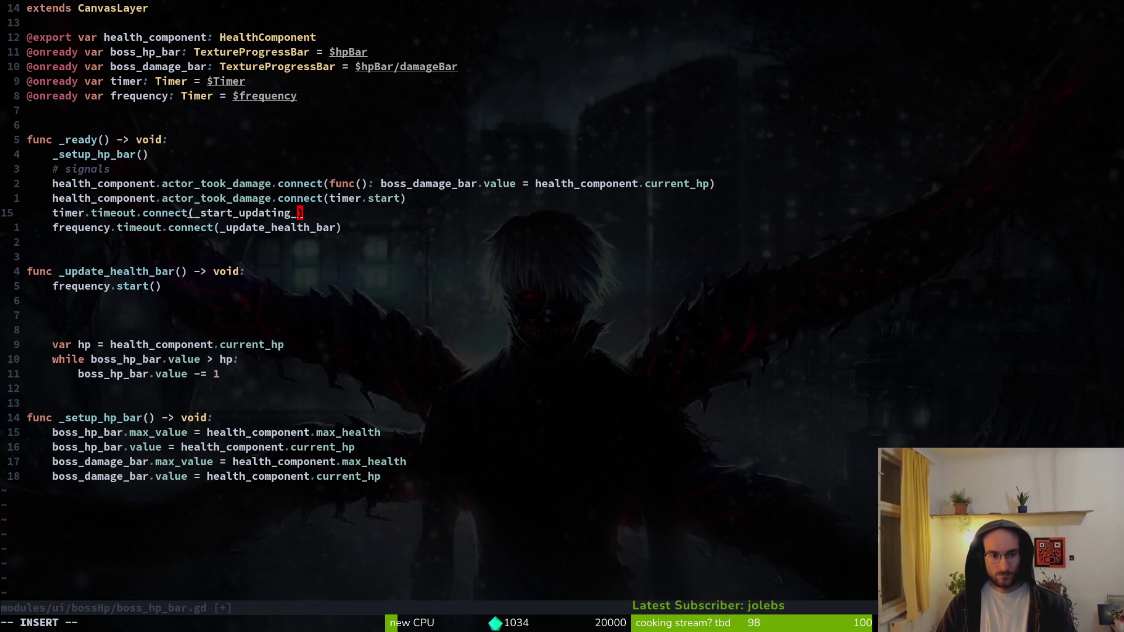
key("Escape")
key("u")
key("u")
key("u")
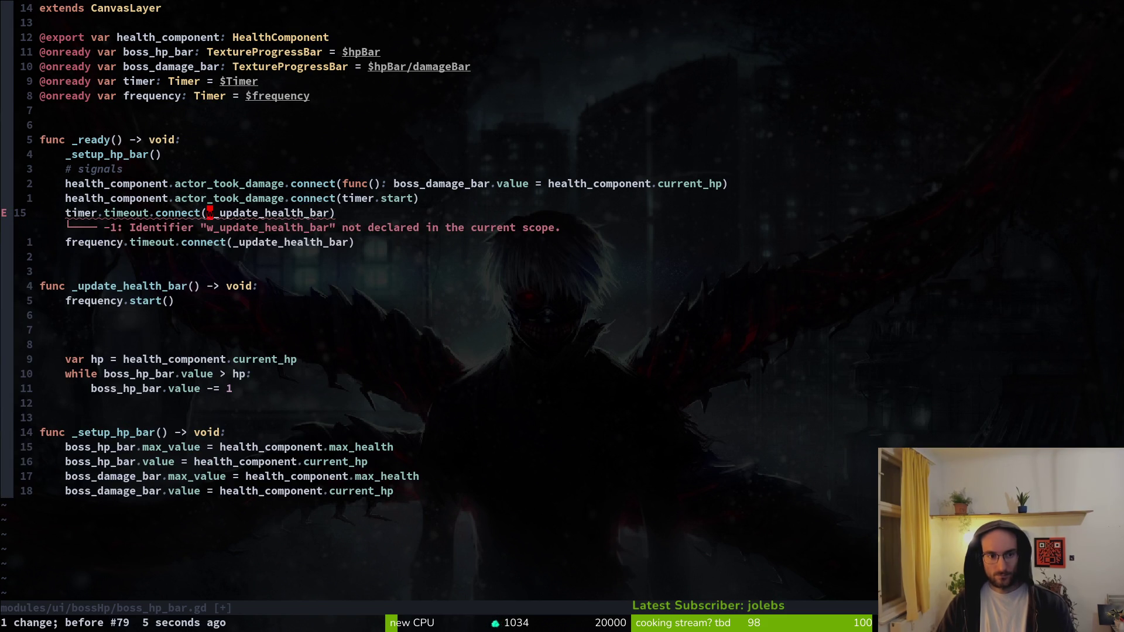
key("u")
key("u")
key("u")
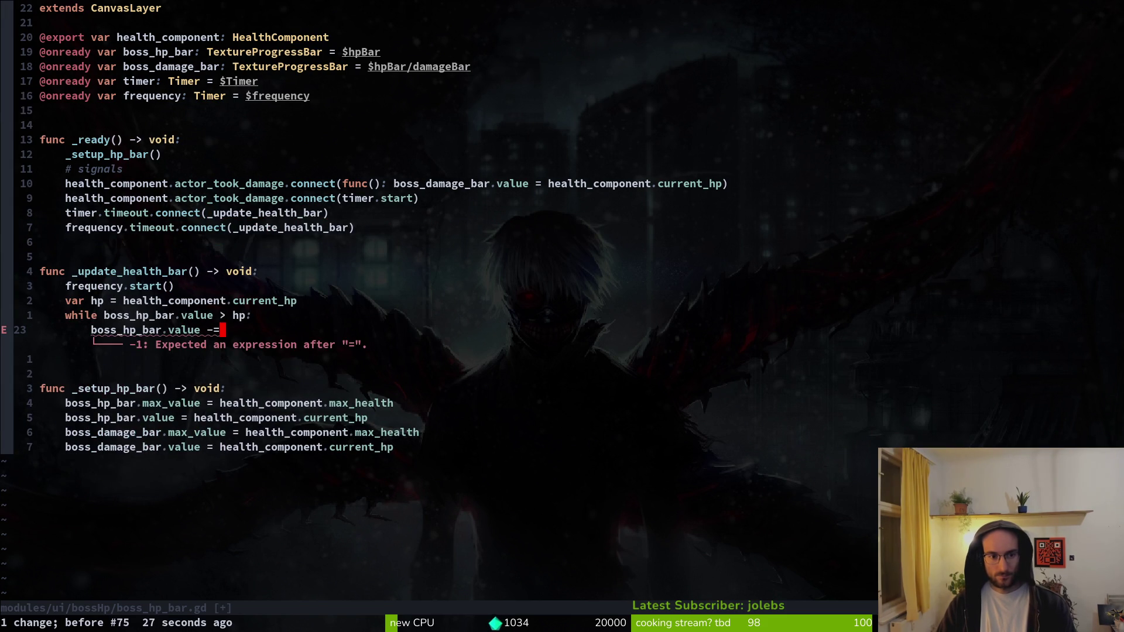
key("u")
key("u")
Delete the unused var hp line
key("k")
key("o")
key("Escape")
key("k")
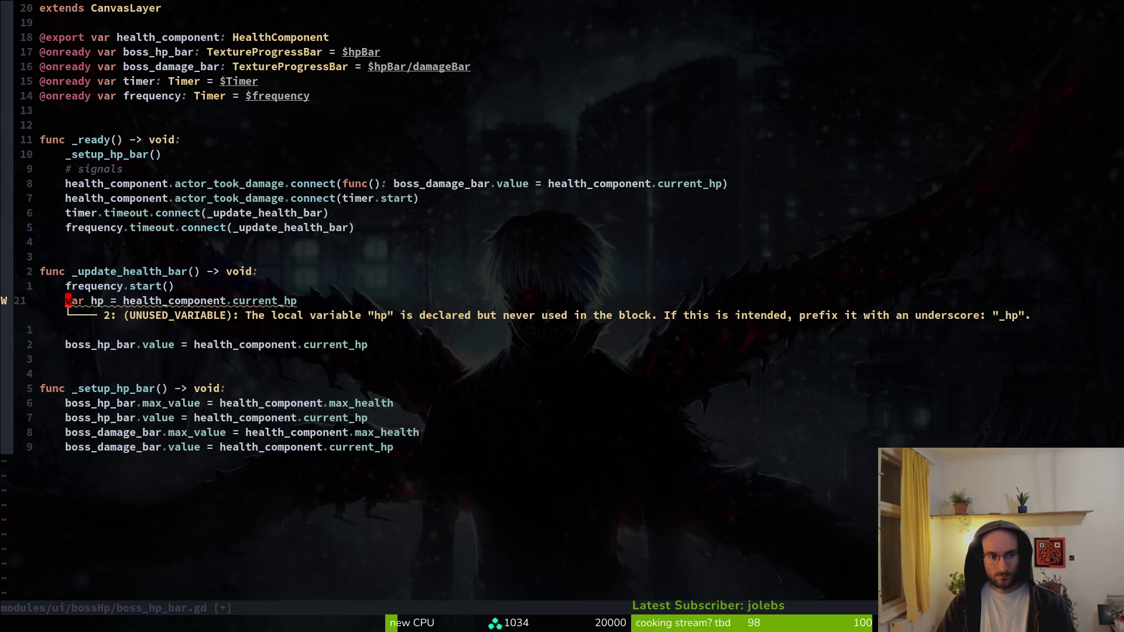
key("d")
key("d")
key("d")
key("d")
key("w")
key("w")
key("w")
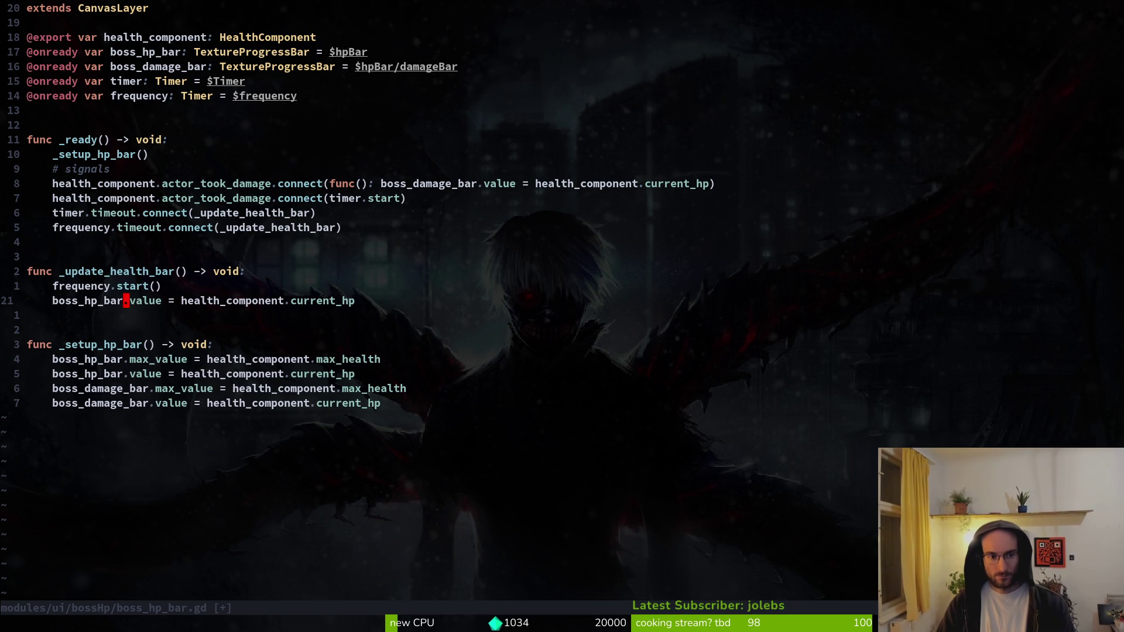
Rewrite the assignment as boss_hp_bar.value = lerp(boss_hp_bar.value, health_component.current_hp)
type("ilerp(")
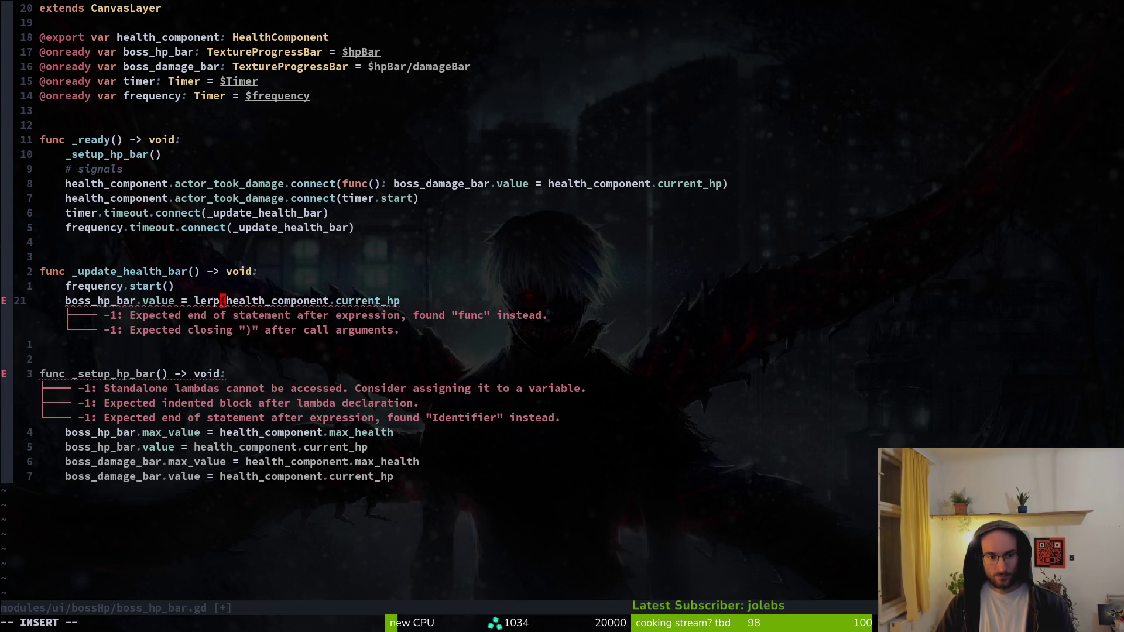
key("ctrl+n")
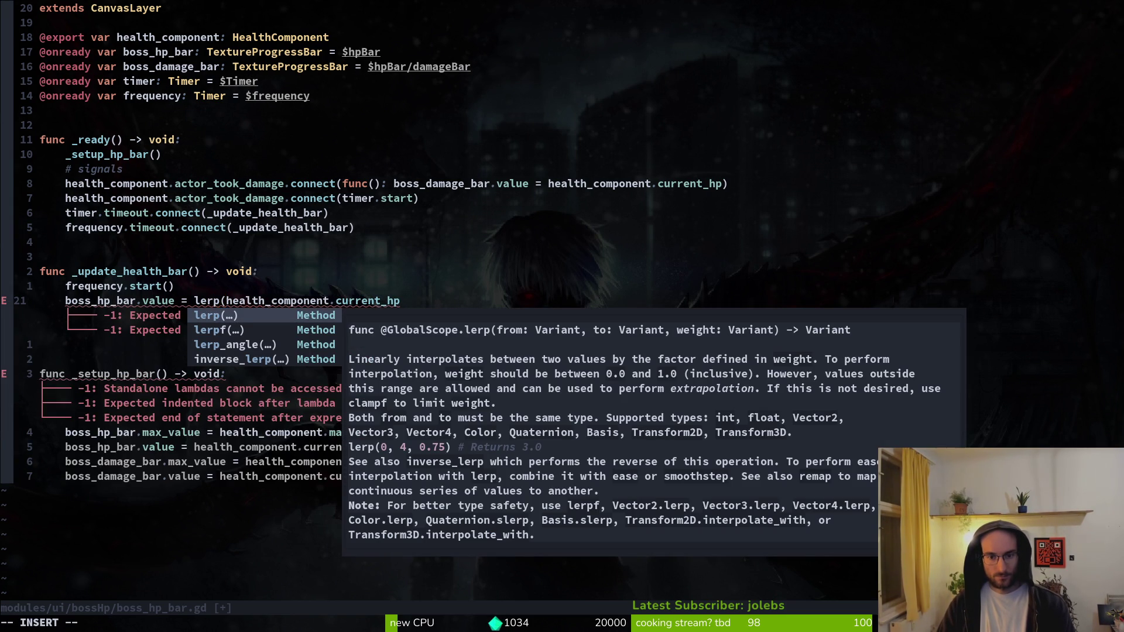
key("Escape")
type("alue = lerp(bo")
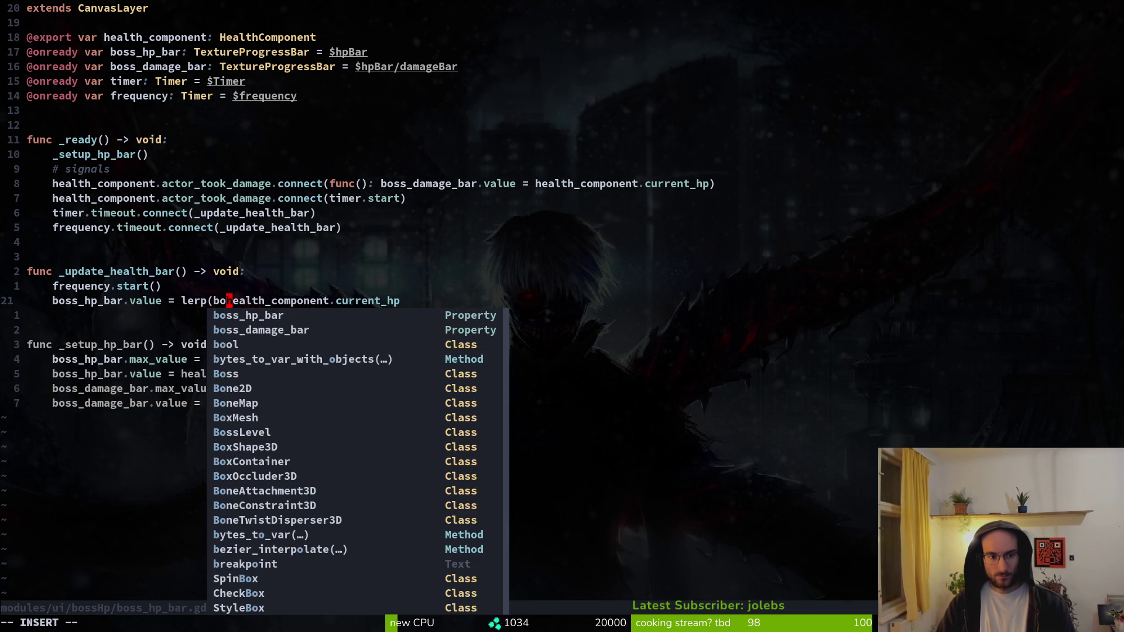
type("ss_hp_bar.value")
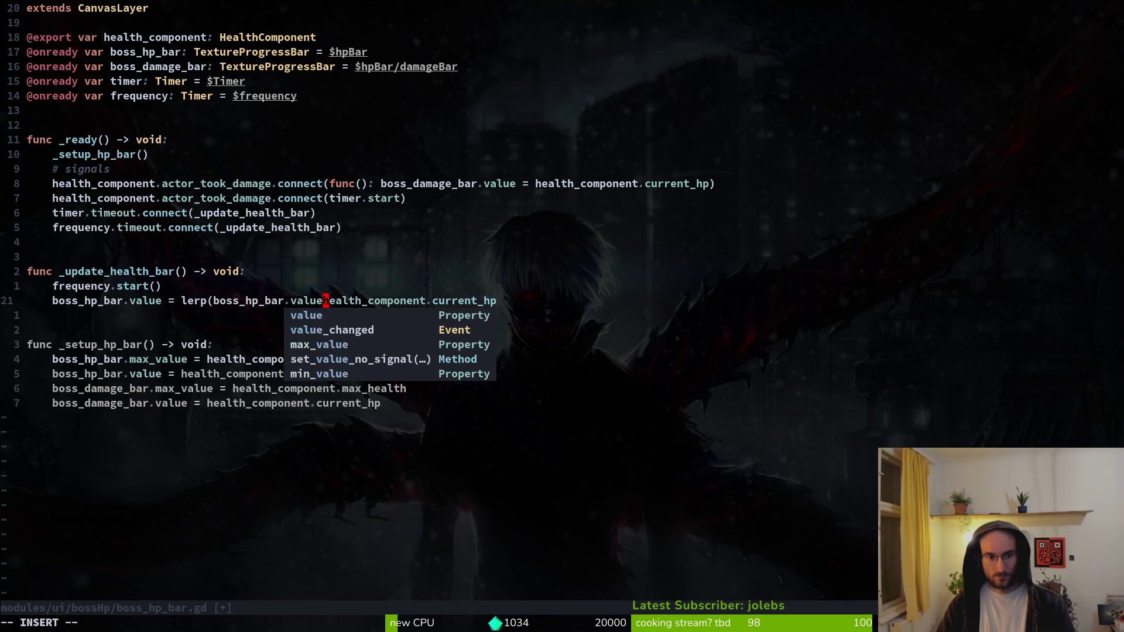
key("Left")
type(",")
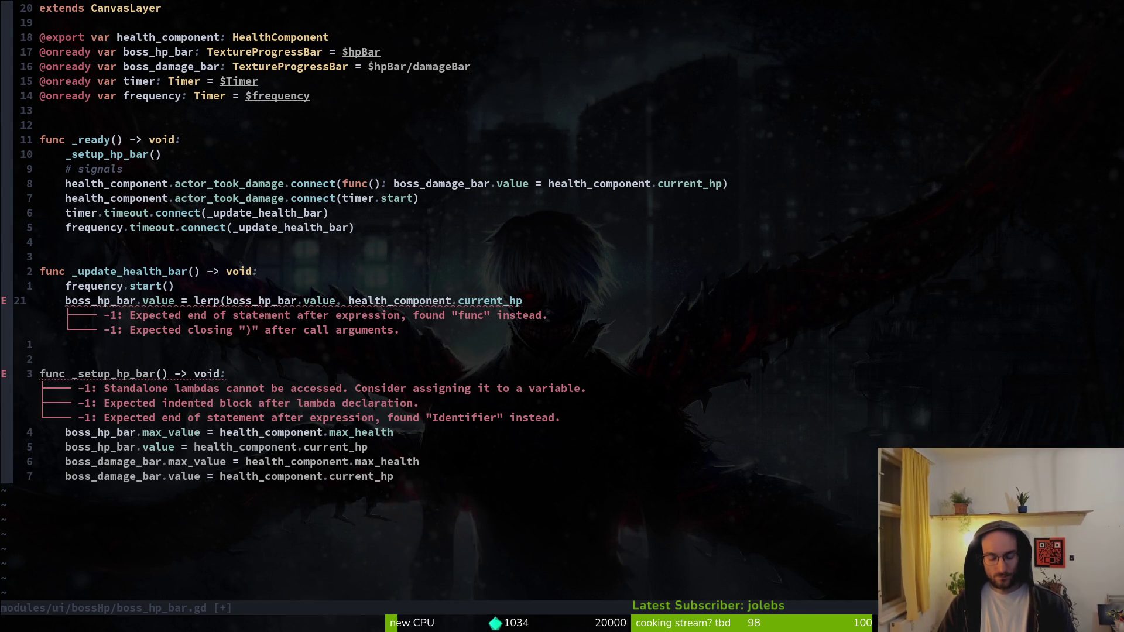
key("End")
type(")")
Delete the frequency.start() line and save boss_hp_bar.gd
key("Escape")
key("k")
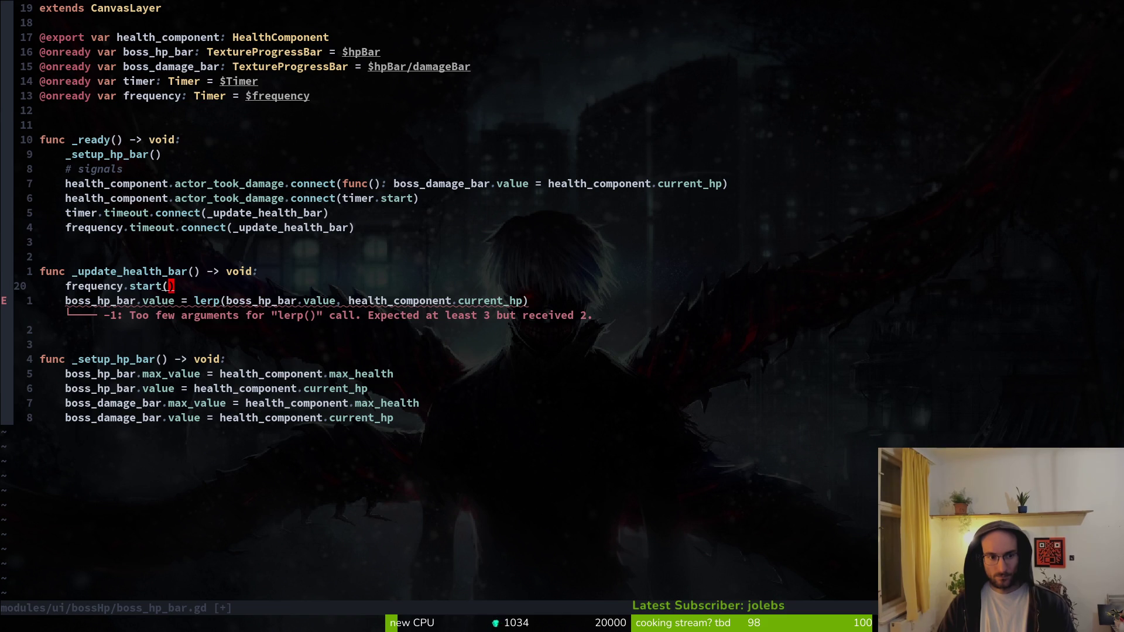
key("d")
key("d")
type(":w")
key("Return")
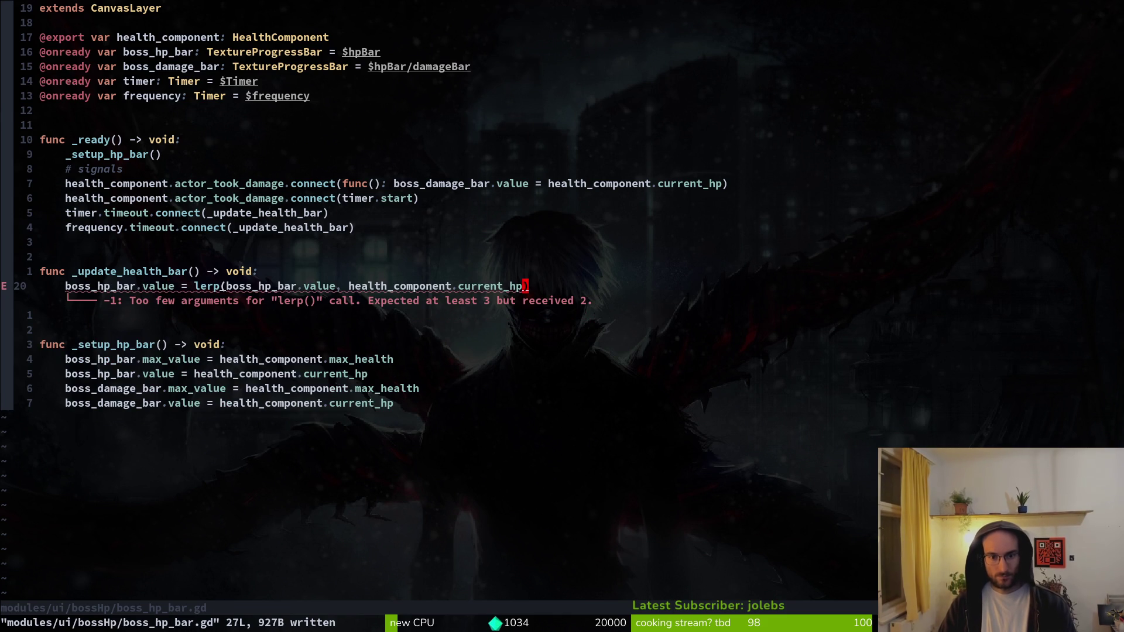
Show lerp's signature and documentation from inside the call to read about its weight argument
key("b")
key("b")
key("b")
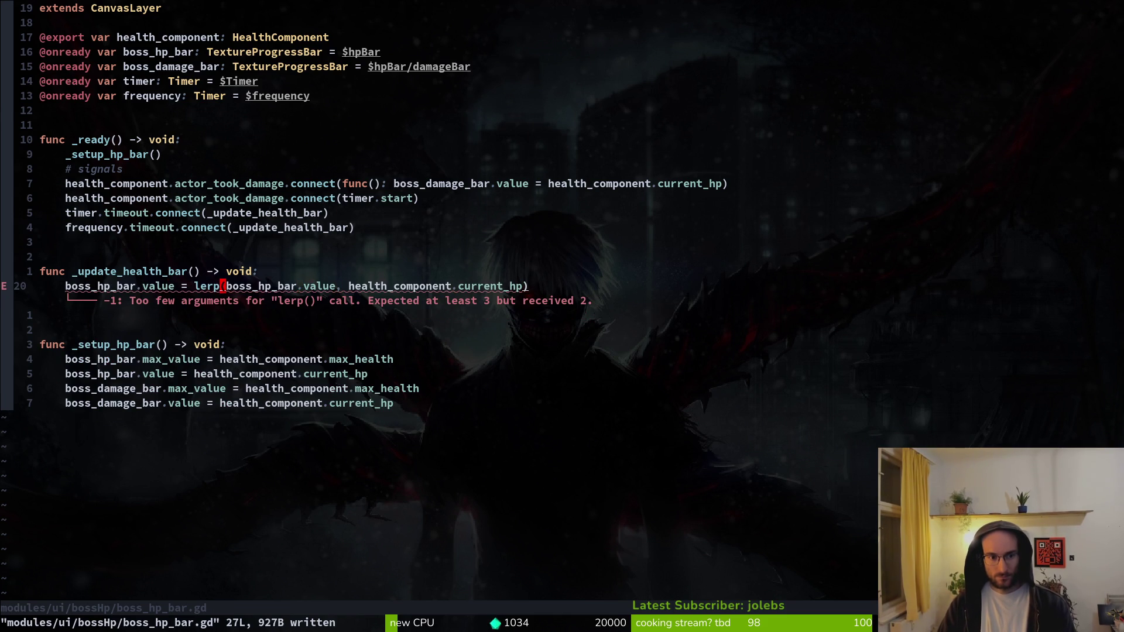
key("i")
key("ctrl+space")
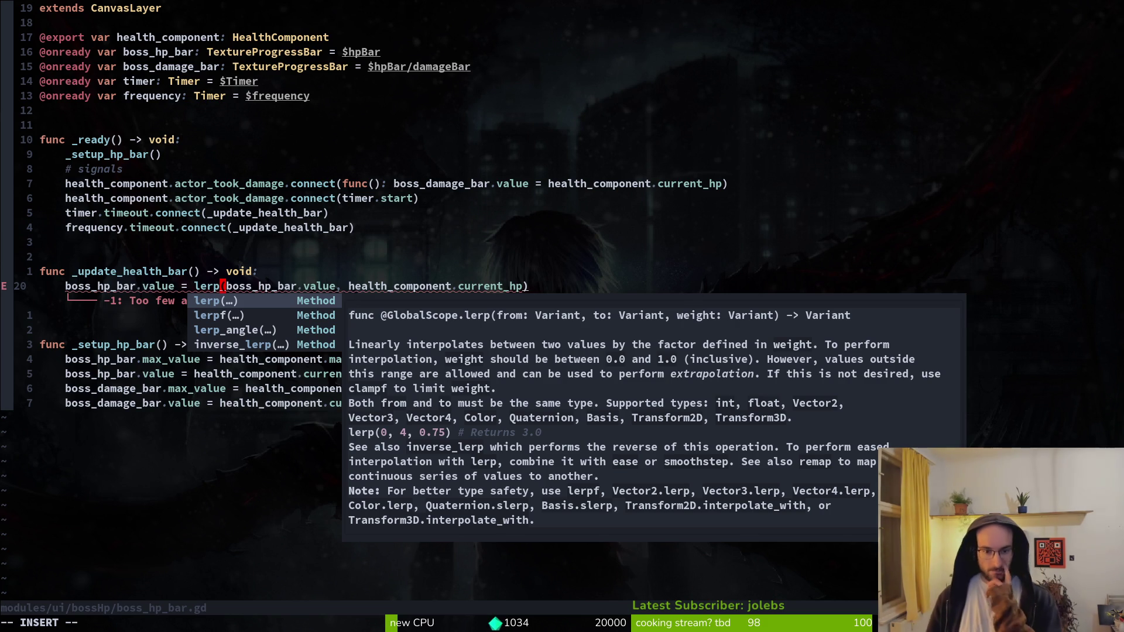
key("Escape")
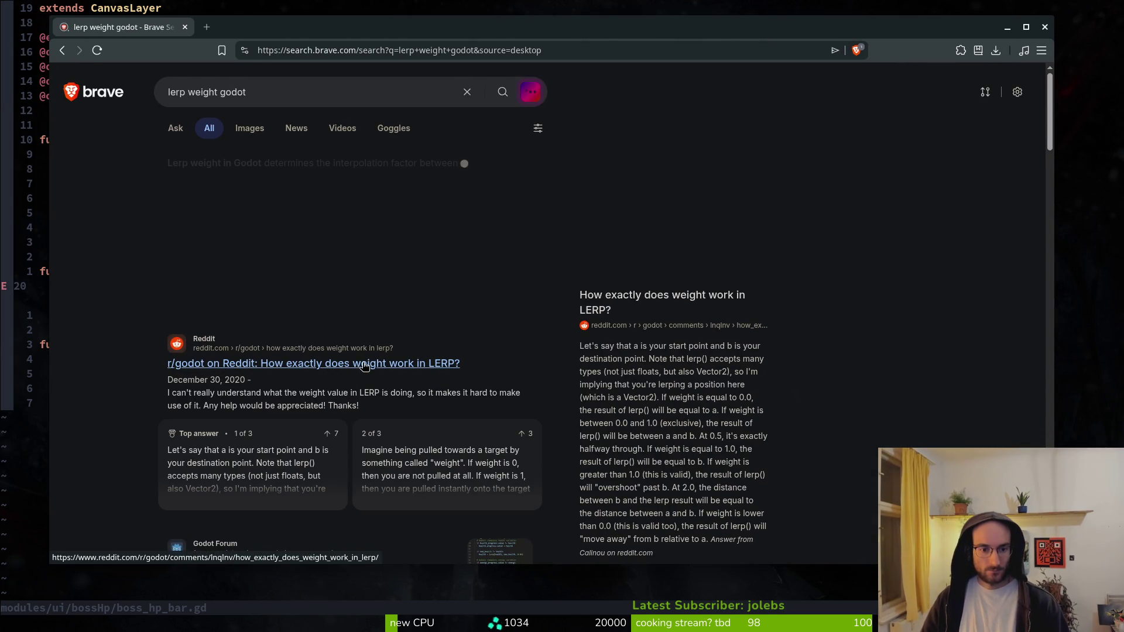
Open the 'r/godot on Reddit: How exactly does weight work in LERP?' result
left_click(354, 363)
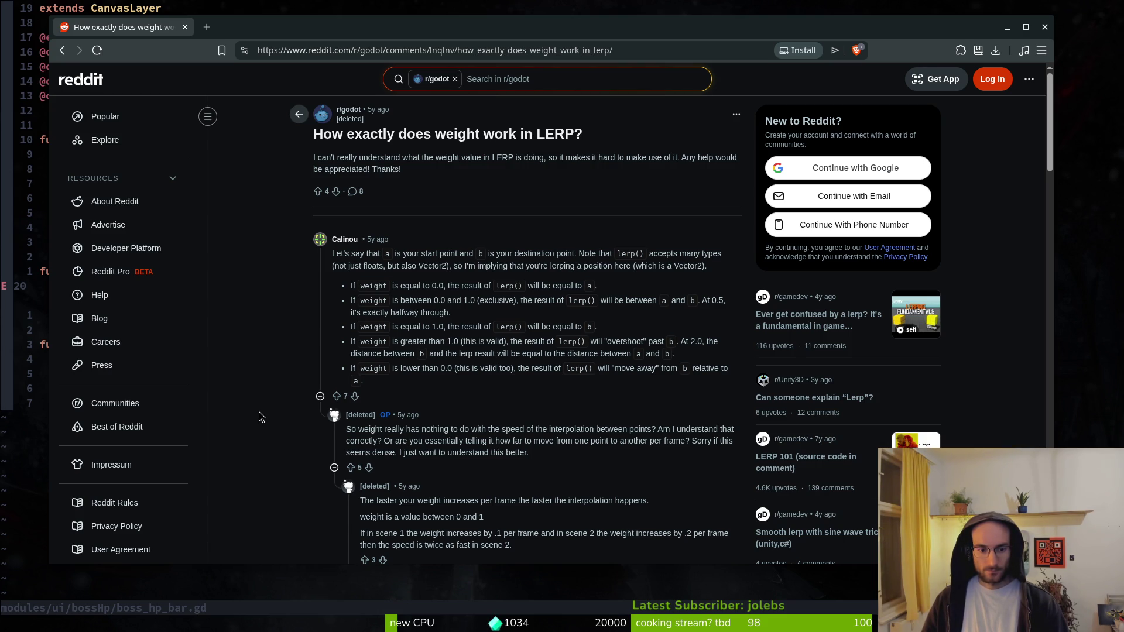
Read the thread down to the Godot code example, expanding '3 more replies', then return to the lerp call
scroll(260, 415, "down", 2)
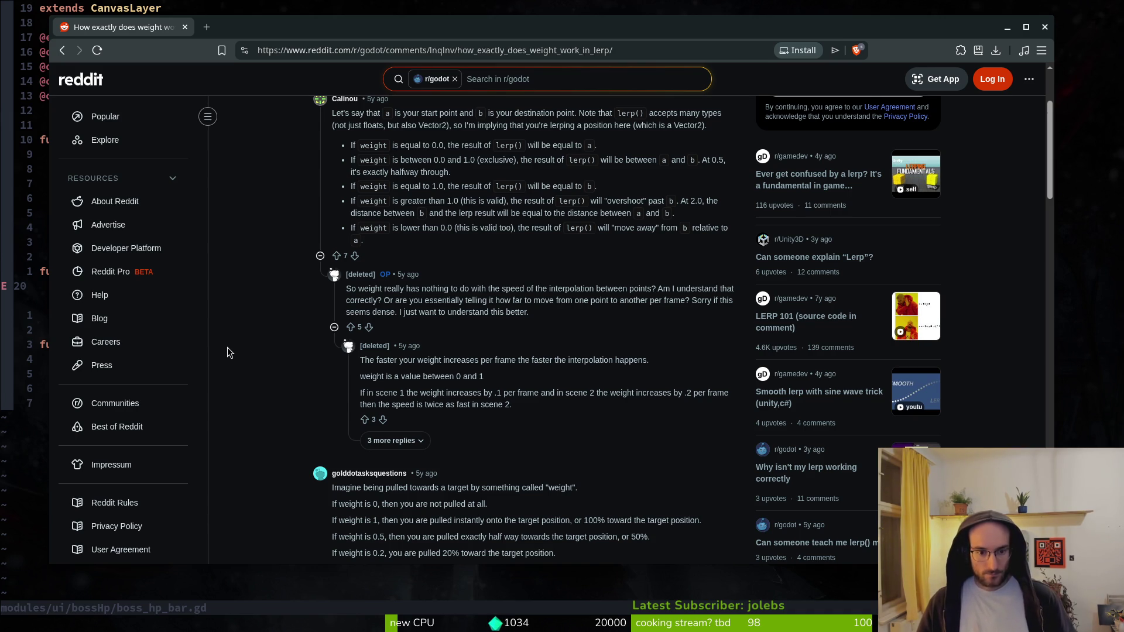
left_click(401, 441)
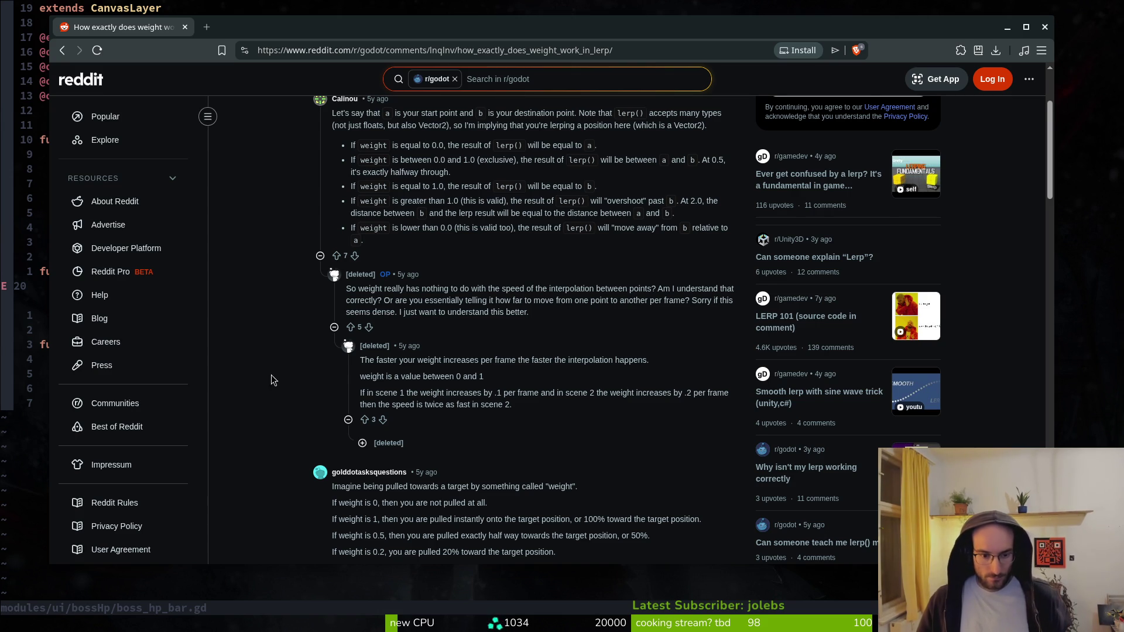
scroll(274, 374, "down", 2)
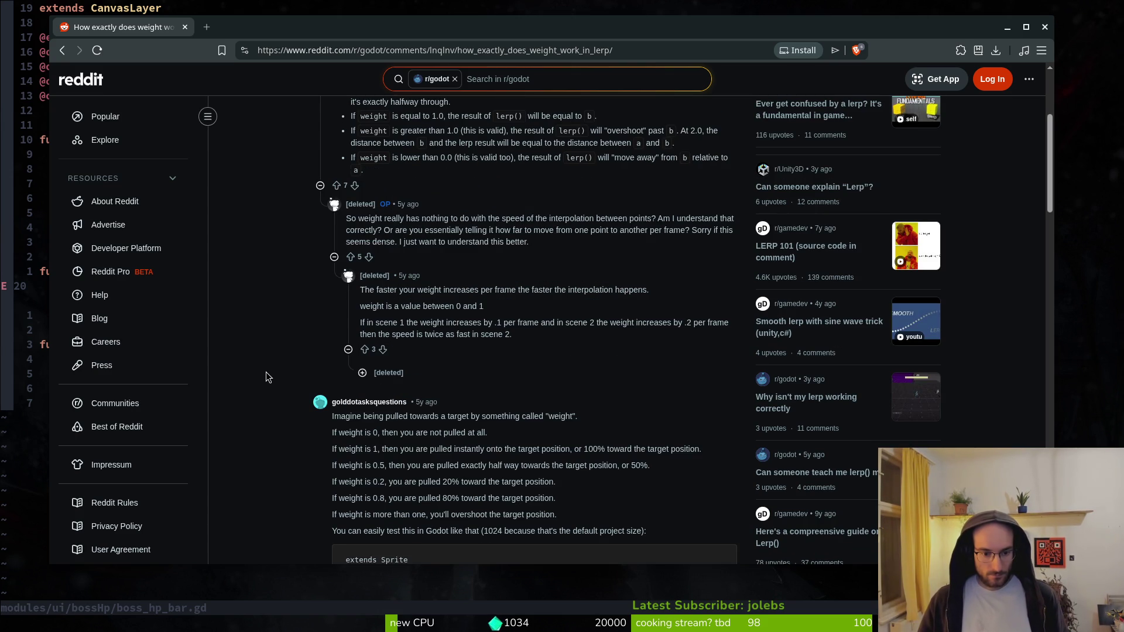
scroll(261, 377, "down", 2)
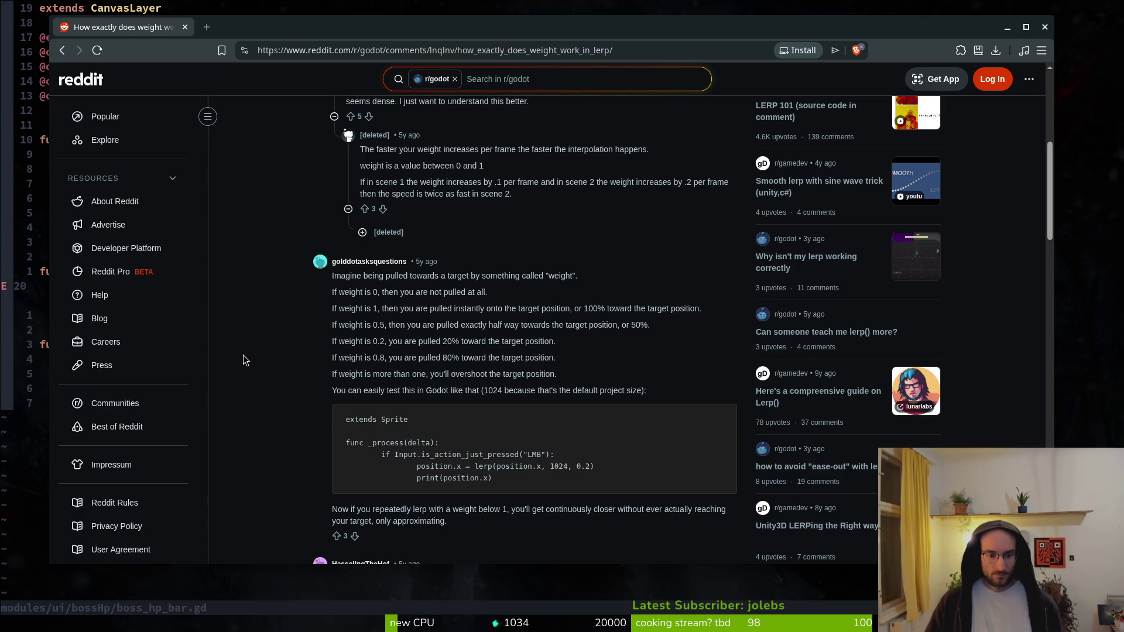
scroll(256, 375, "down", 3)
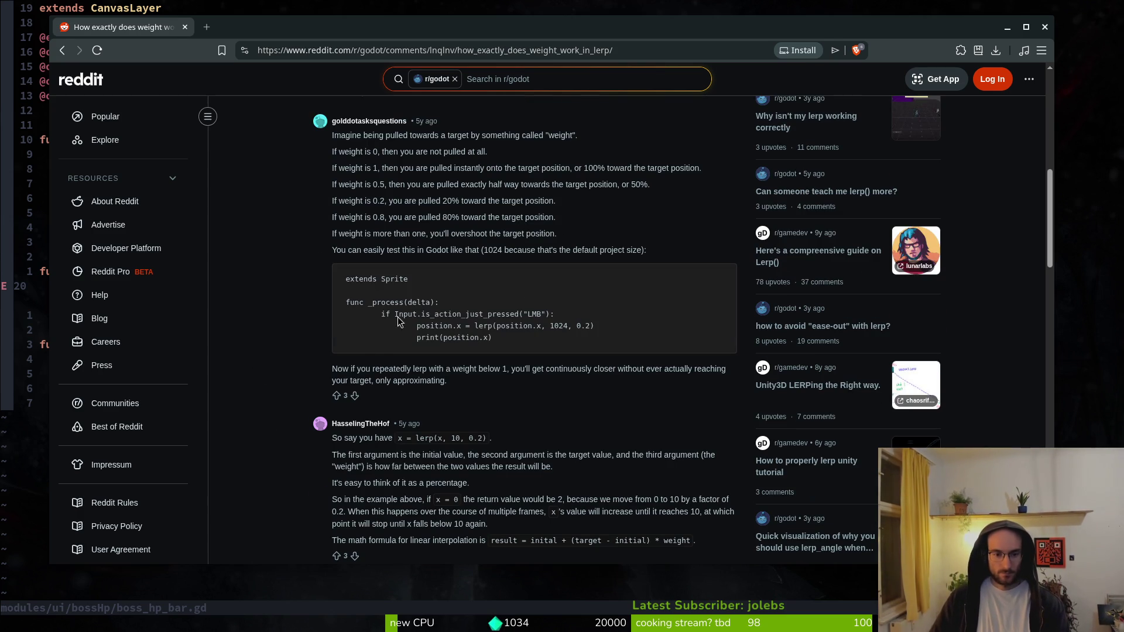
key("alt+Tab")
left_click(525, 282)
Add a weight of 1 to the lerp call and save boss_hp_bar.gd
type("i, 1")
key("Escape")
type(":w")
key("Return")
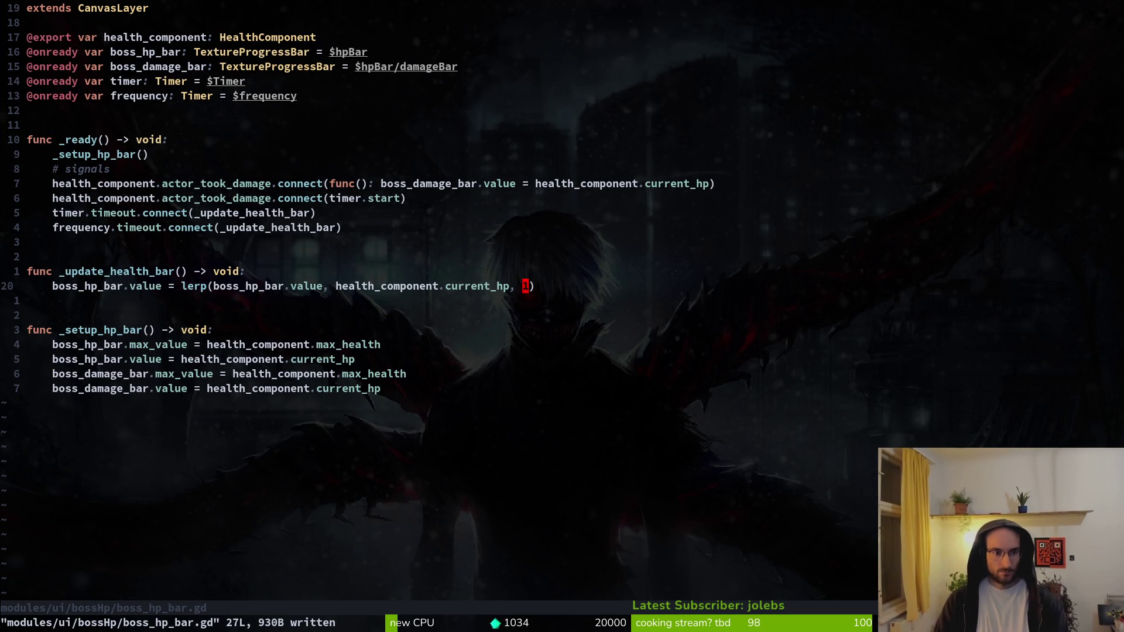
left_click(276, 255)
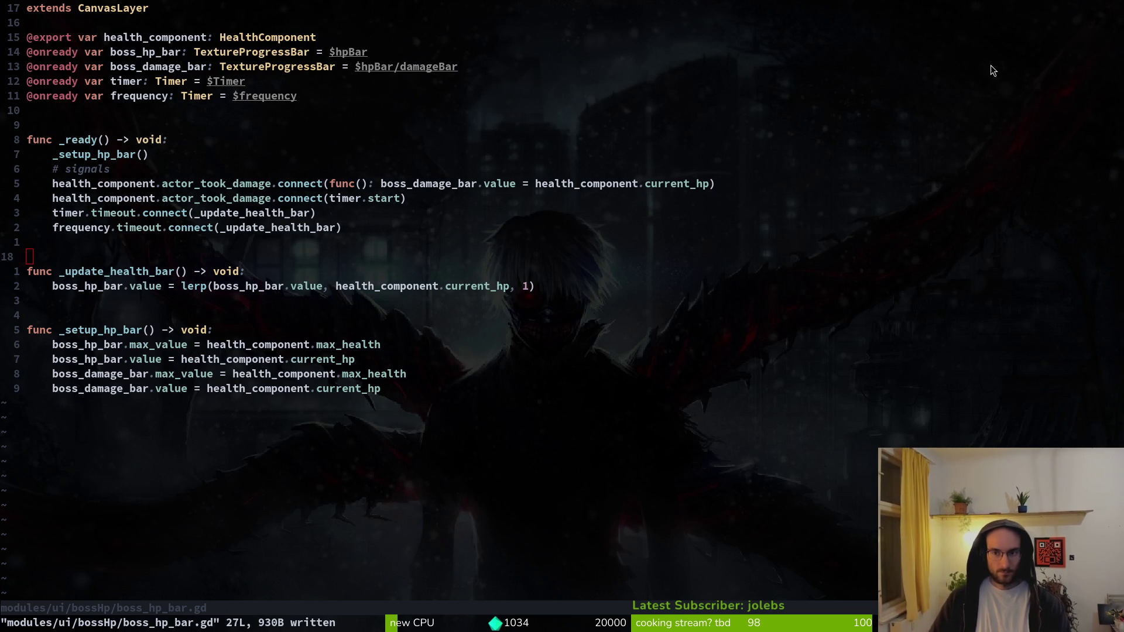
Run the game from the Godot editor to test the HP bar
key("alt+Tab")
key("Tab")
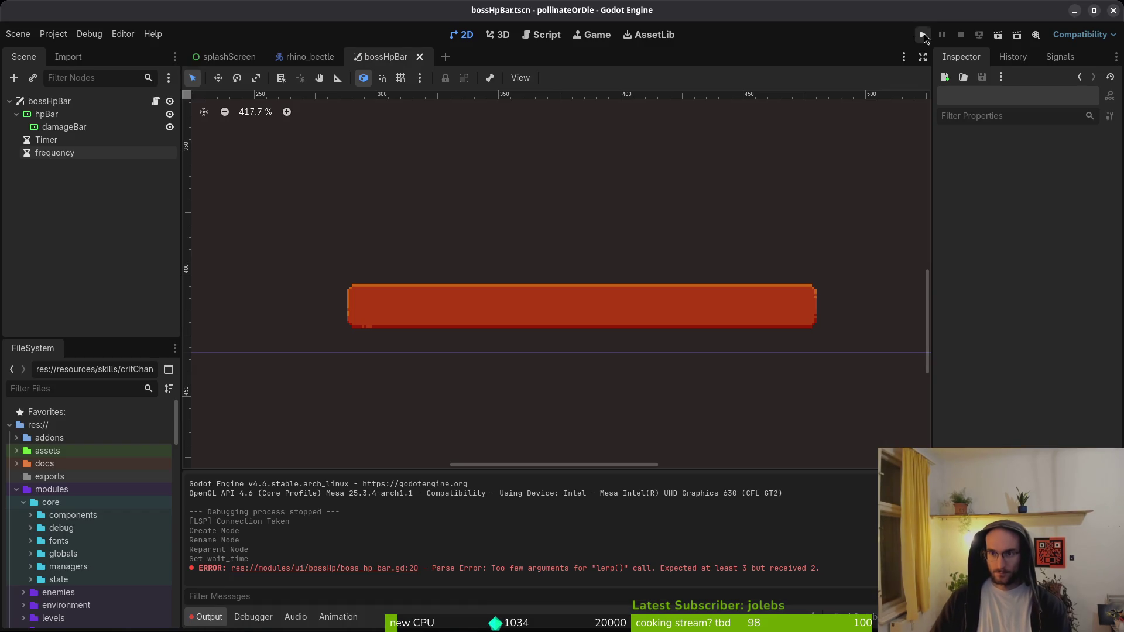
left_click(923, 34)
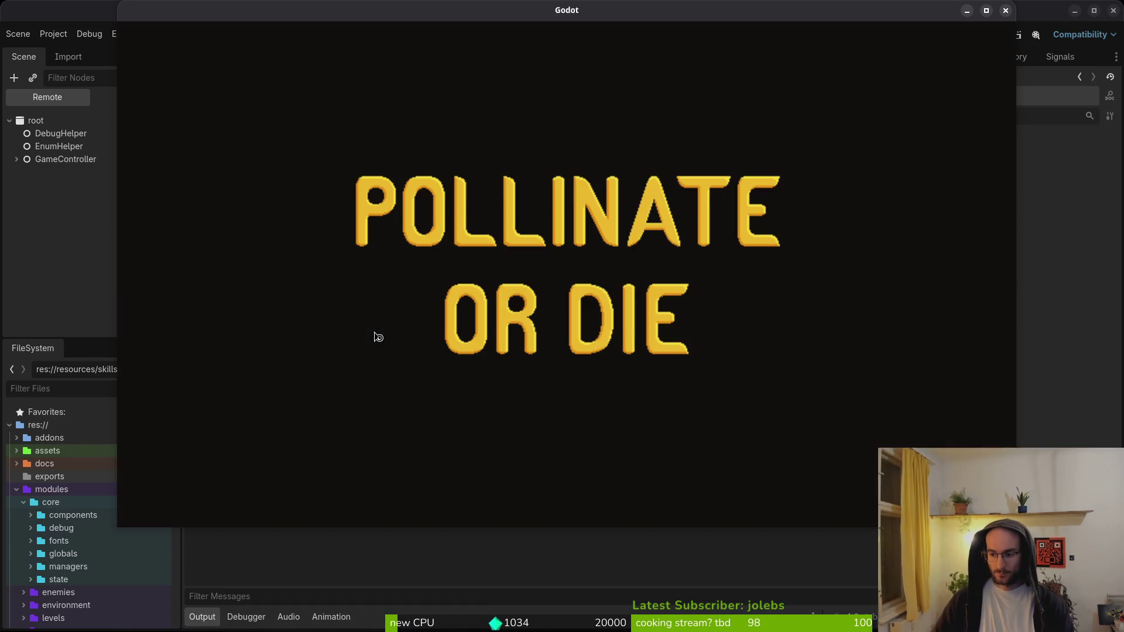
Continue past the splash and load level 5 from the debug level select
key("Return")
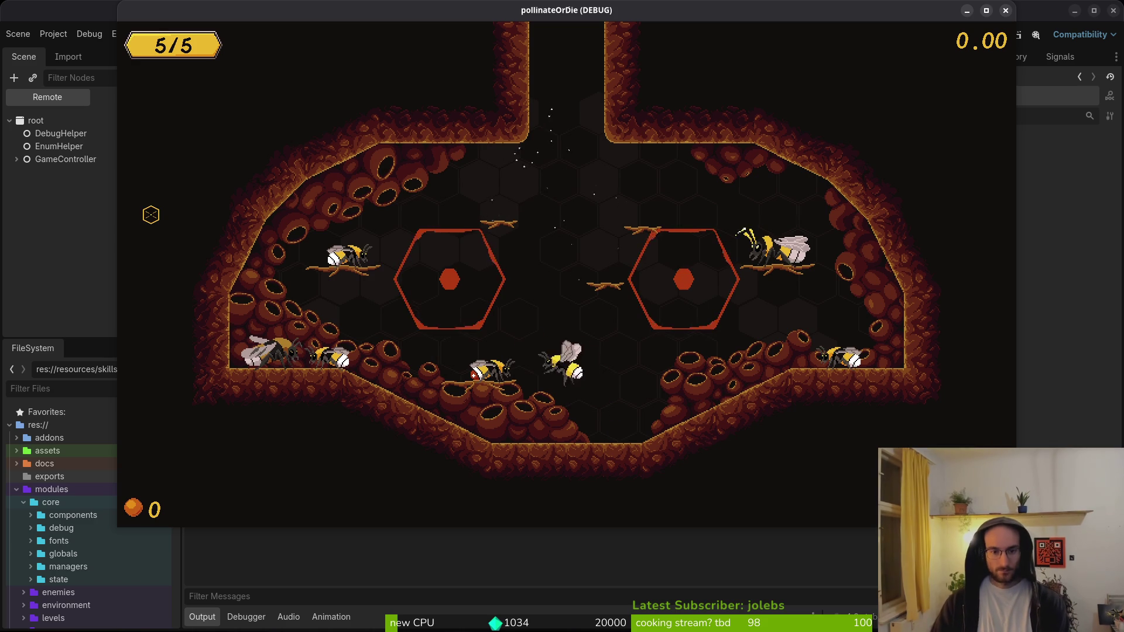
key("Escape")
key("Left")
key("Left")
key("Left")
key("Down")
key("Down")
key("Return")
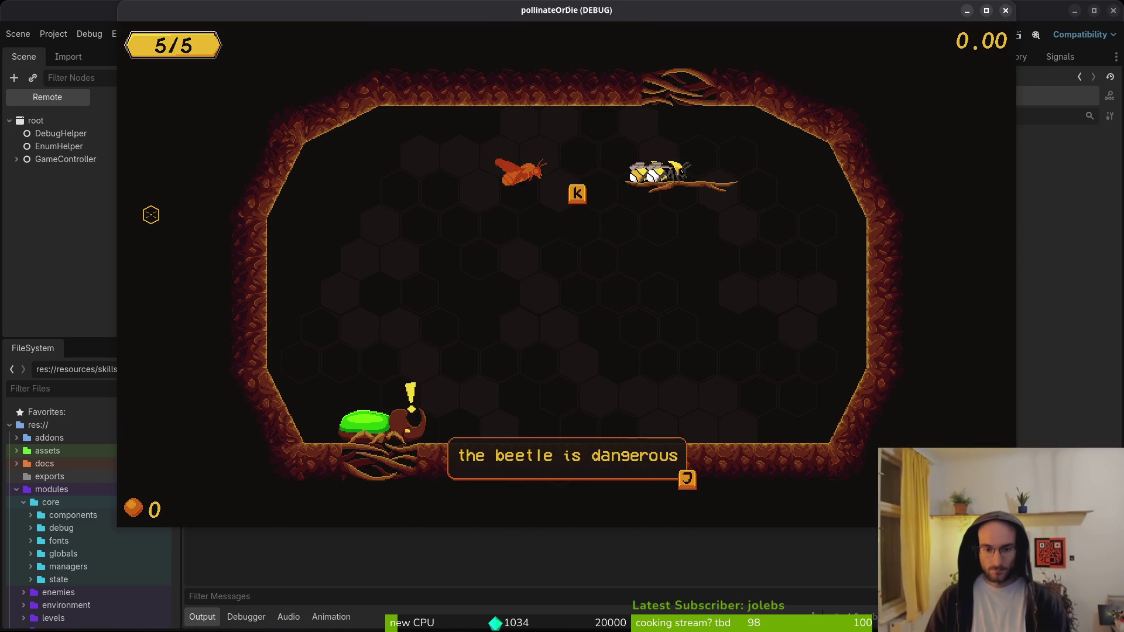
Skip the beetle dialog, watch the boss HP bar drop, then close the game
key("j")
key("j")
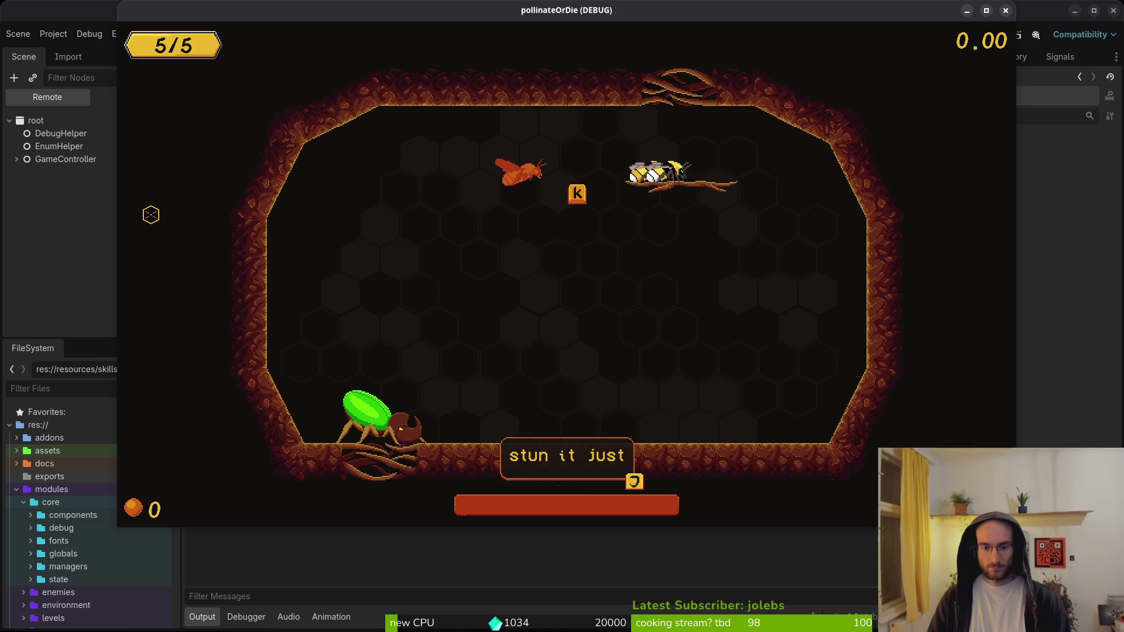
key("j")
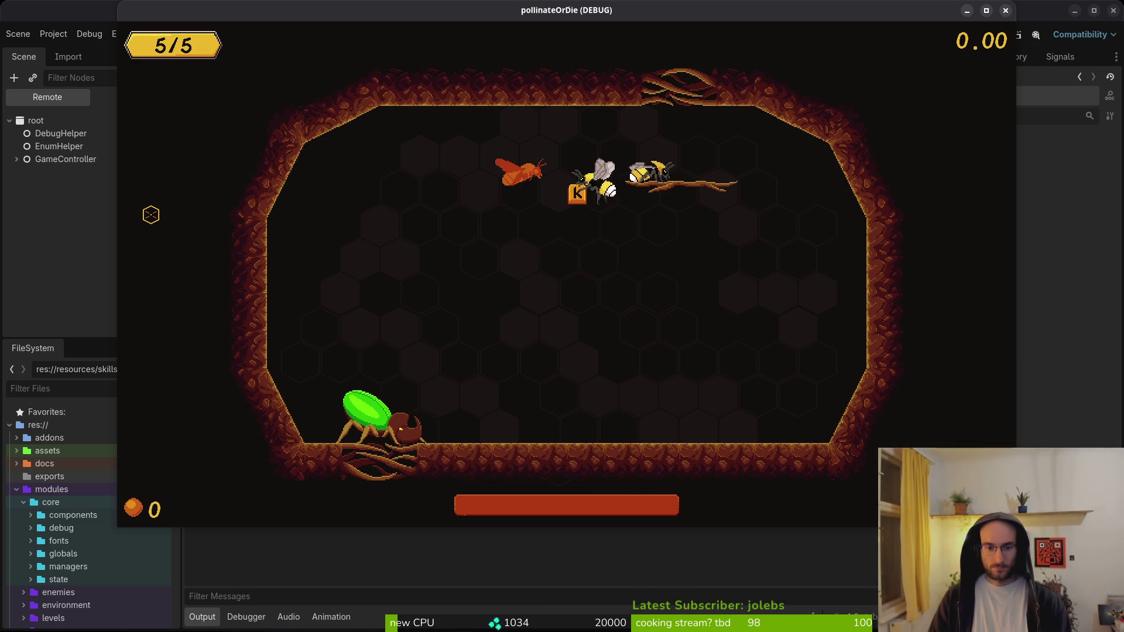
key("j")
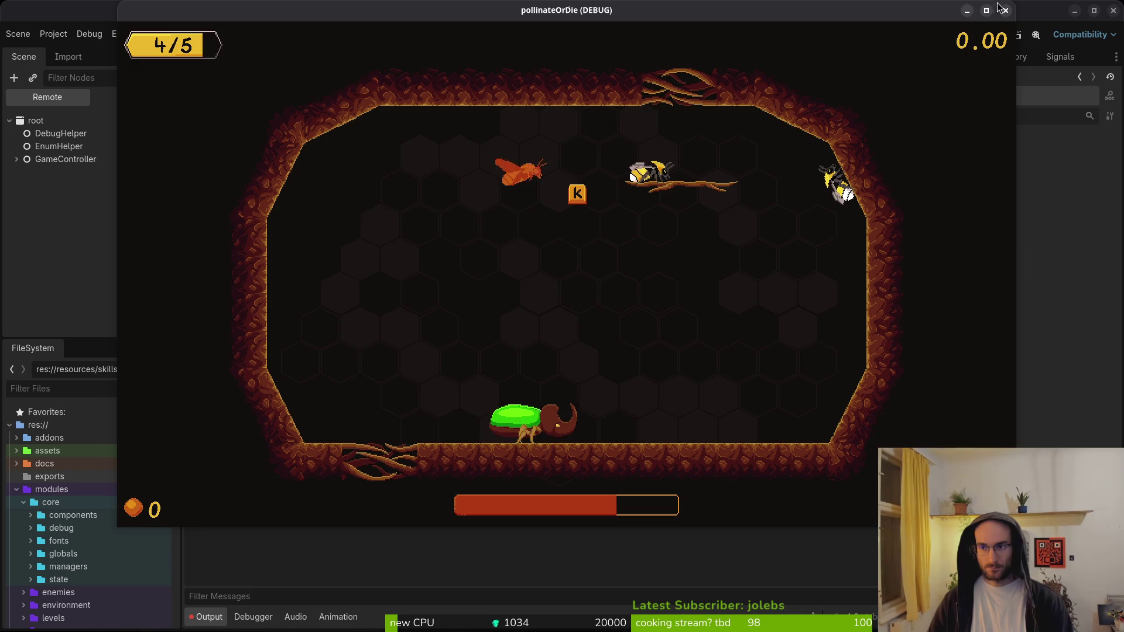
key("alt+F4")
key("alt+Tab")
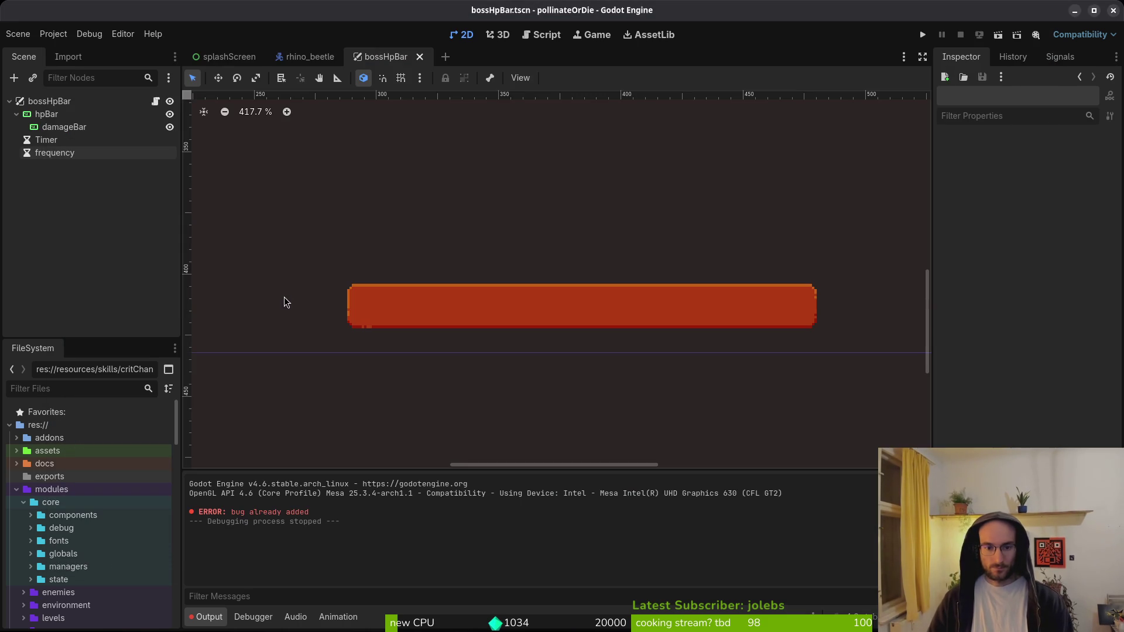
Change the lerp weight from 1 to 0.1 in boss_hp_bar.gd and save
key("alt+Tab")
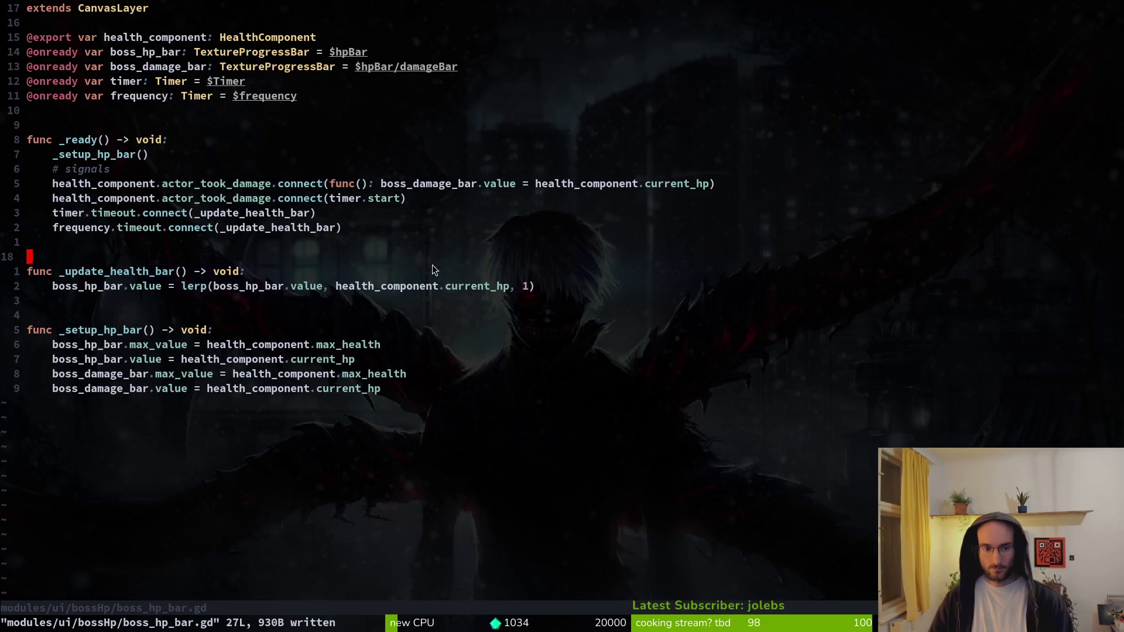
left_click(198, 283)
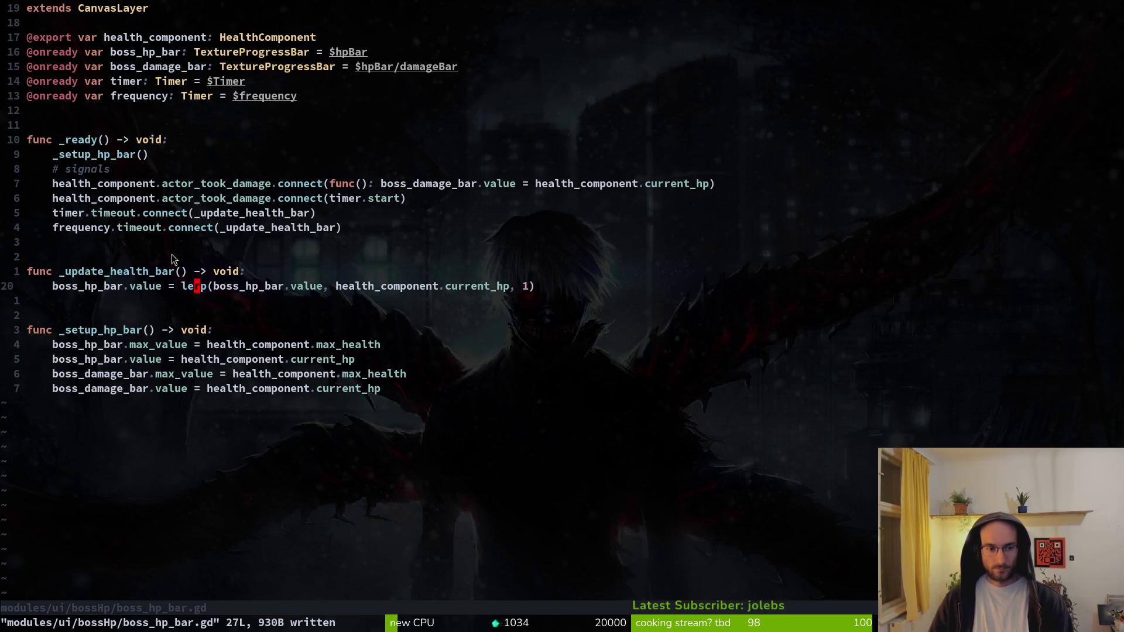
left_click(233, 271)
left_click(192, 287)
left_click(268, 289)
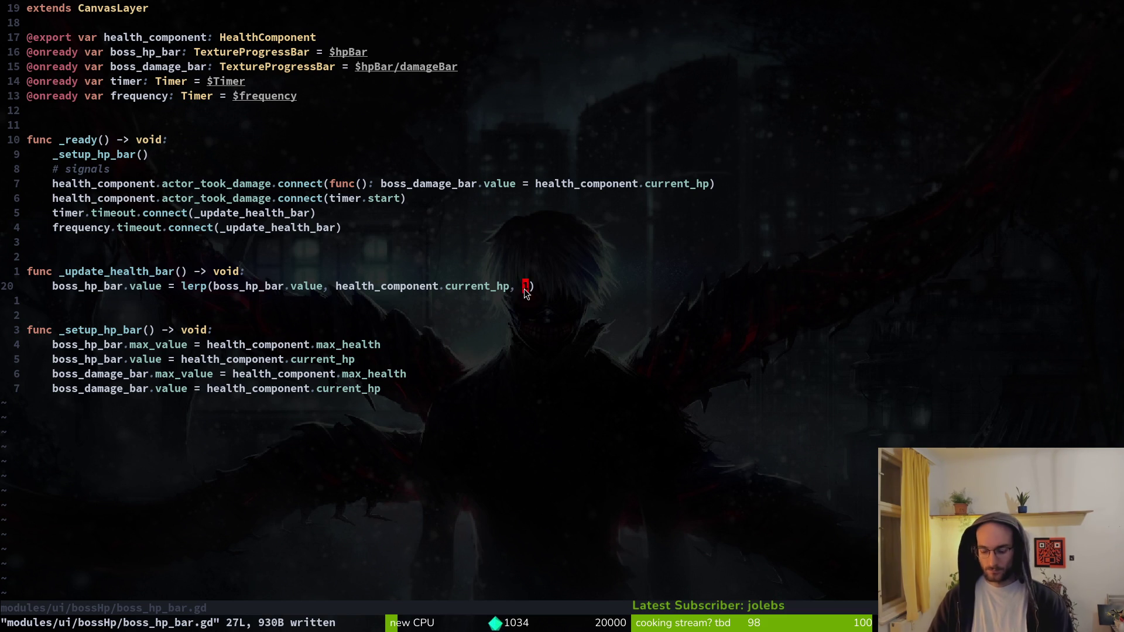
type("i0.")
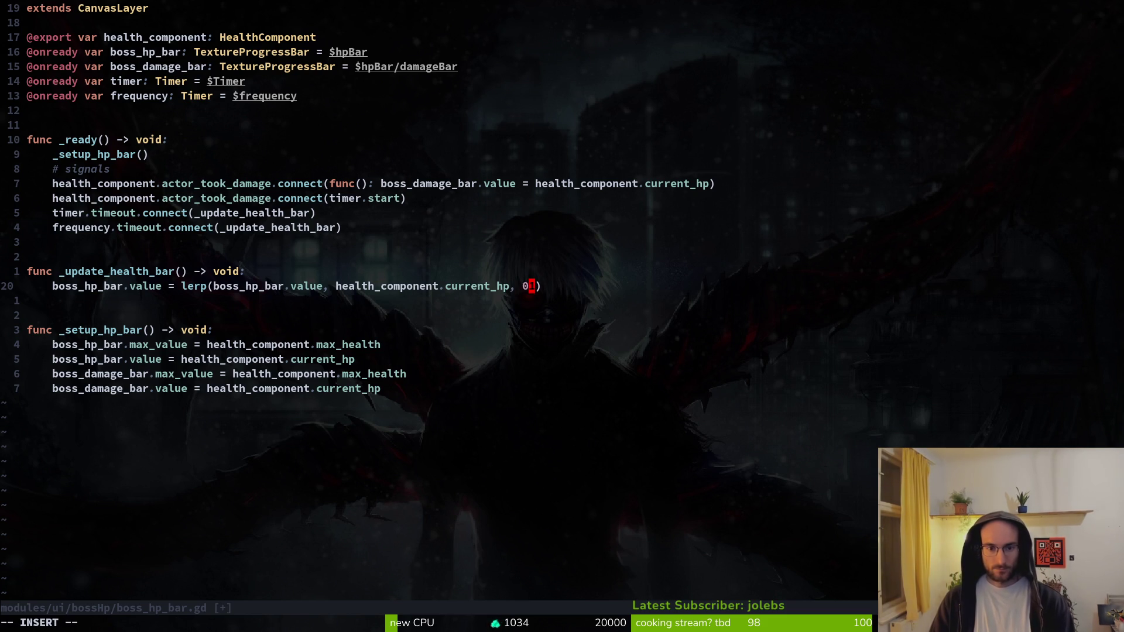
key("Escape")
type(":w")
key("Return")
key("alt+Tab")
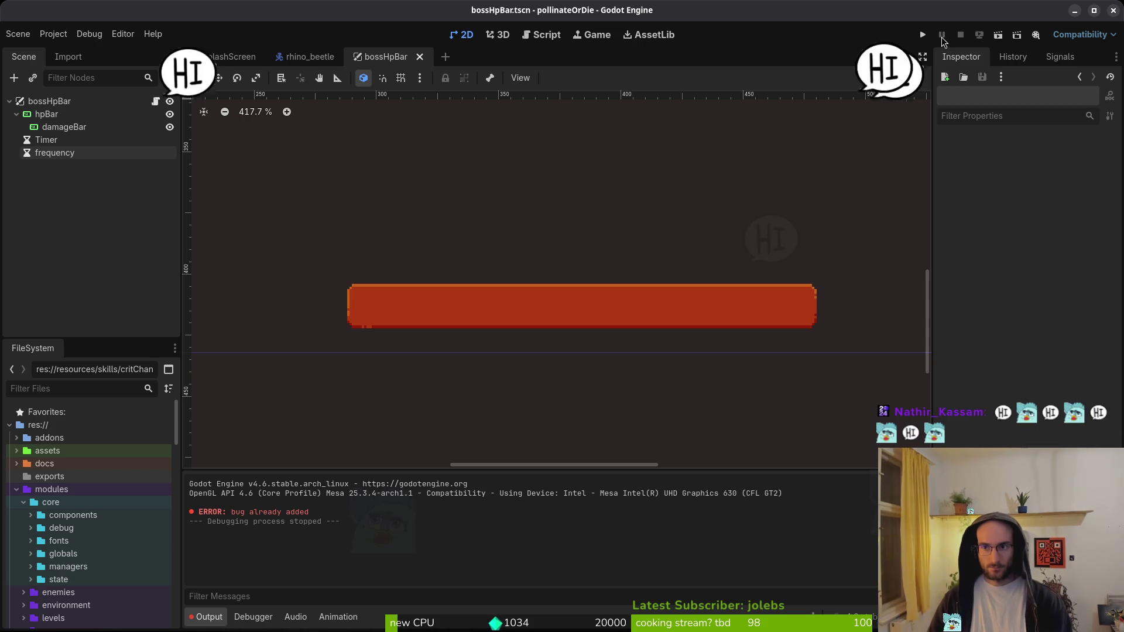
left_click(923, 36)
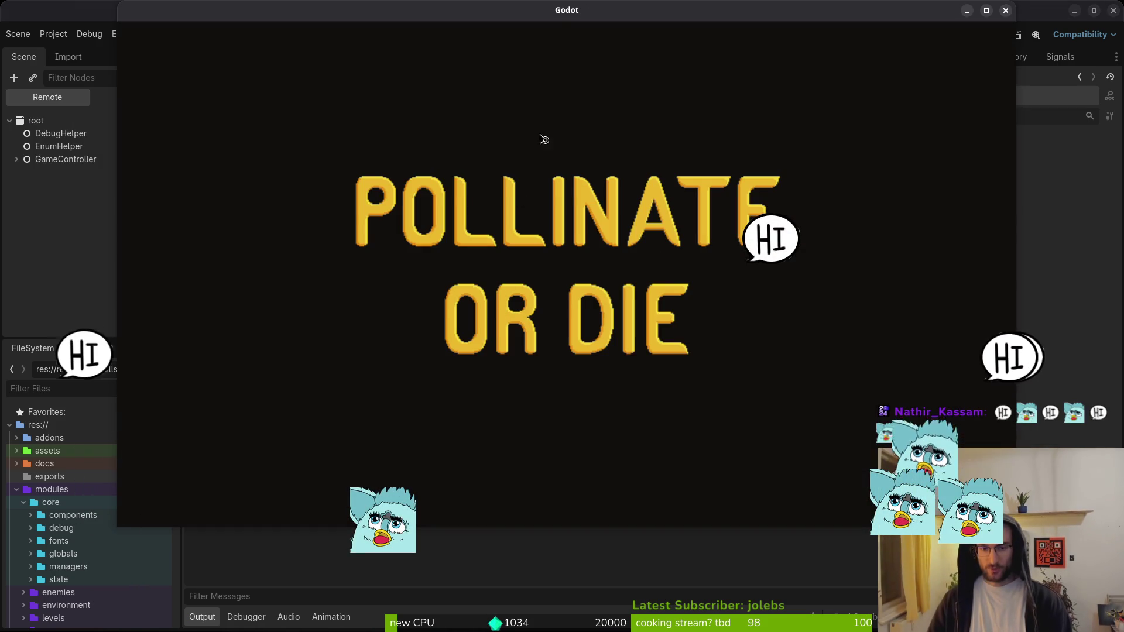
key("Return")
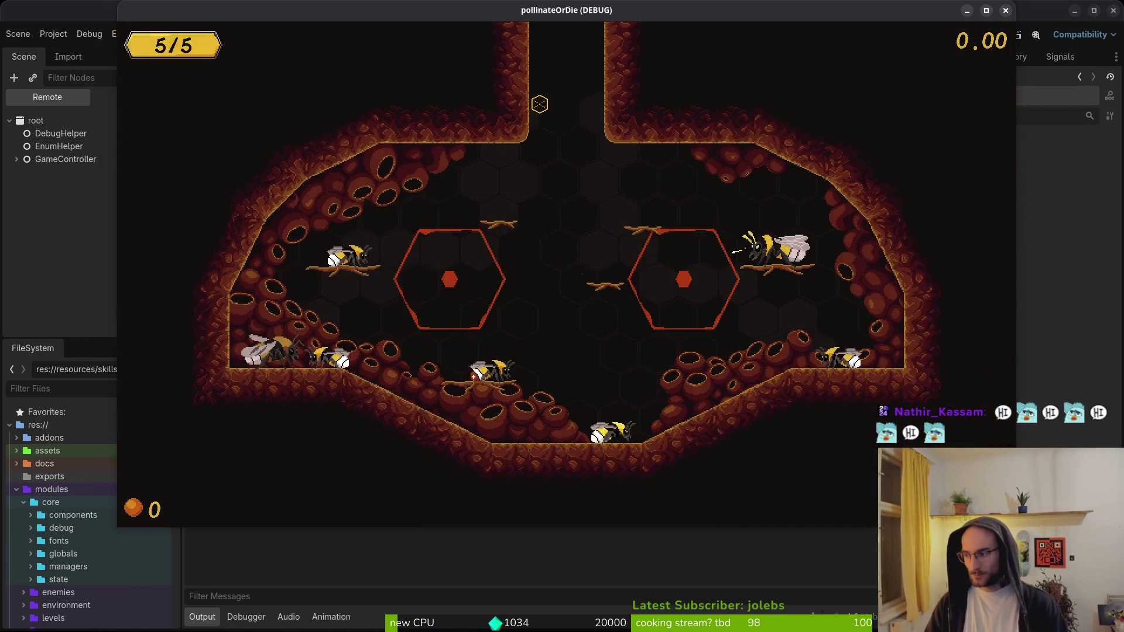
left_click(447, 275)
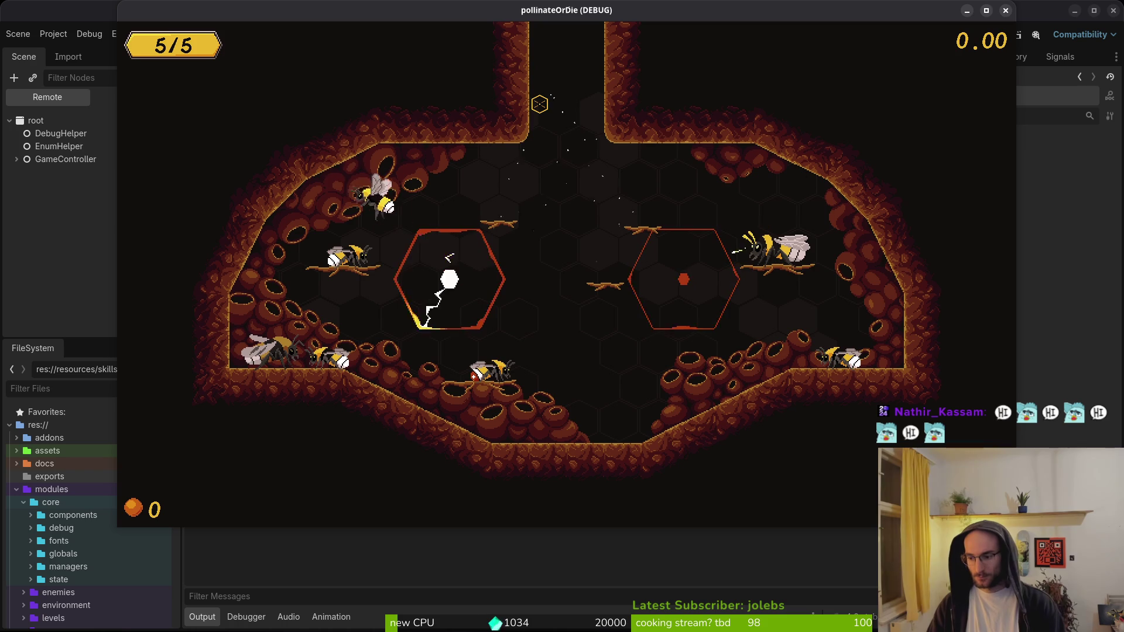
key("Left")
key("Left")
key("Down")
key("Down")
key("Return")
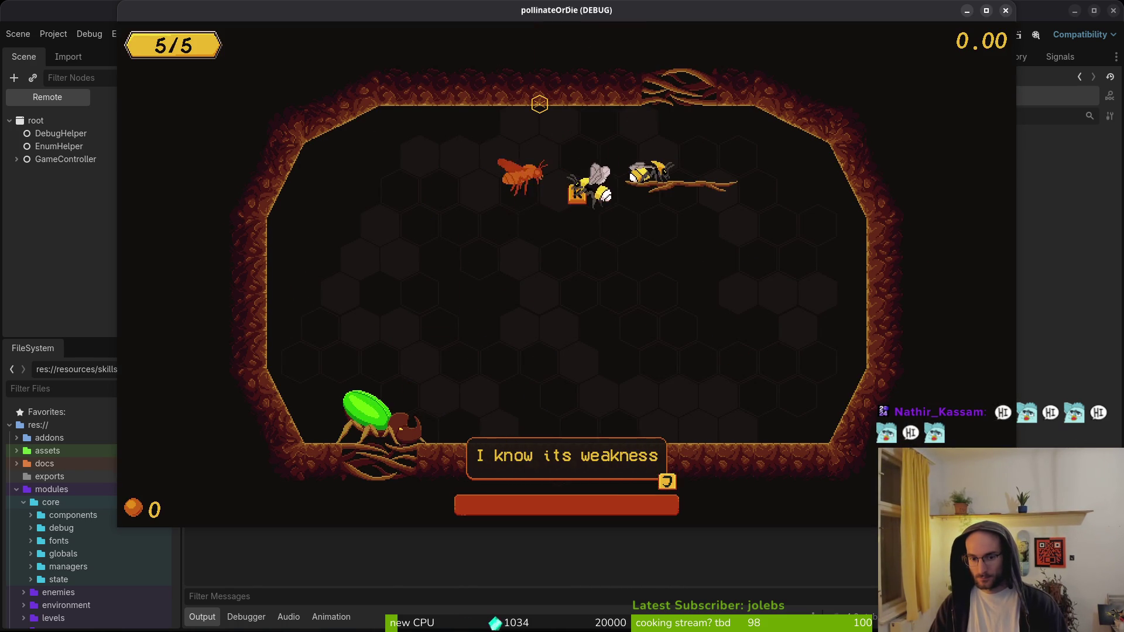
key("j")
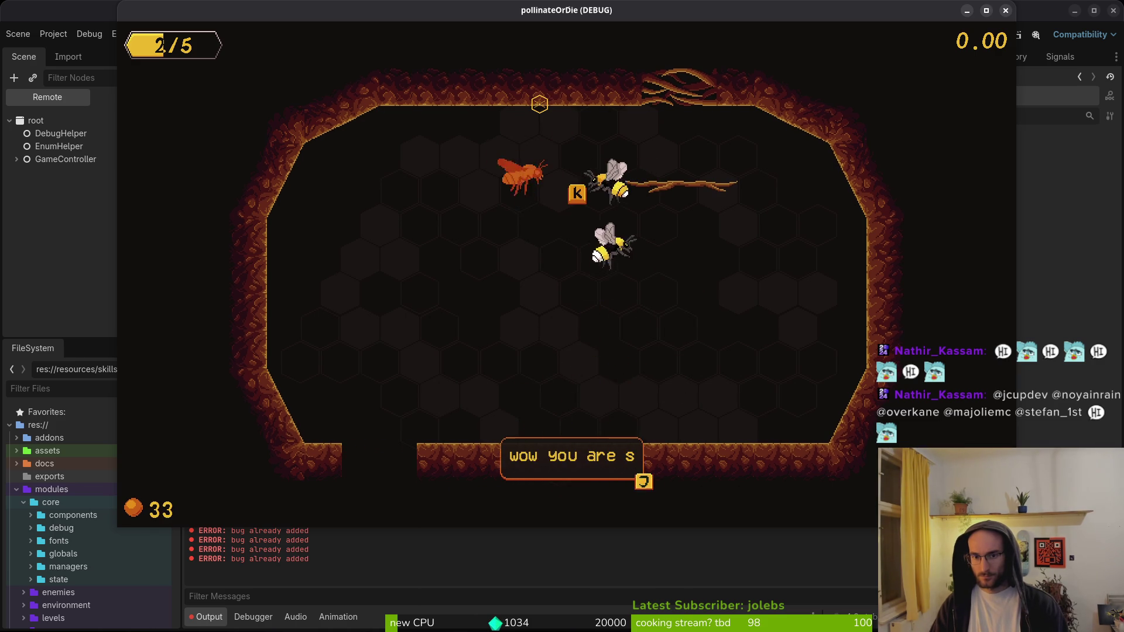
key("alt+Tab")
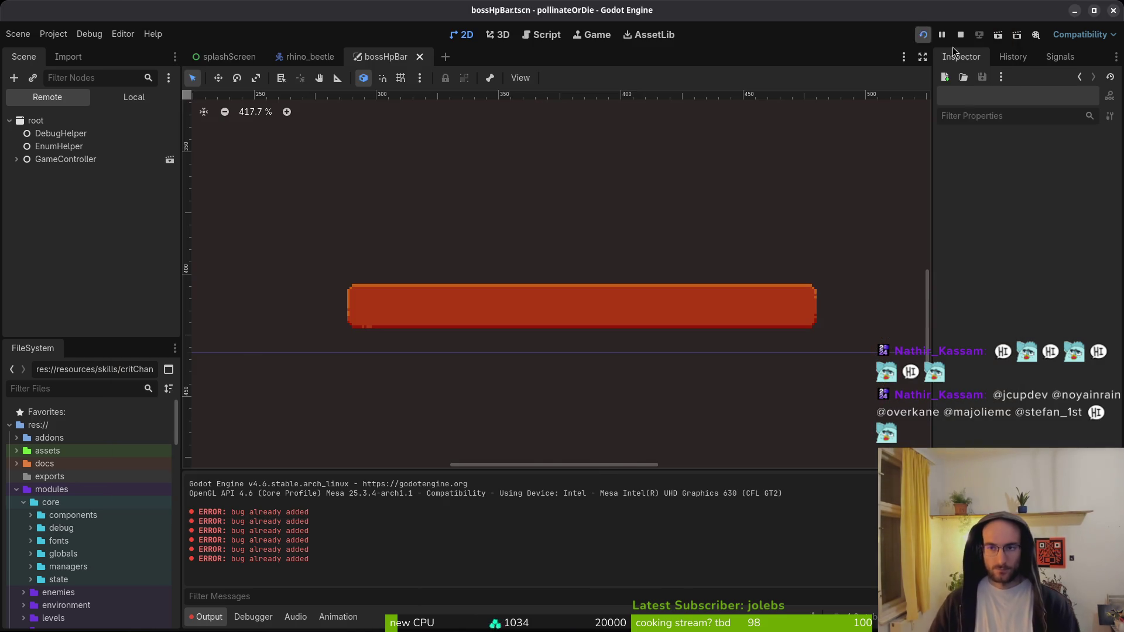
key("alt+Tab")
left_click(1005, 11)
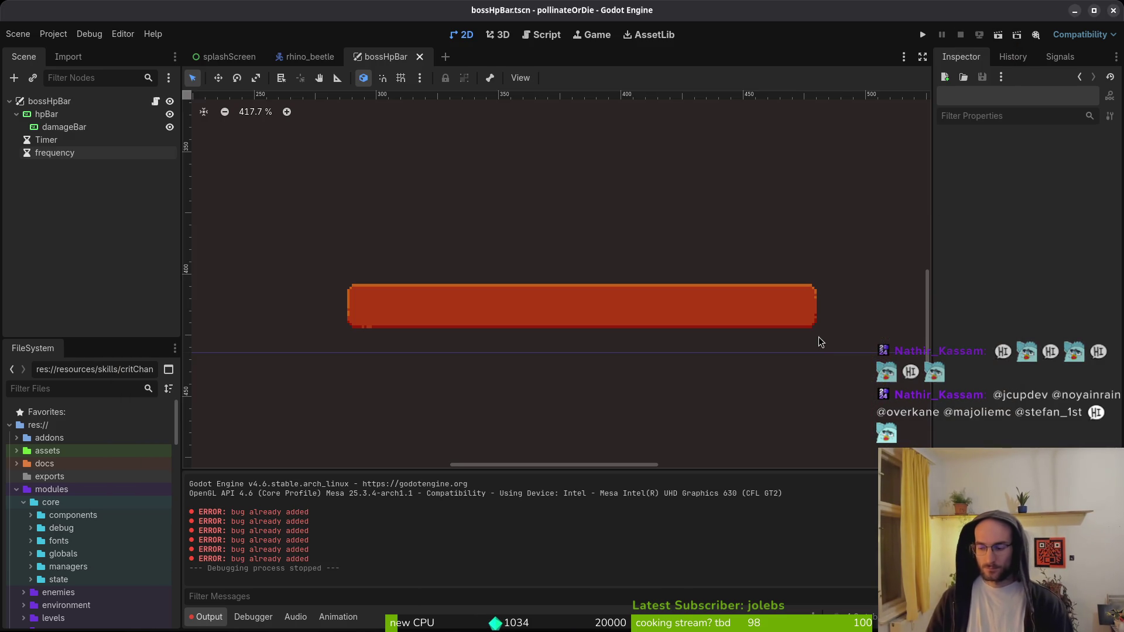
Yank the four lines starting at the blank line above _update_health_bar in boss_hp_bar.gd
key("alt+Tab")
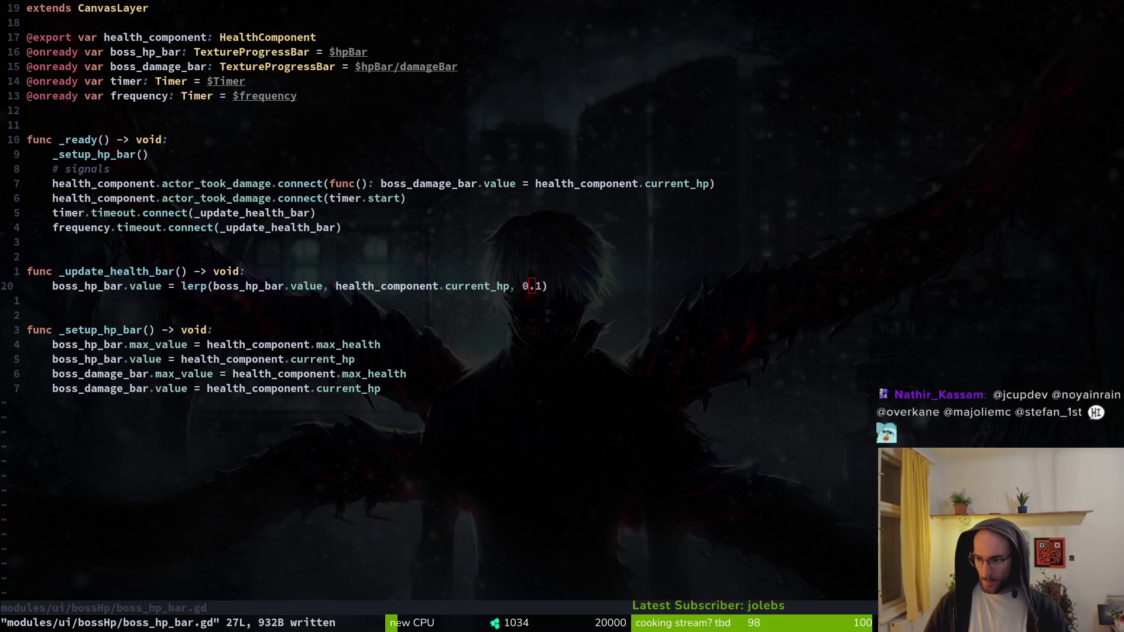
key("k")
key("k")
key("k")
key("V")
key("j")
key("j")
key("j")
key("y")
key("alt+Tab")
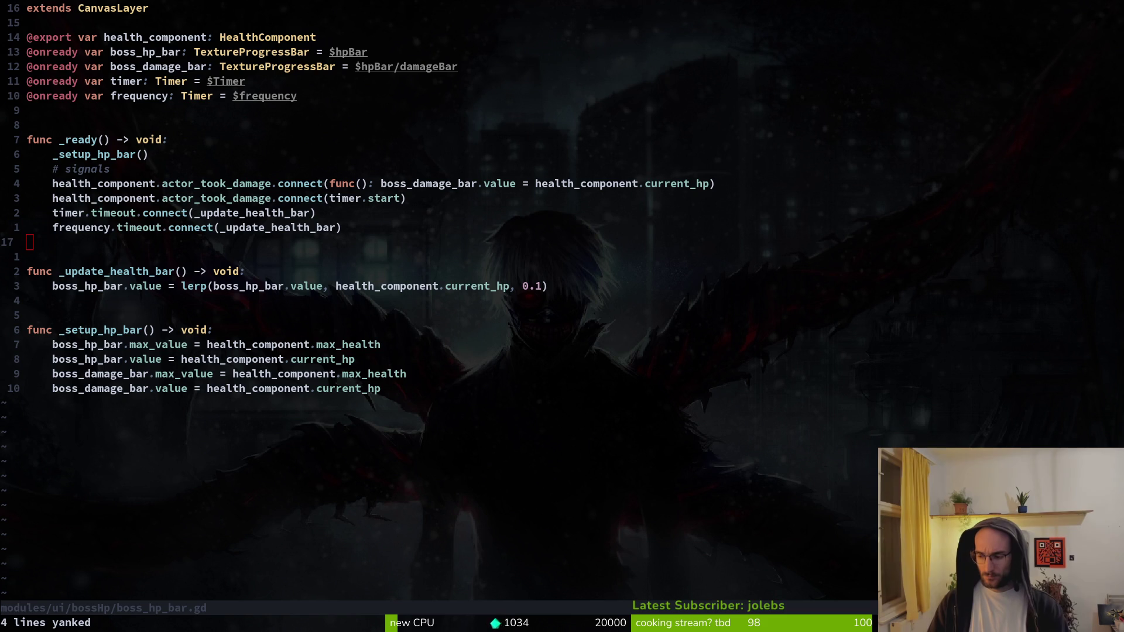
left_click(198, 285)
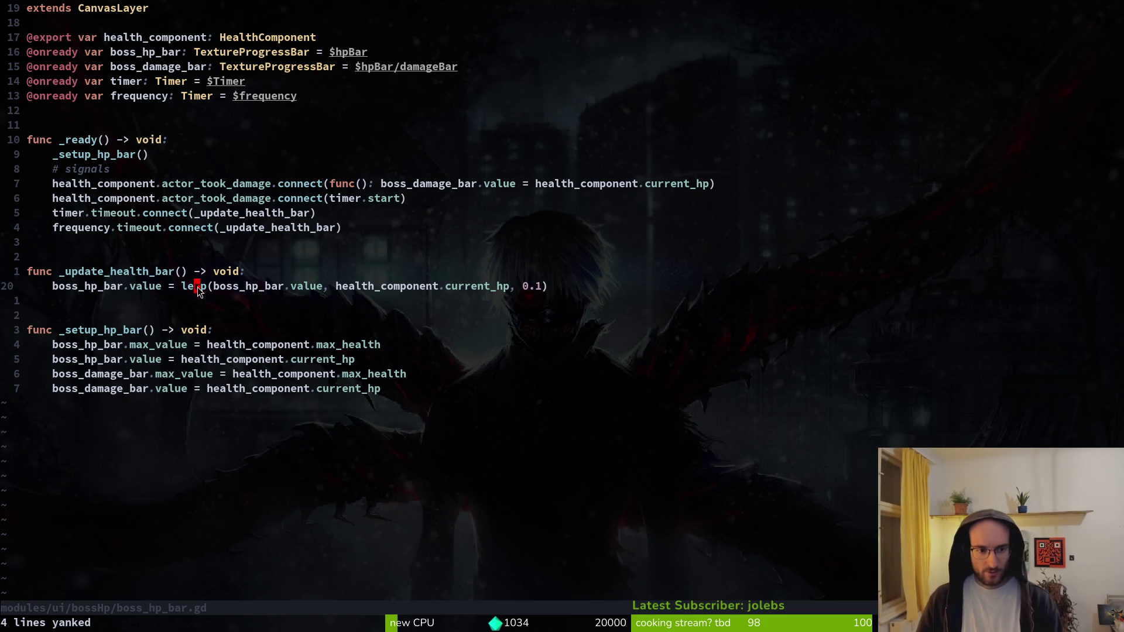
Replace lerp with move_toward in _update_health_bar so the bar steps by 0.1
type("ciwmov")
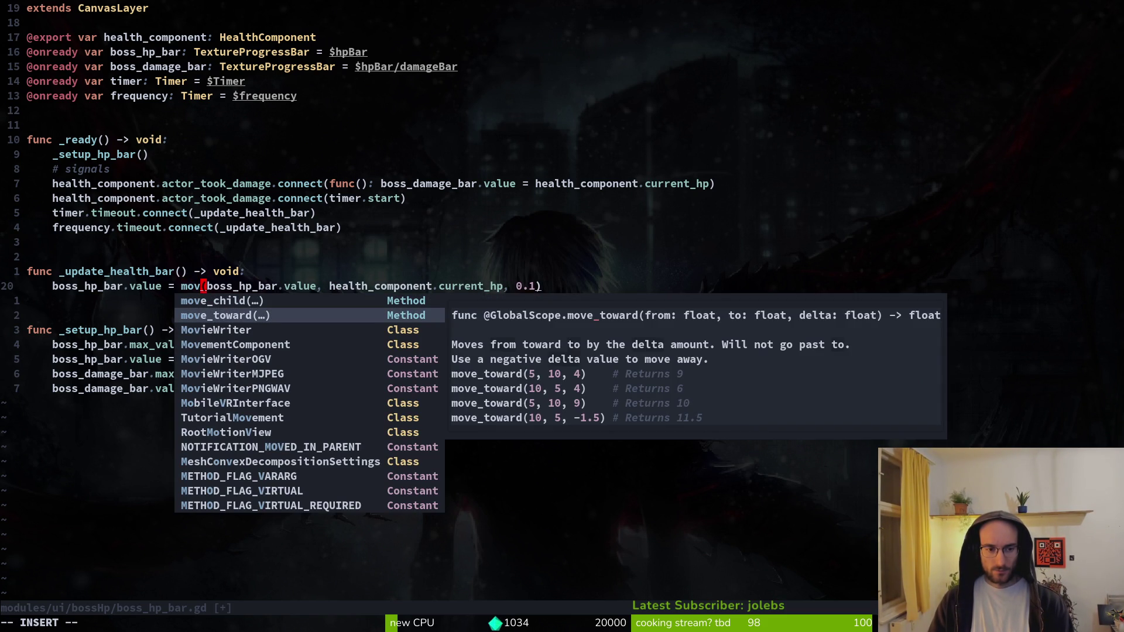
key("Return")
type("s")
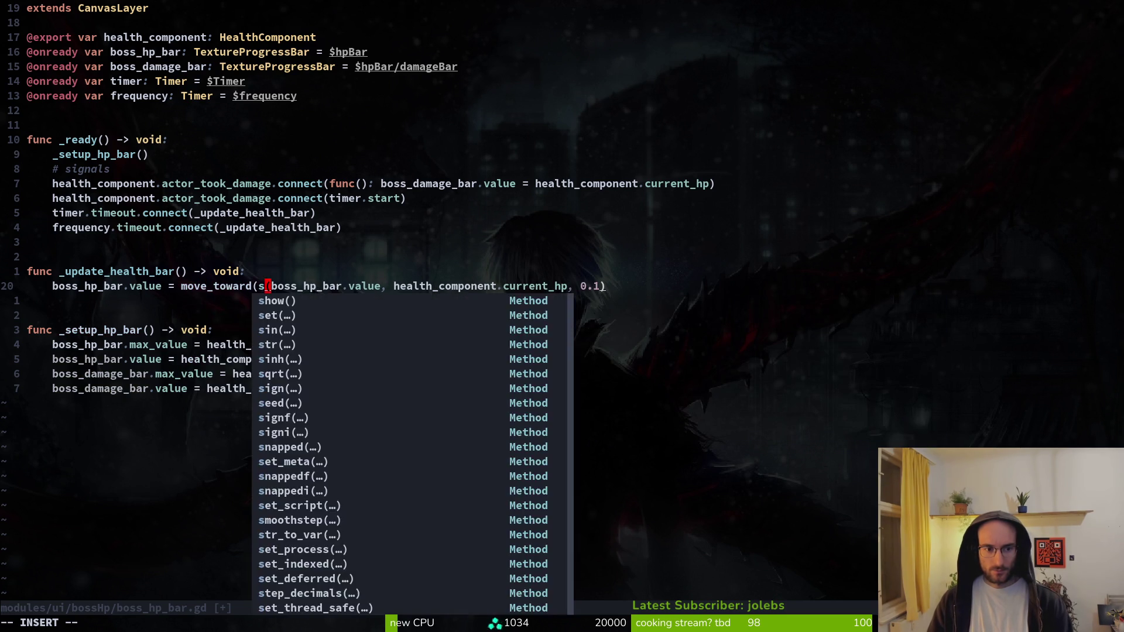
key("BackSpace")
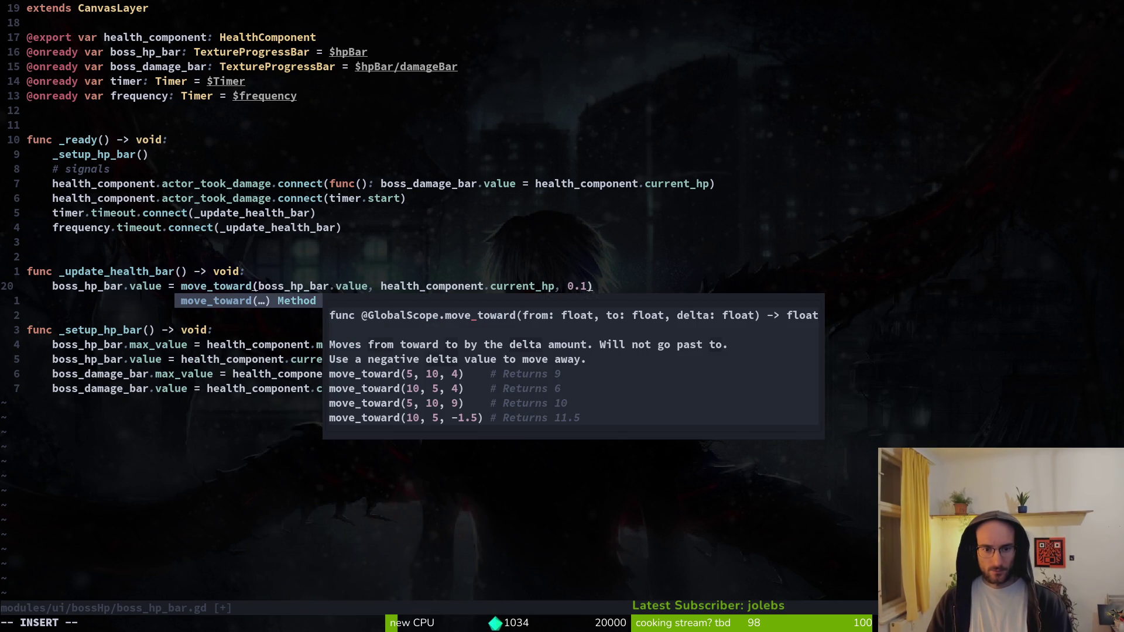
key("Escape")
key("w")
key("w")
key("w")
key("w")
key("w")
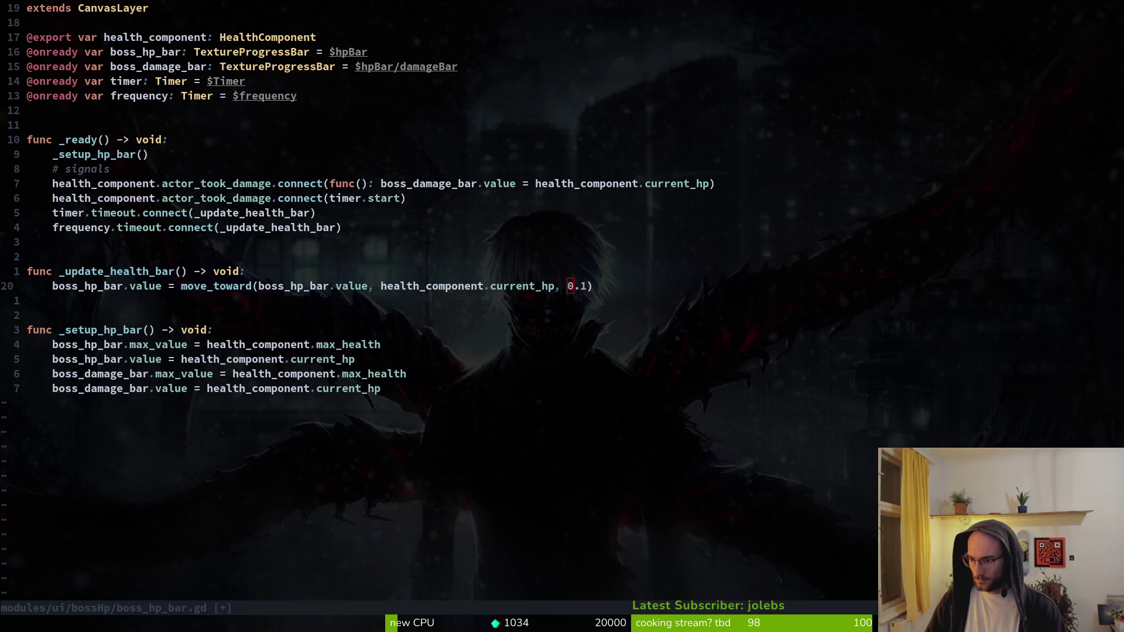
Paste 'var scale_tween: Tween' from clipboard history below the frequency declaration
left_click(68, 228)
left_click(66, 396)
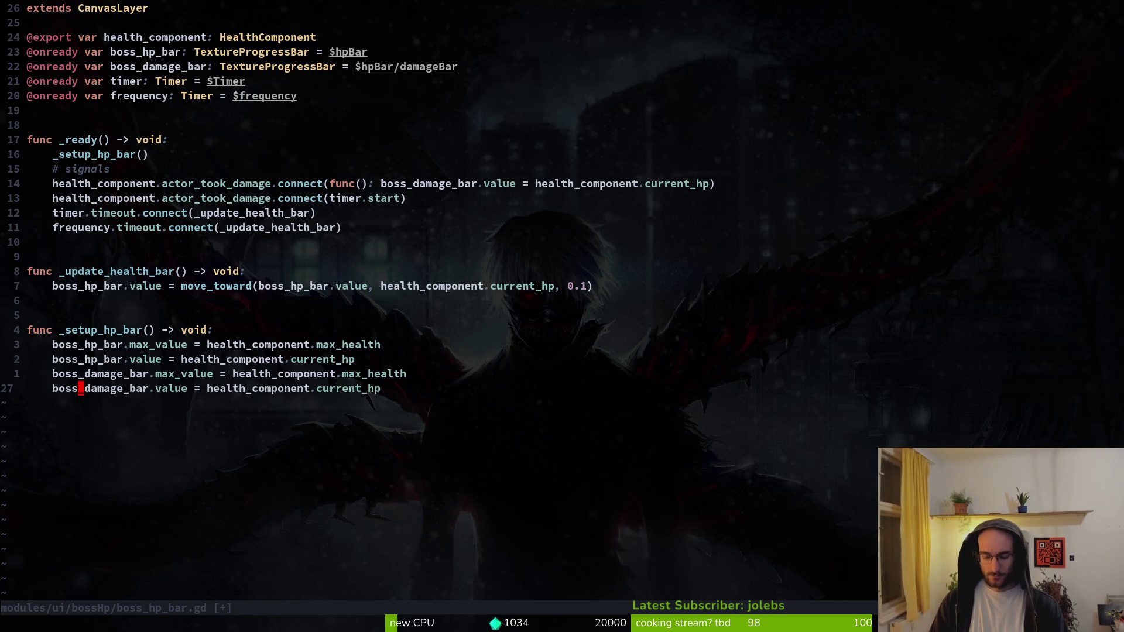
key("super+v")
type("sca")
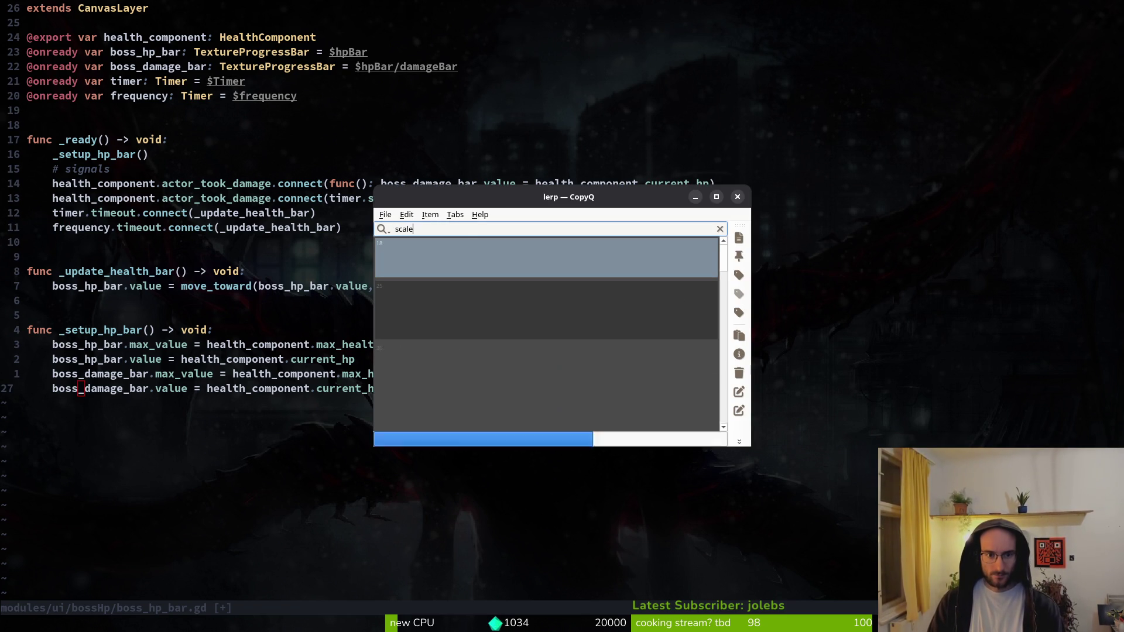
key("Escape")
key("2")
key("0")
key("k")
key("p")
Pick the scale tween function snippet from clipboard history
key("super+v")
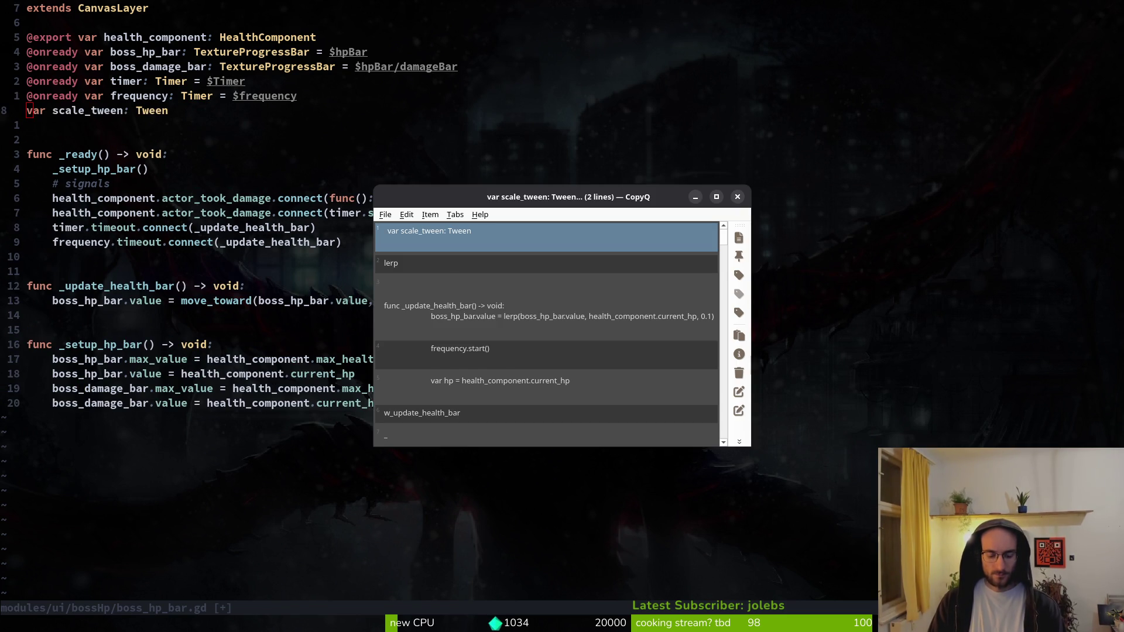
type("tween")
key("Escape")
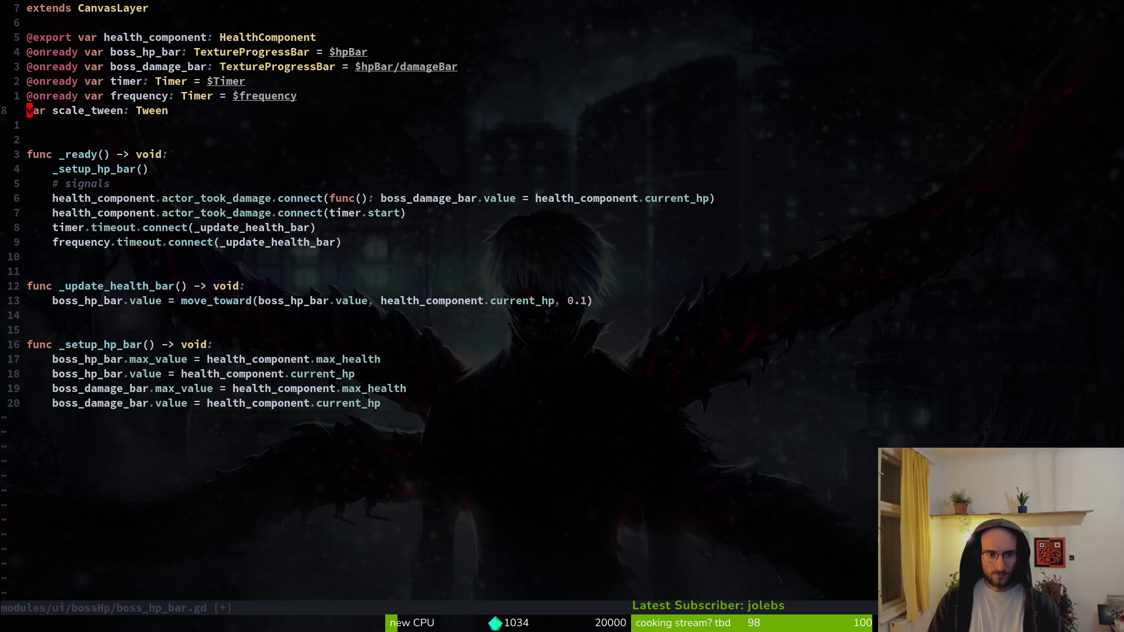
Paste the 14-line tween function below _setup_hp_bar, with blank lines before it
key("1")
key("9")
key("j")
key("p")
key("u")
key("j")
key("p")
key("O")
key("Return")
key("Escape")
Rename the new function to _run_update_hp_tween and save the script
type("jwcw_run")
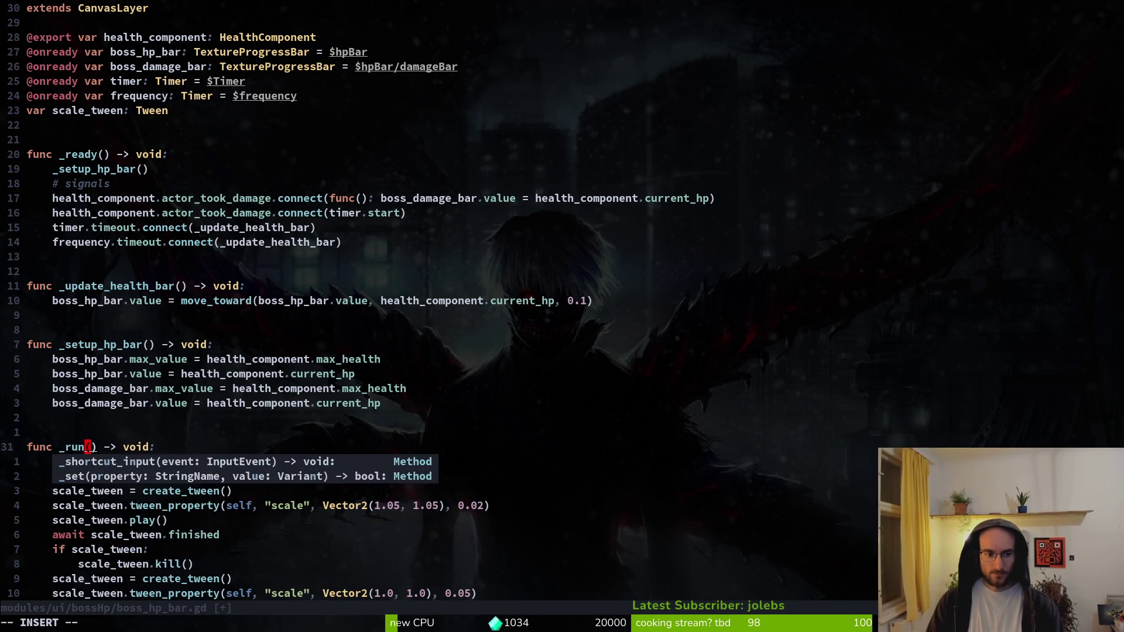
type("_update_hp_tween")
key("Escape")
type(":write")
key("Return")
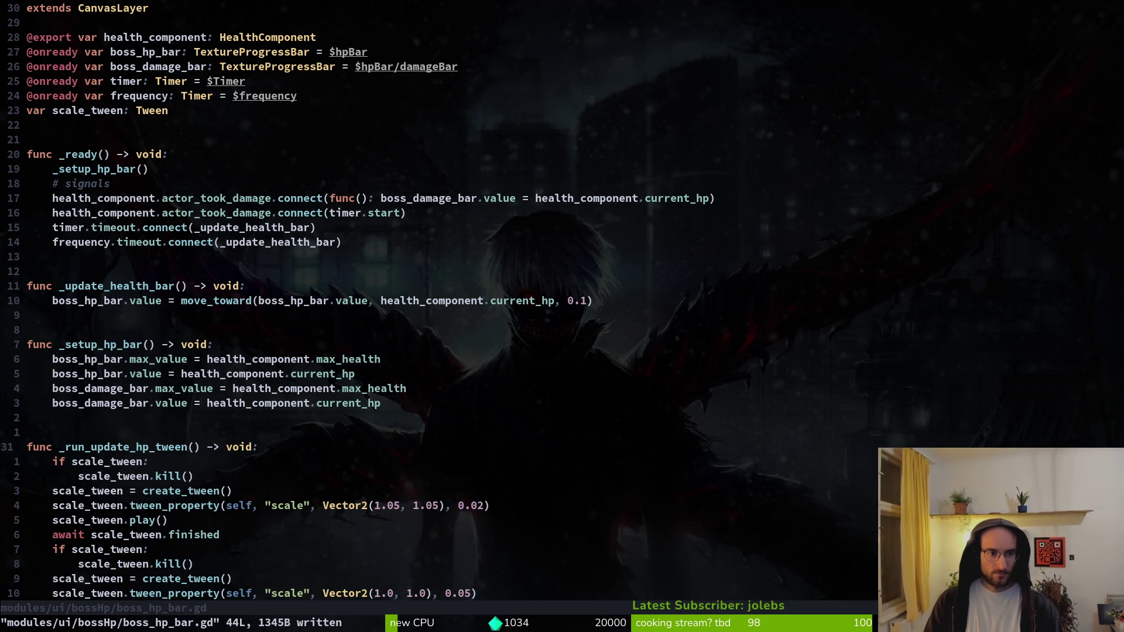
Rename the scale_tween variable declaration to update_hp_tween and save
key("2")
key("3")
key("k")
key("b")
key("b")
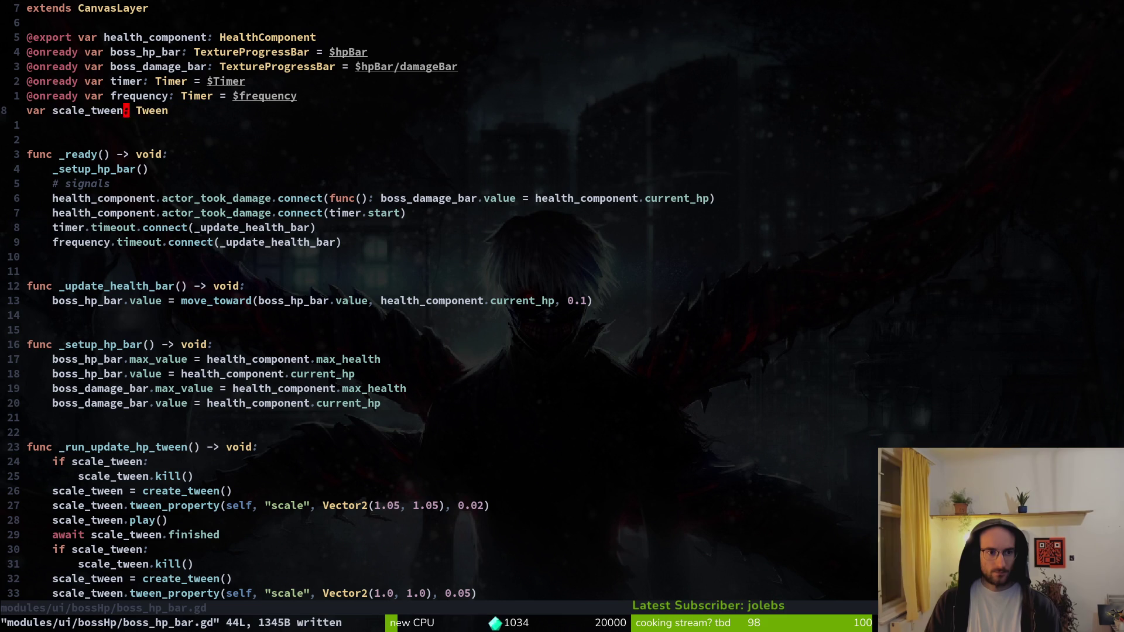
type("bcw")
type("update_")
type("hp_twee")
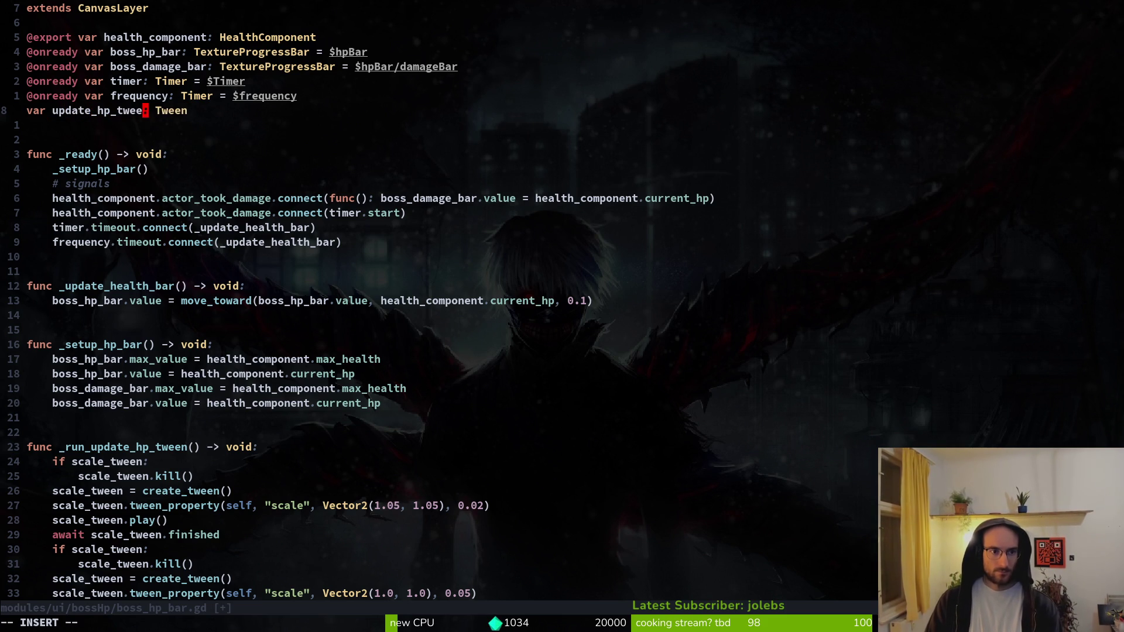
type("n")
key("Escape")
type(":w")
key("Return")
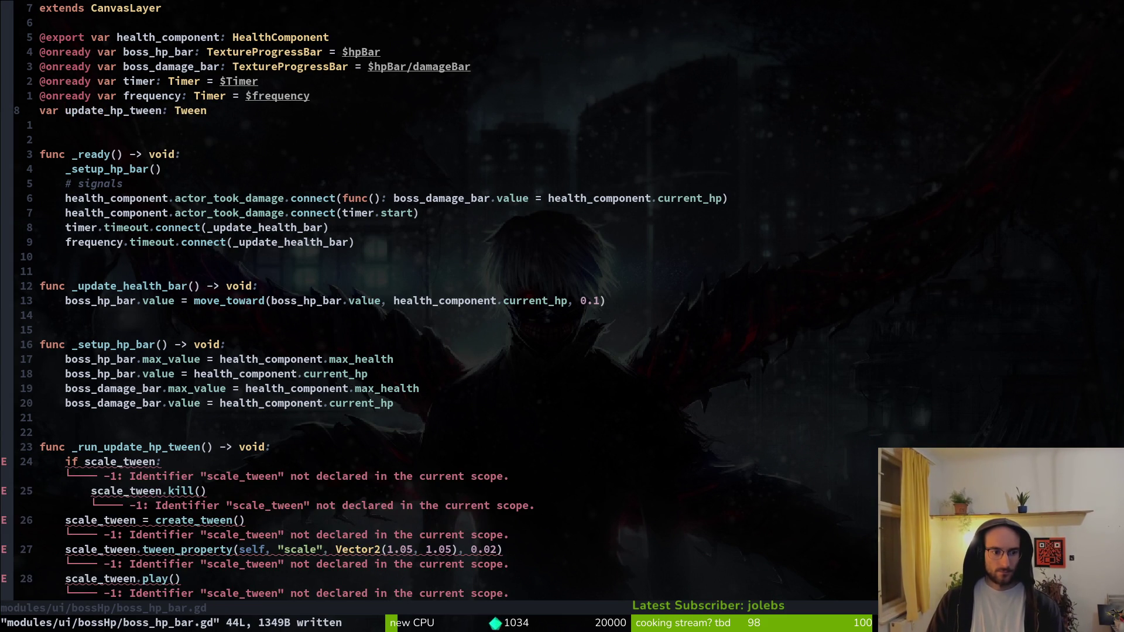
Substitute every scale_tween with update_hp_tween across the file using :%s
key("2")
key("4")
key("j")
key("e")
key("e")
key("v")
key("Escape")
key("v")
key("b")
key("Escape")
type("l")
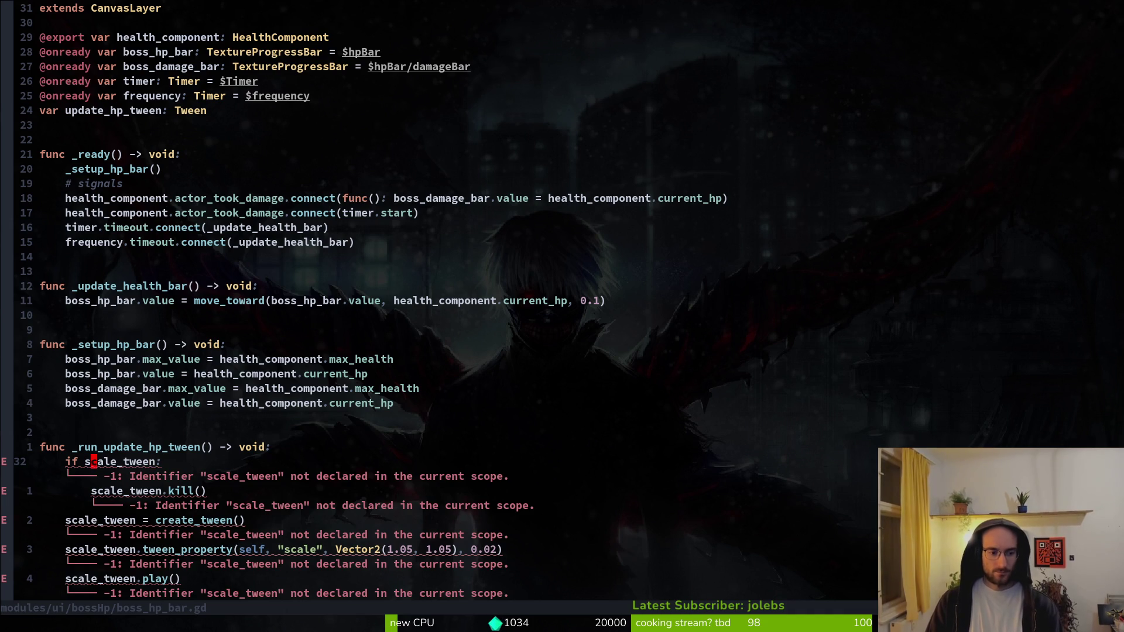
type(":%s/")
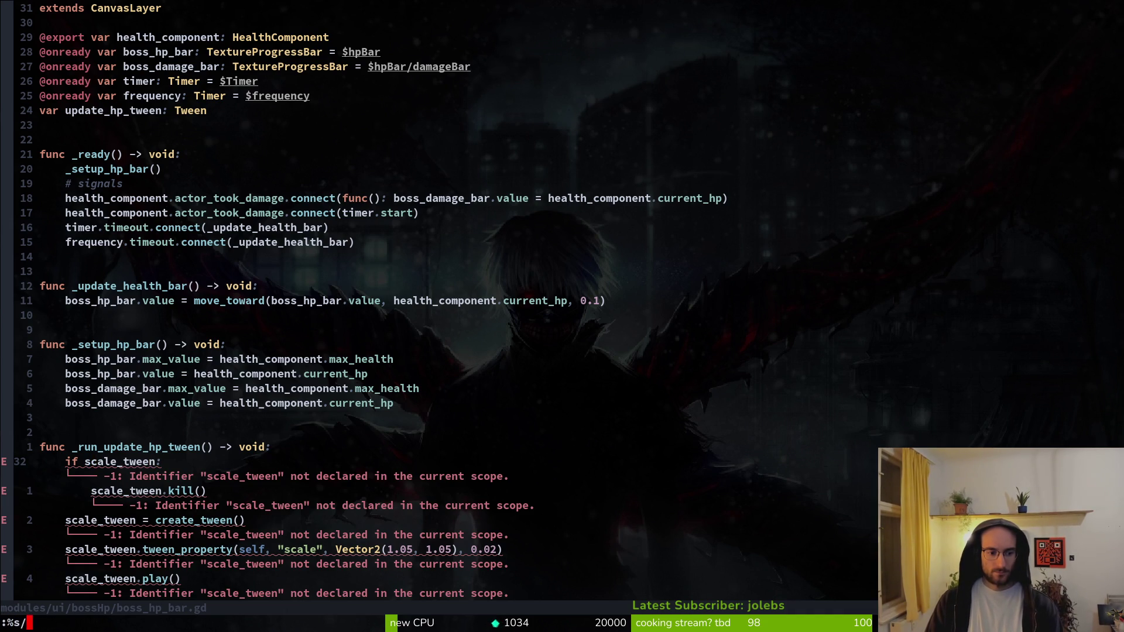
key("ctrl+r")
key("ctrl+w")
type("/update_")
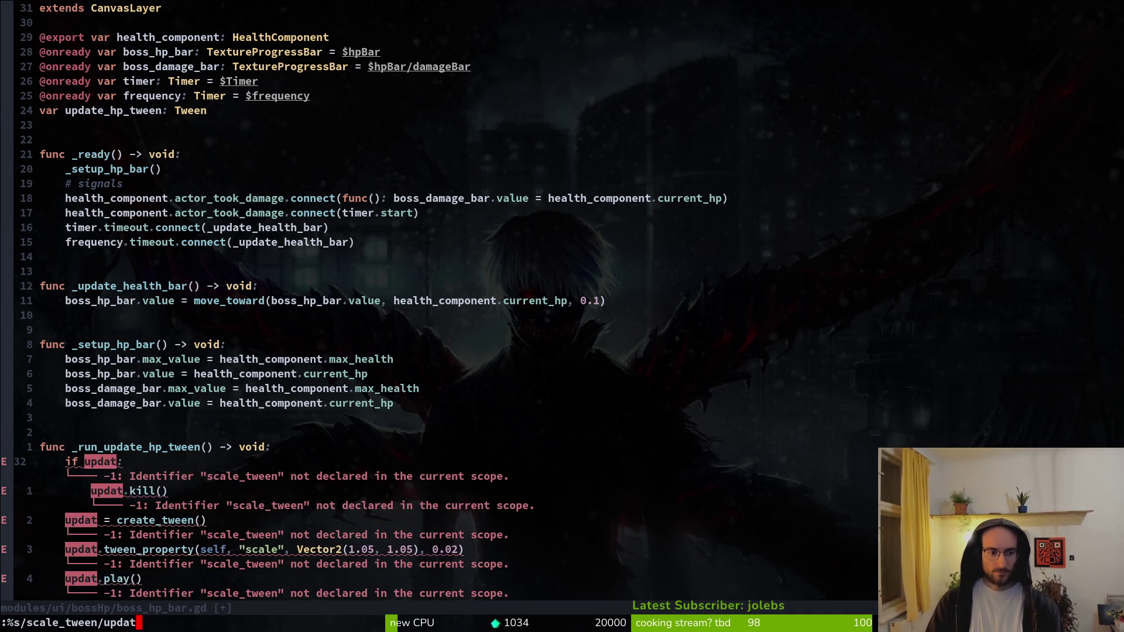
type("hp_tween")
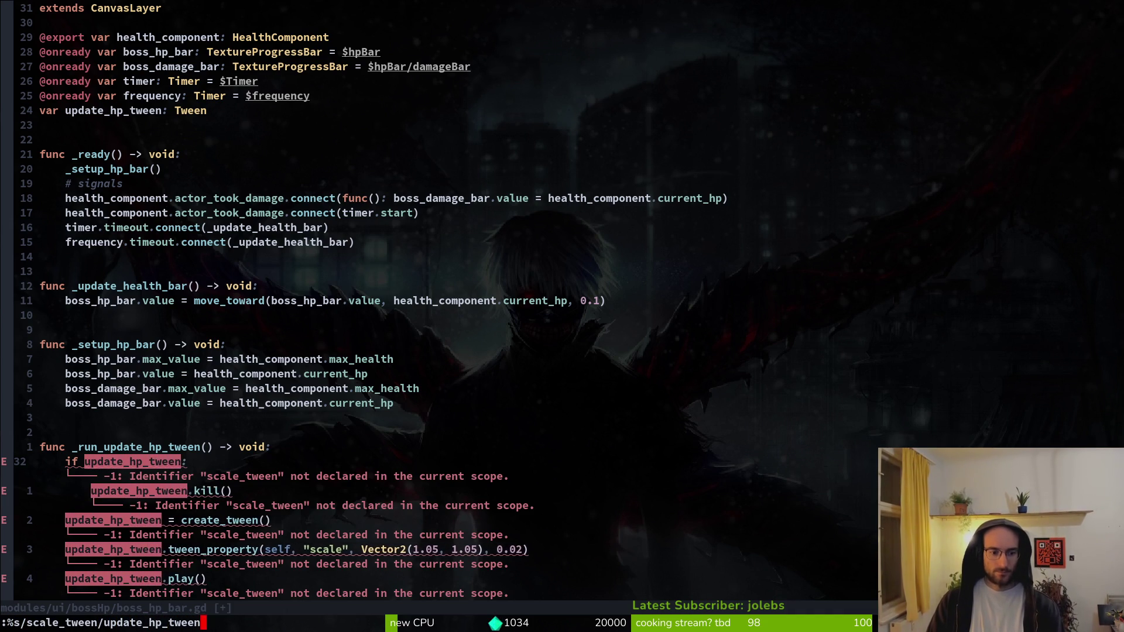
key("Return")
type(":w")
key("Return")
Change the tween_property target from self to boss_hp_bar and the property to "value"
key("k")
key("k")
key("k")
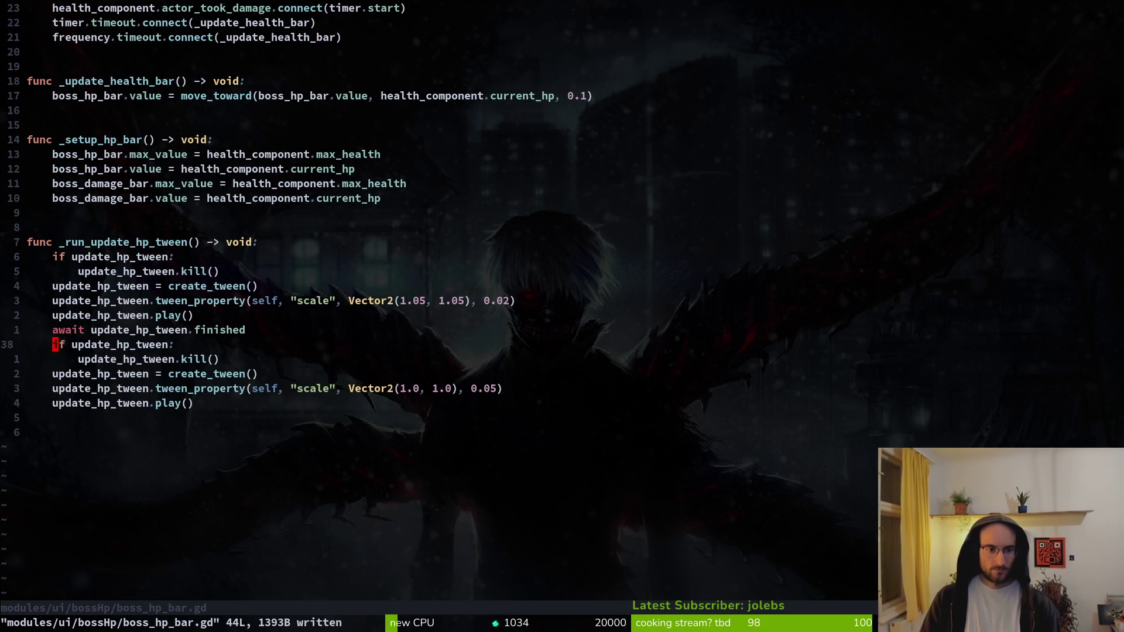
key("w")
key("w")
key("w")
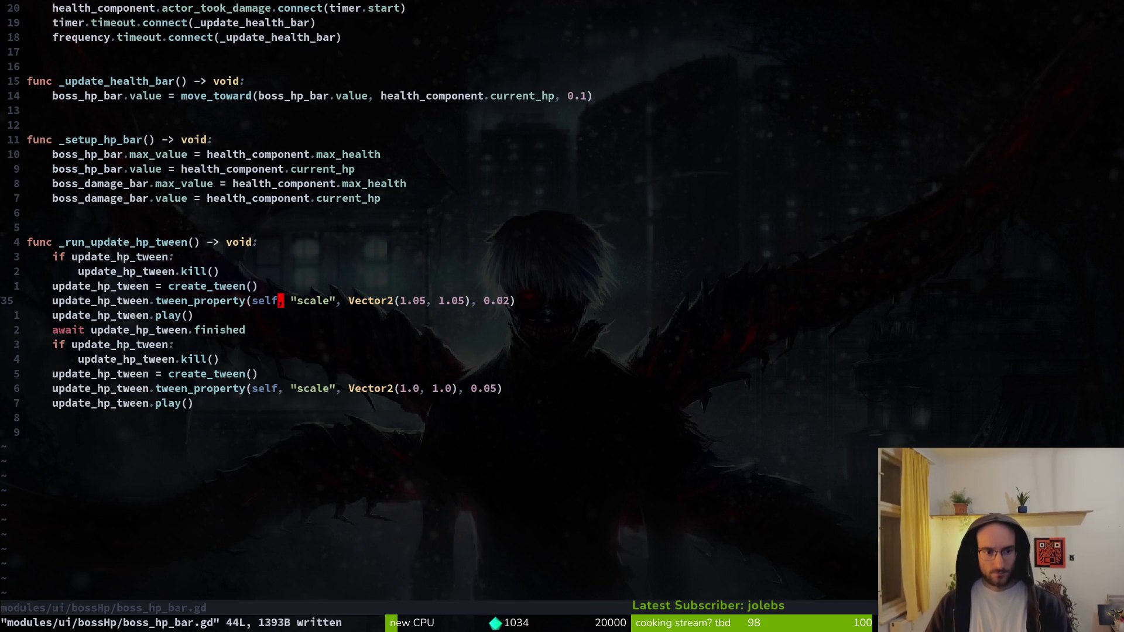
key("h")
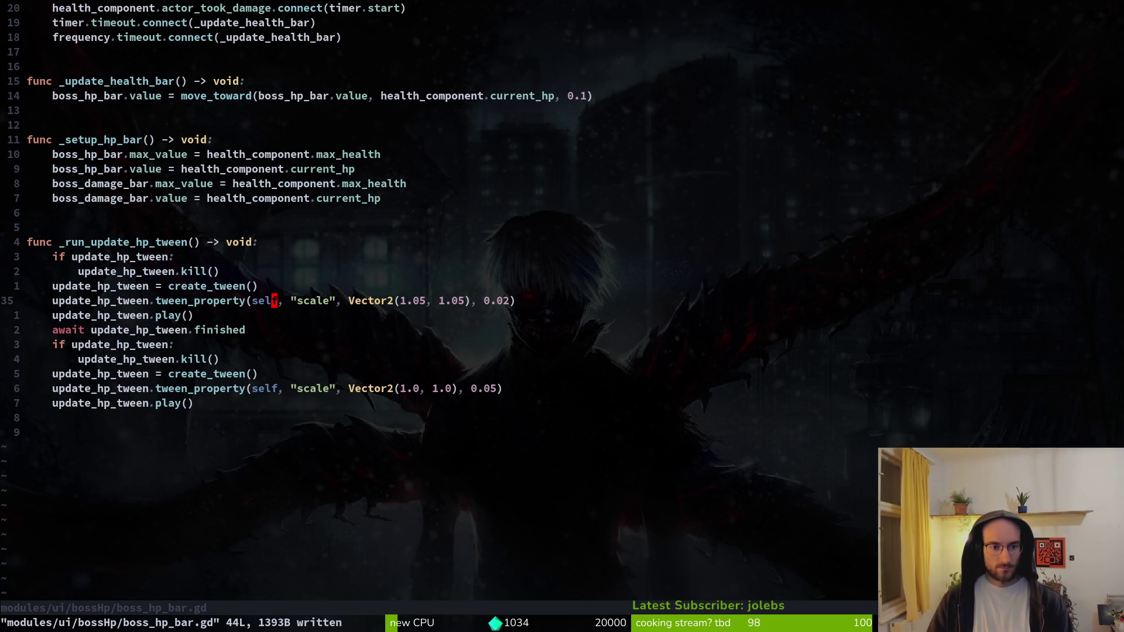
type("ciwboss_hp_bar")
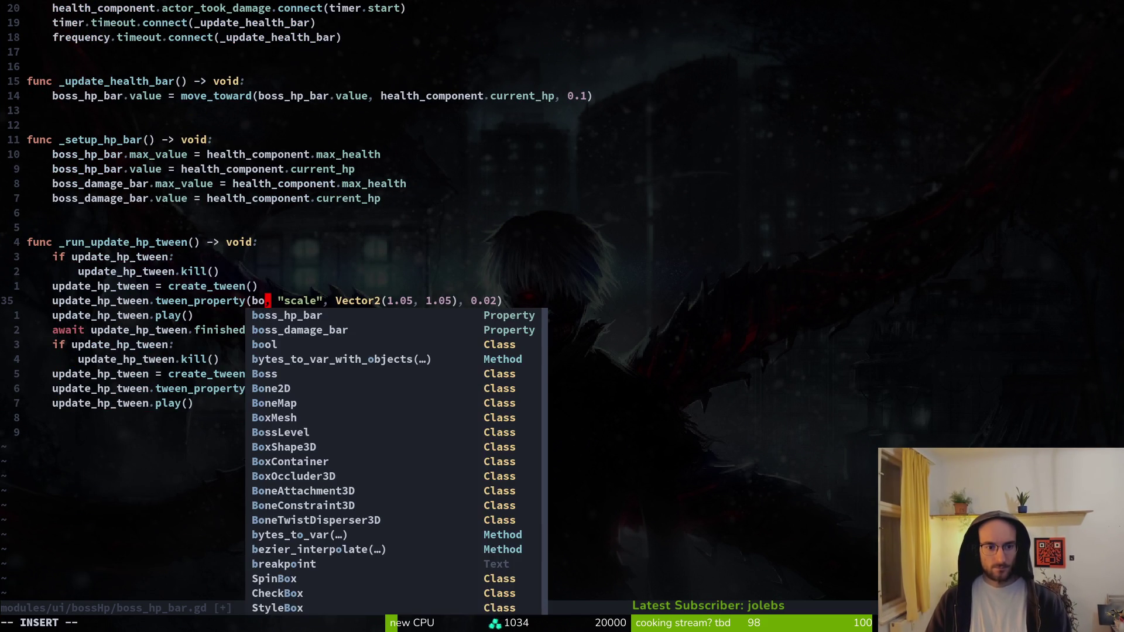
key("Escape")
key("w")
key("w")
type("ciwvalue")
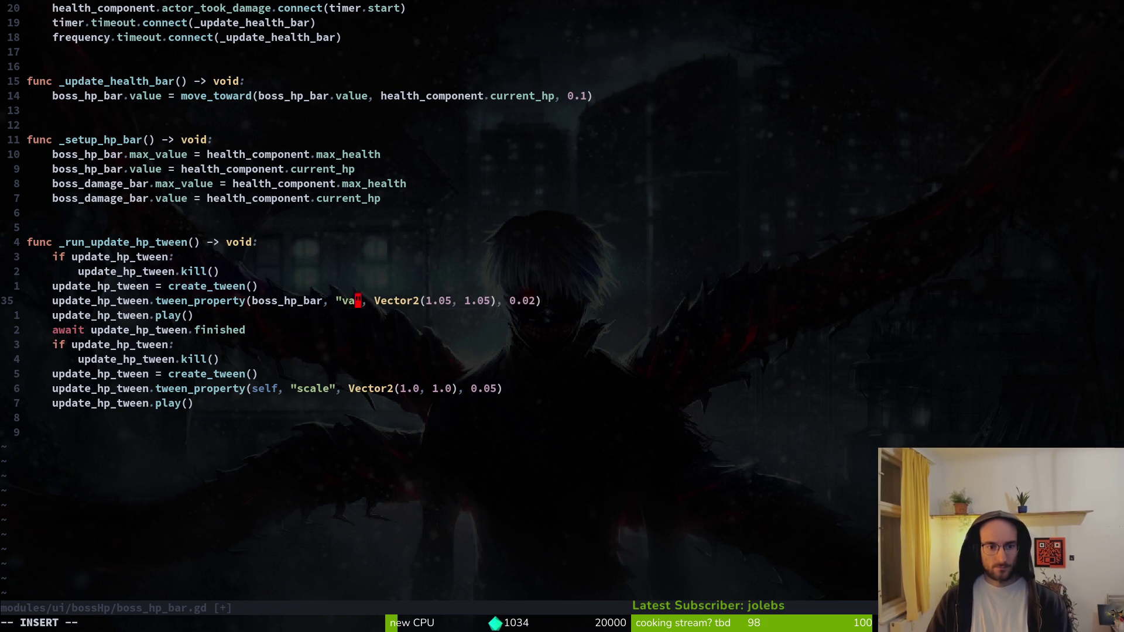
key("Escape")
type(":w")
key("Return")
key("k")
Replace the Vector2 target argument with health_component.current_hp and save
key("j")
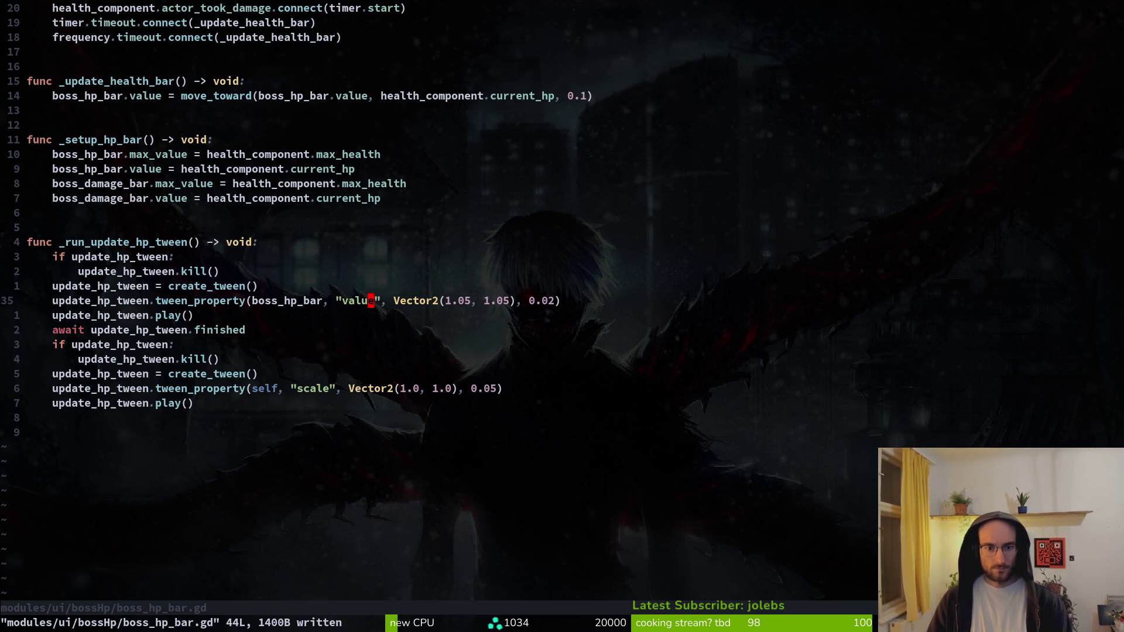
key("w")
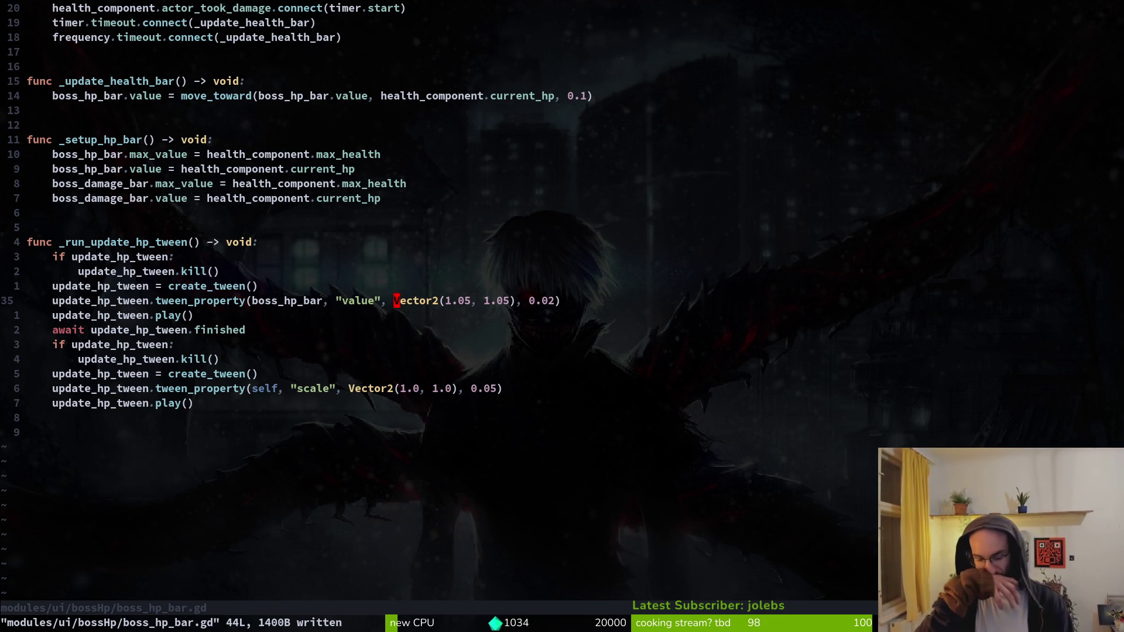
key("v")
key("f")
key("parenleft")
key("l")
key("l")
key("l")
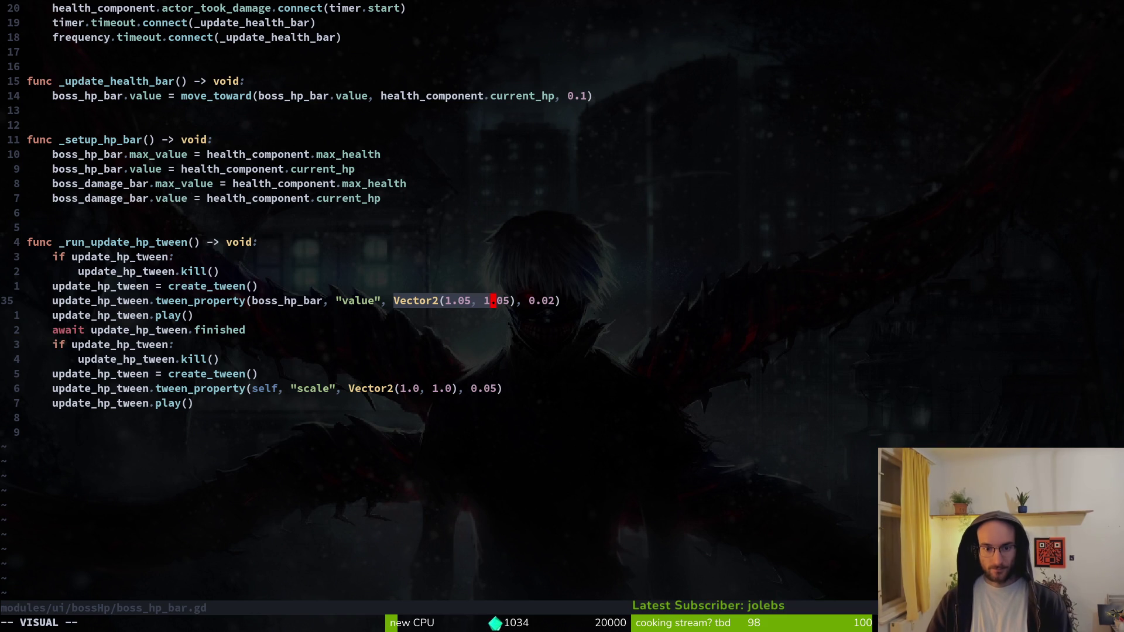
key("l")
key("l")
type("chealth_component.current_hp")
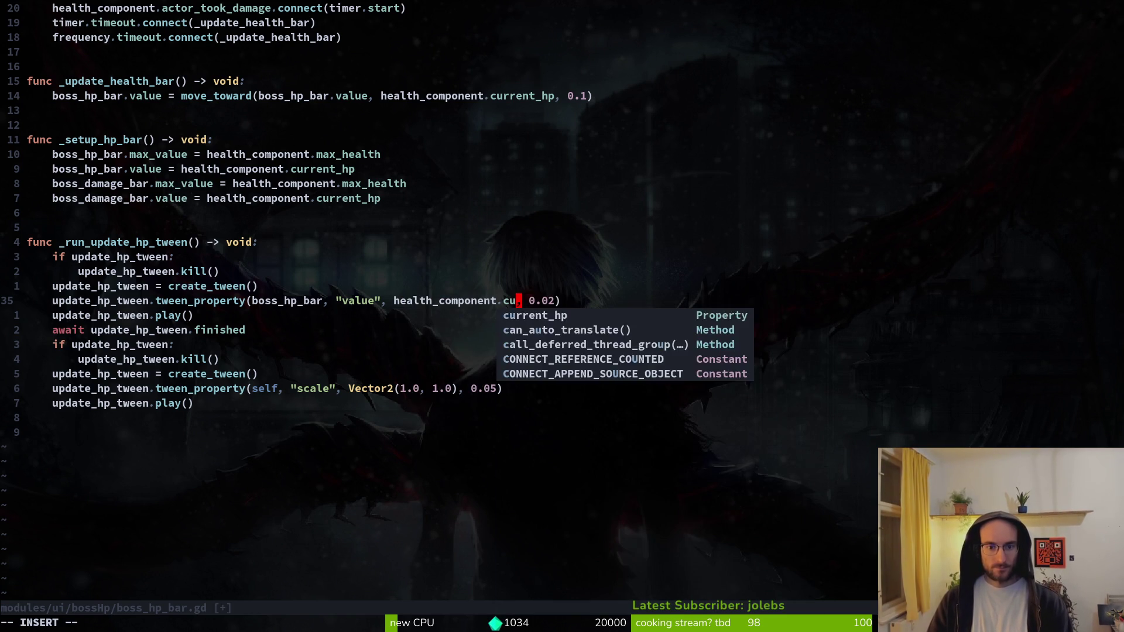
key("Escape")
type(":w")
key("Return")
key("l")
key("l")
key("l")
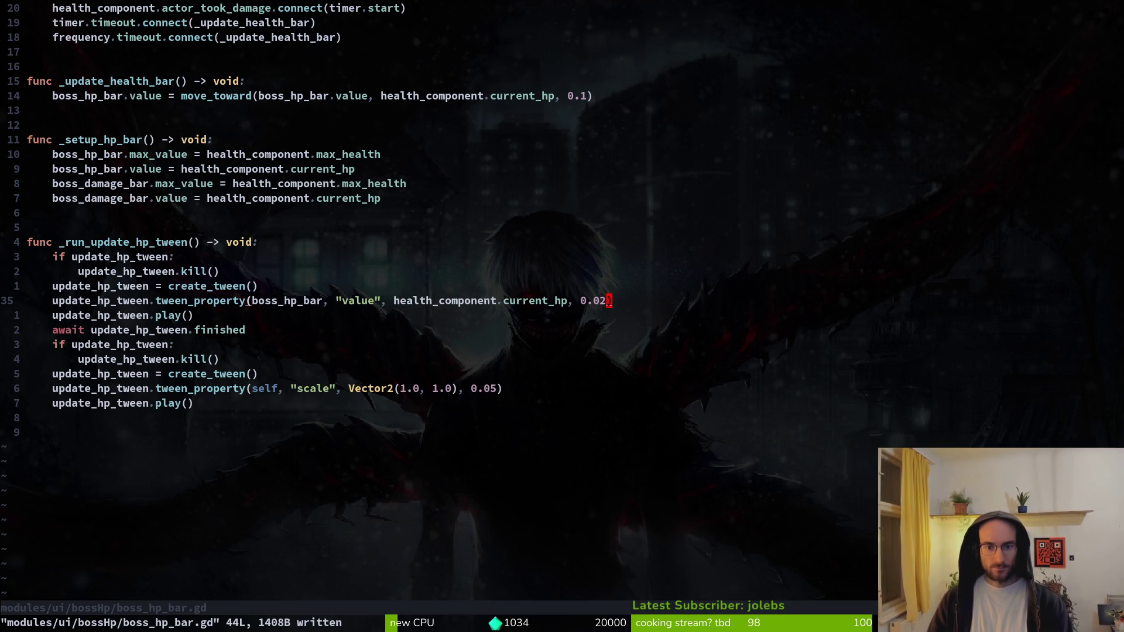
Change the tween duration from 0.02 to 0.5 and save
key("i")
key("BackSpace")
key("BackSpace")
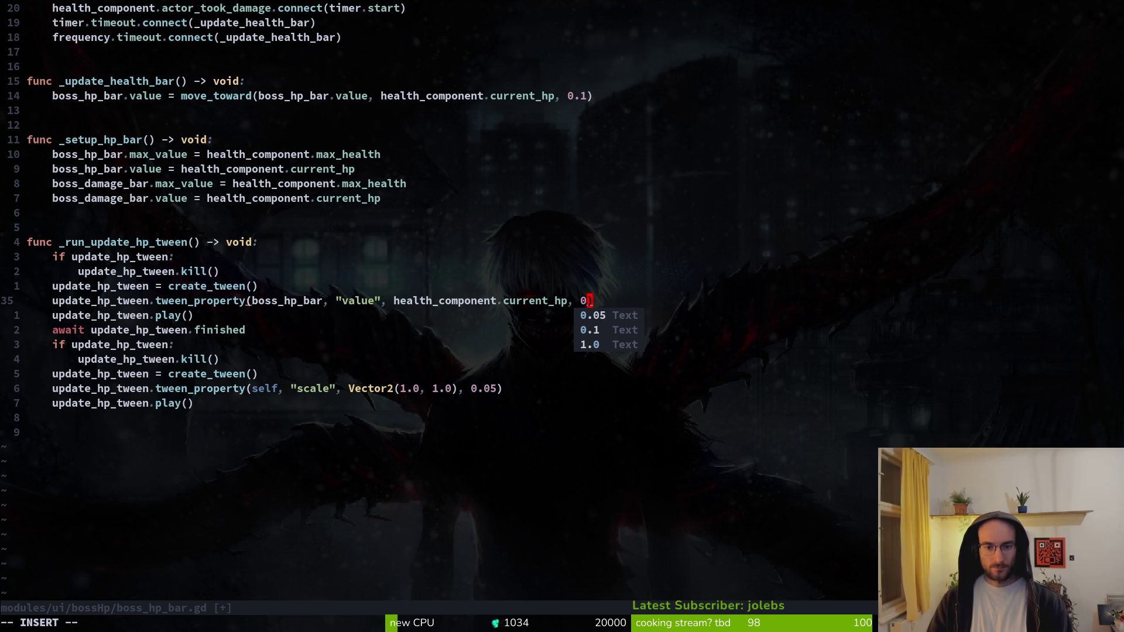
type(".5")
key("Escape")
type(":write")
key("Return")
Delete the scale-back tween block and the await finished line, then save
key("j")
key("j")
key("j")
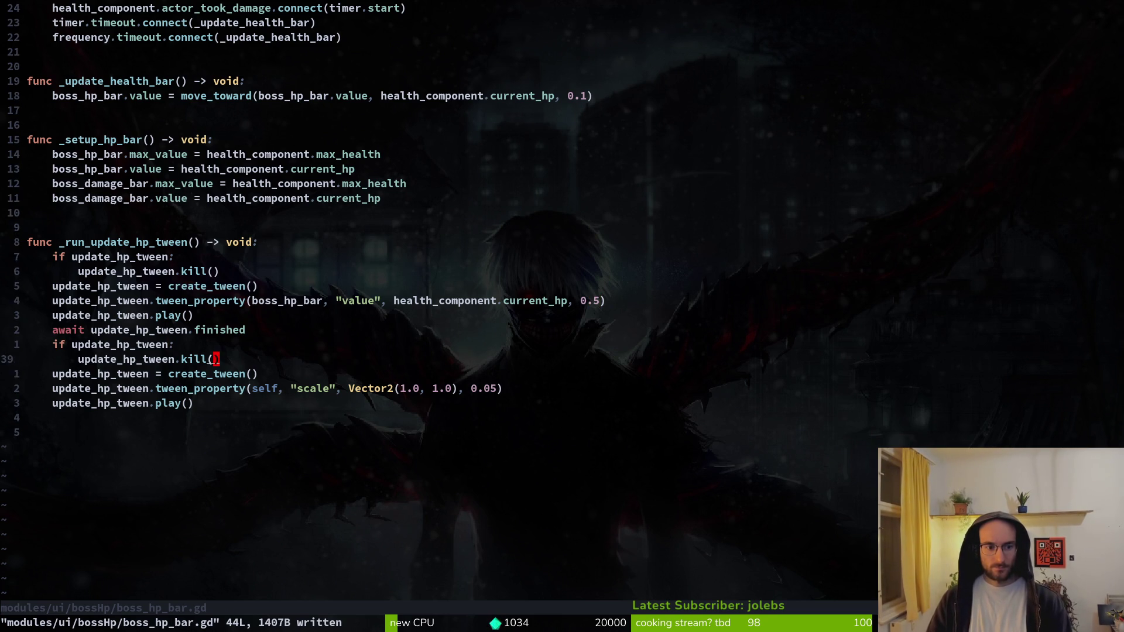
key("j")
key("k")
key("k")
key("k")
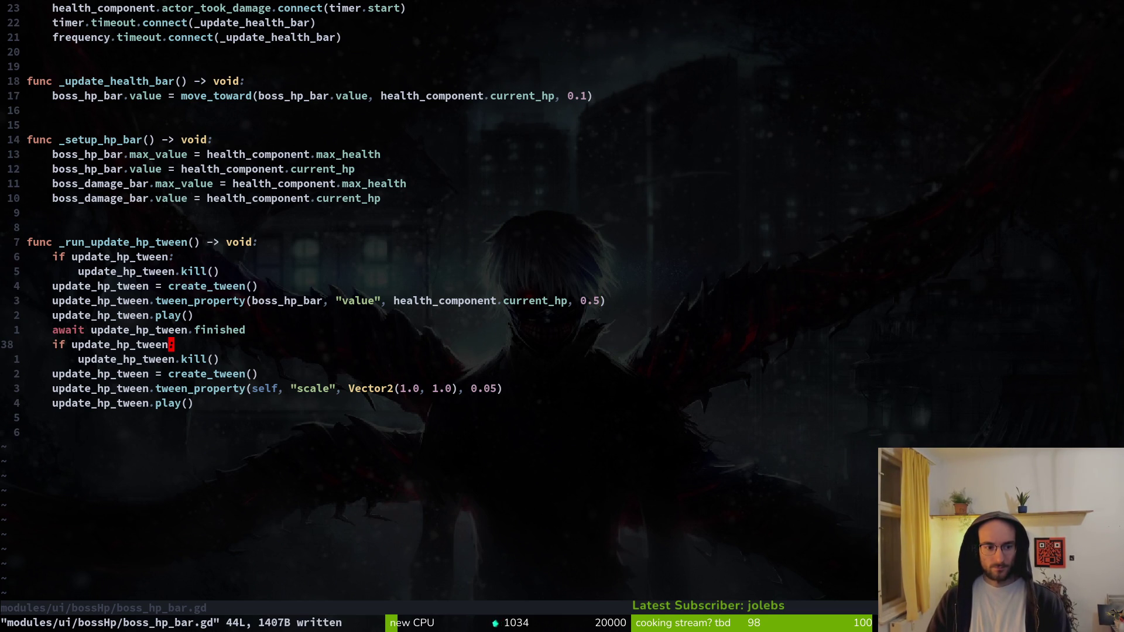
key("shift+v")
key("j")
key("j")
key("j")
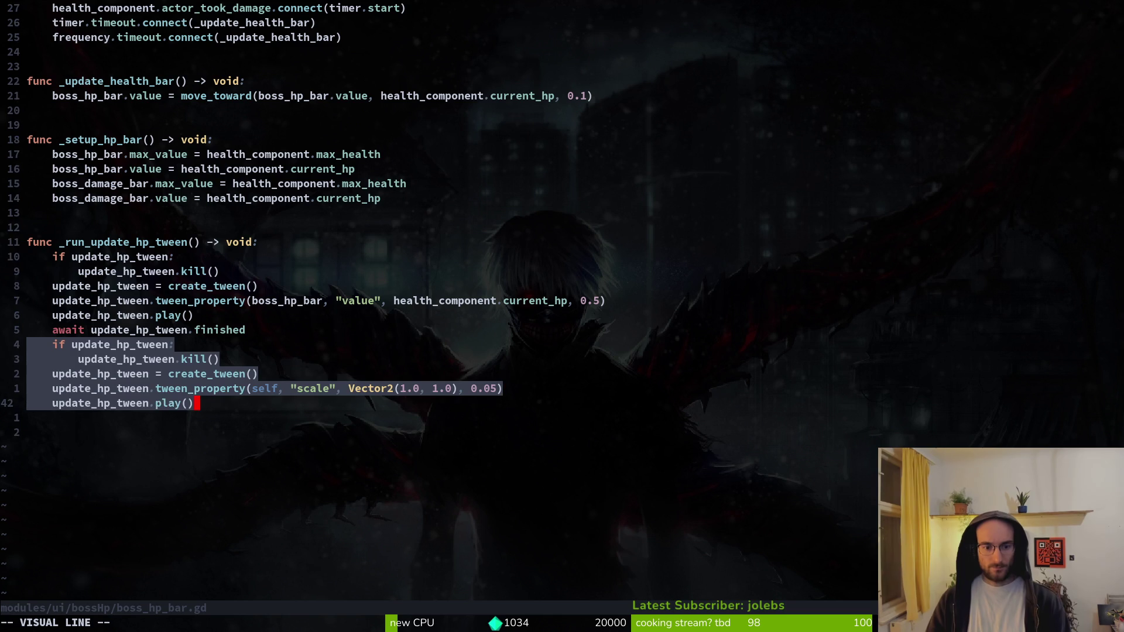
type("d:w")
key("Return")
key("k")
key("d")
key("d")
type(":w")
key("Return")
type("k")
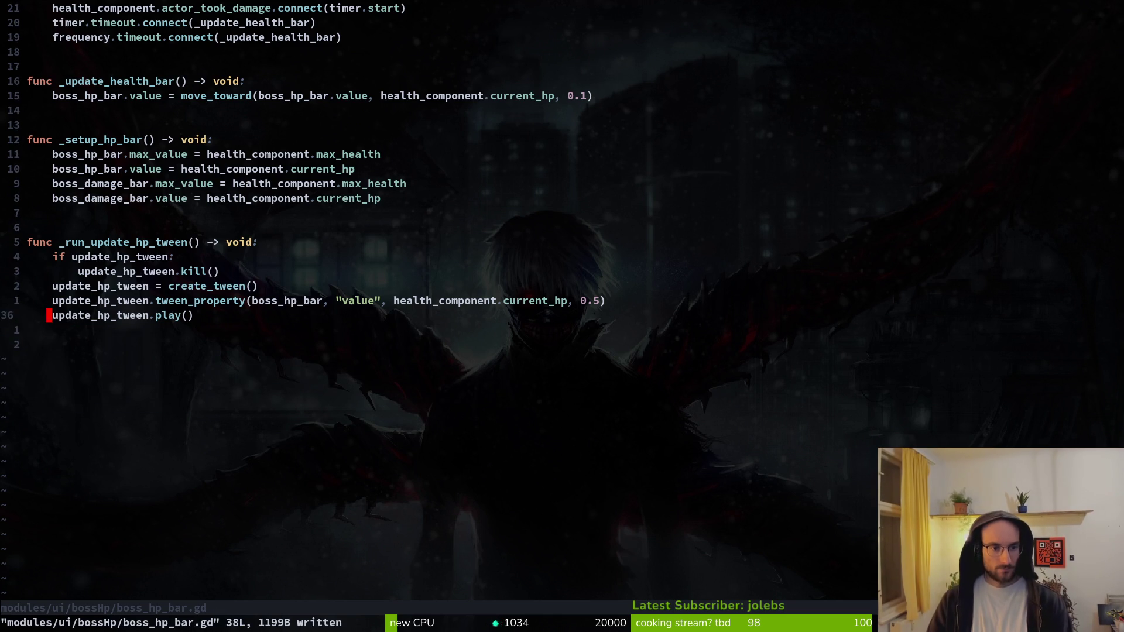
type("k23k2j7jO")
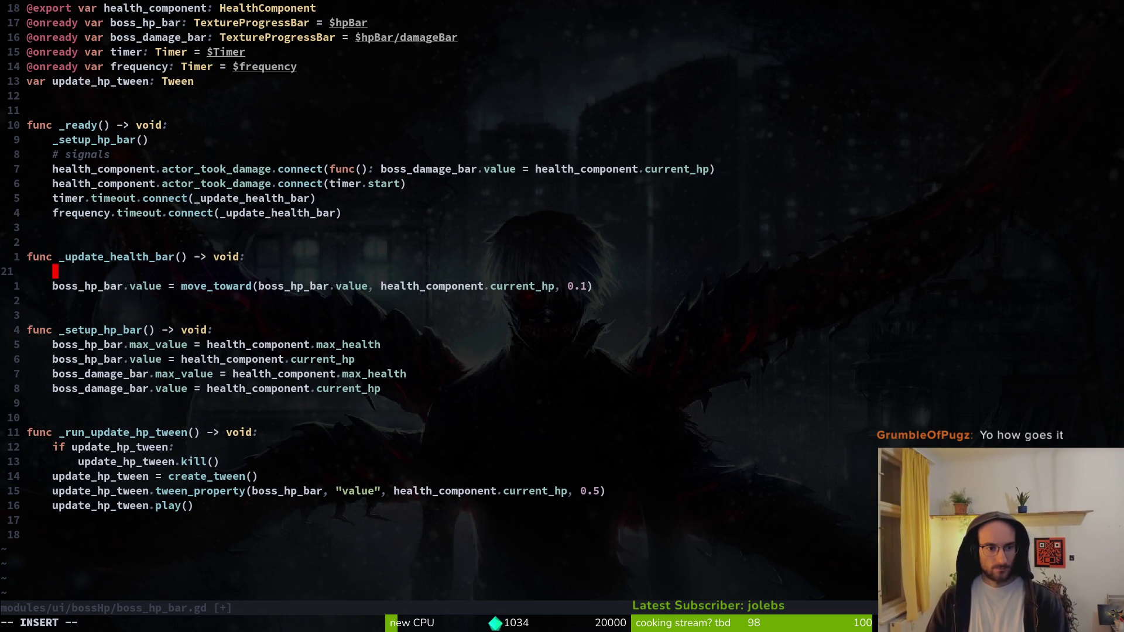
type("_run")
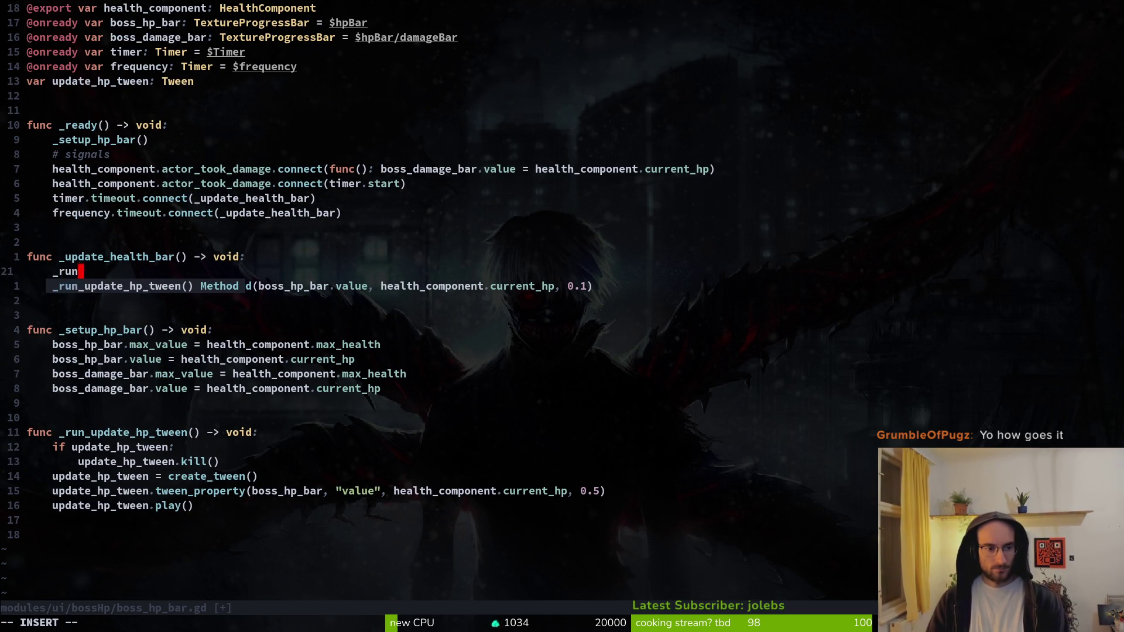
Delete the frequency timeout connection line and save
key("Escape")
type("4k")
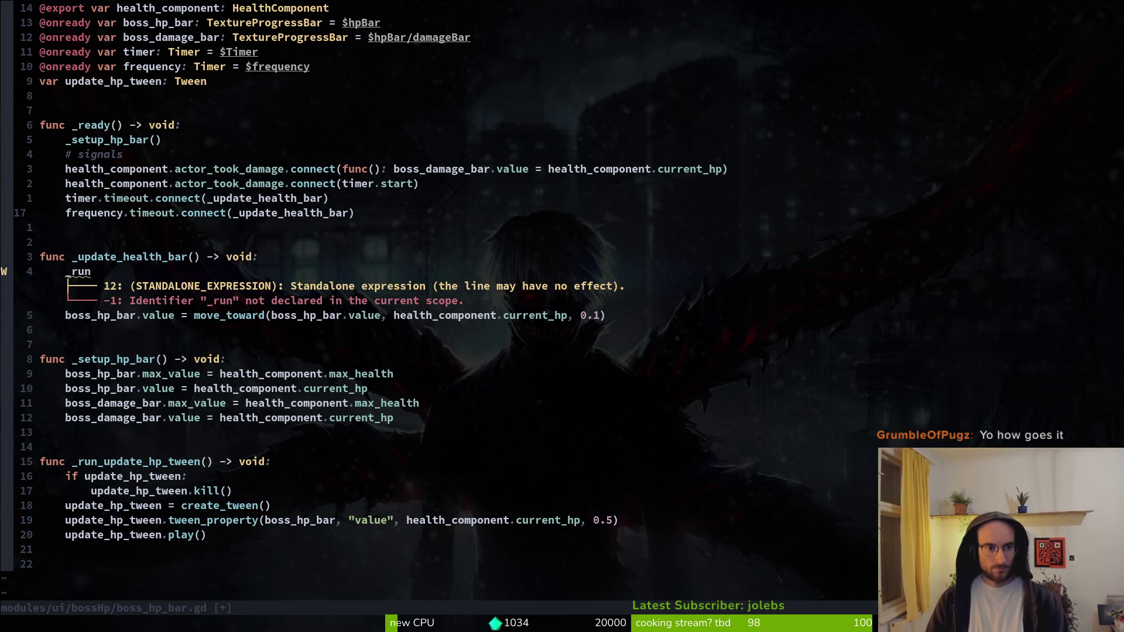
key("d")
key("d")
type(":write")
key("Return")
Connect timer.timeout to _run_update_hp_tween instead of the old callback, and save
key("k")
key("w")
key("w")
key("w")
key("w")
type("wcw_run")
key("ctrl+n")
key("Escape")
type(":w")
key("Return")
Remove the leftover stray _run line and save
key("j")
key("j")
key("$")
key("j")
key("j")
key("x")
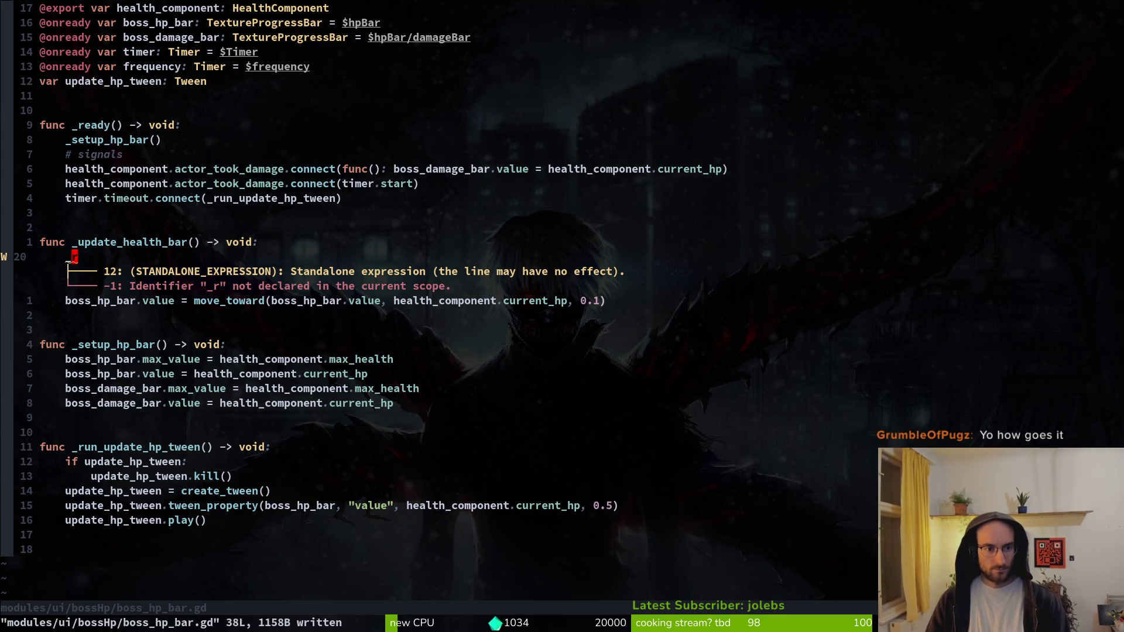
key("d")
key("d")
type(":w")
key("Return")
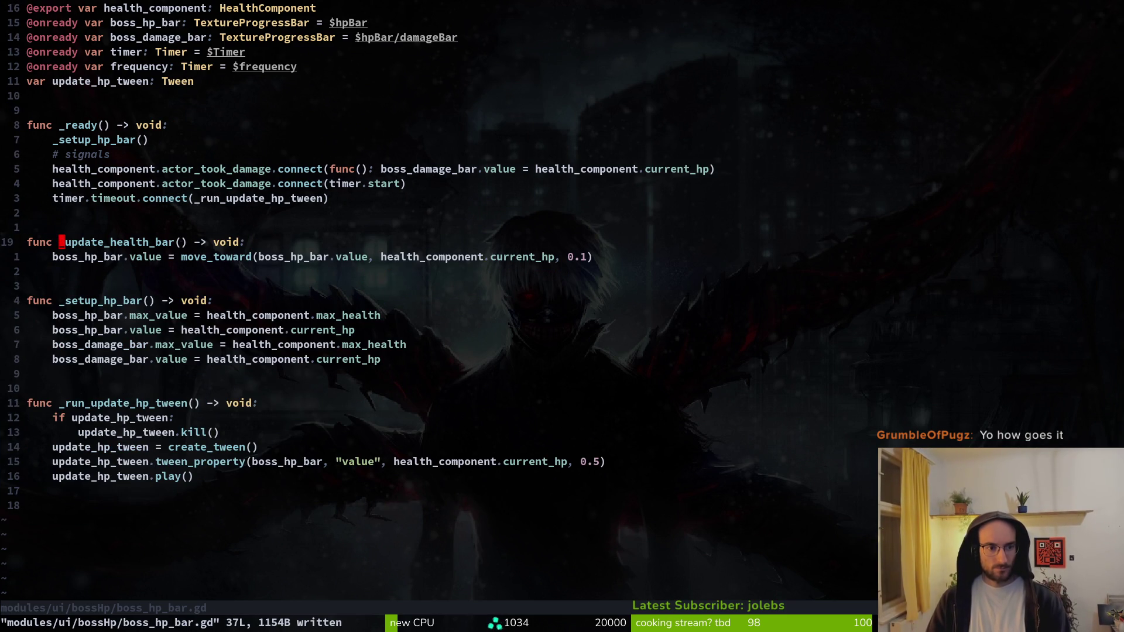
Delete the unused _update_health_bar function, save, and return to Godot
key("shift+v")
key("j")
key("j")
key("j")
type("d:w")
key("Return")
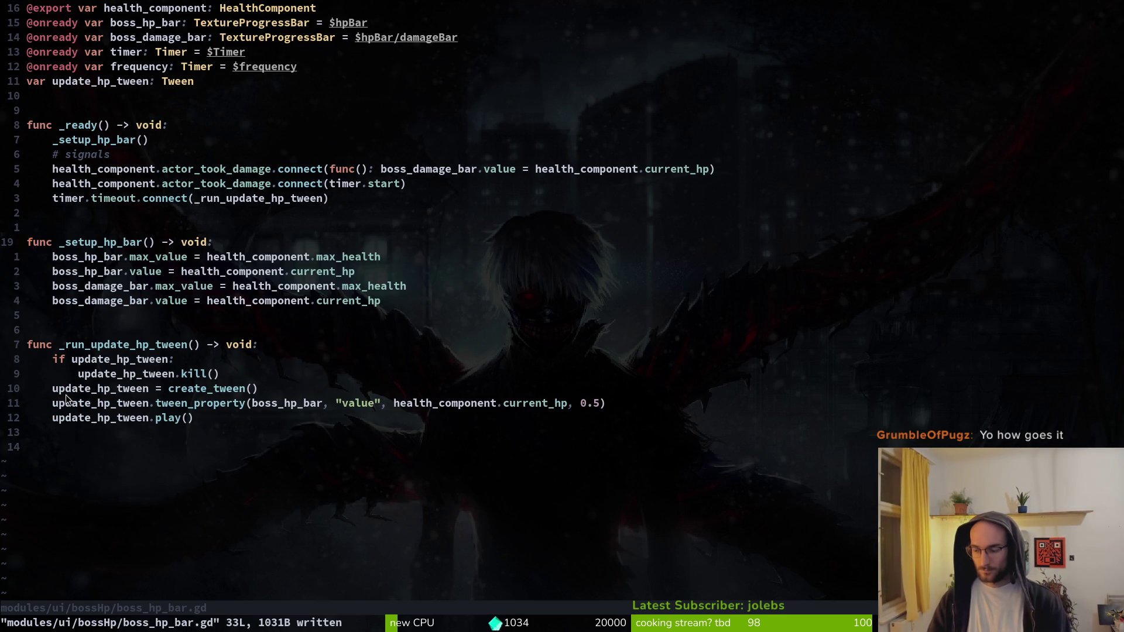
key("alt+Tab")
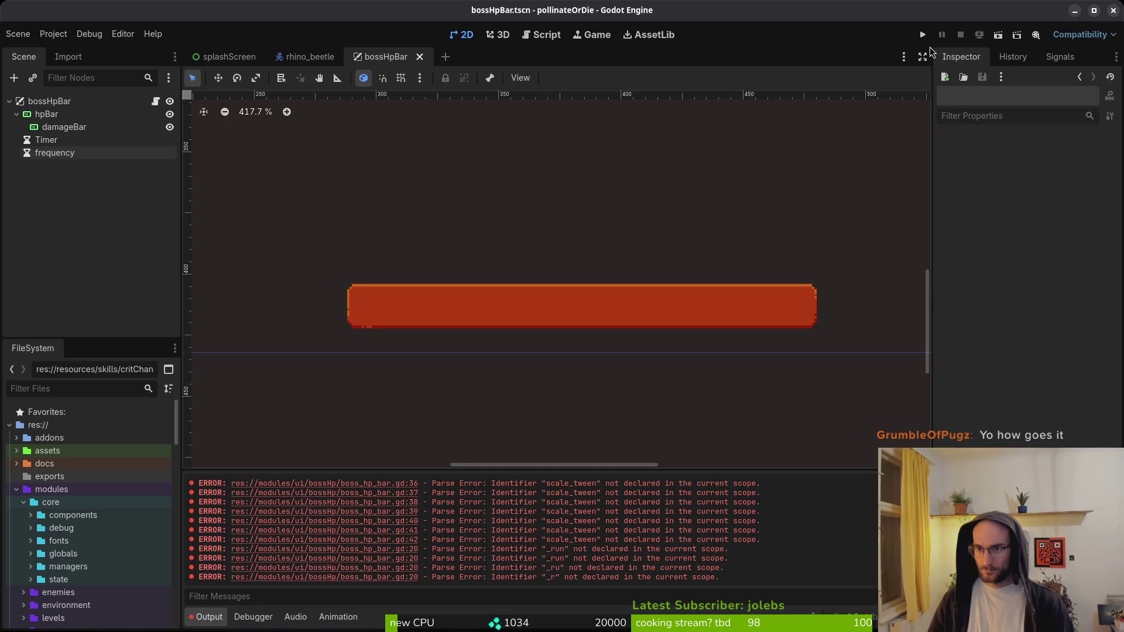
Run the project, reposition the game window, and start from the title menu
left_click(923, 34)
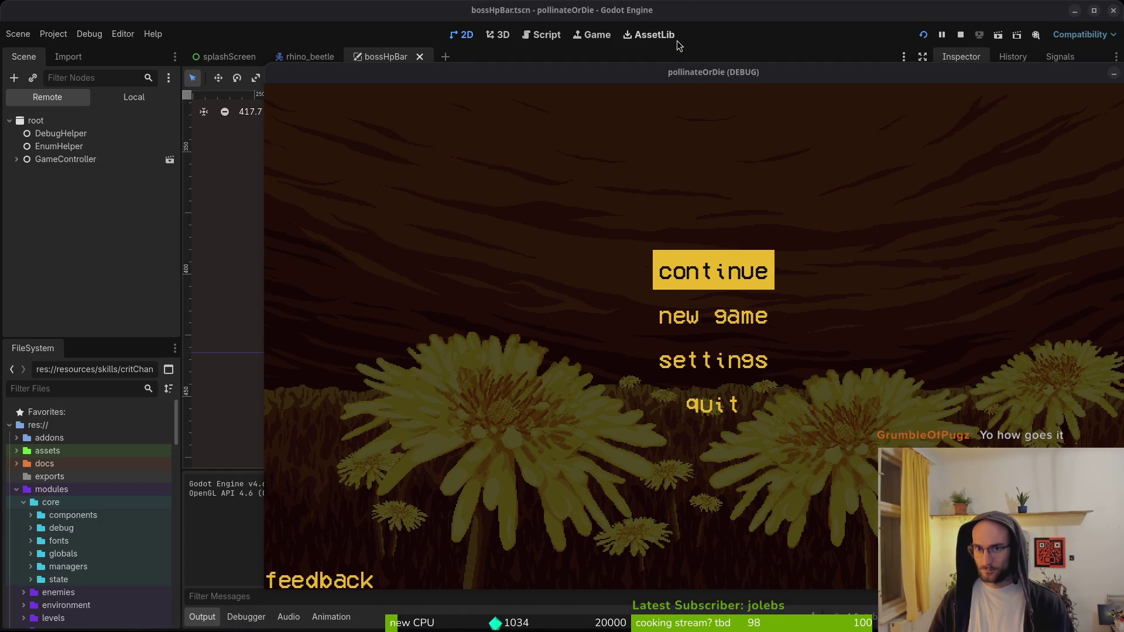
left_click(677, 40)
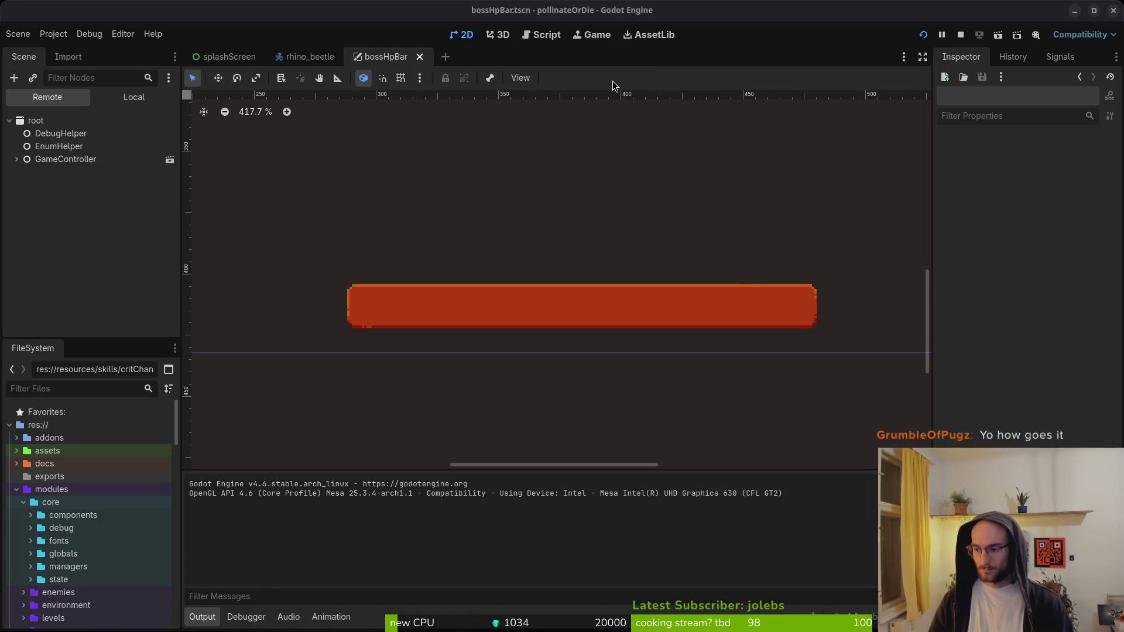
key("alt+Tab")
mouse_move(624, 76)
left_mouse_down()
mouse_move(415, 75)
mouse_move(438, 51)
left_mouse_up()
left_click(568, 251)
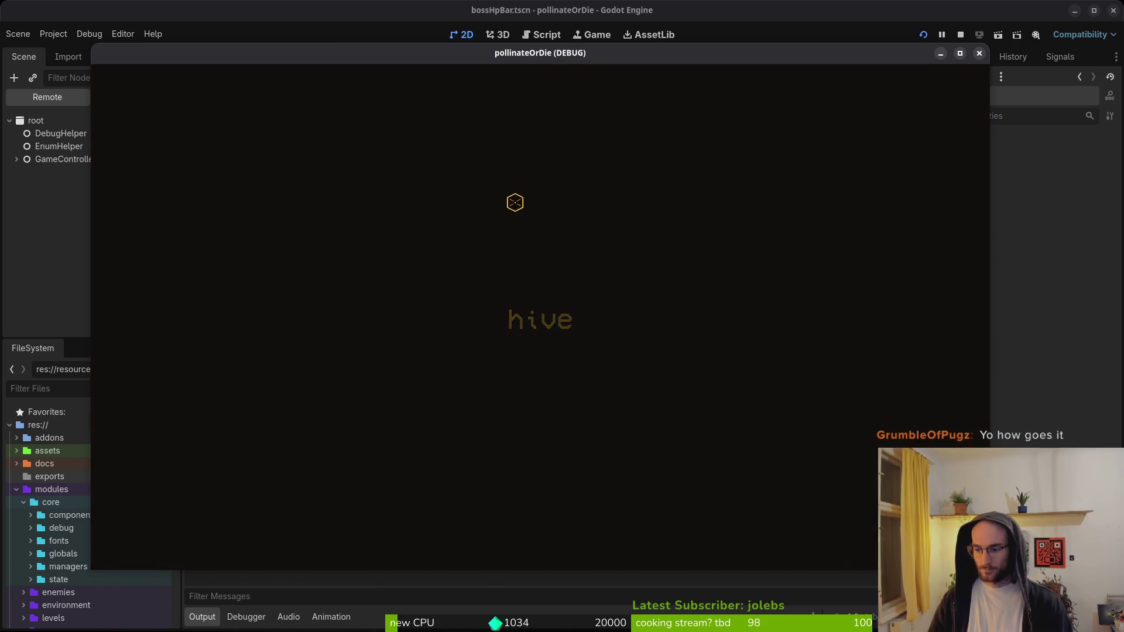
left_click_drag(507, 60, 530, 40)
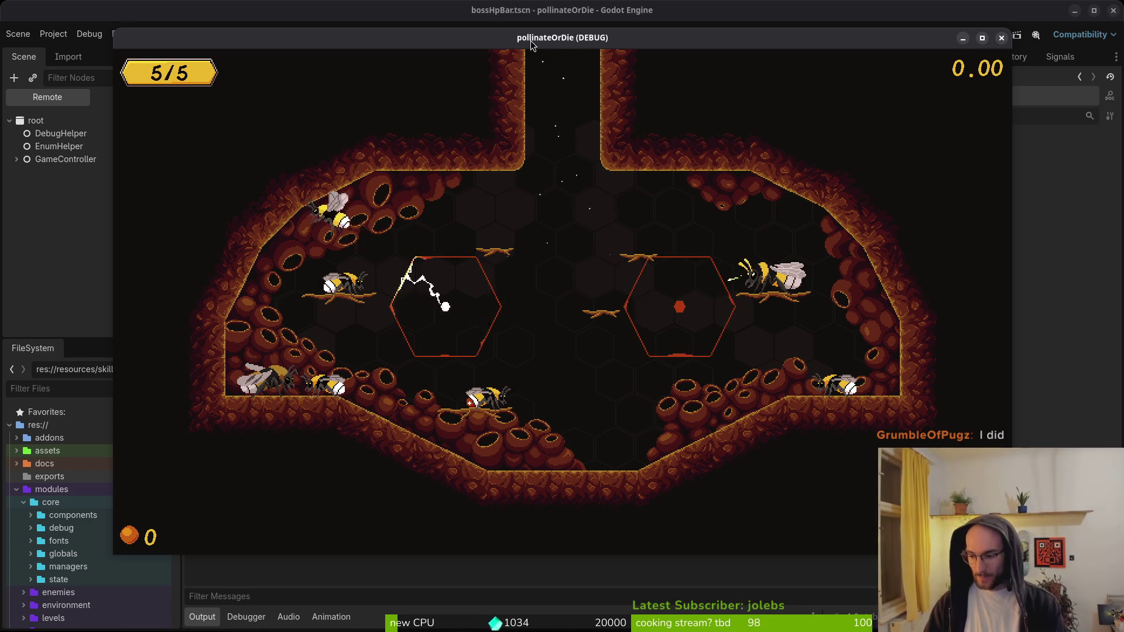
Choose level 5 in the level list to load the beetle boss
key("Left")
key("Left")
key("Left")
key("Down")
key("Down")
key("Return")
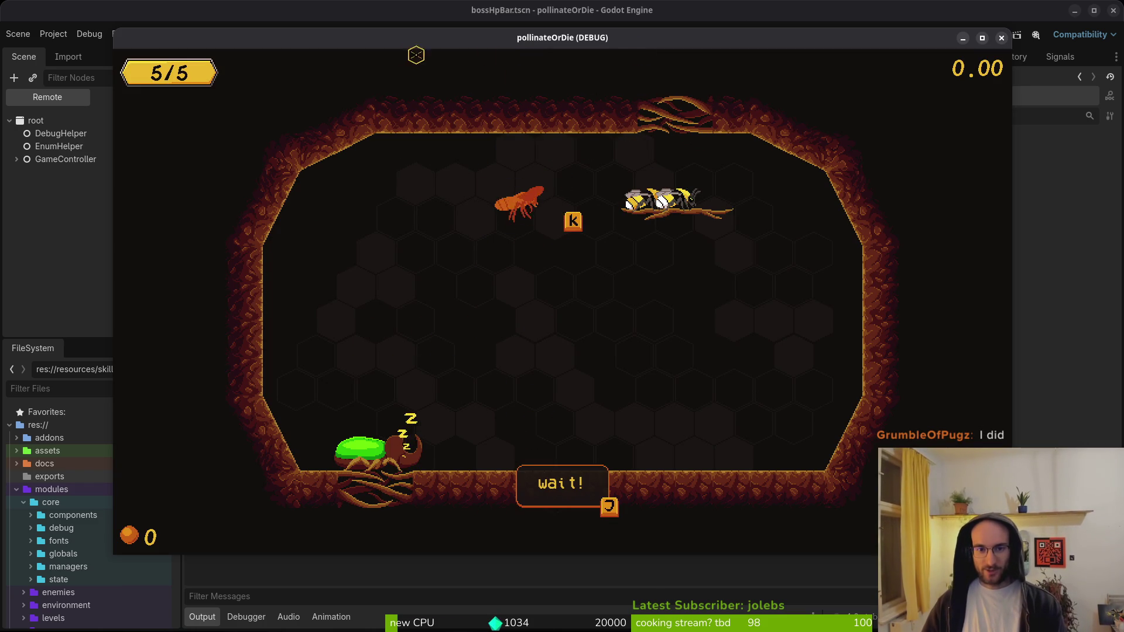
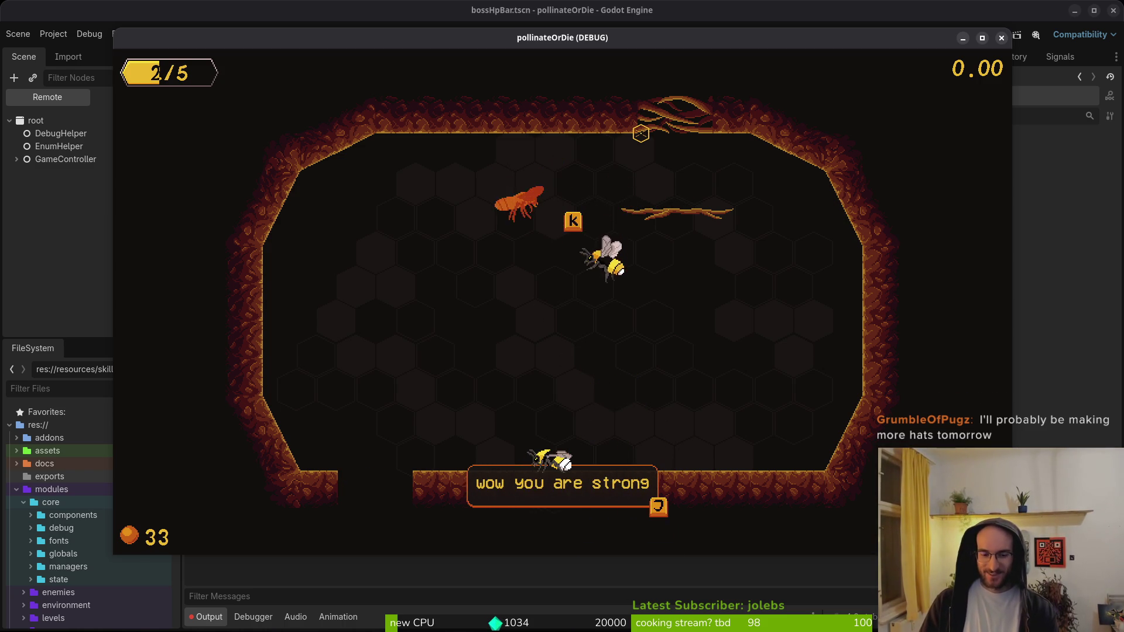
Stop the game and delete the frequency timer node from the bossHpBar scene tree
key("F8")
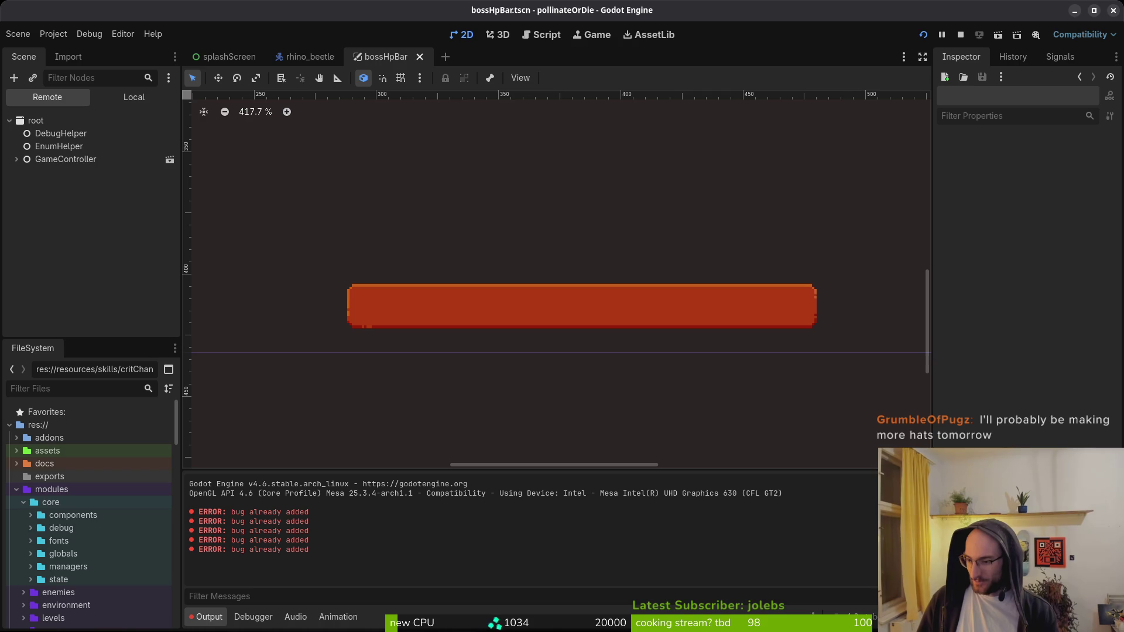
left_click(132, 99)
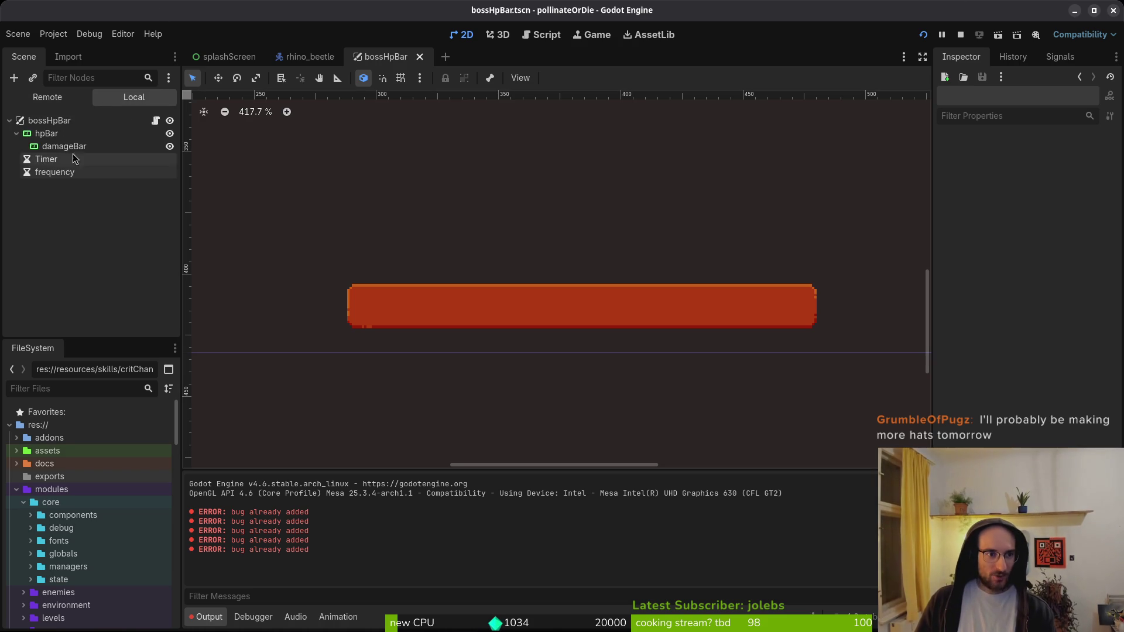
left_click(50, 174)
key("Delete")
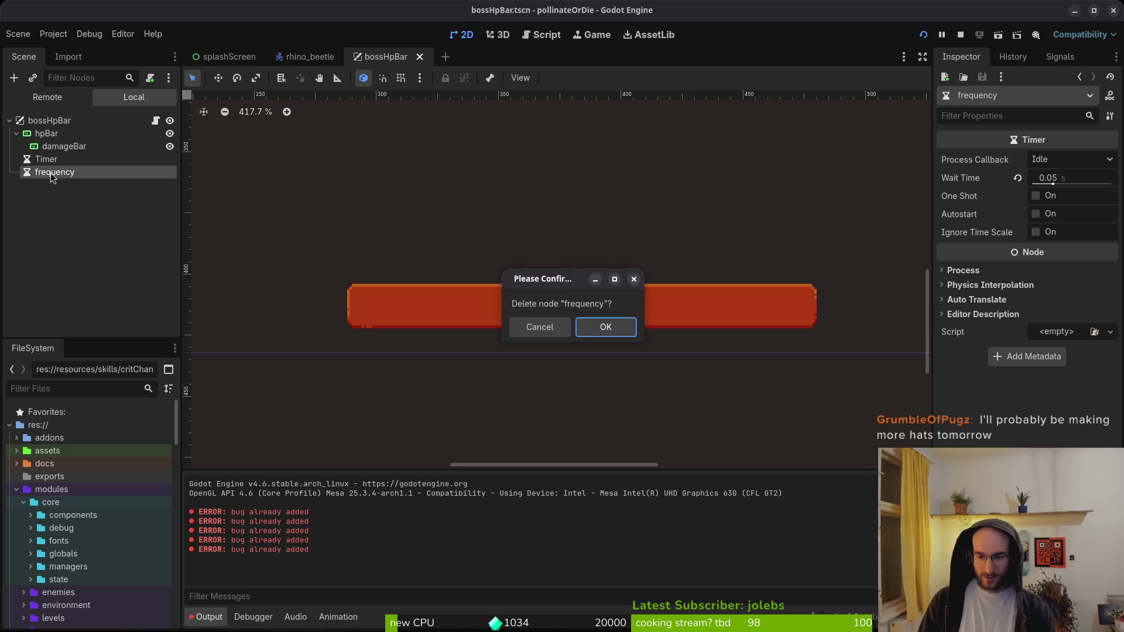
key("Return")
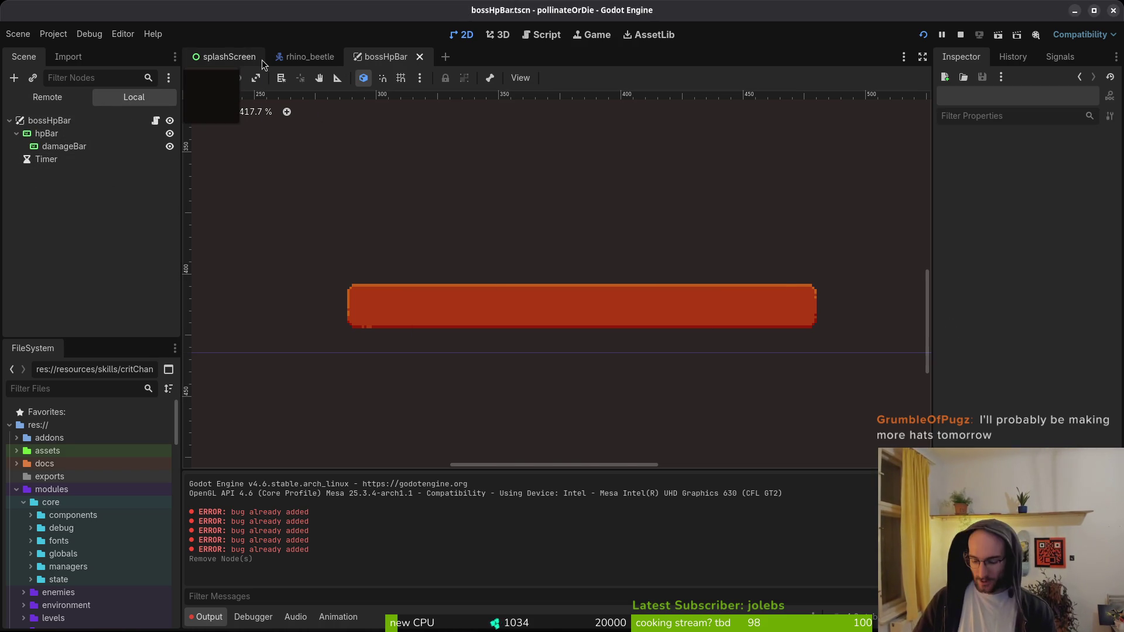
key("shift+alt+o")
Search project files for 'hpbar' and browse the matching results
type("ho")
key("BackSpace")
type("pbar")
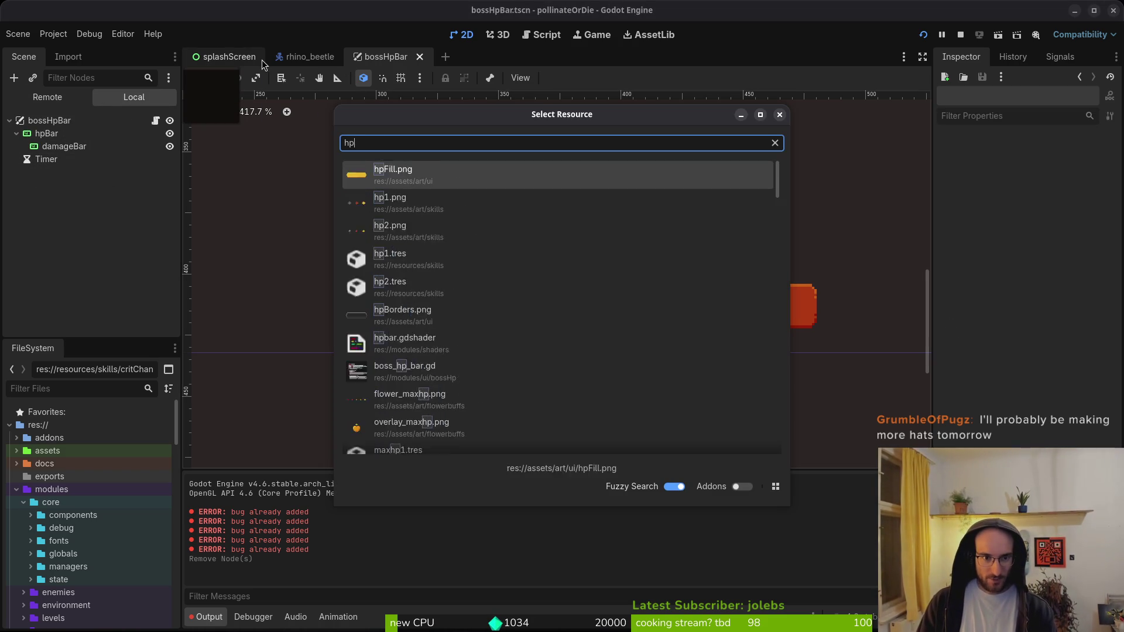
key("Down")
key("Down")
key("Down")
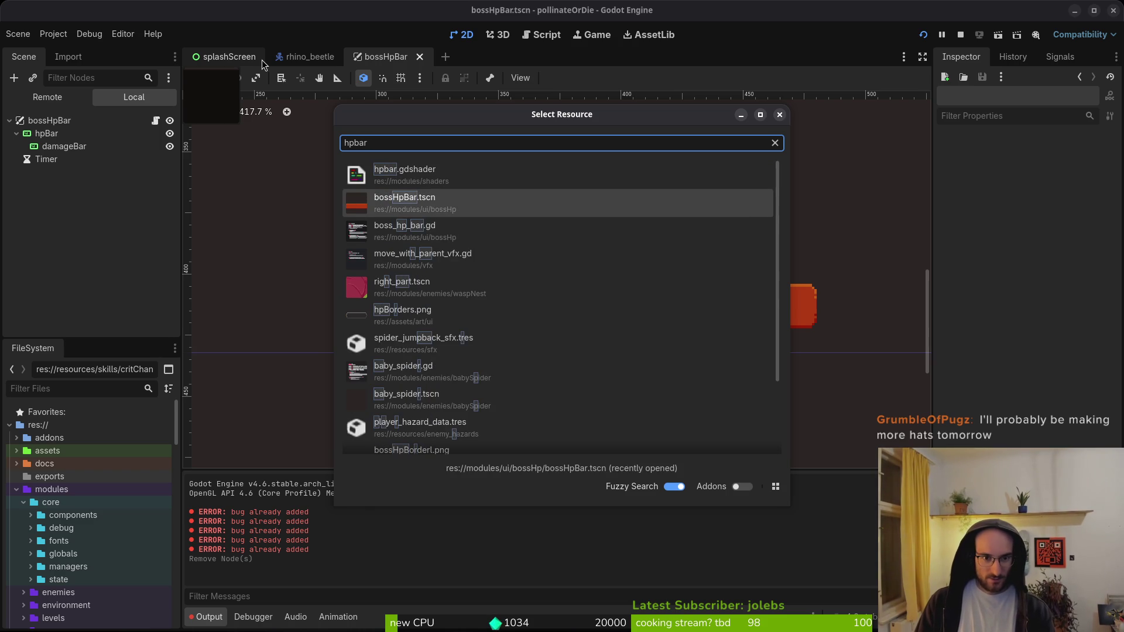
key("Down")
key("Down")
key("Down")
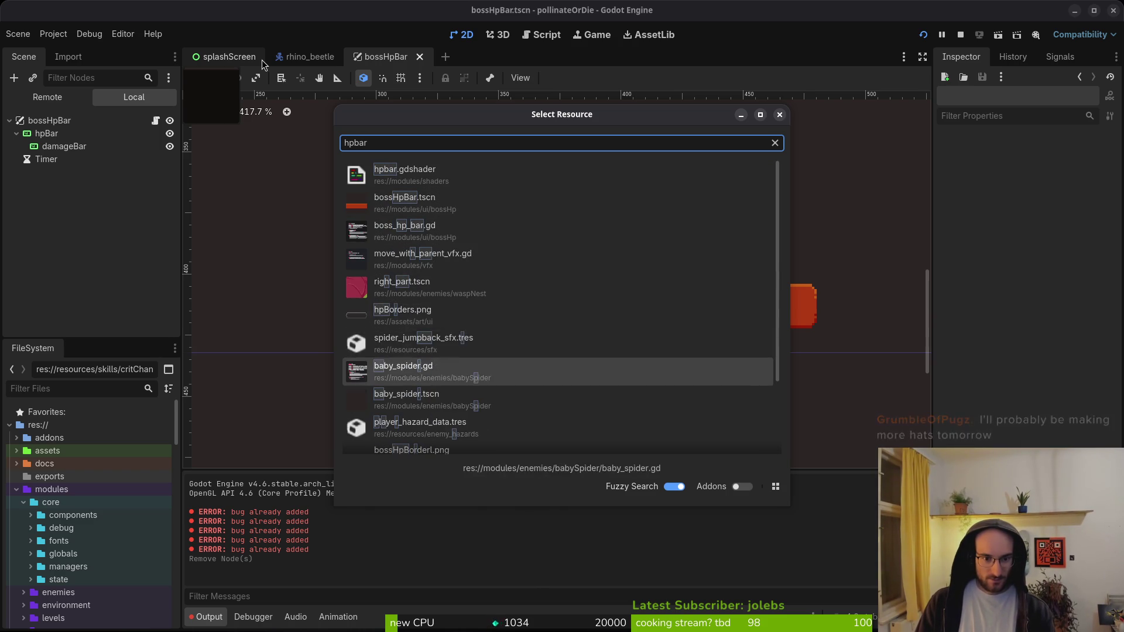
key("Escape")
Search for 'hud_o' and open hud_overlay.tscn
key("shift+alt+o")
type("hud_o")
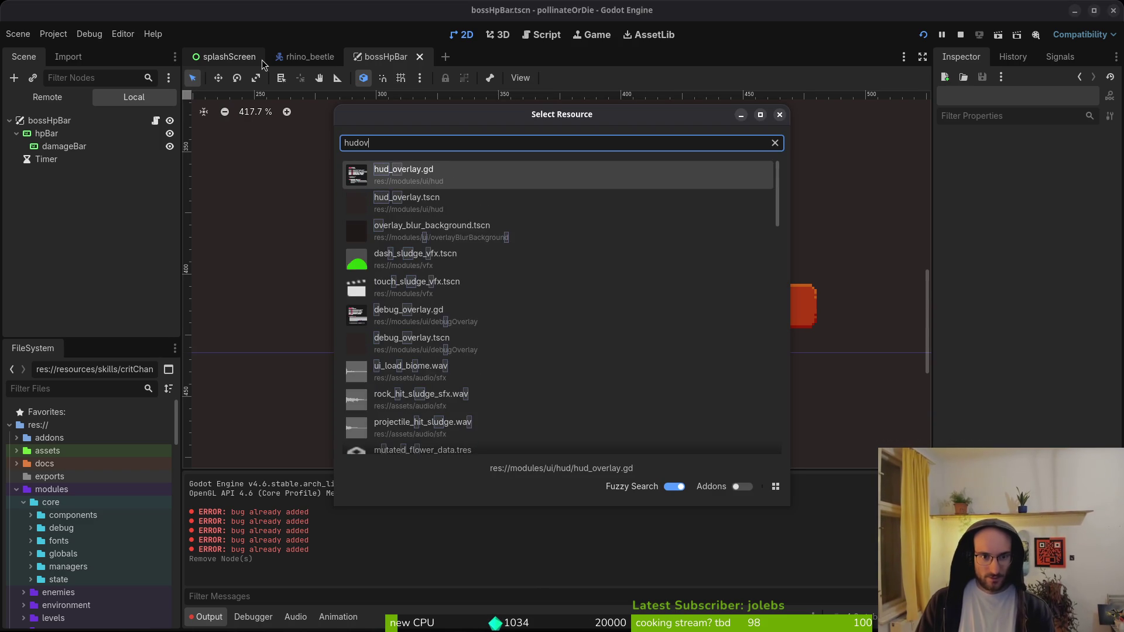
key("Down")
key("Return")
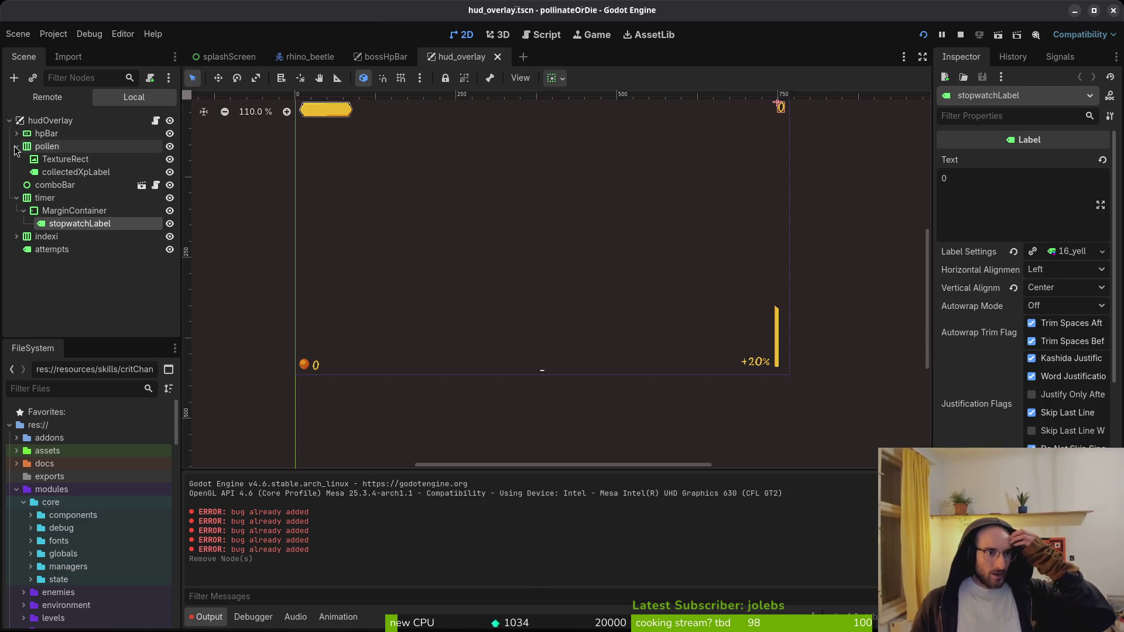
left_click(16, 146)
left_click(20, 135)
left_click(16, 133)
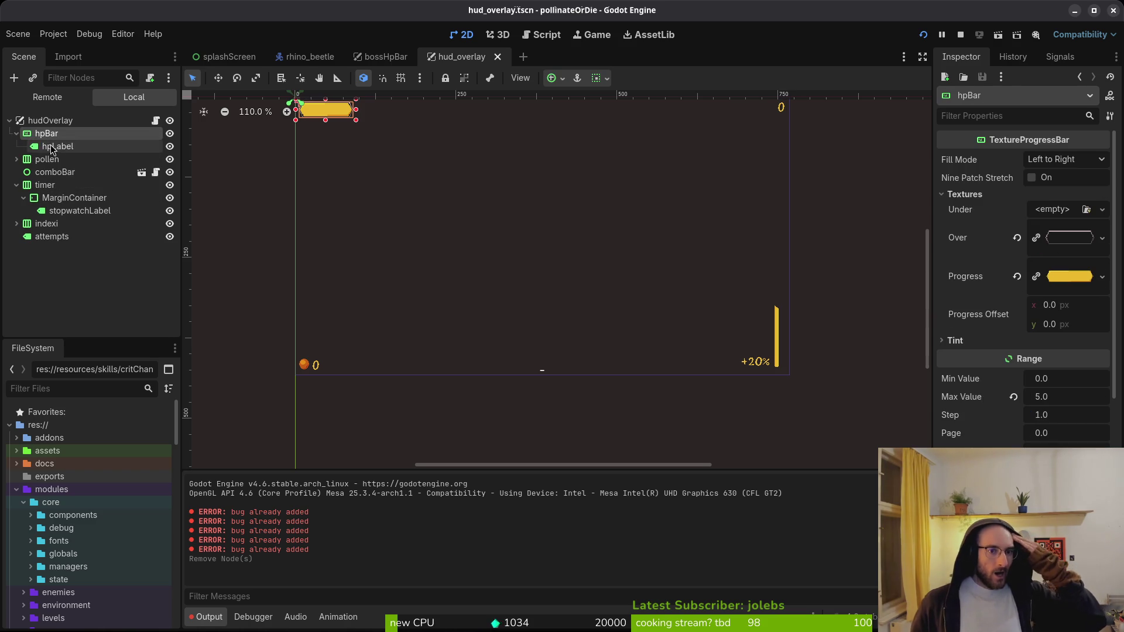
scroll(621, 296, "up", 5)
scroll(621, 296, "left", 5)
scroll(621, 297, "up", 2)
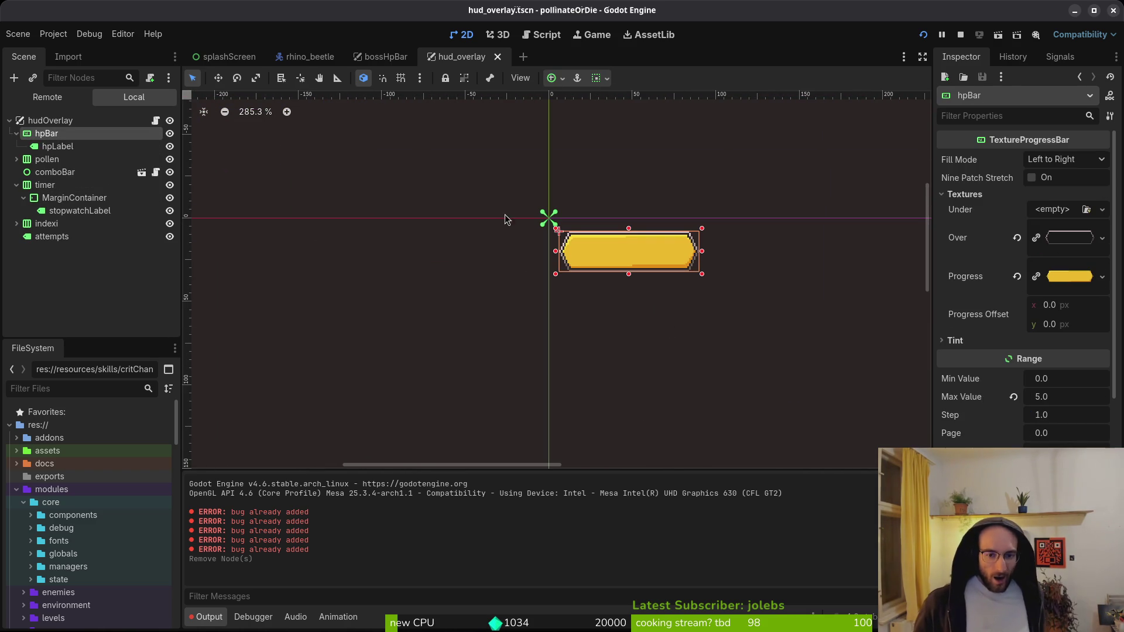
left_click(58, 146)
scroll(1040, 338, "down", 5)
scroll(1024, 281, "down", 4)
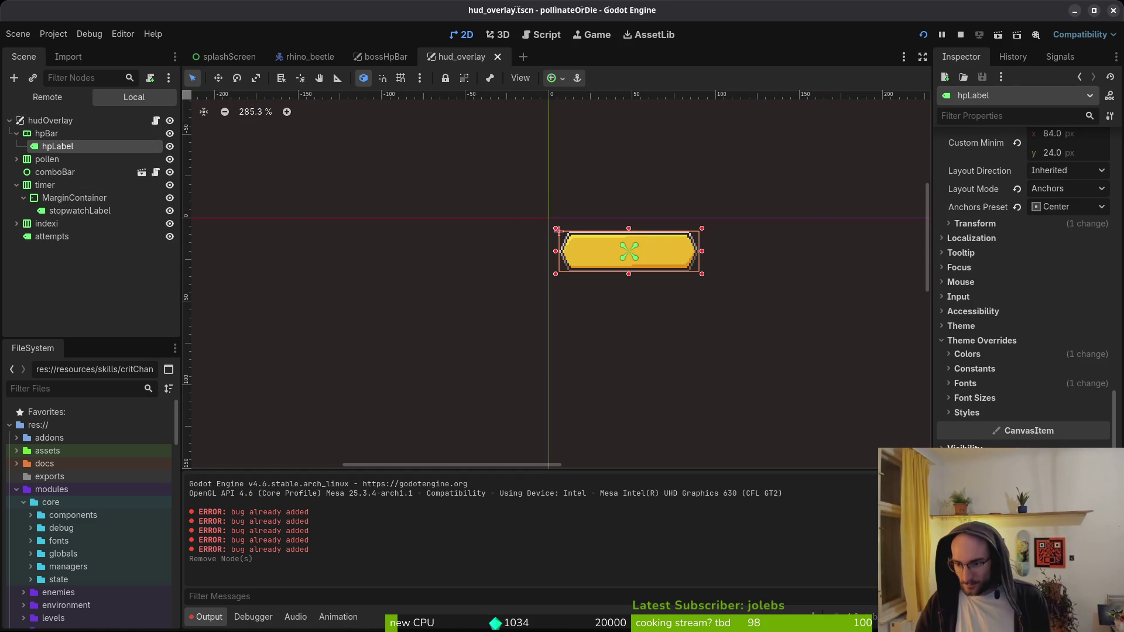
scroll(1025, 293, "down", 5)
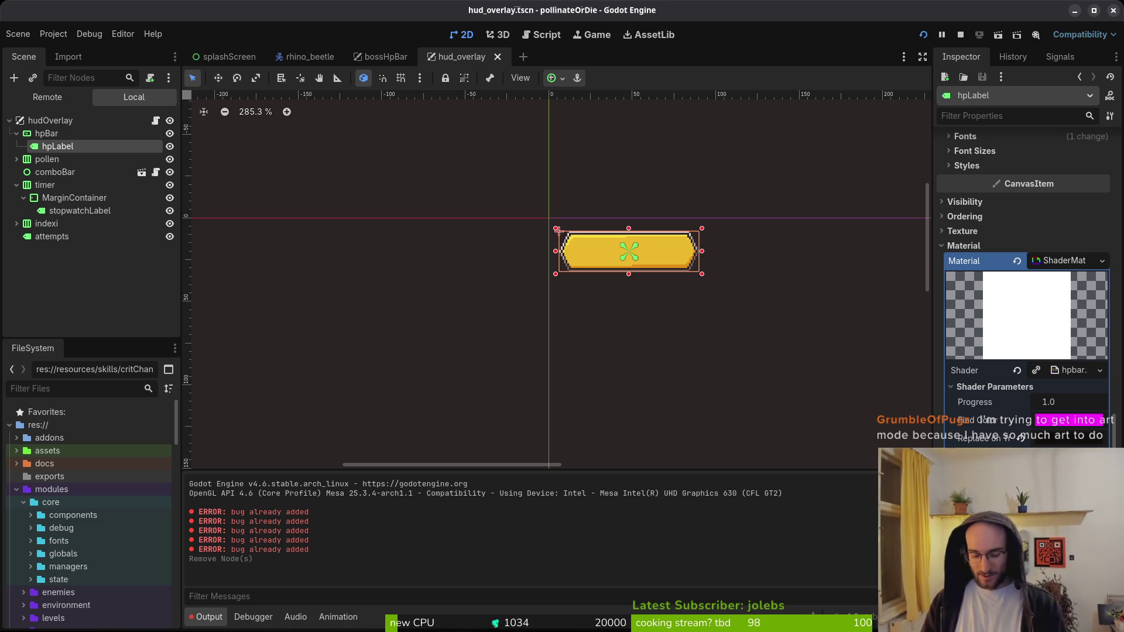
left_click(91, 313)
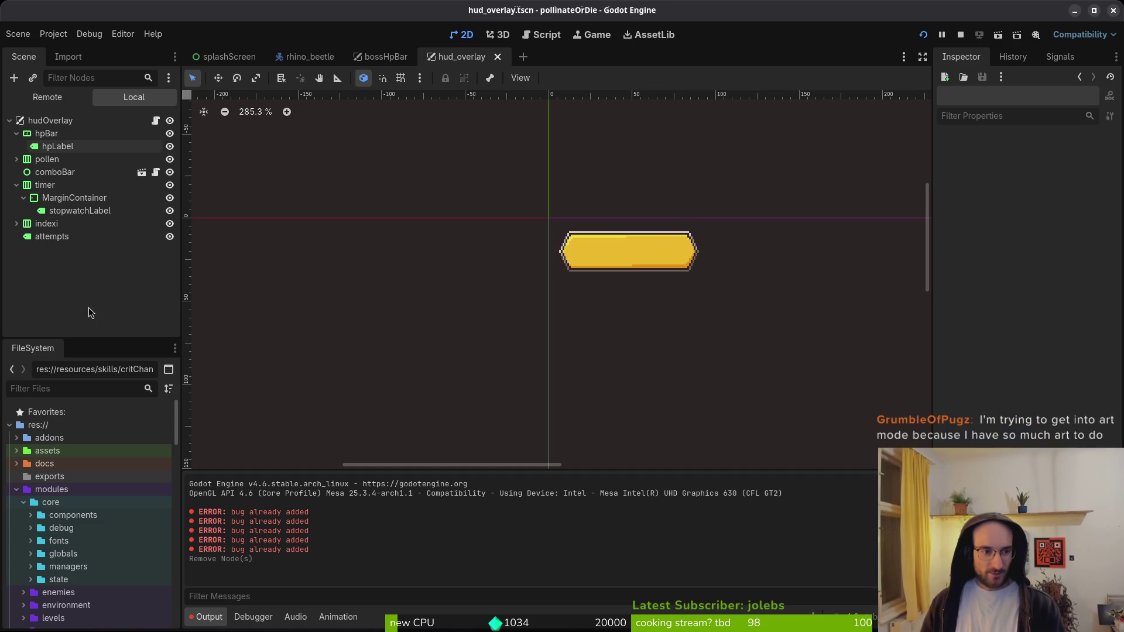
left_click(16, 185)
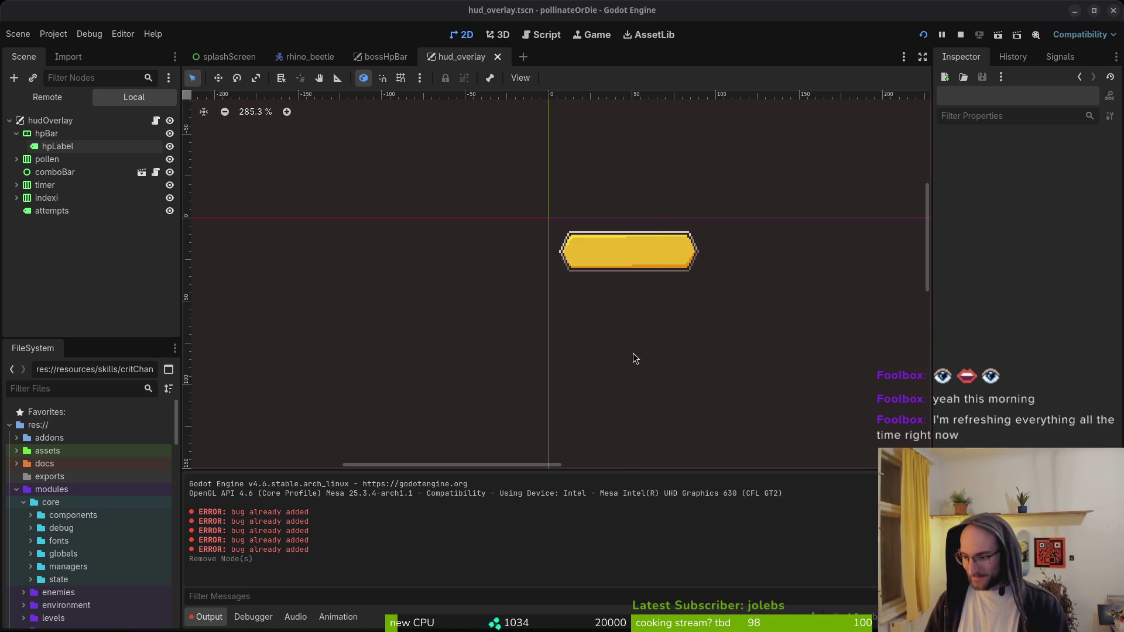
Switch to Steam's store and search for scopecreep
key("super")
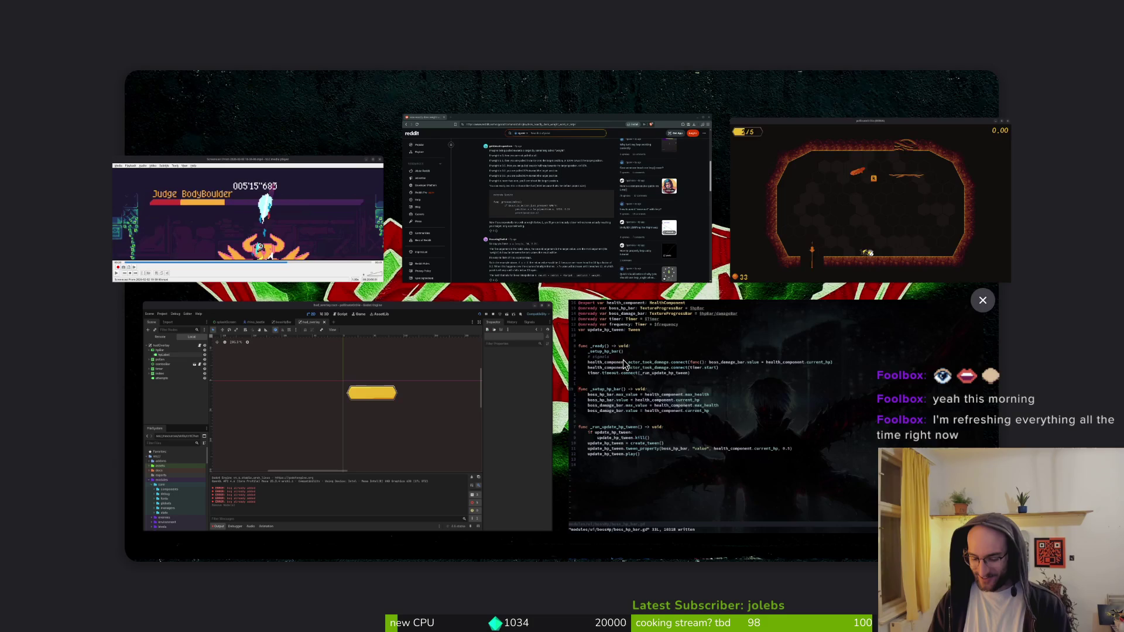
key("super")
key("alt+Tab")
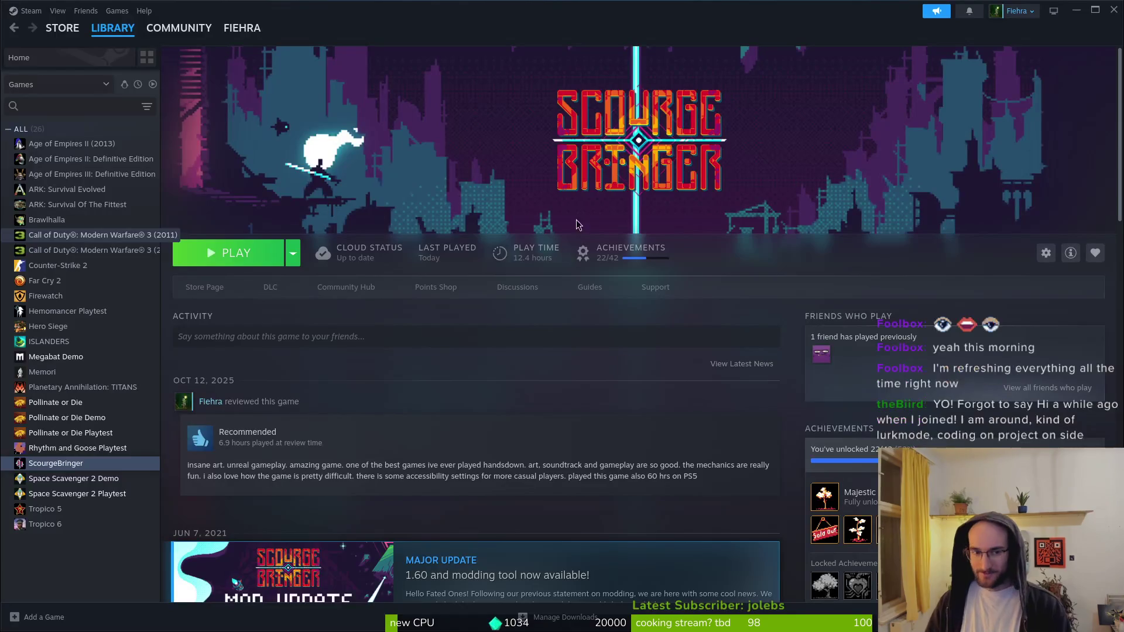
left_click(62, 28)
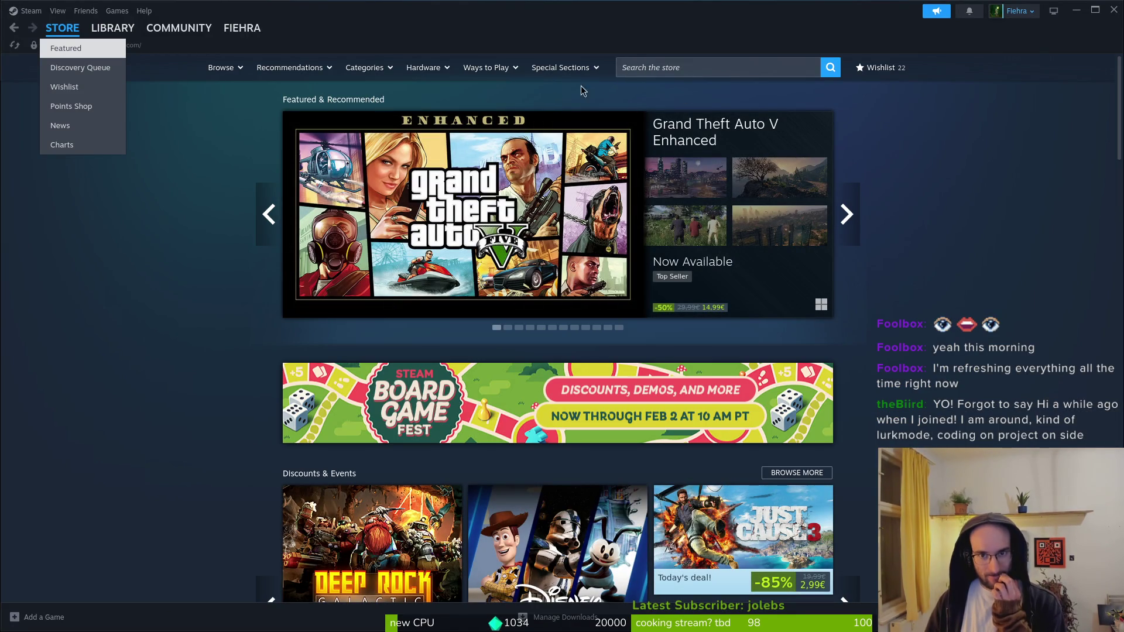
left_click(647, 67)
type("ecreep")
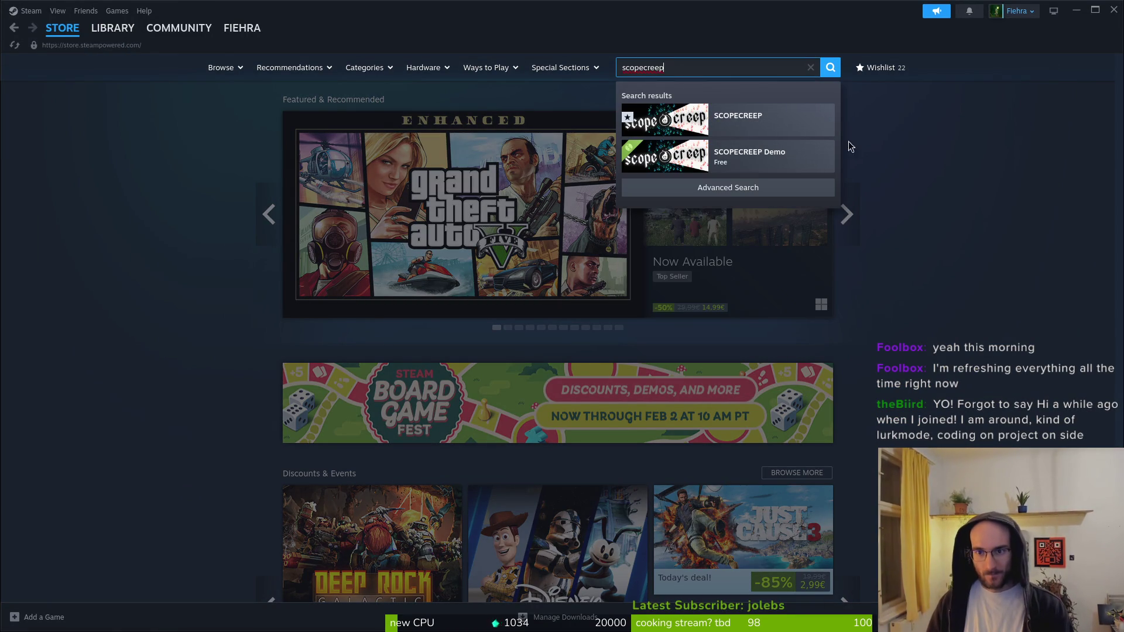
Install the SCOPECREEP Demo to the local drive, then minimise Steam
left_click(770, 155)
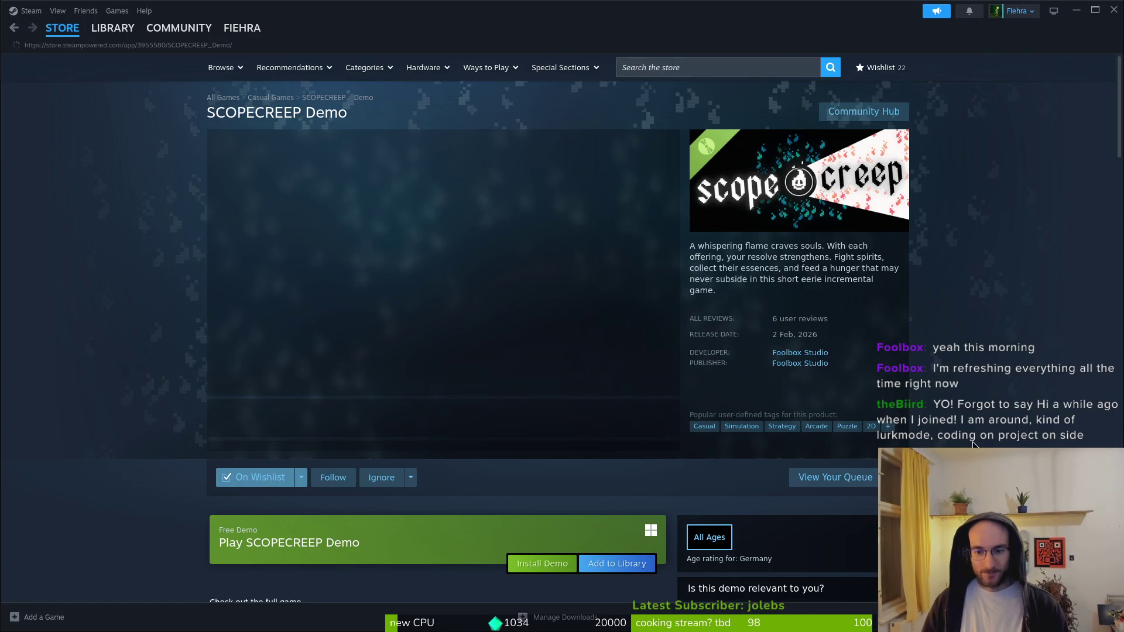
left_click(541, 562)
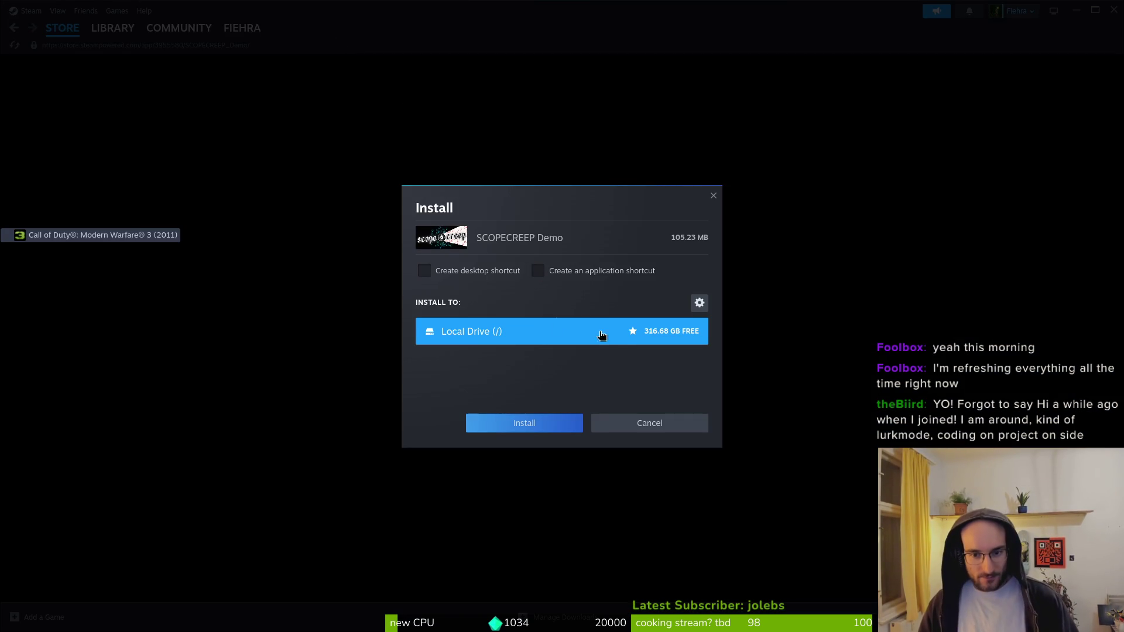
left_click(556, 418)
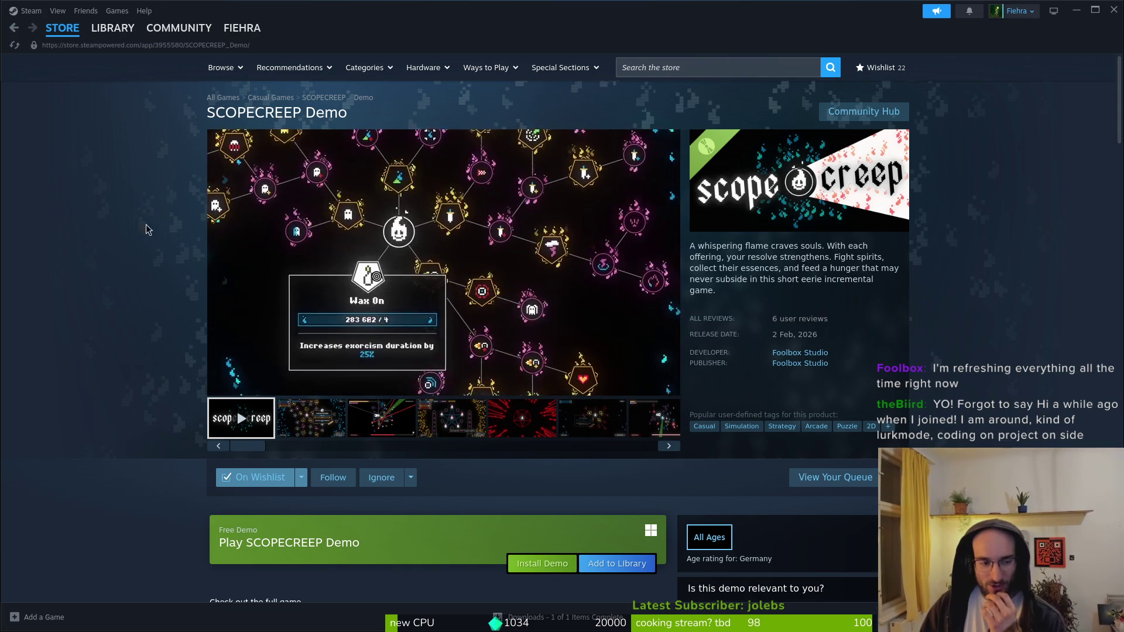
mouse_move(120, 48)
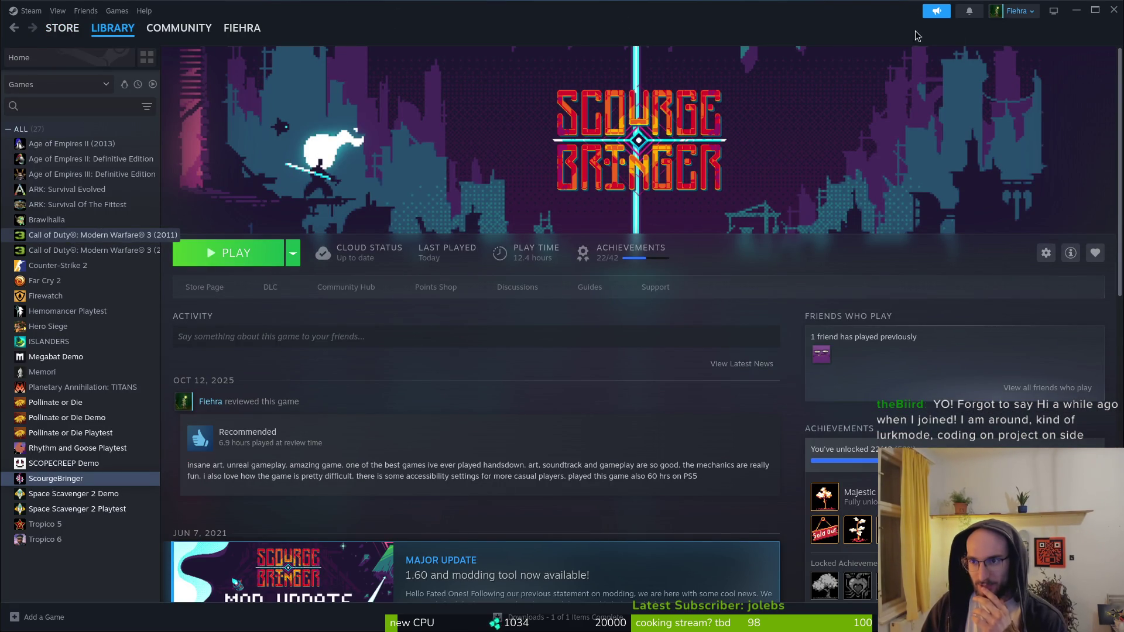
left_click(1076, 11)
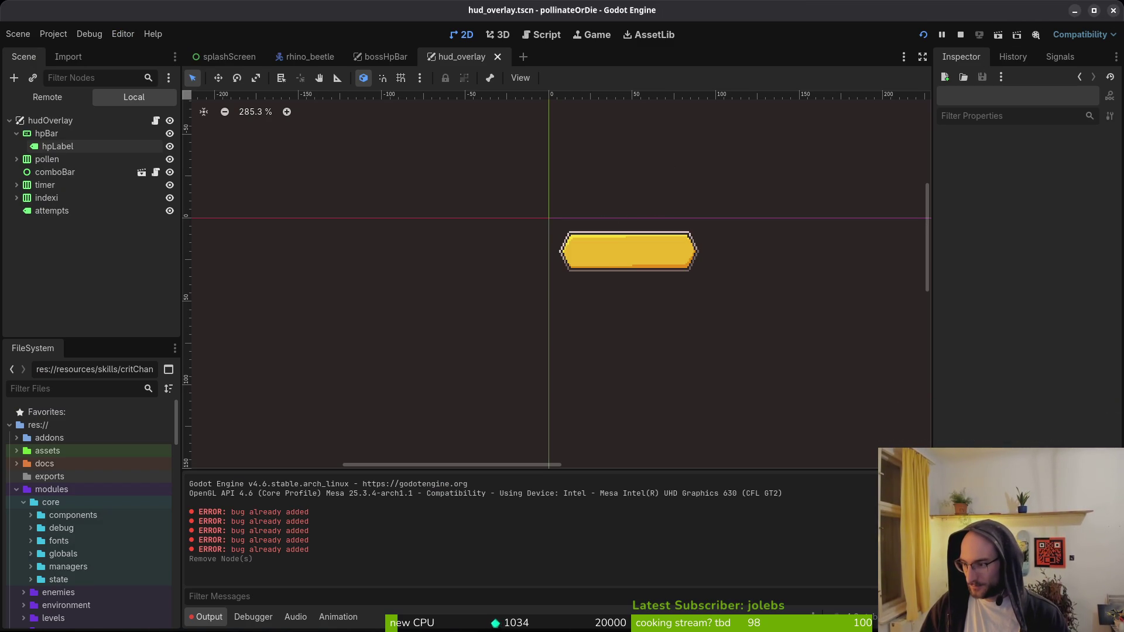
Move between Steam's store and library and the editor, ending at the window overview
key("alt+Tab")
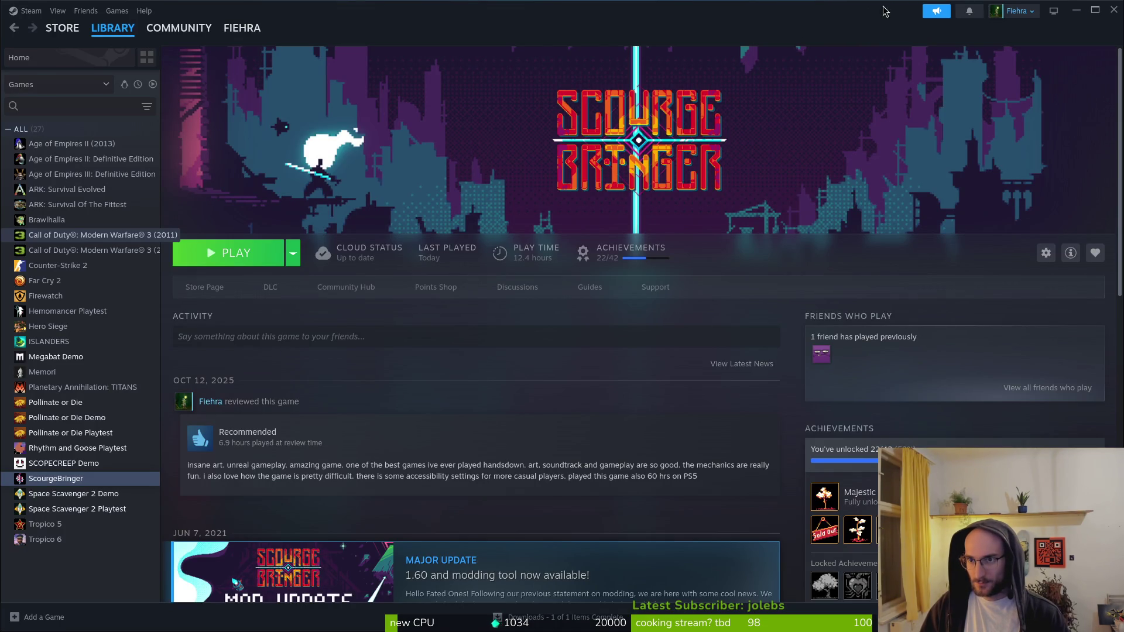
left_click(1112, 11)
key("super")
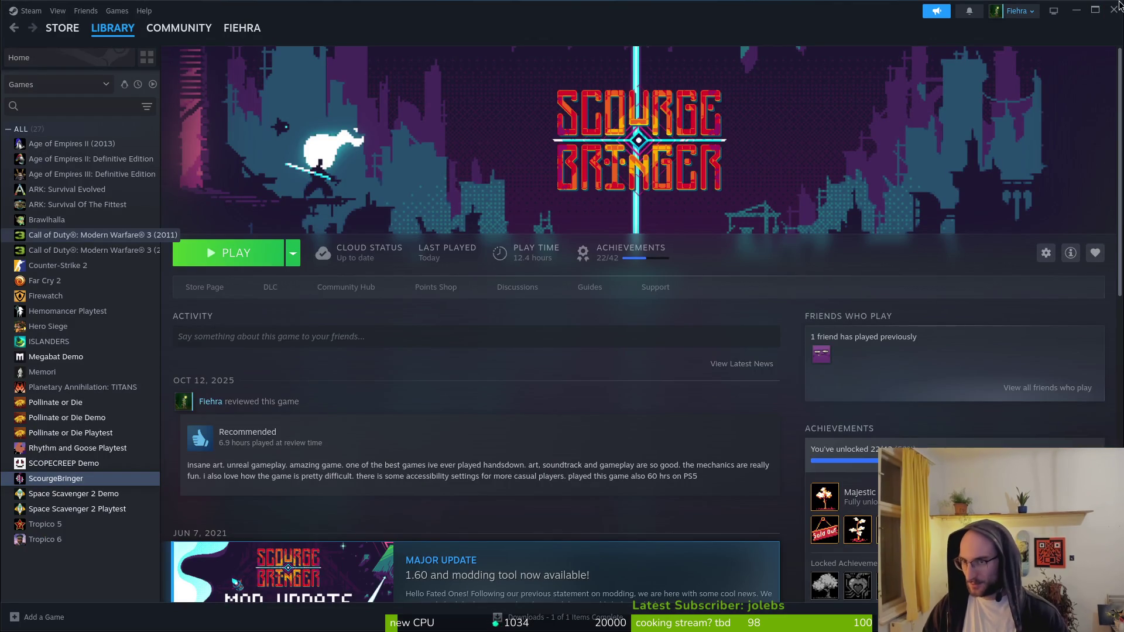
left_click(1076, 12)
key("alt+Tab")
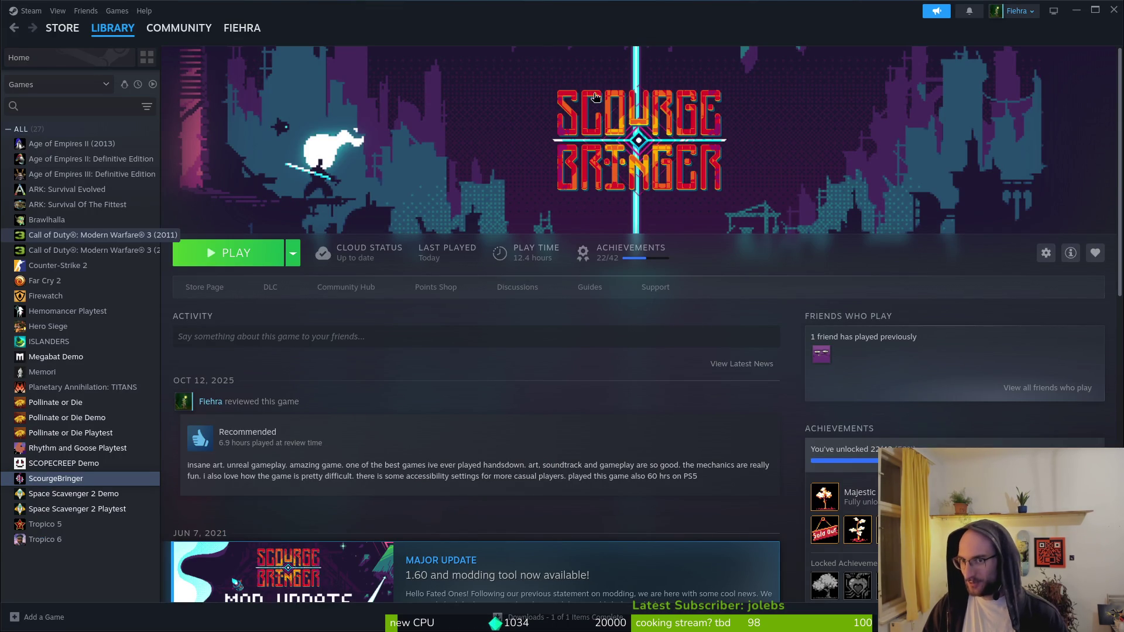
left_click(72, 29)
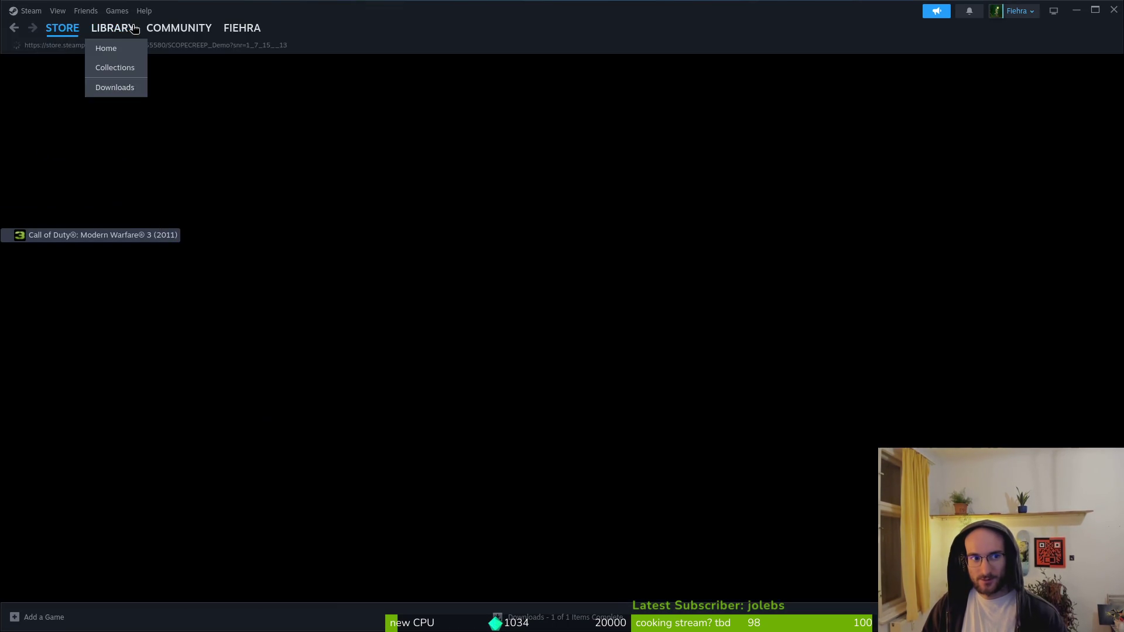
left_click(112, 31)
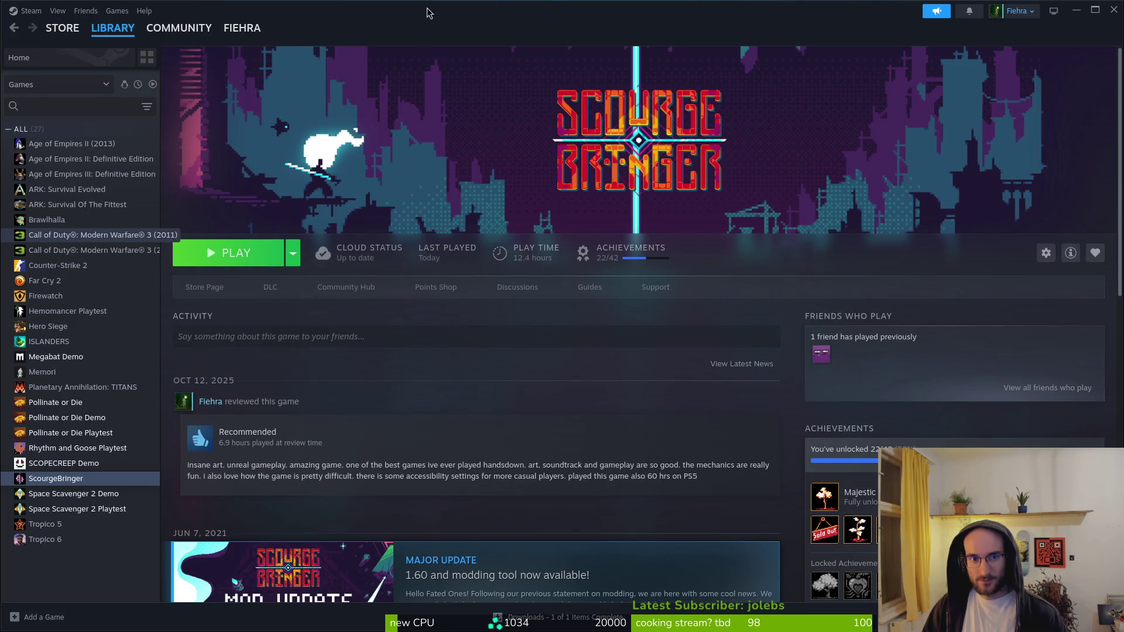
key("alt+Tab")
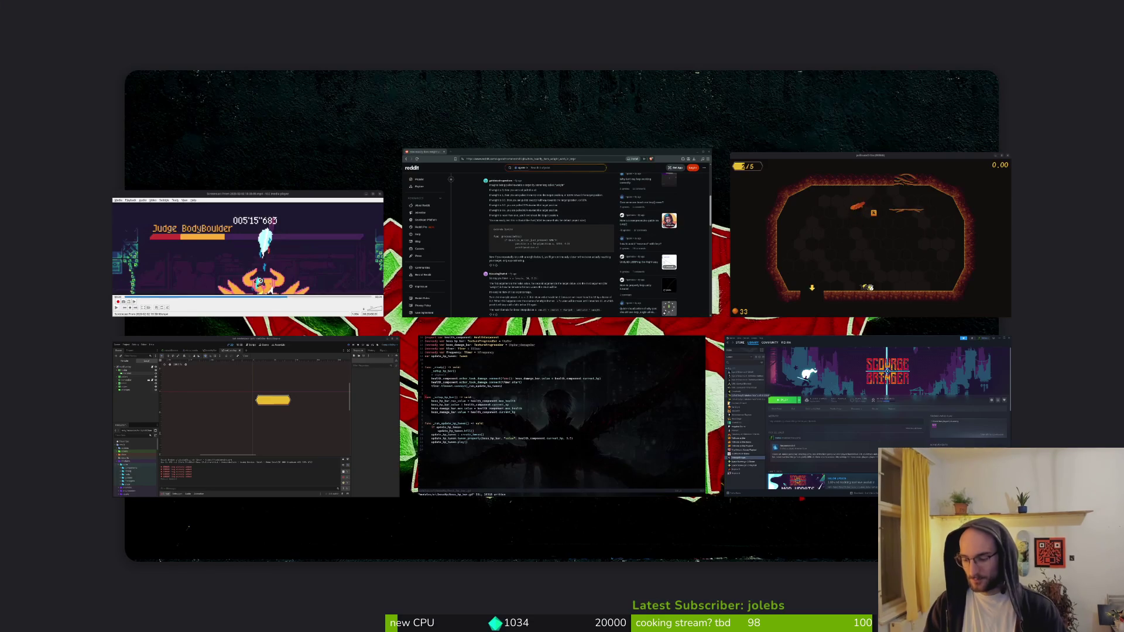
End the main steam process from System Monitor's Processes list
key("alt+Tab")
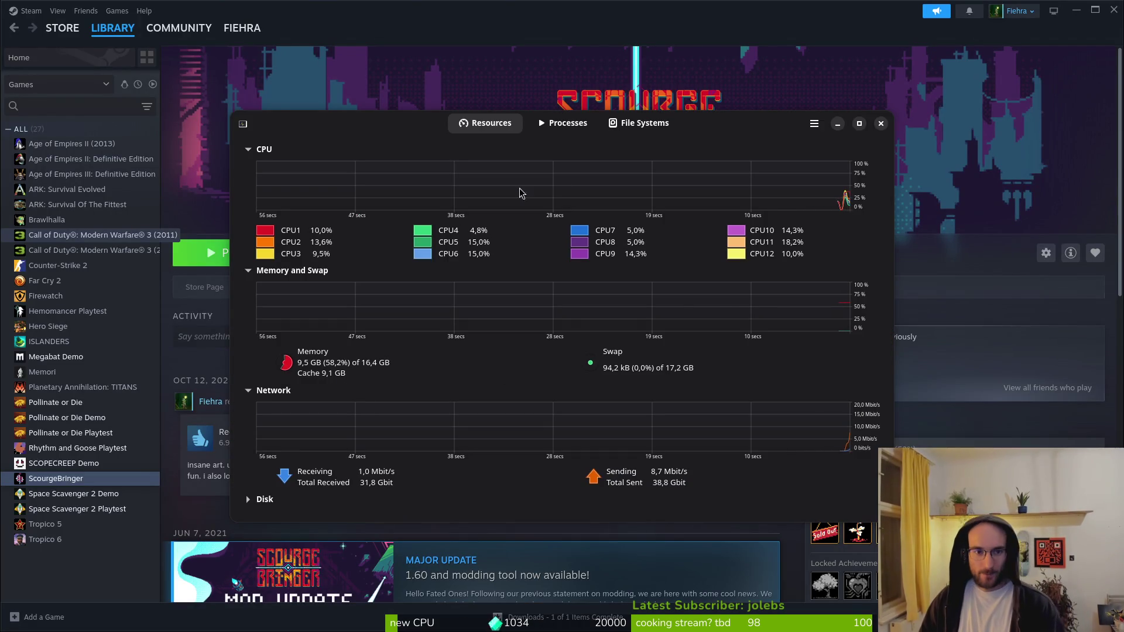
left_click(562, 123)
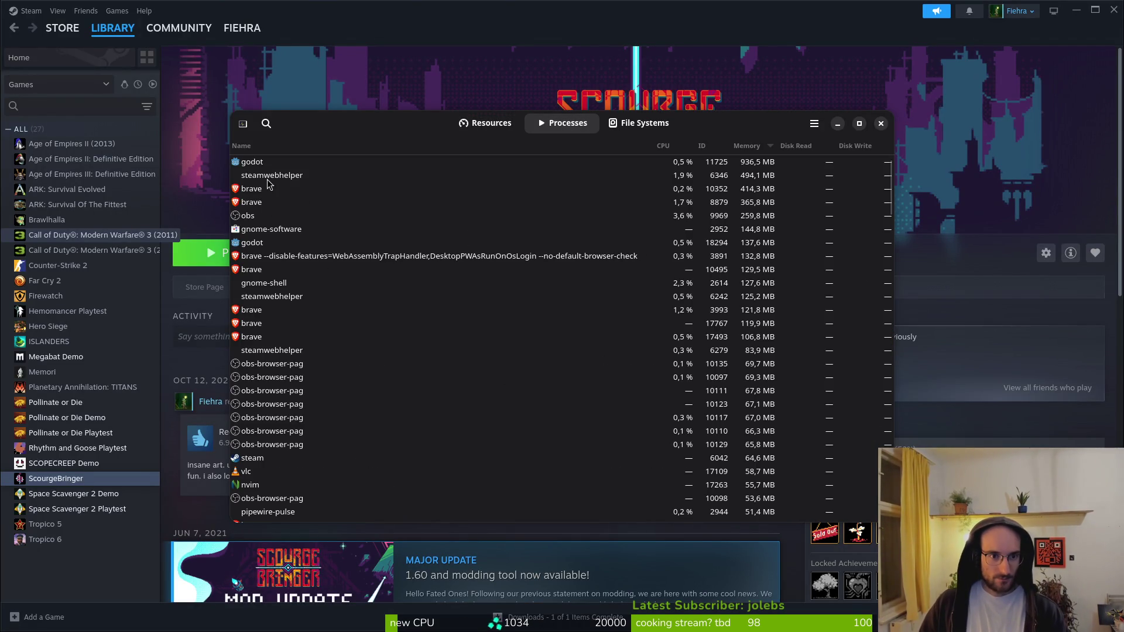
left_click(268, 177)
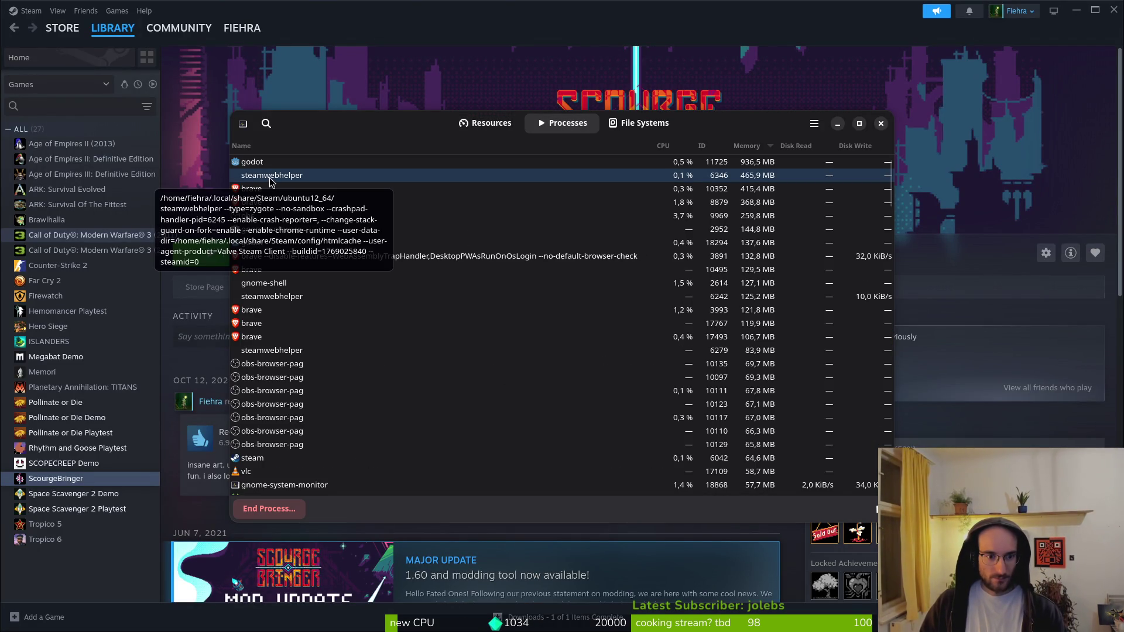
left_click(251, 460)
left_click(269, 508)
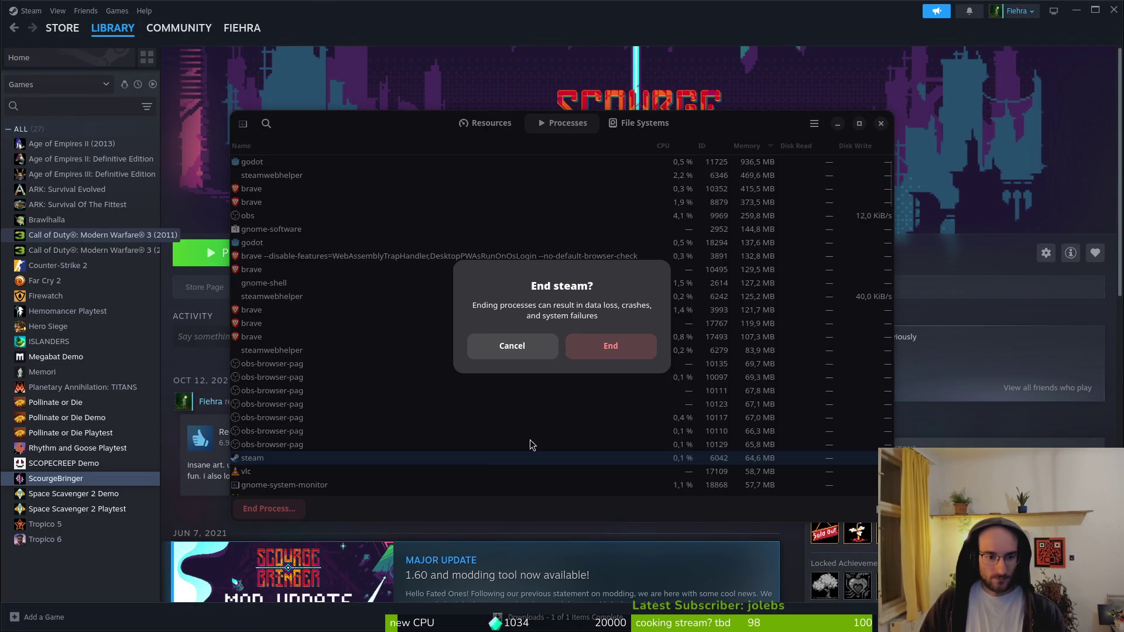
left_click(610, 346)
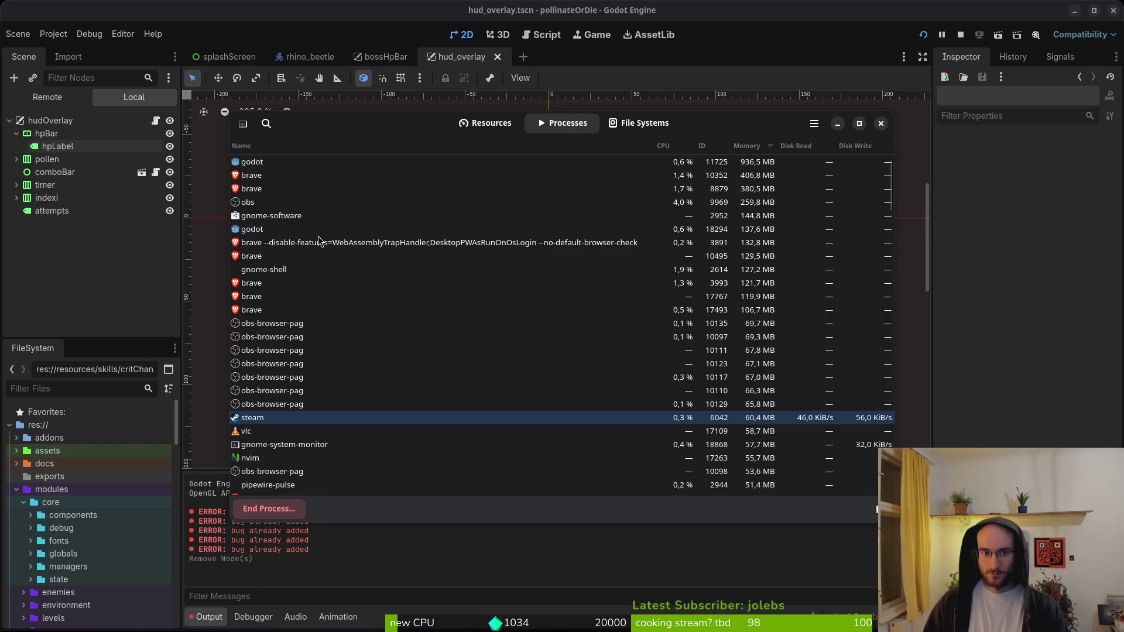
Close System Monitor and return to the window overview
left_click(419, 416)
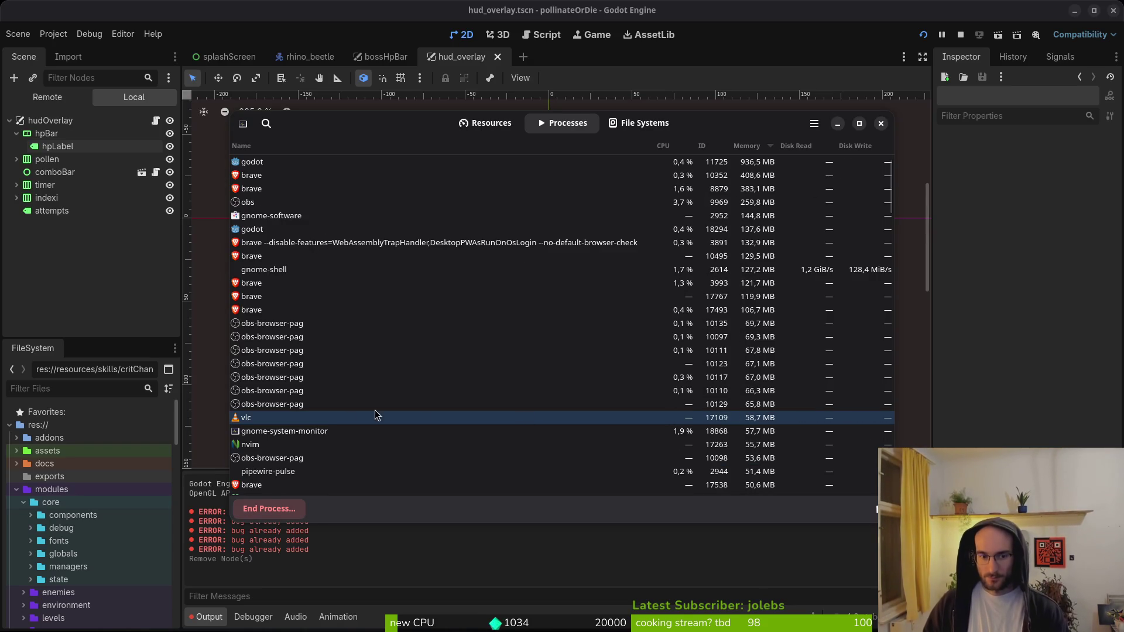
left_click(881, 124)
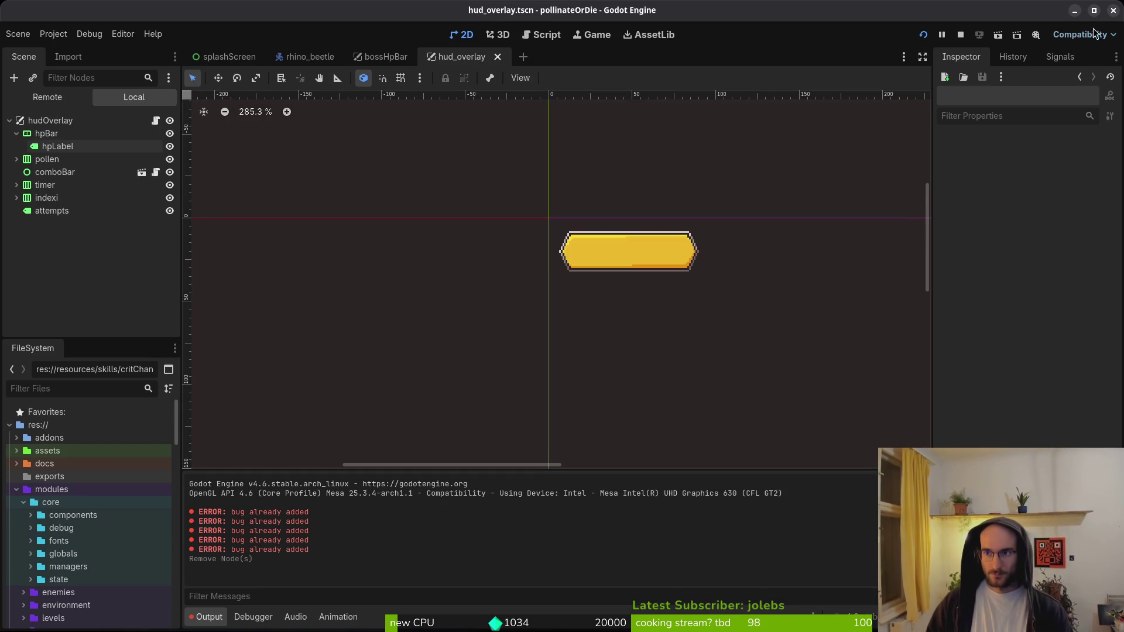
key("super")
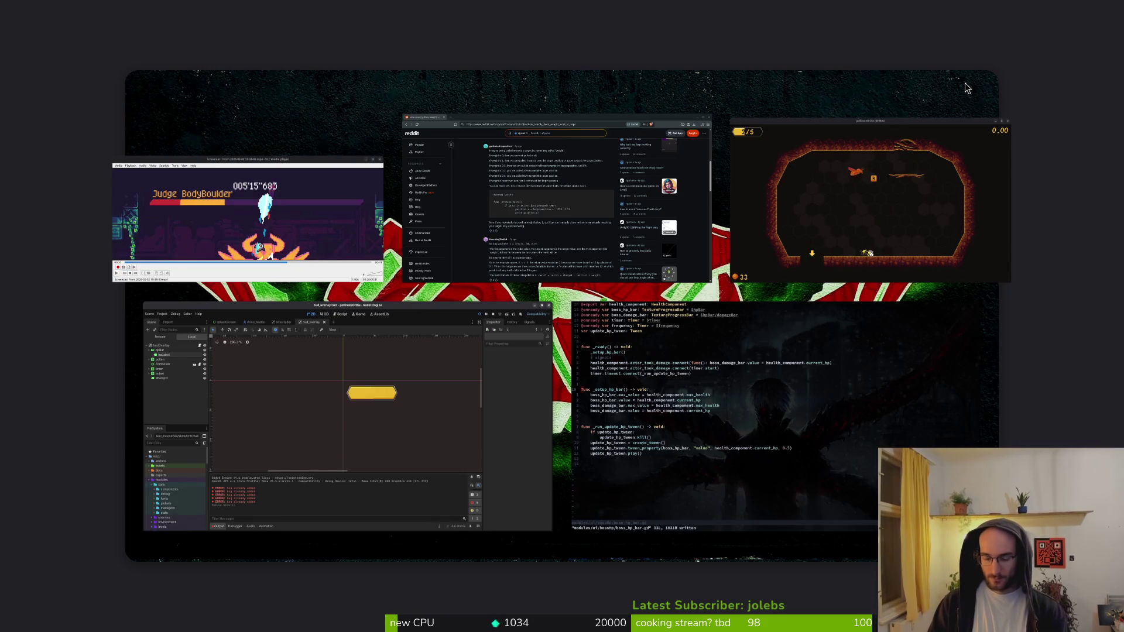
Run the game and load level 5 with the beetle boss from the debug menu
key("super")
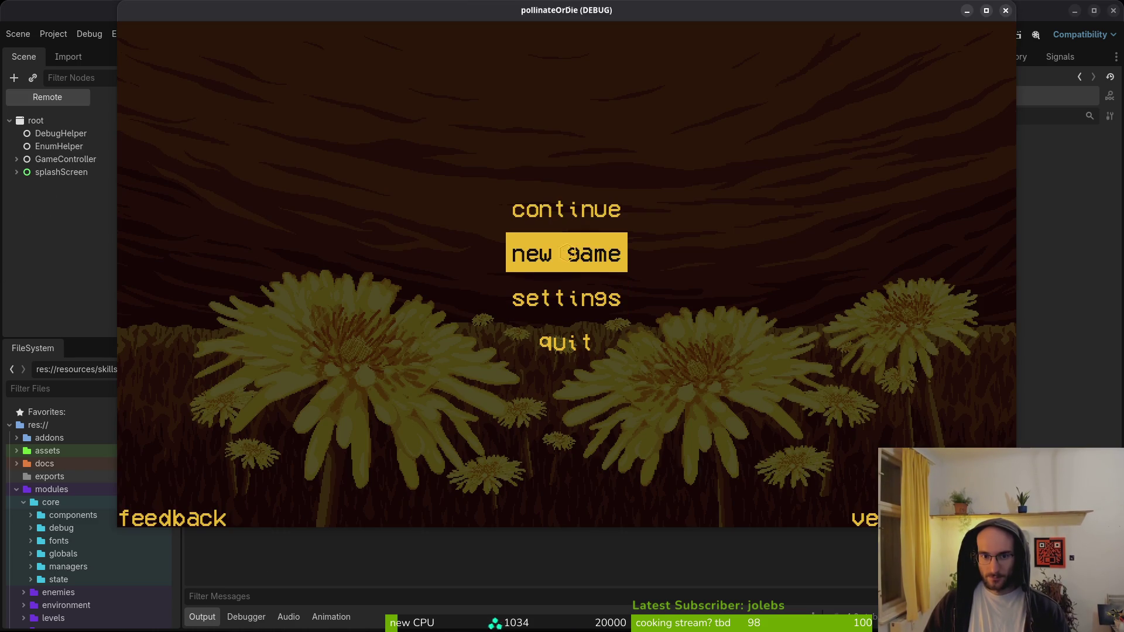
left_click(591, 264)
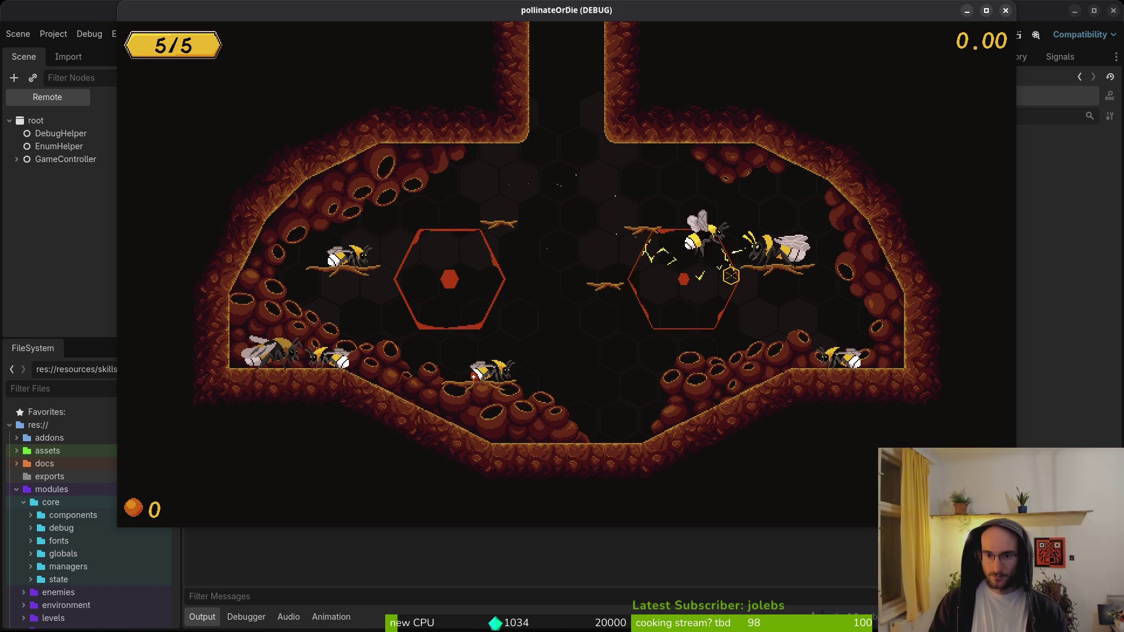
left_click(731, 276)
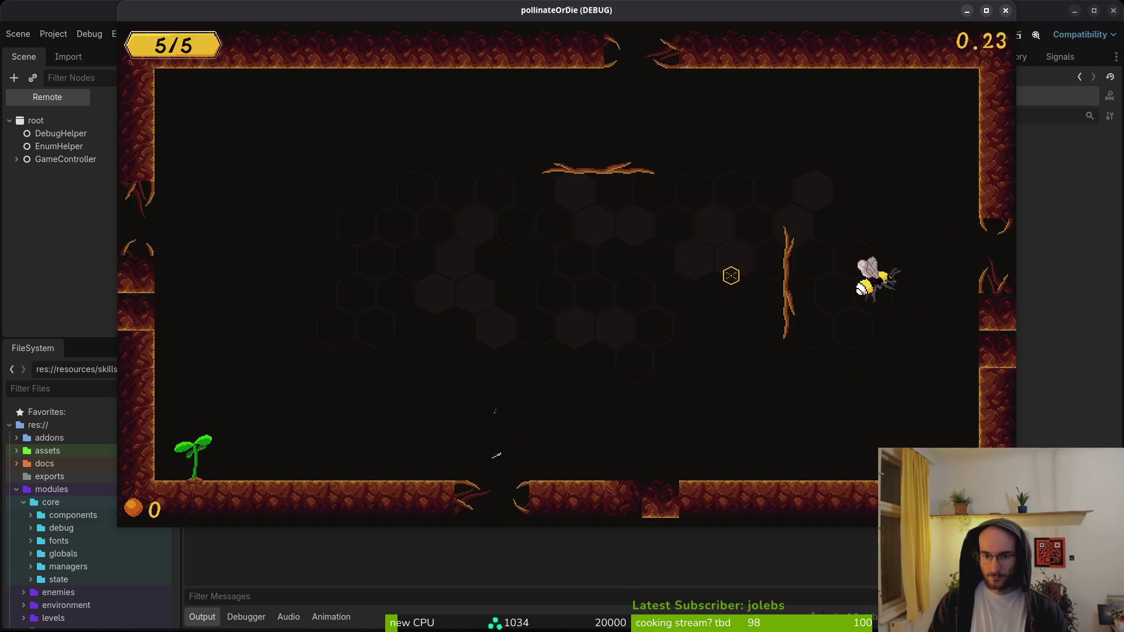
key("alt+Tab")
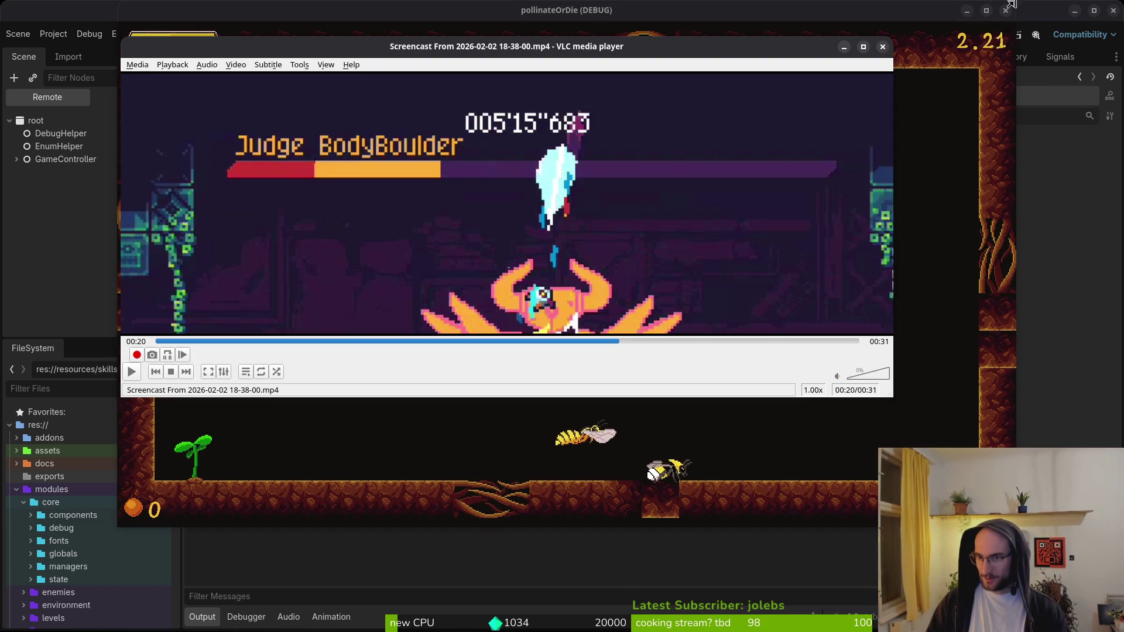
left_click(883, 47)
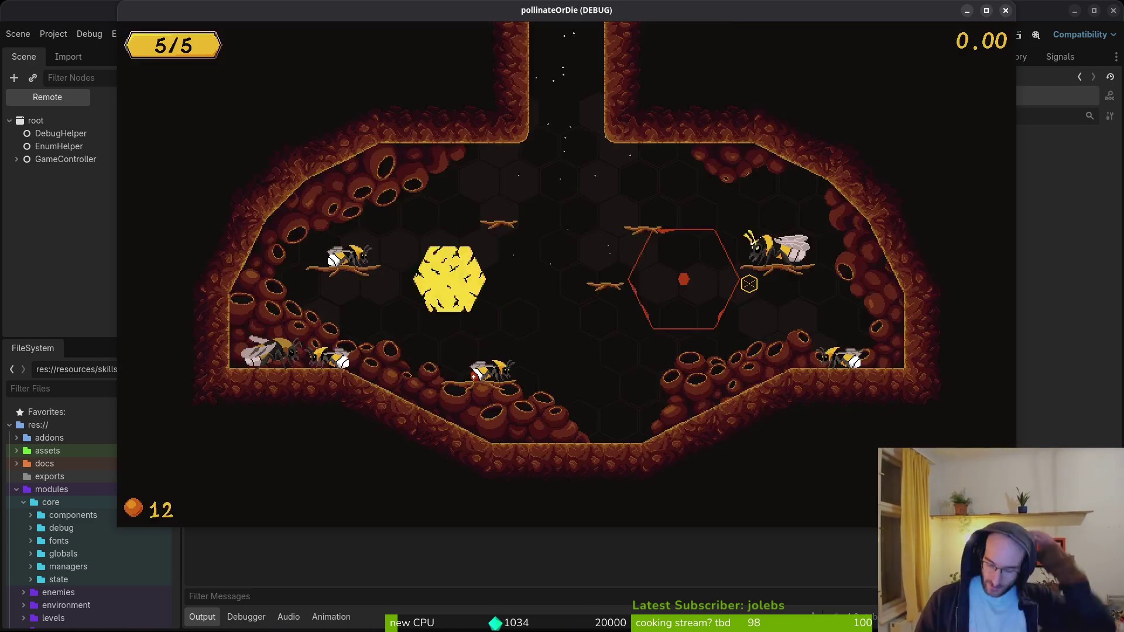
key("Escape")
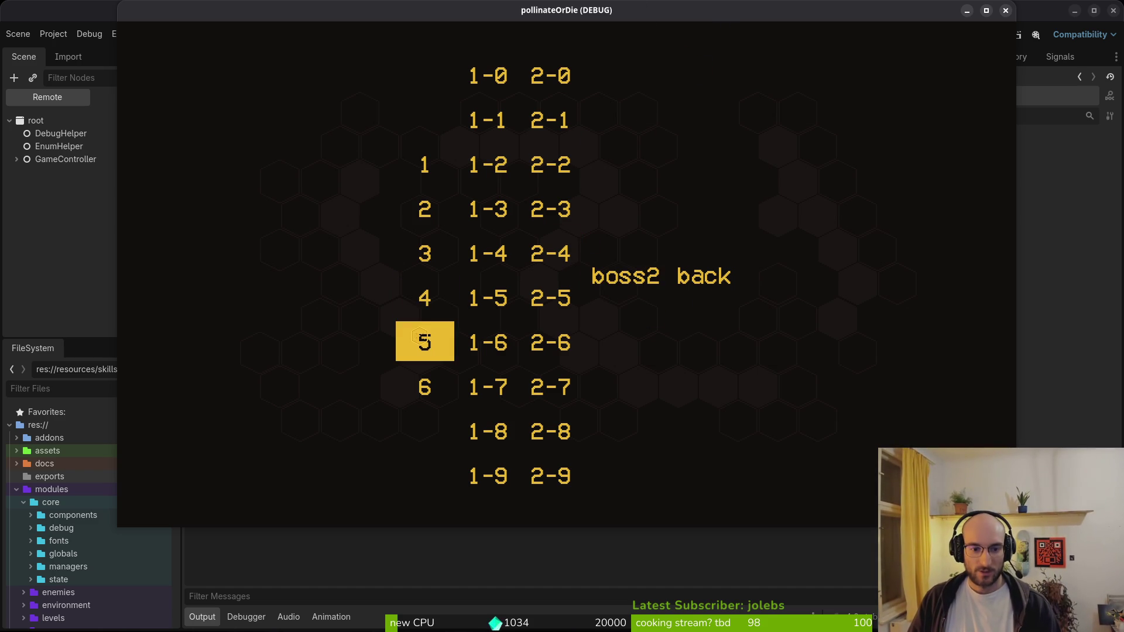
left_click(424, 342)
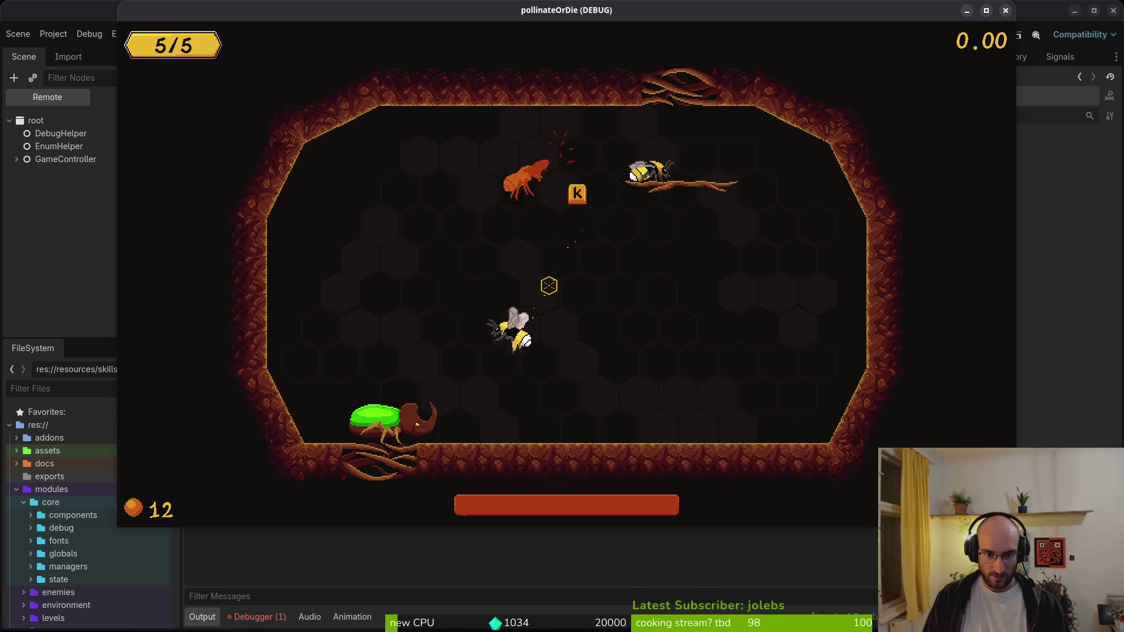
Stop the game and check the debugger's Errors list for the missing frequency node
key("Escape")
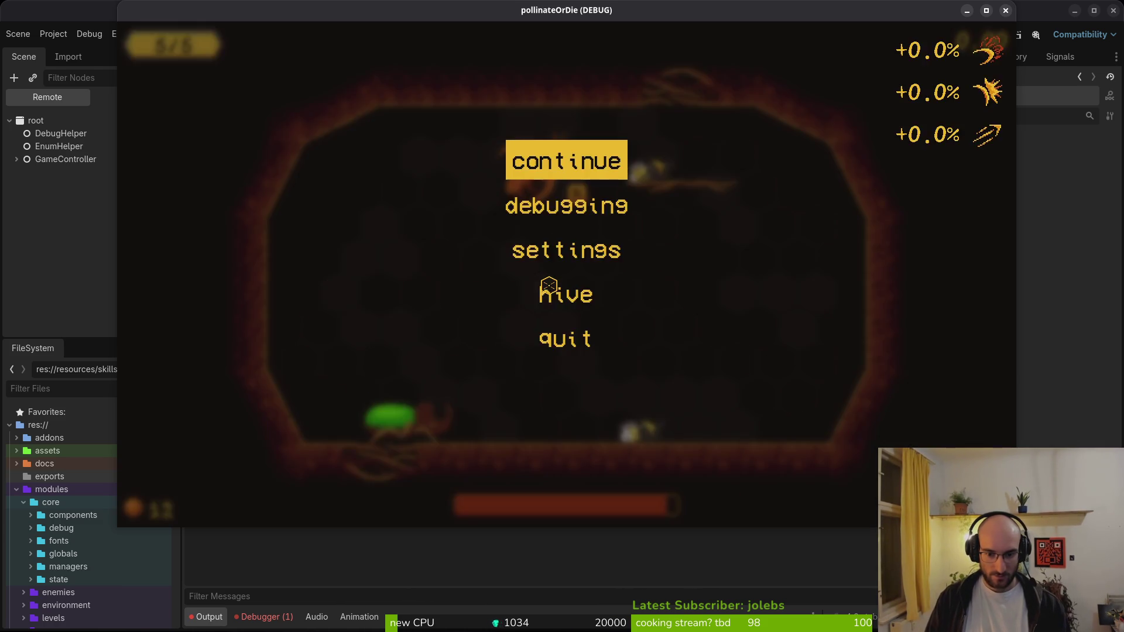
key("F8")
left_click(282, 624)
left_click(277, 471)
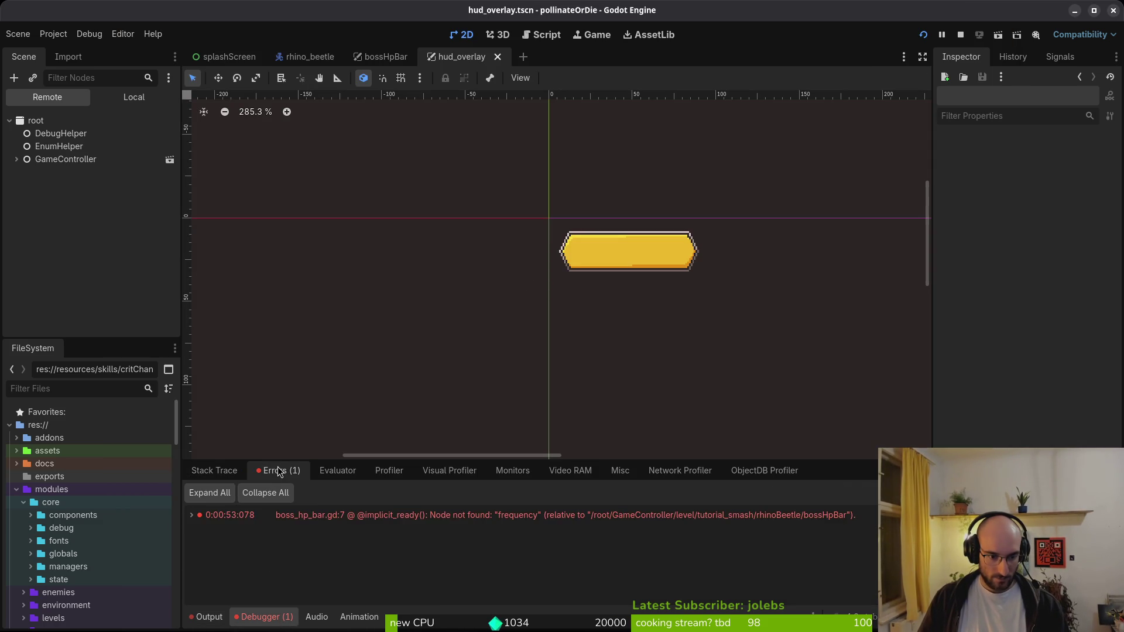
mouse_move(336, 517)
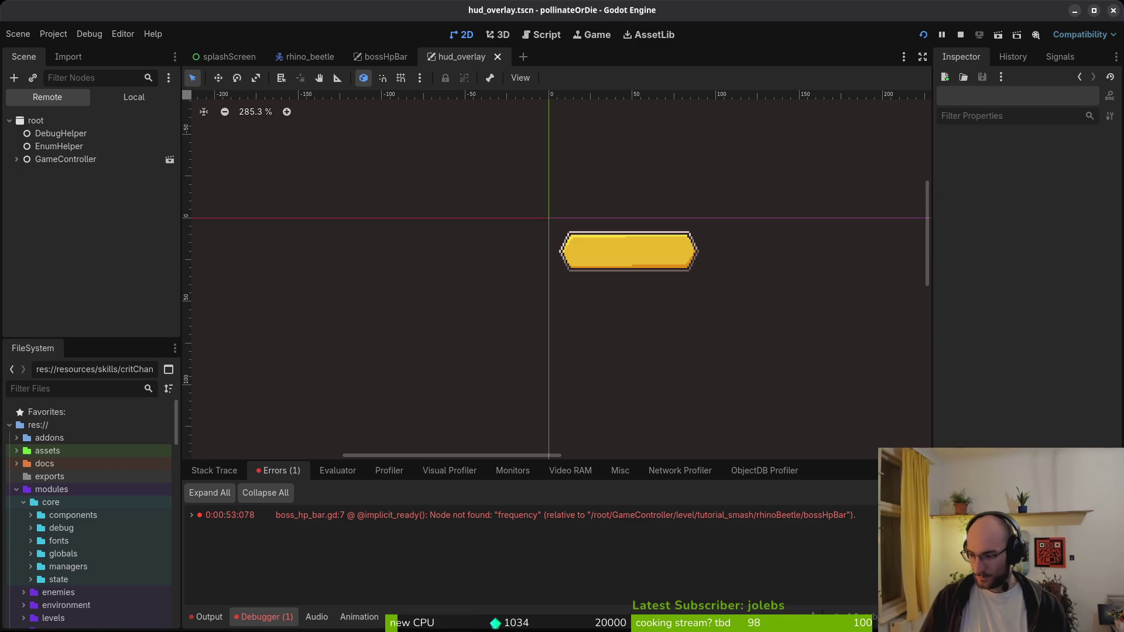
Delete the frequency line from boss_hp_bar.gd in vim and save with :w
key("alt+Tab")
left_click(133, 67)
key("d")
key("d")
type(":w")
key("Return")
key("alt+Tab")
key("alt+Tab")
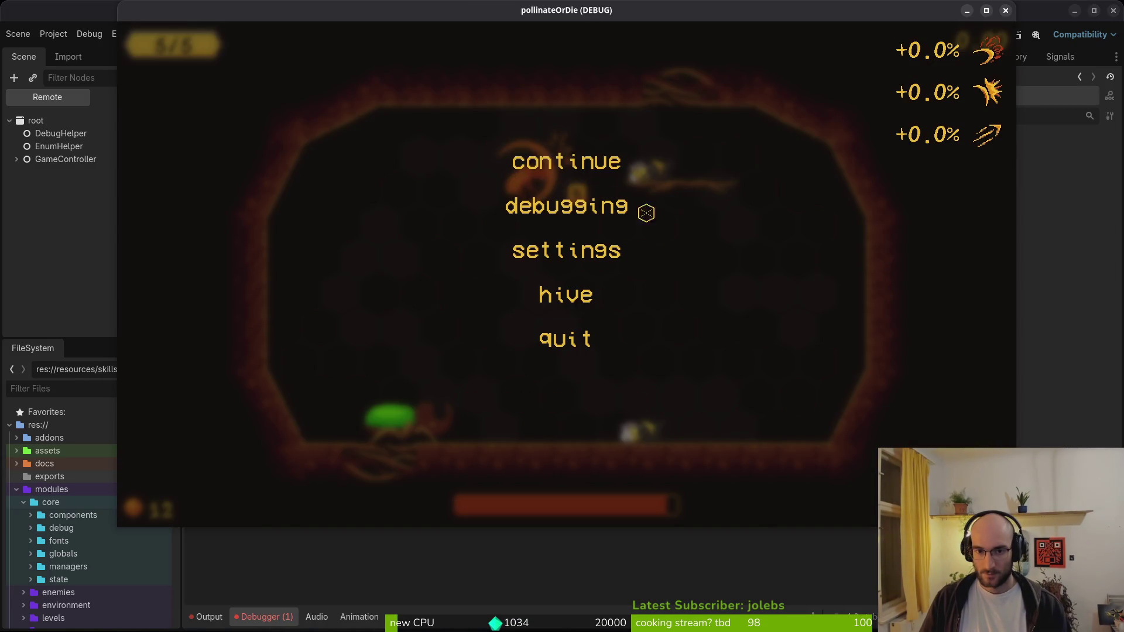
Resume play, hit the beetle boss to watch the red bar drain, then load boss2
key("Escape")
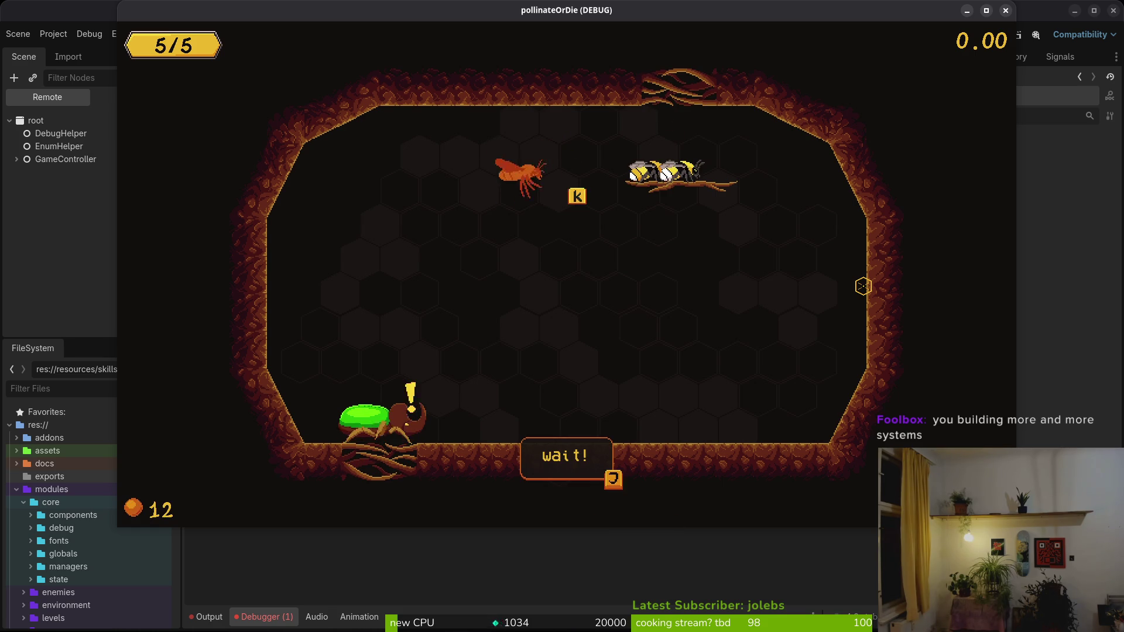
key("j")
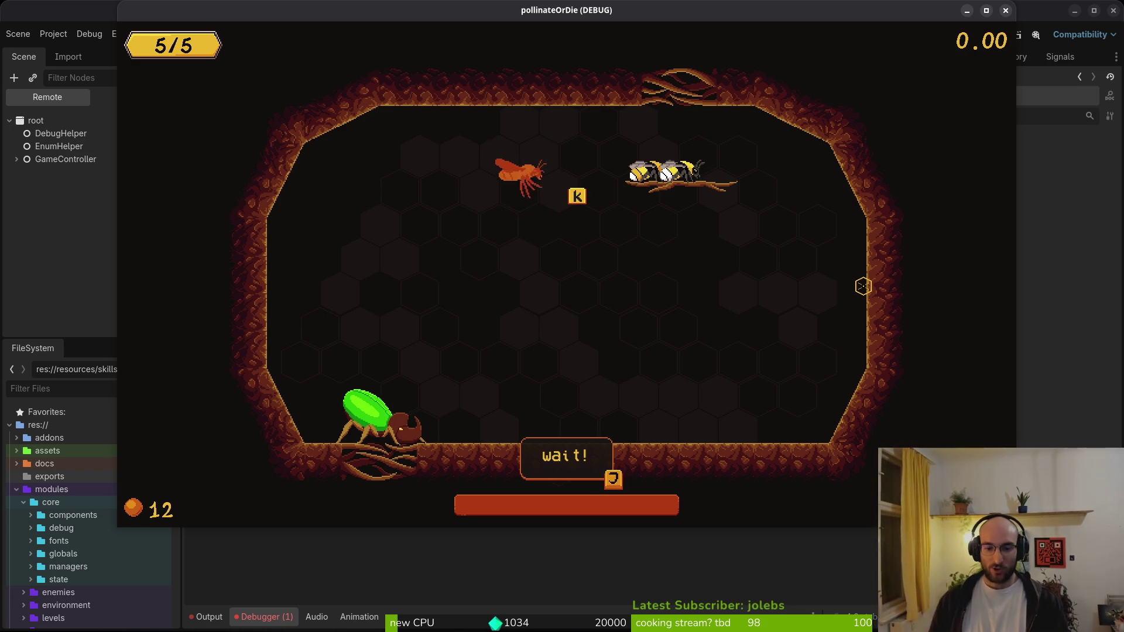
key("j")
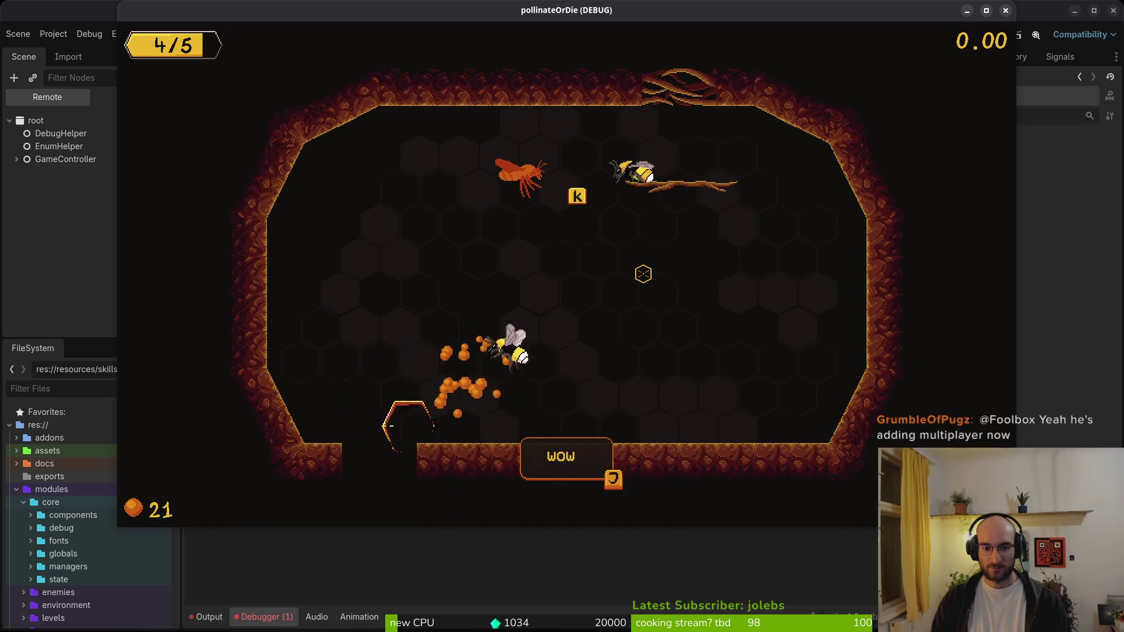
key("k")
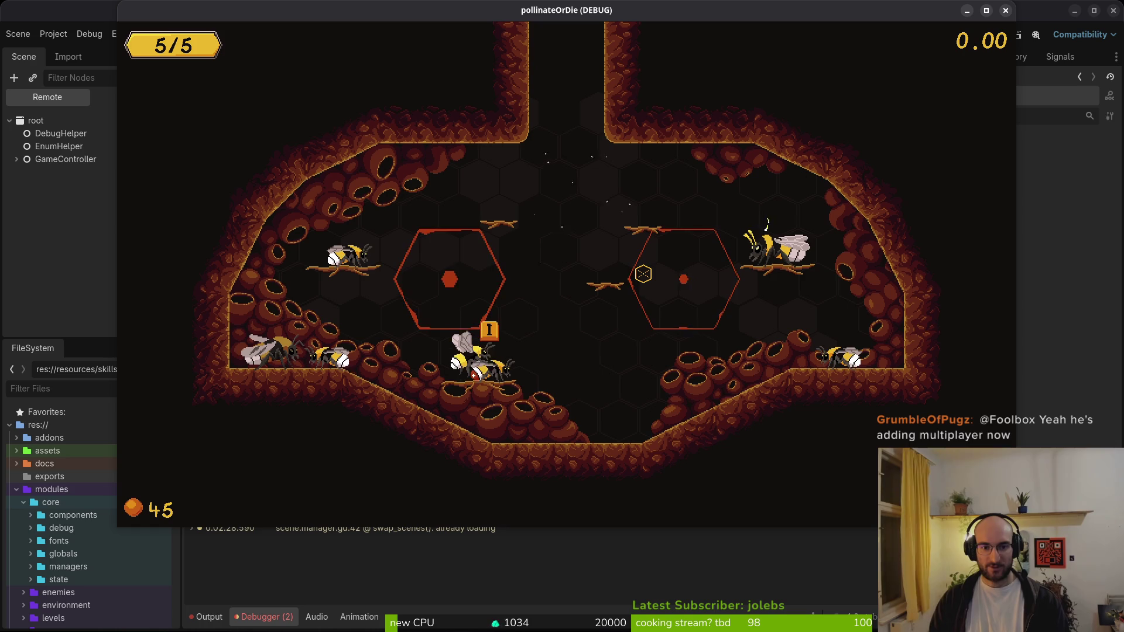
key("Escape")
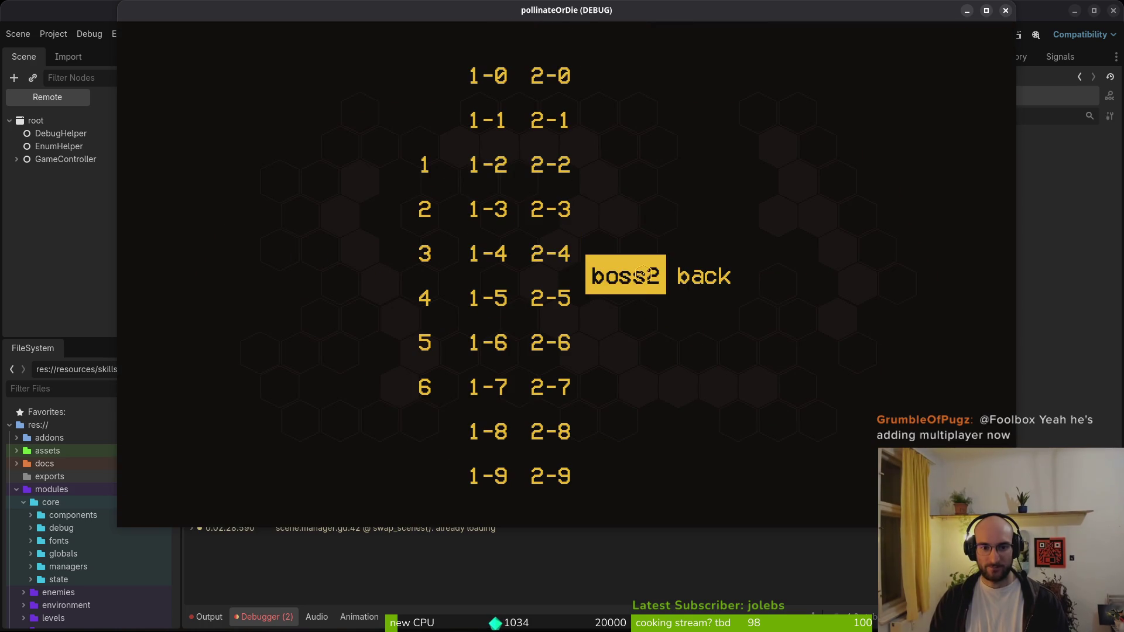
left_click(642, 274)
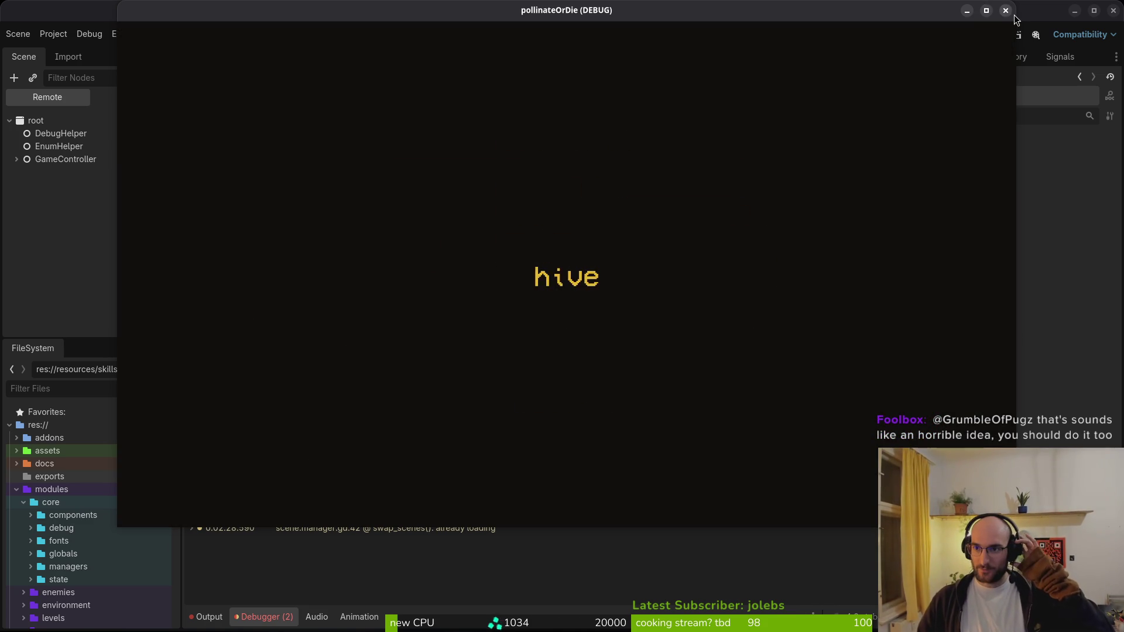
left_click(1005, 10)
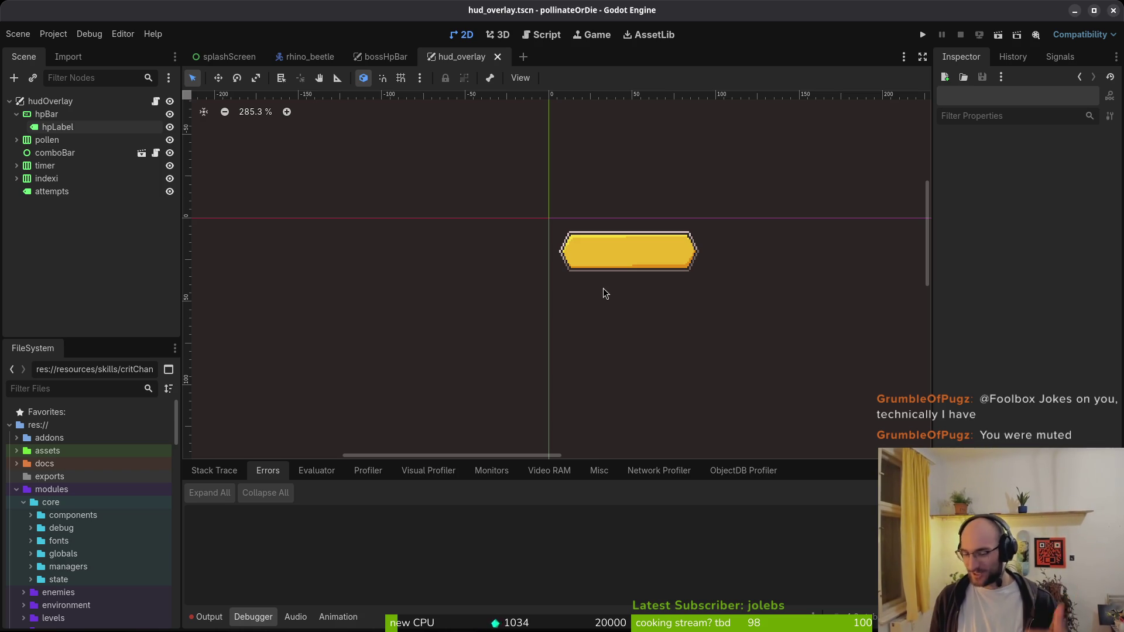
Save and close hud_overlay so the bossHpBar scene with its red hpBar shows
left_click(17, 115)
key("ctrl+s")
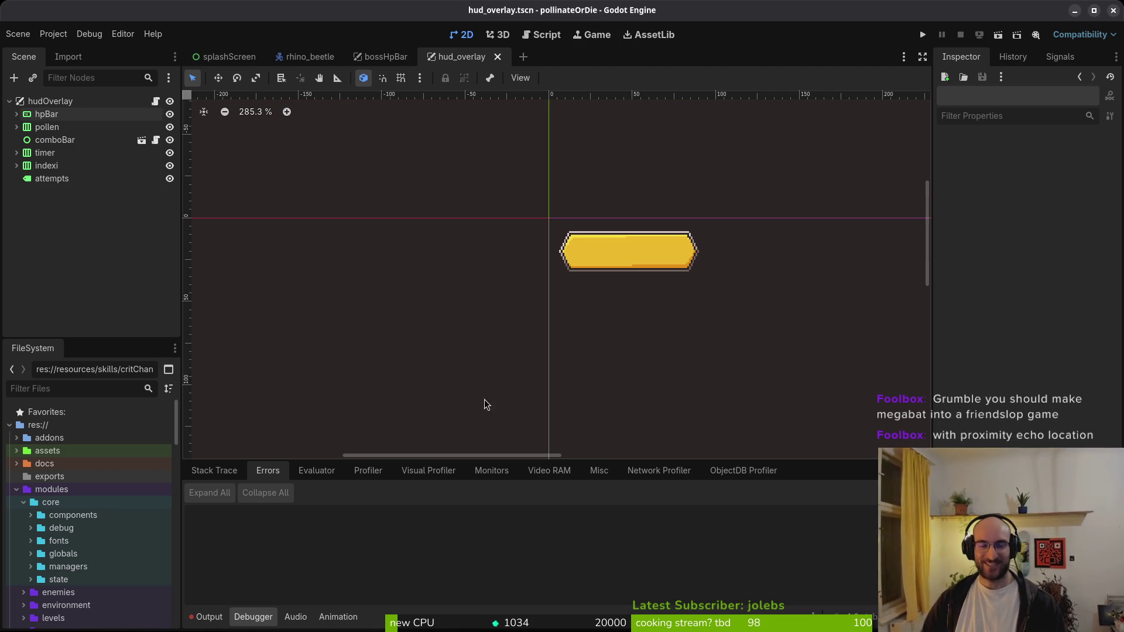
left_click(498, 56)
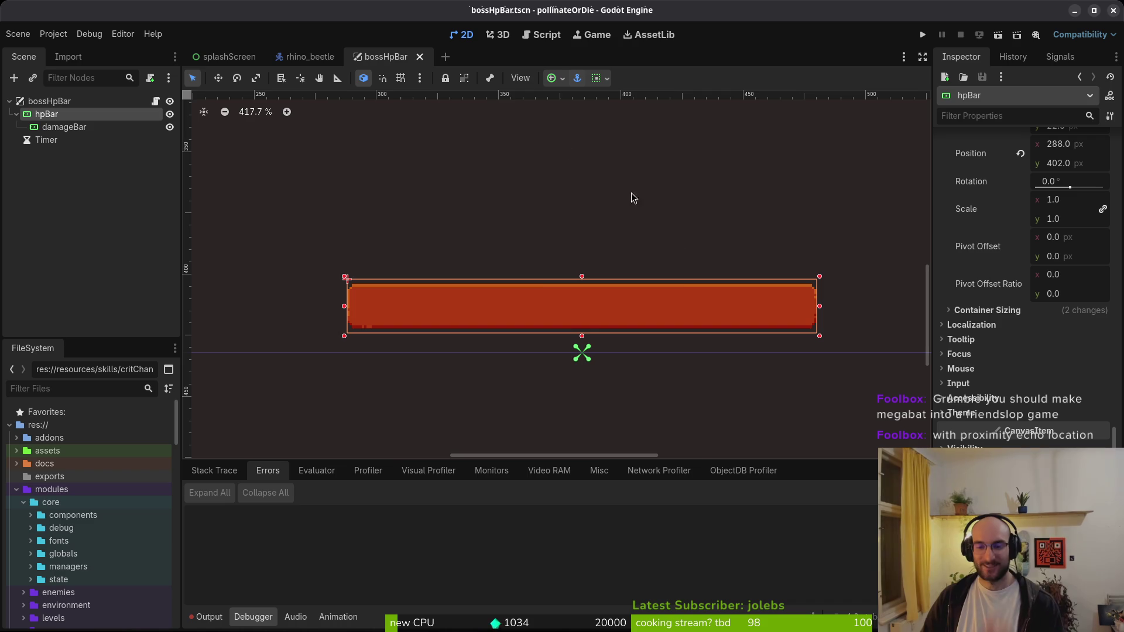
scroll(480, 311, "down", 5)
scroll(480, 310, "up", 4)
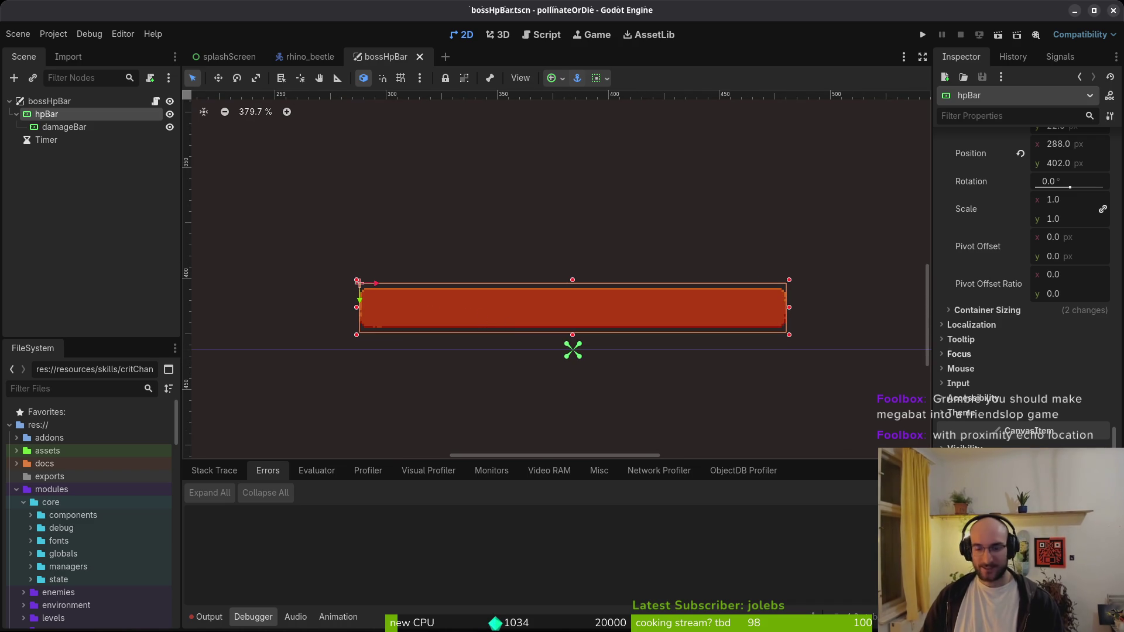
Launch Aseprite from the Activities search
key("super")
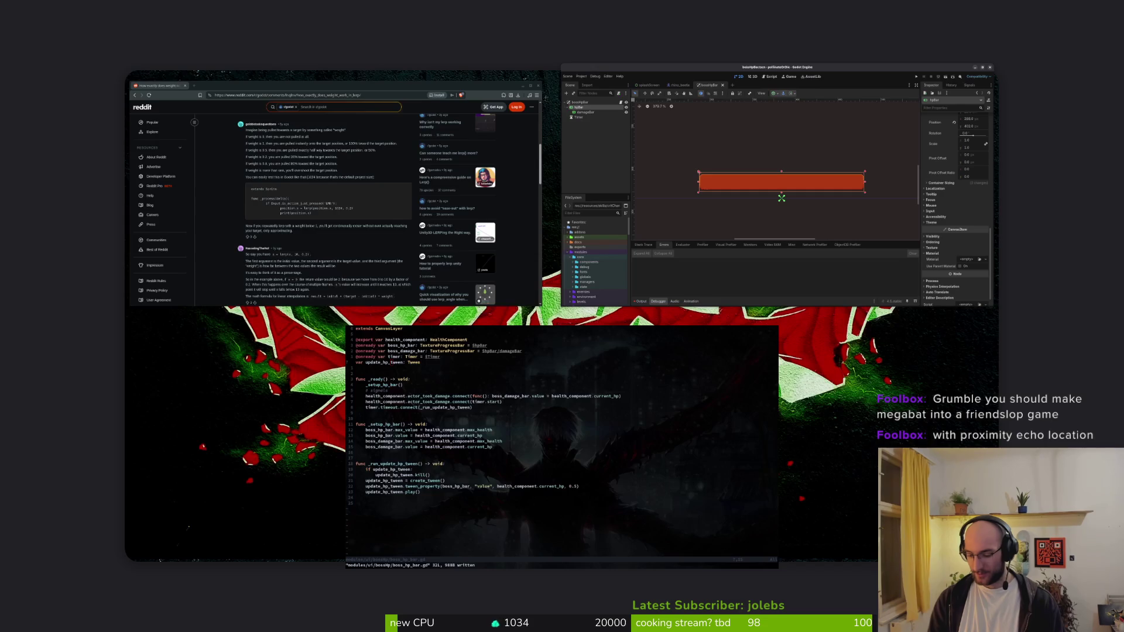
type("aseprite")
key("Return")
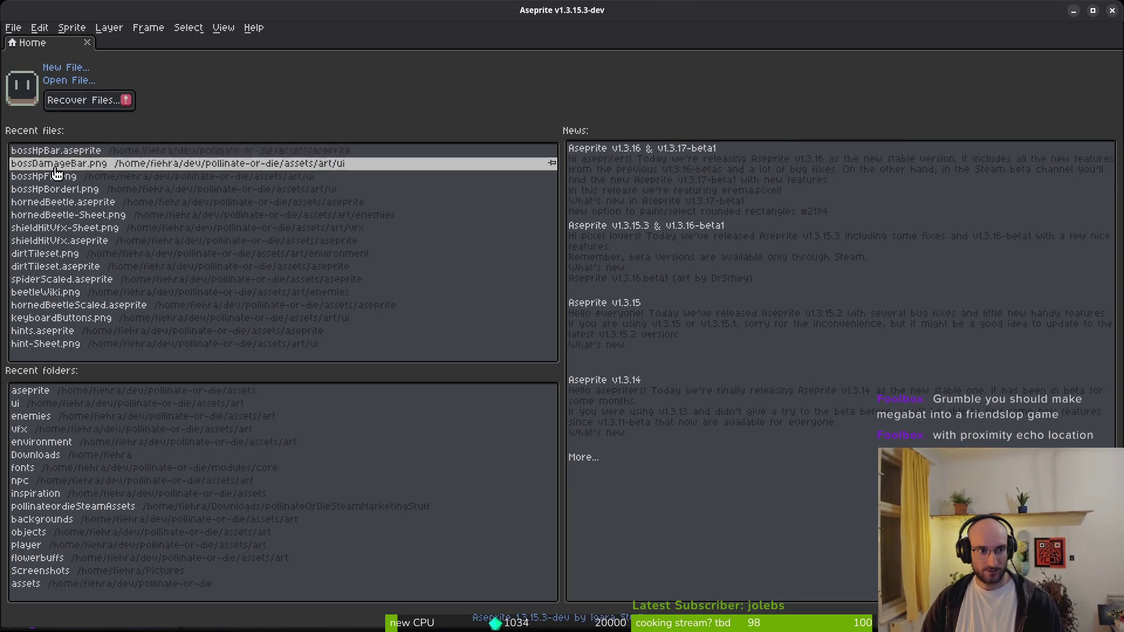
In bossHpBar.aseprite, nudge the upper and lower outline pixels down one pixel and save
left_click(64, 152)
scroll(629, 258, "up", 2)
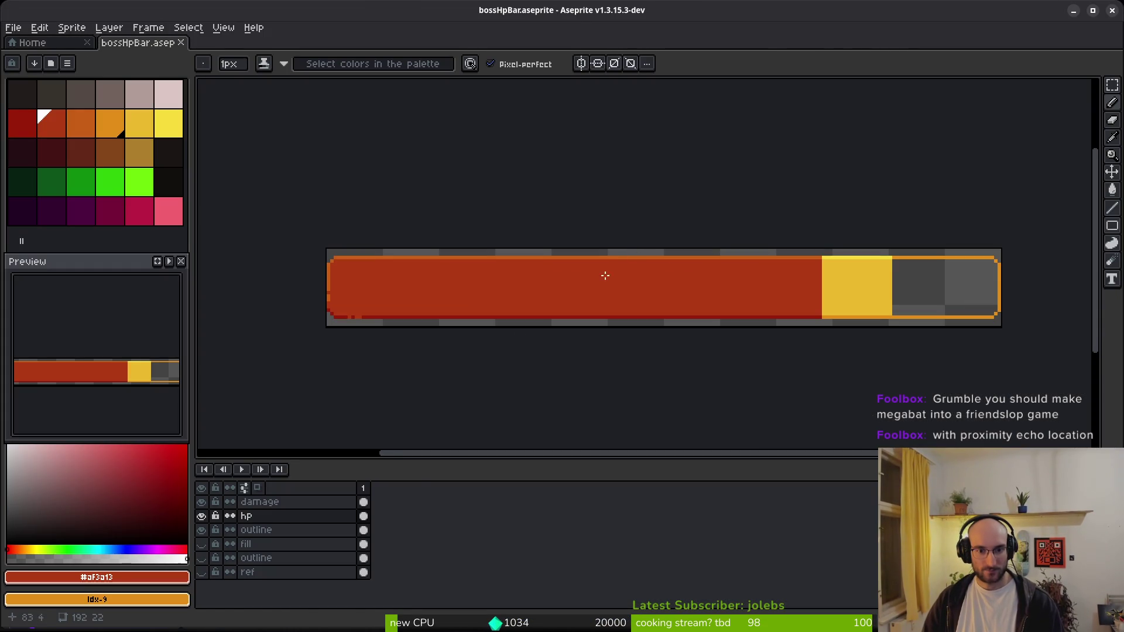
left_click(269, 530)
key("m")
mouse_move(324, 247)
left_mouse_down()
mouse_move(823, 281)
mouse_move(1069, 281)
left_mouse_up()
key("Down")
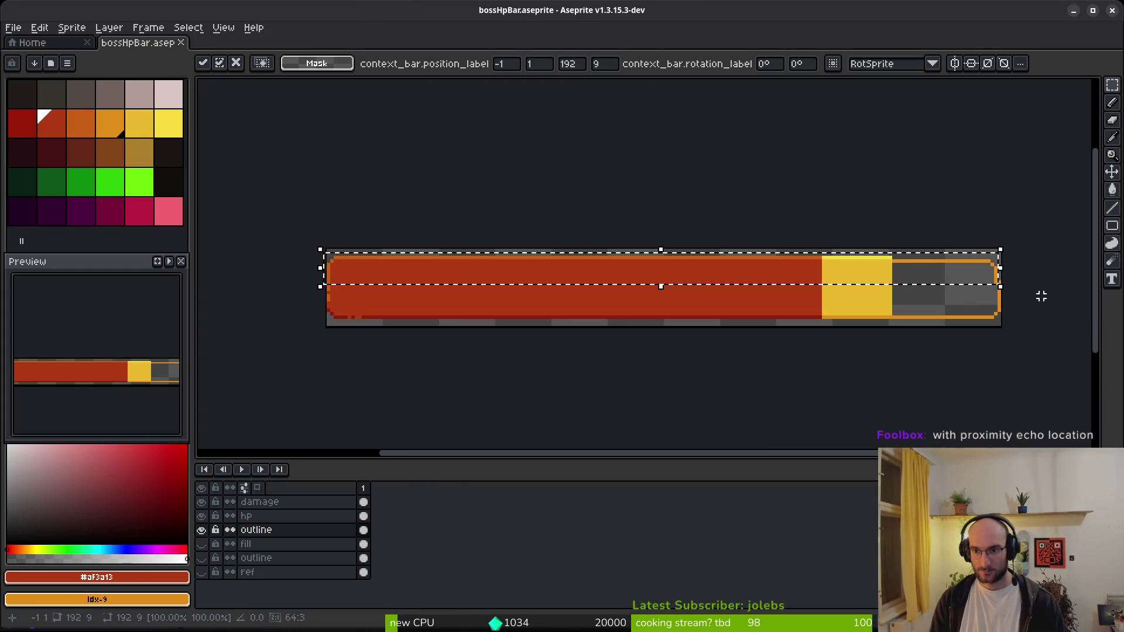
key("Return")
mouse_move(1003, 295)
left_mouse_down()
mouse_move(888, 367)
mouse_move(290, 423)
left_mouse_up()
key("Down")
key("ctrl+s")
key("ctrl+d")
left_click(309, 529)
Try shifting the hp layer's upper half down one pixel, undo it, and save
left_click(309, 516)
mouse_move(324, 246)
left_mouse_down()
mouse_move(671, 274)
mouse_move(1031, 279)
mouse_move(1014, 286)
left_mouse_up()
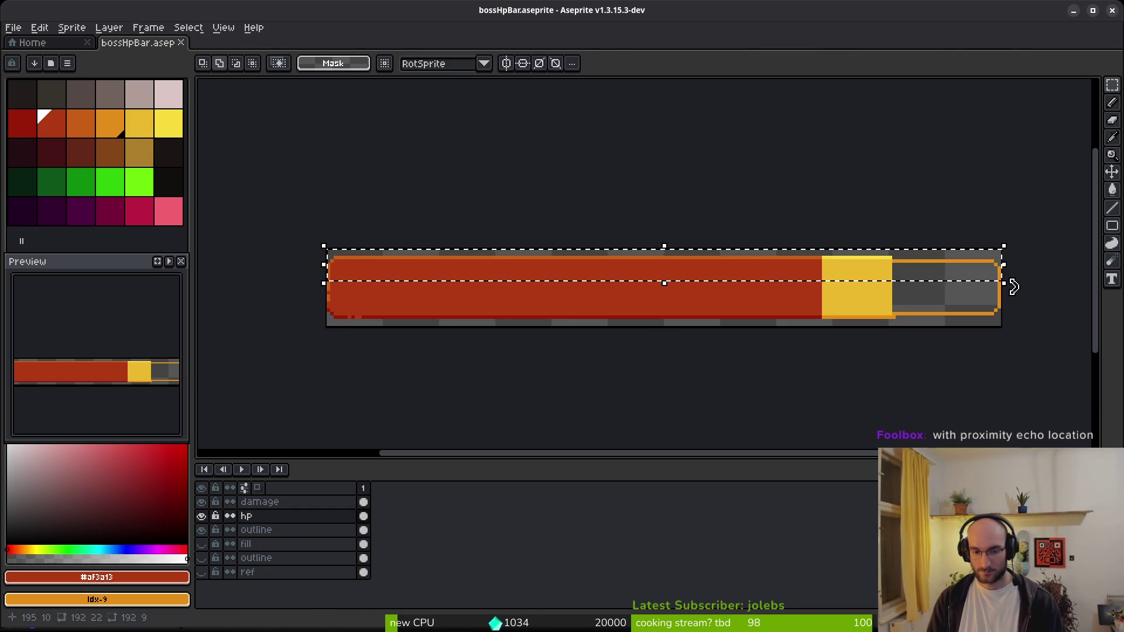
key("Down")
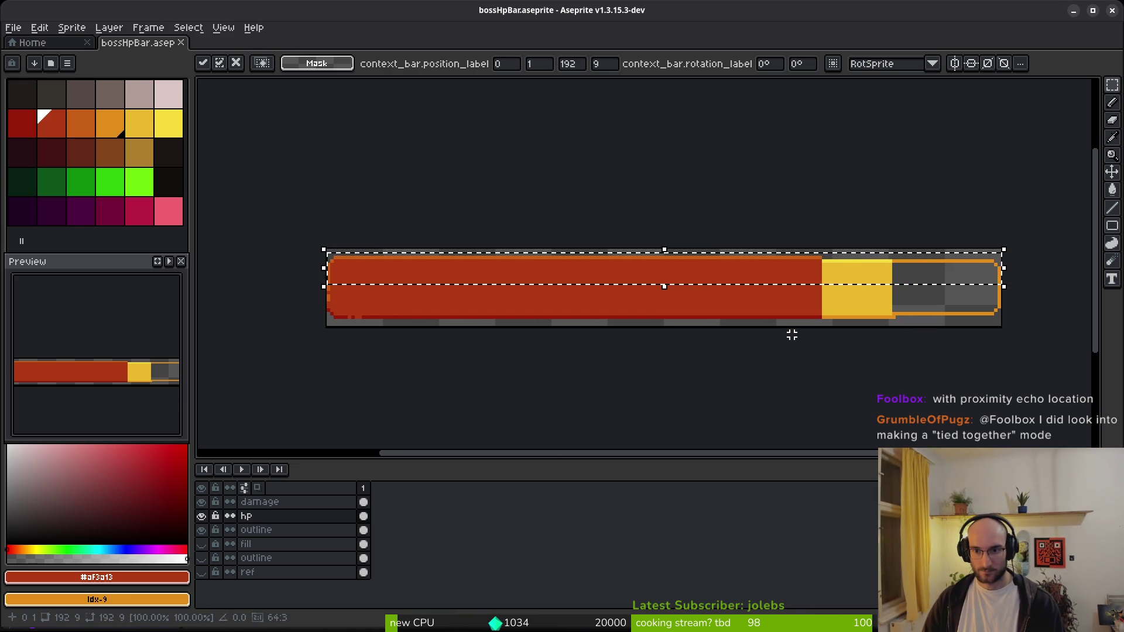
key("ctrl+z")
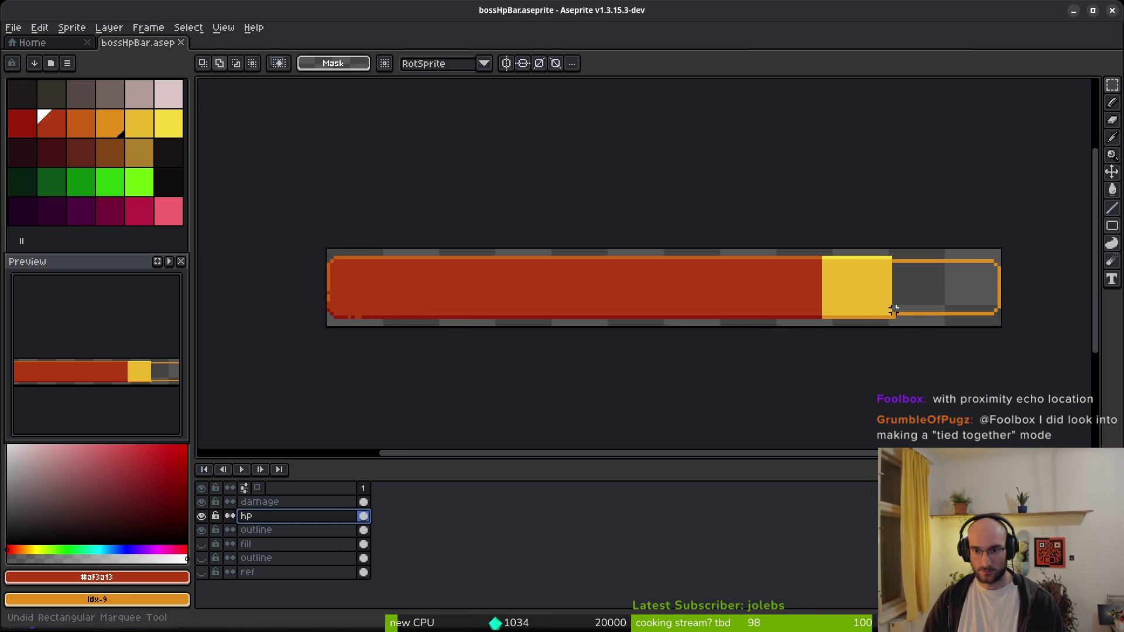
key("ctrl+z")
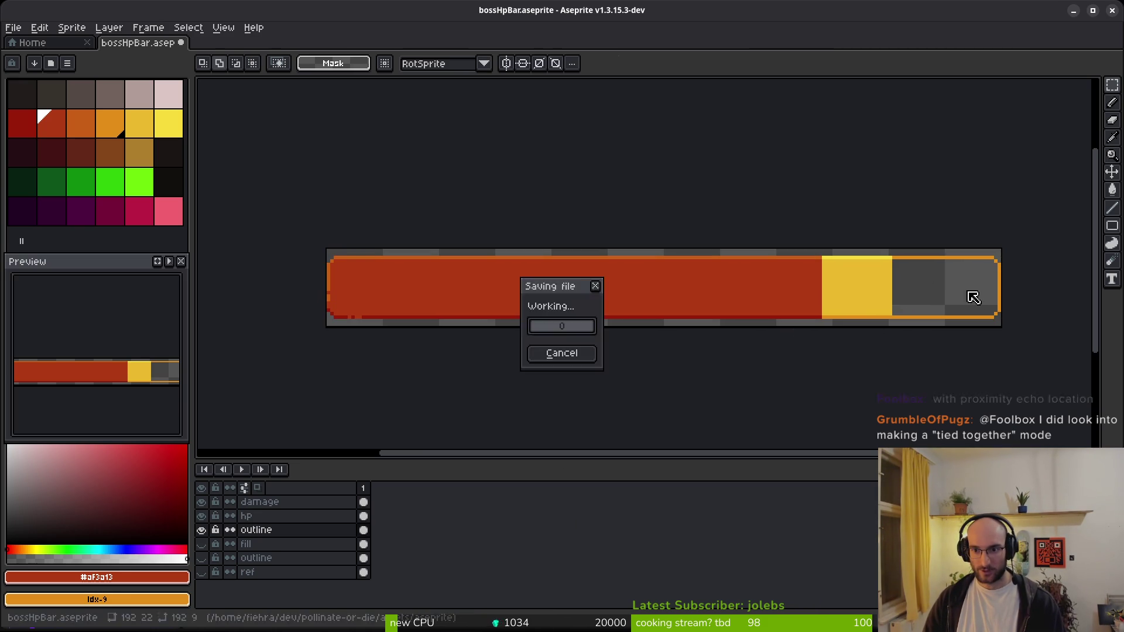
key("ctrl+s")
Open bossHpFill.png from recent files and select the whole sprite
scroll(733, 326, "up", 4)
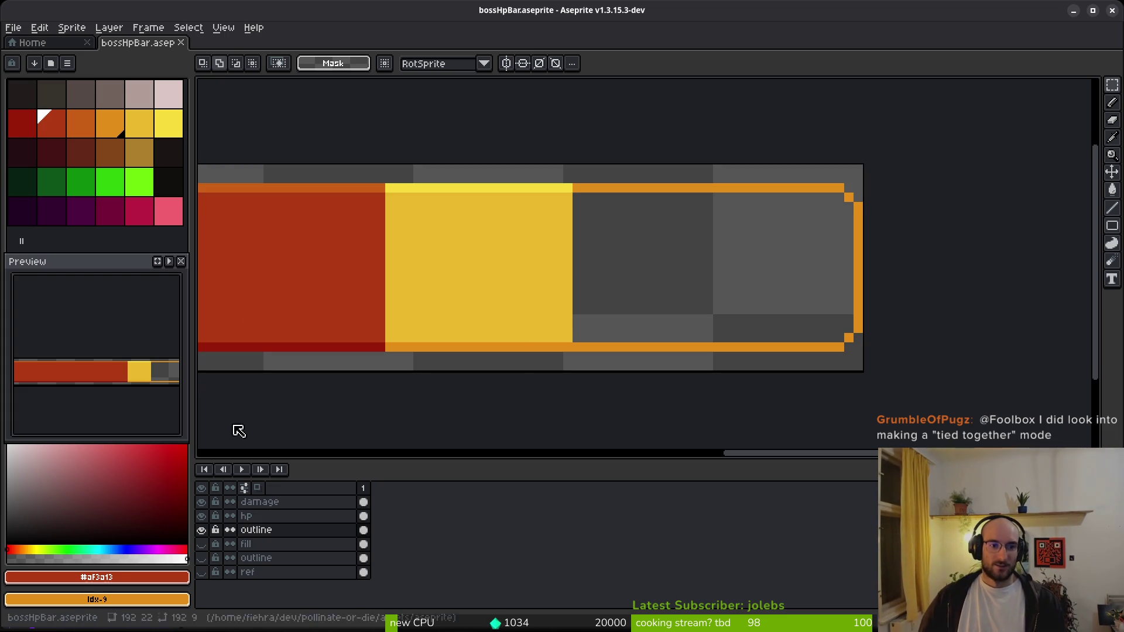
scroll(502, 251, "left", 3)
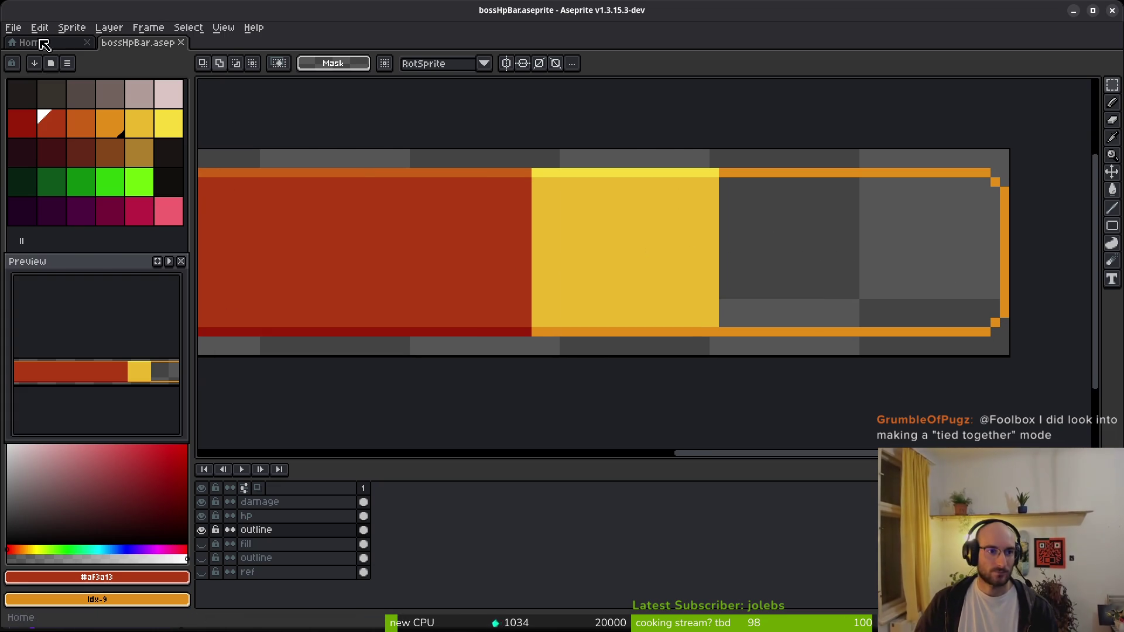
left_click(46, 44)
left_click(46, 176)
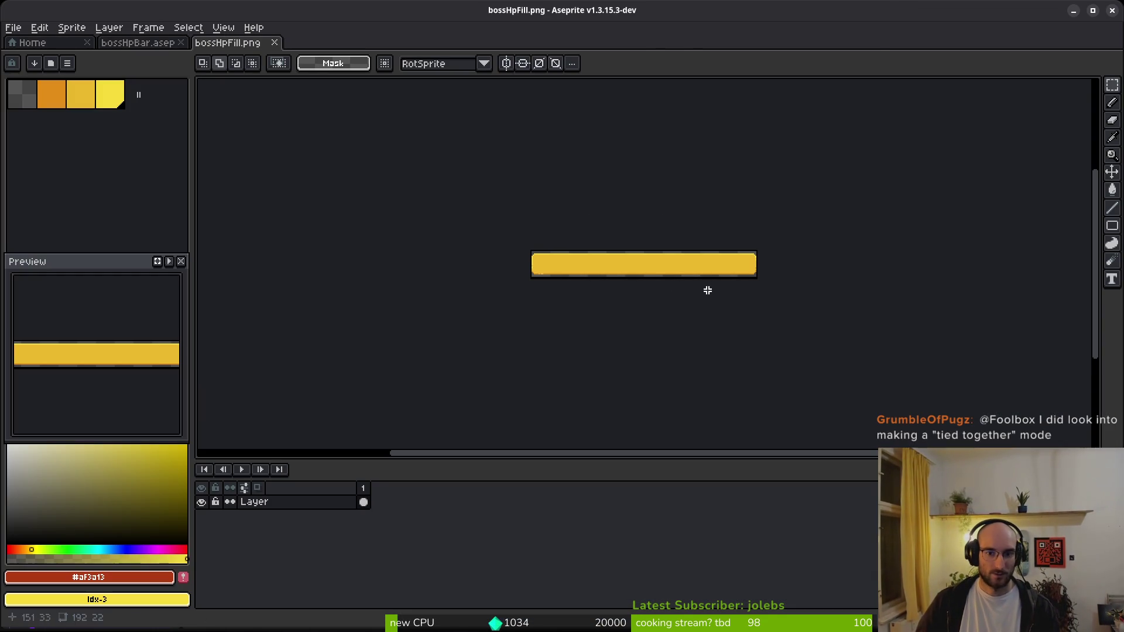
key("ctrl+a")
Hide the outline and damage layers and paste the yellow fill into the hp layer
left_click(141, 42)
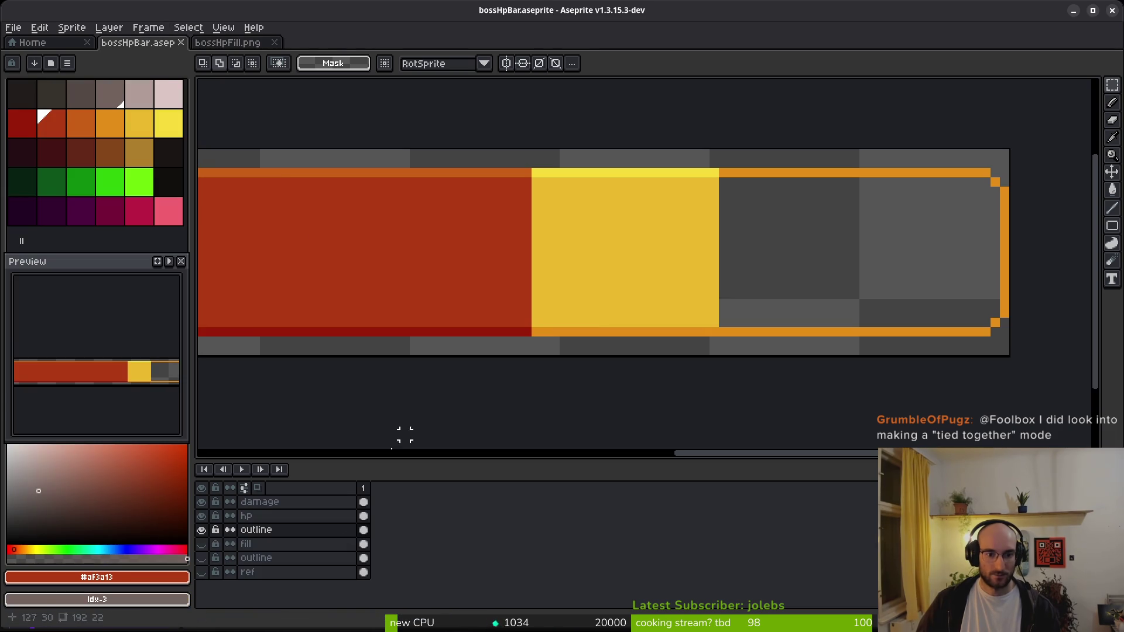
left_click(201, 530)
left_click(201, 501)
left_click(343, 519)
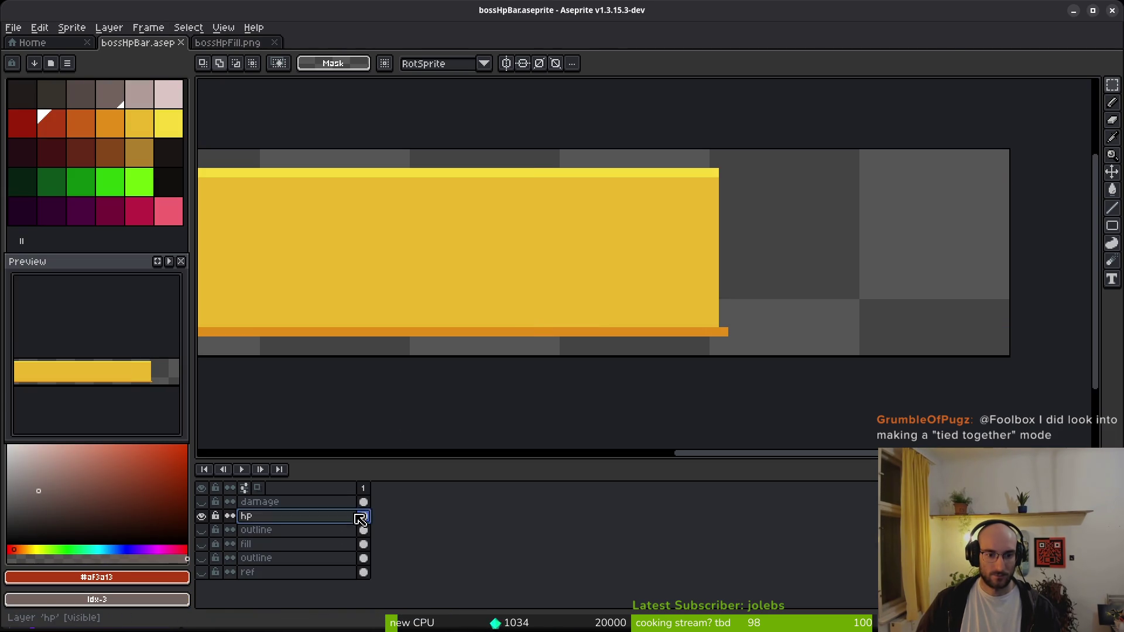
key("ctrl+v")
Close bossHpFill.png and return to the Home screen
left_click(223, 43)
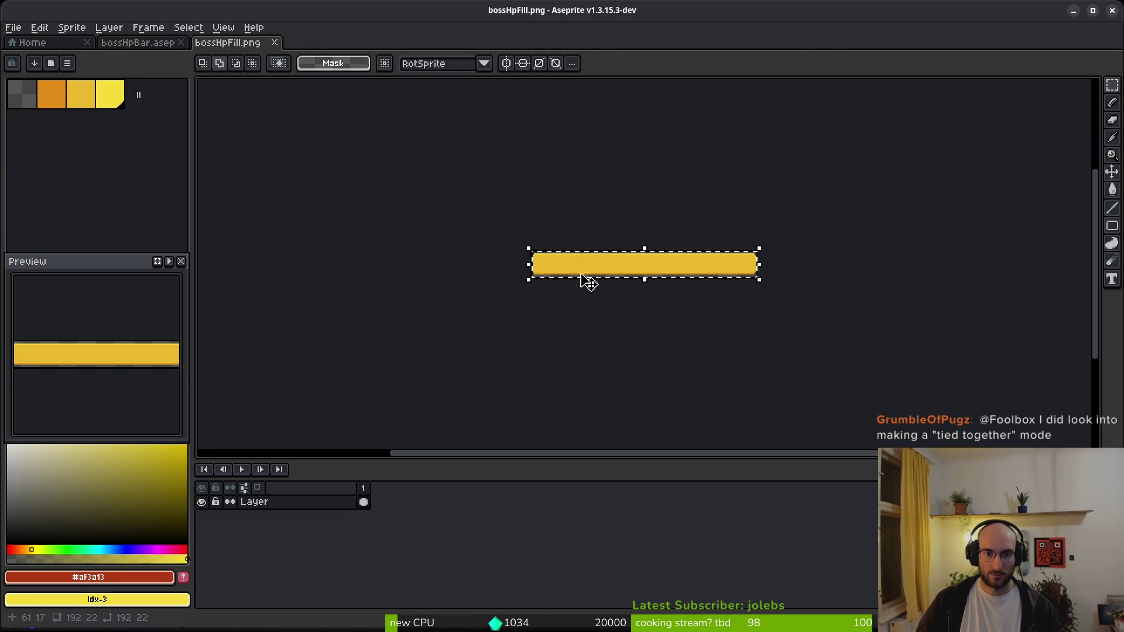
left_click(274, 42)
left_click(59, 43)
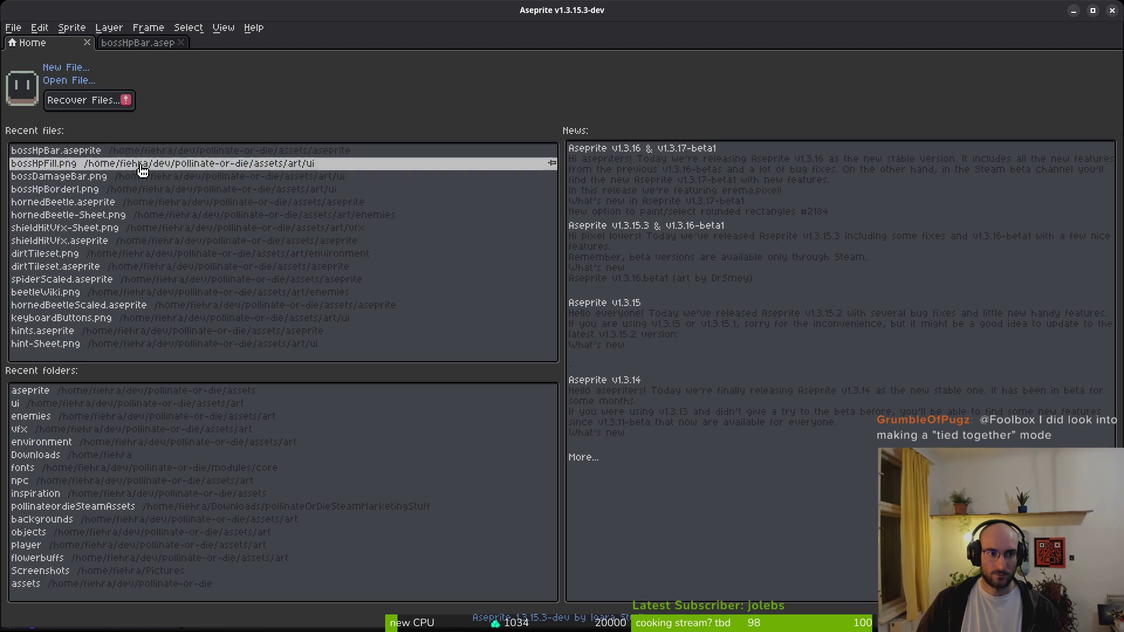
Open bossDamageBar.png, select its whole contents, and close the damage and fill sprites
left_click(73, 165)
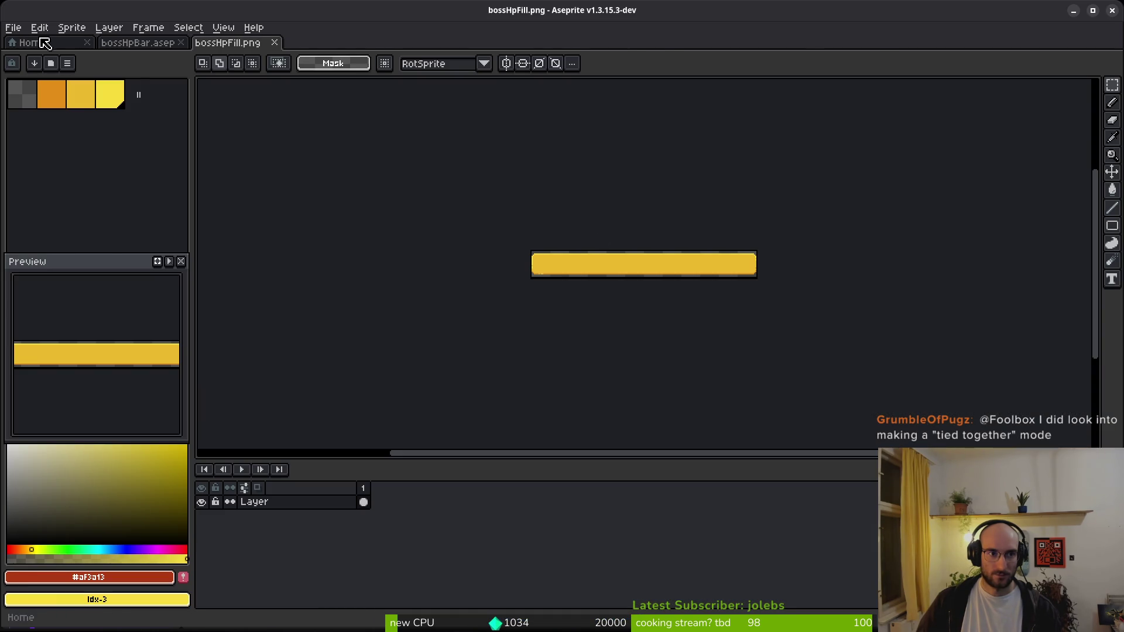
left_click(44, 43)
left_click(64, 176)
key("ctrl+a")
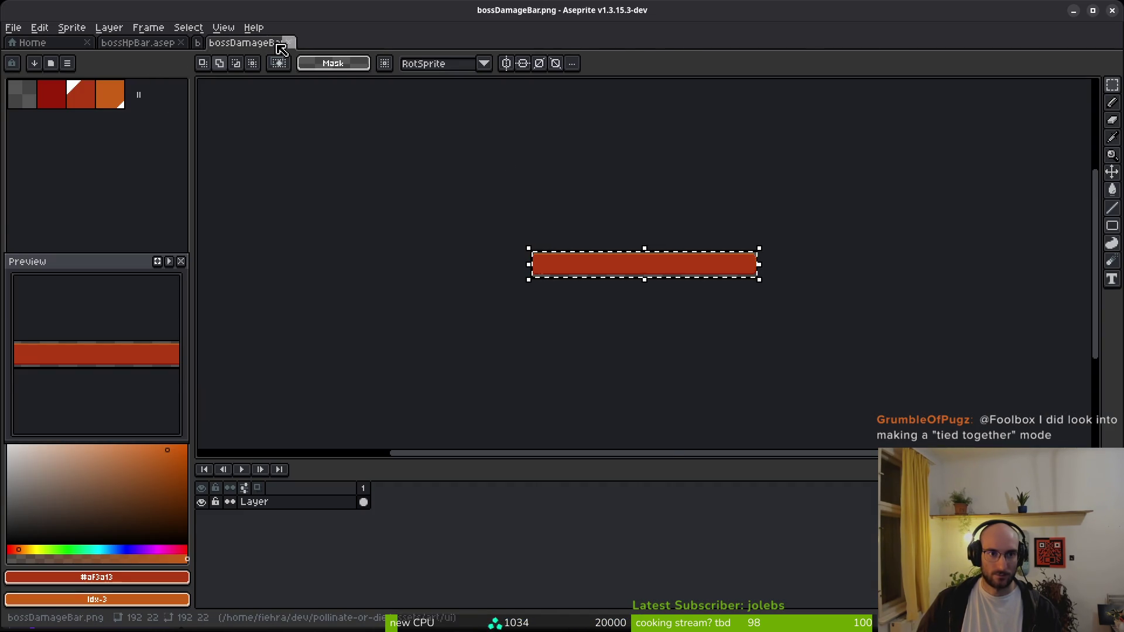
key("ctrl+w")
key("ctrl+w")
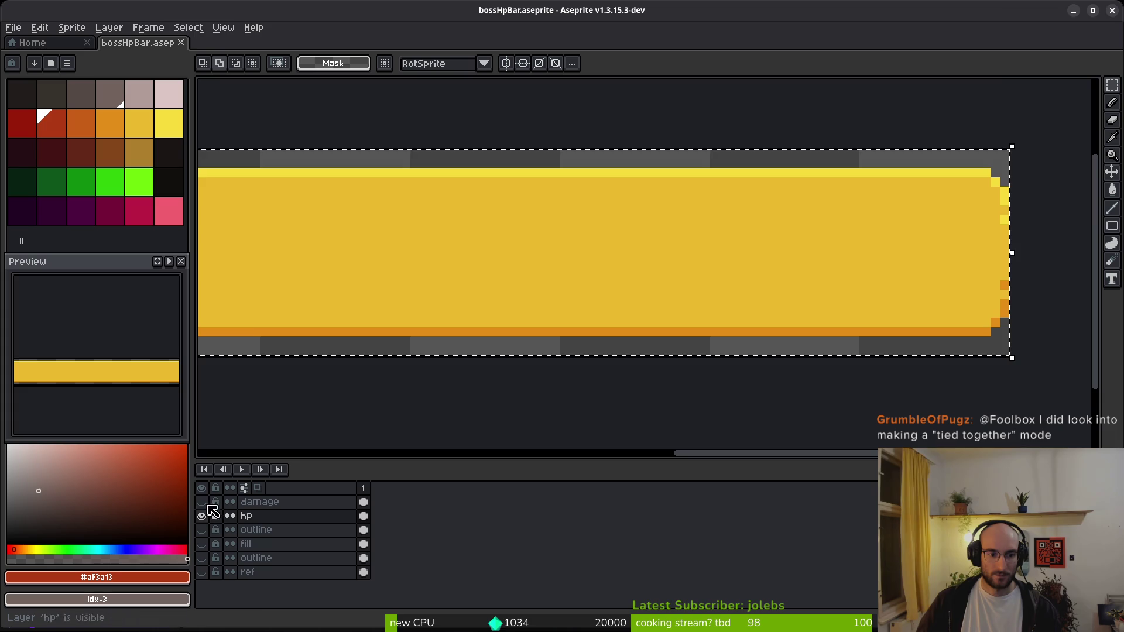
Paste the red damage bar into the damage layer, with the hp layer hidden, and save
left_click(201, 502)
left_click(202, 517)
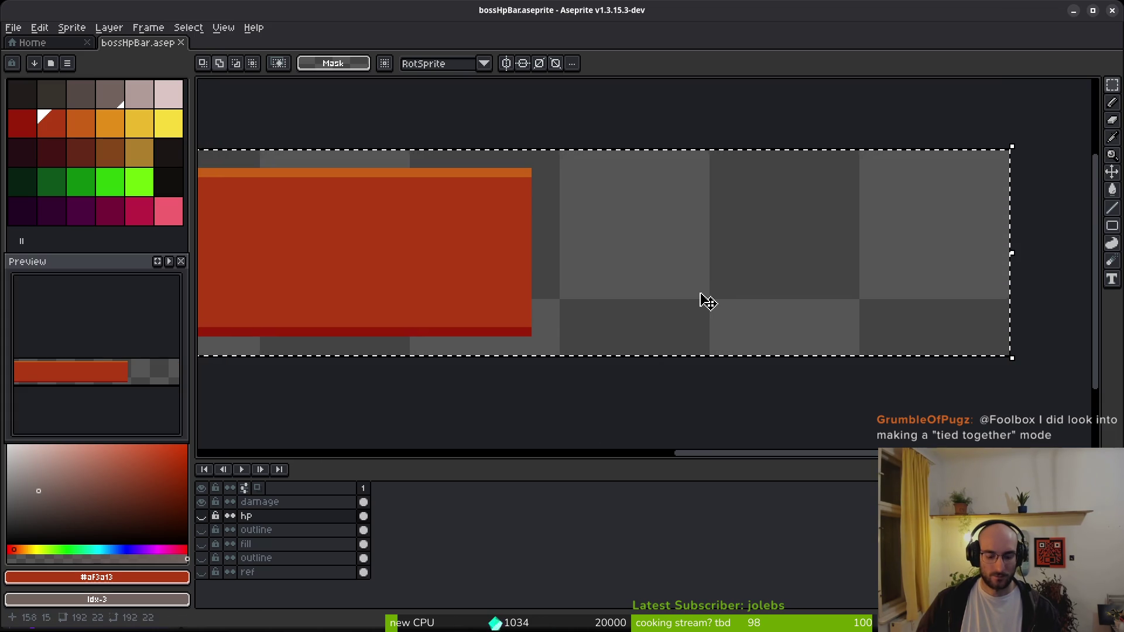
left_click(363, 504)
key("ctrl+v")
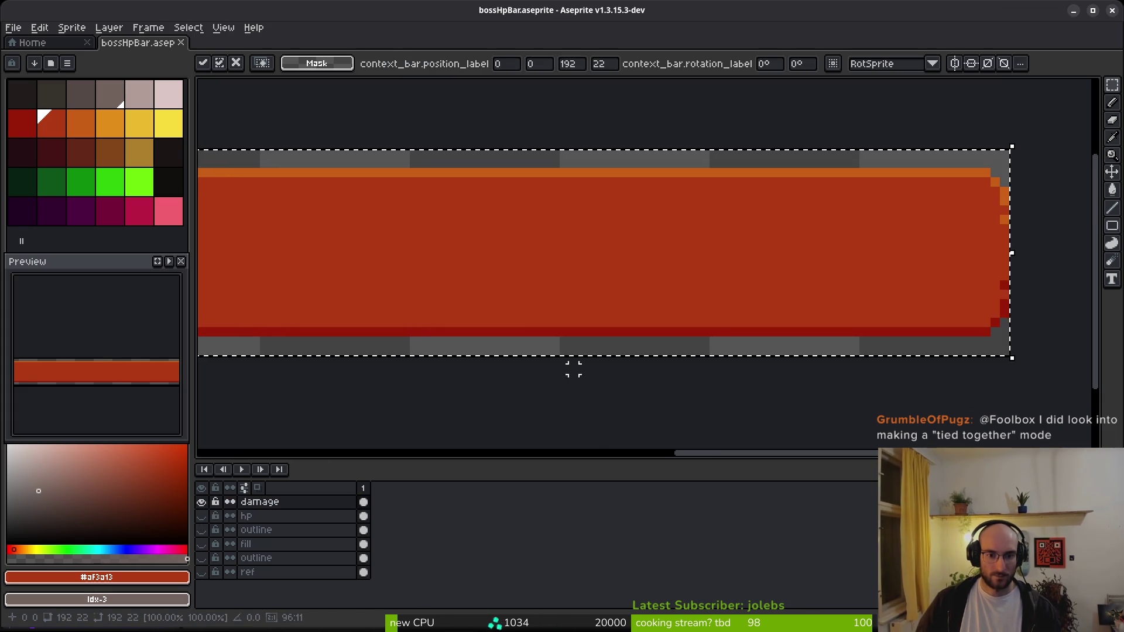
scroll(637, 278, "down", 2)
key("ctrl+s")
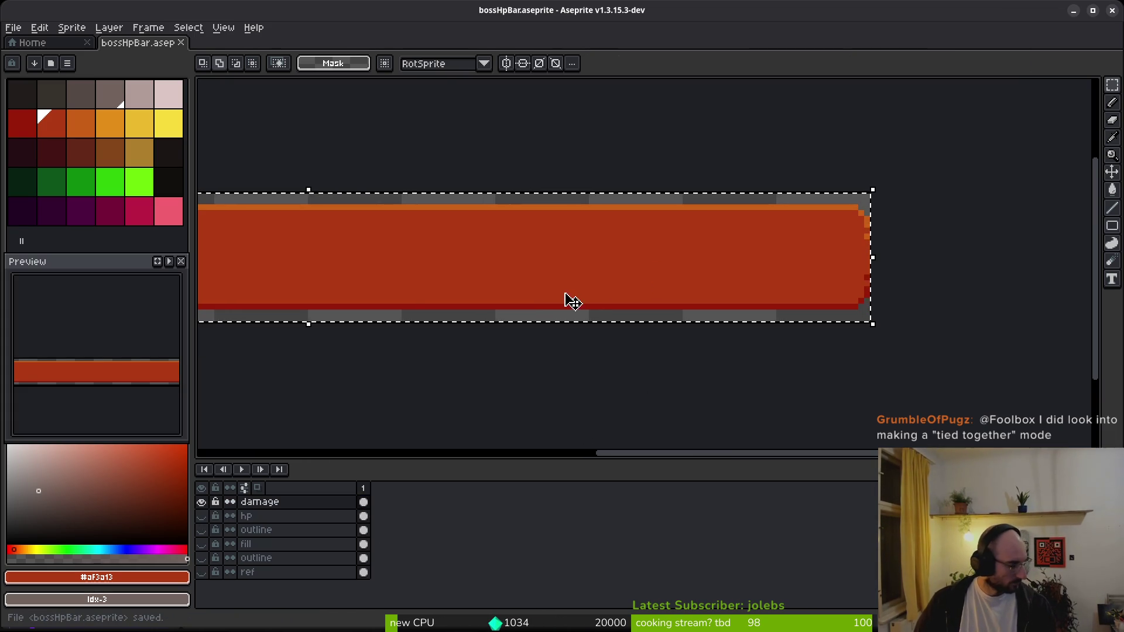
Deselect the pasted red bar, delete its upper strip, and save
scroll(562, 325, "up", 1)
key("ctrl+d")
scroll(674, 321, "down", 1)
scroll(626, 357, "left", 1)
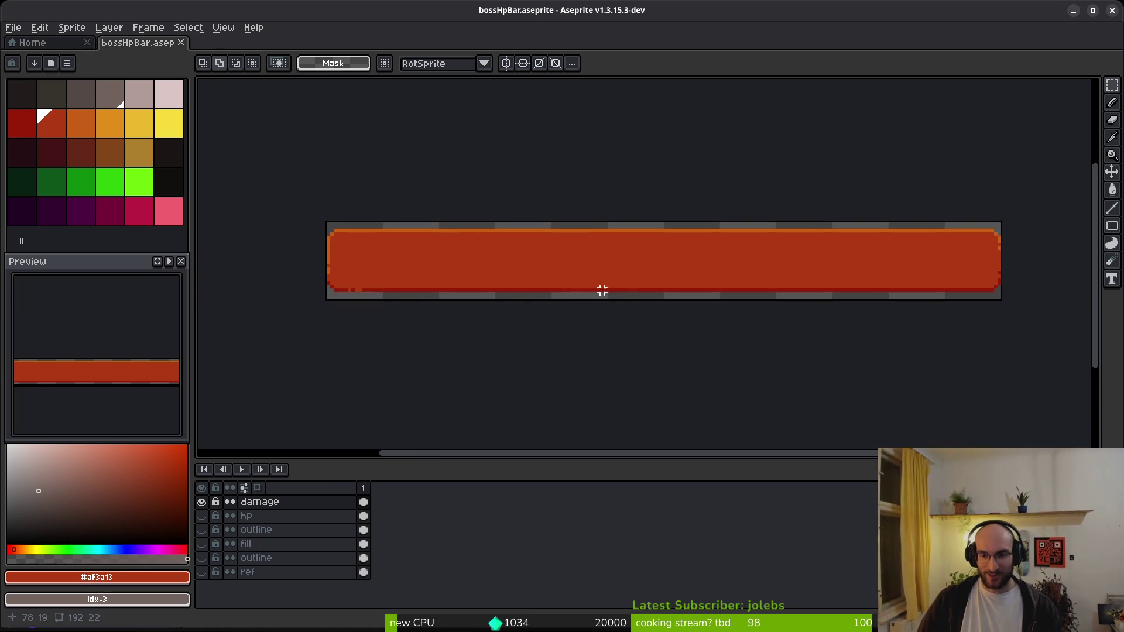
scroll(580, 297, "right", 1)
scroll(580, 297, "up", 1)
left_click_drag(311, 195, 1045, 264)
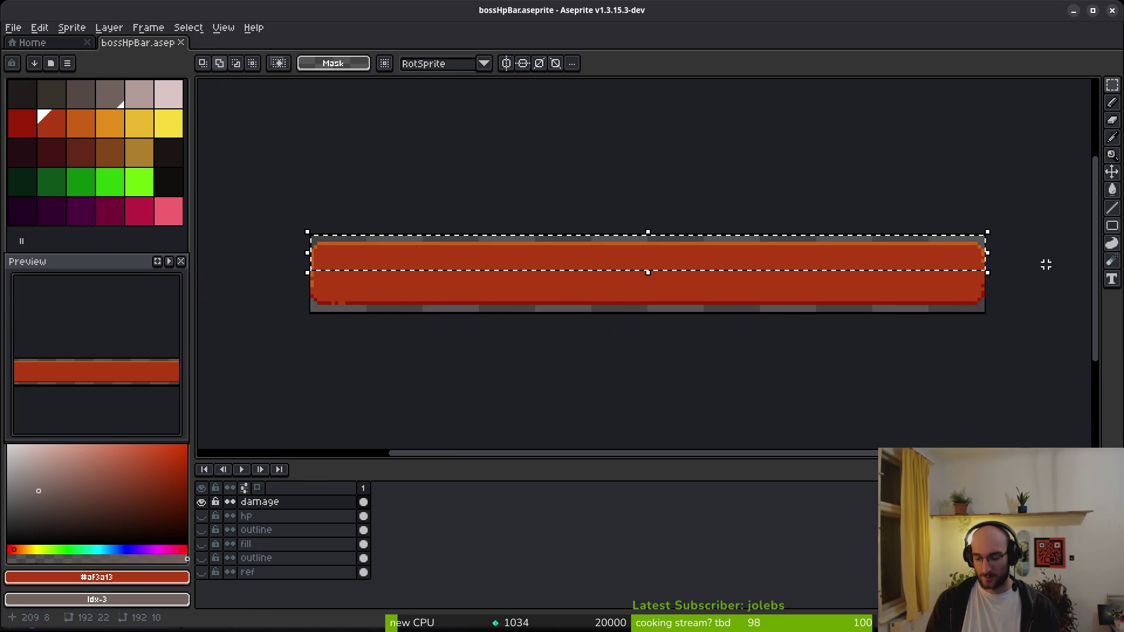
key("Delete")
key("ctrl+s")
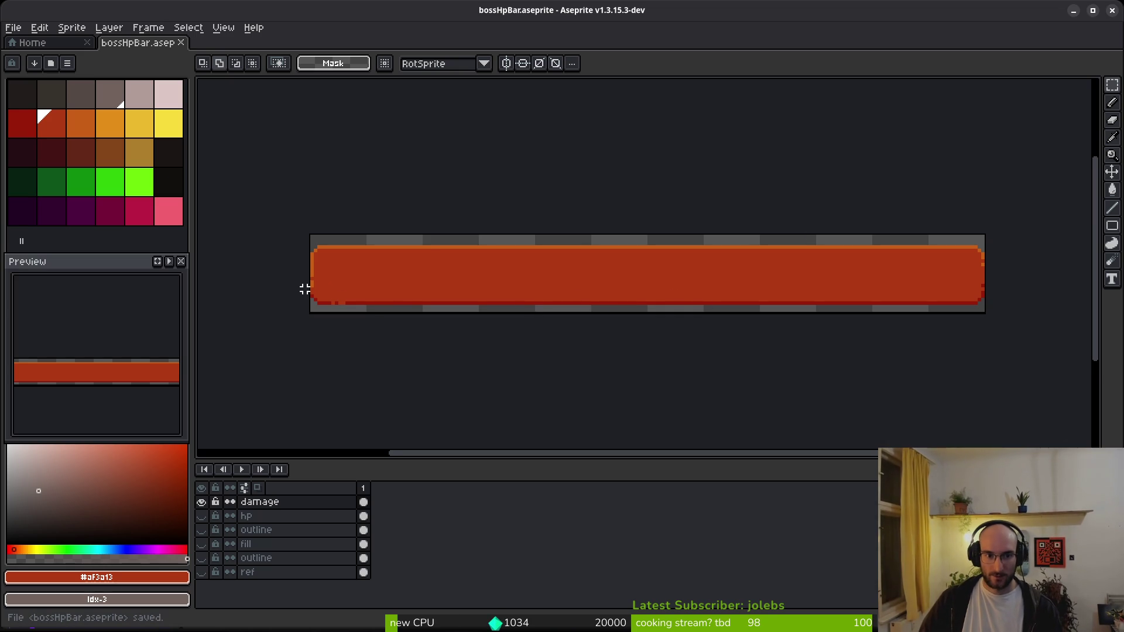
Delete another horizontal strip across the red bar and save again
scroll(304, 293, "up", 2)
mouse_move(313, 296)
left_mouse_down()
mouse_move(967, 367)
mouse_move(998, 381)
left_mouse_up()
key("Delete")
key("ctrl+s")
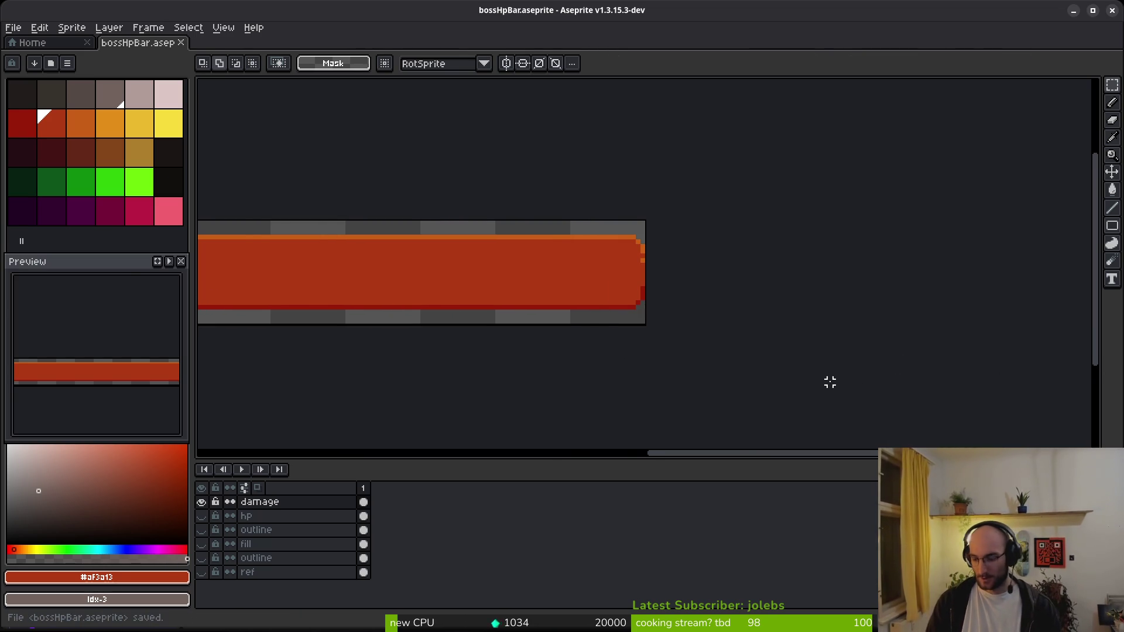
Shade the bar's right end with dark red #981b08 using the pencil, then hide the damage layer
key("super")
key("super")
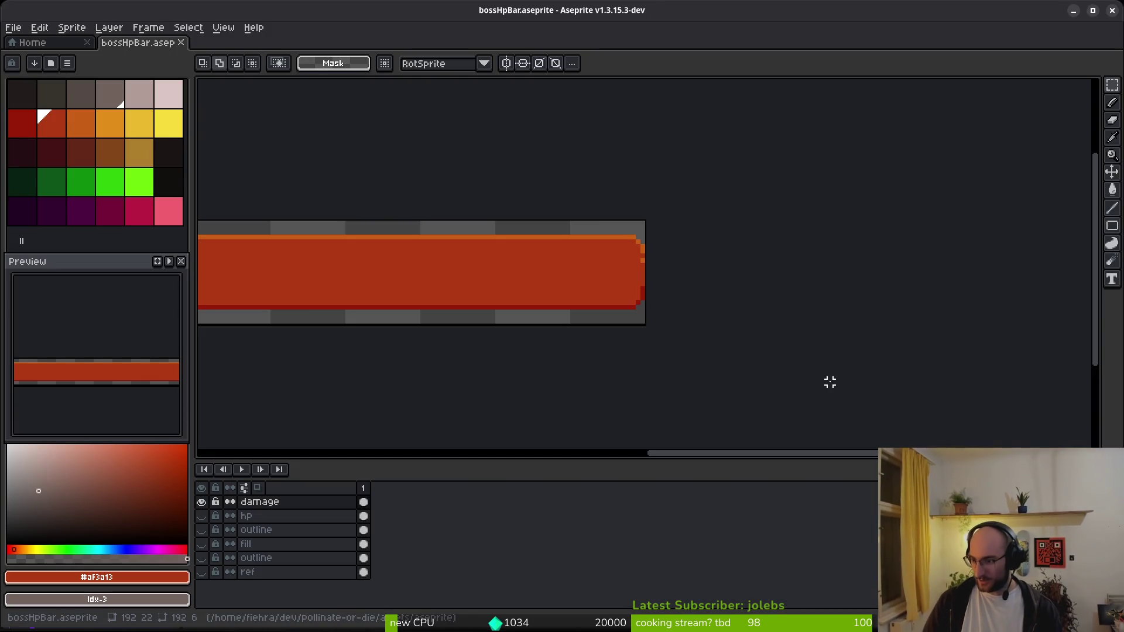
scroll(655, 290, "up", 2)
key("b")
scroll(634, 275, "up", 3)
scroll(634, 300, "down", 1)
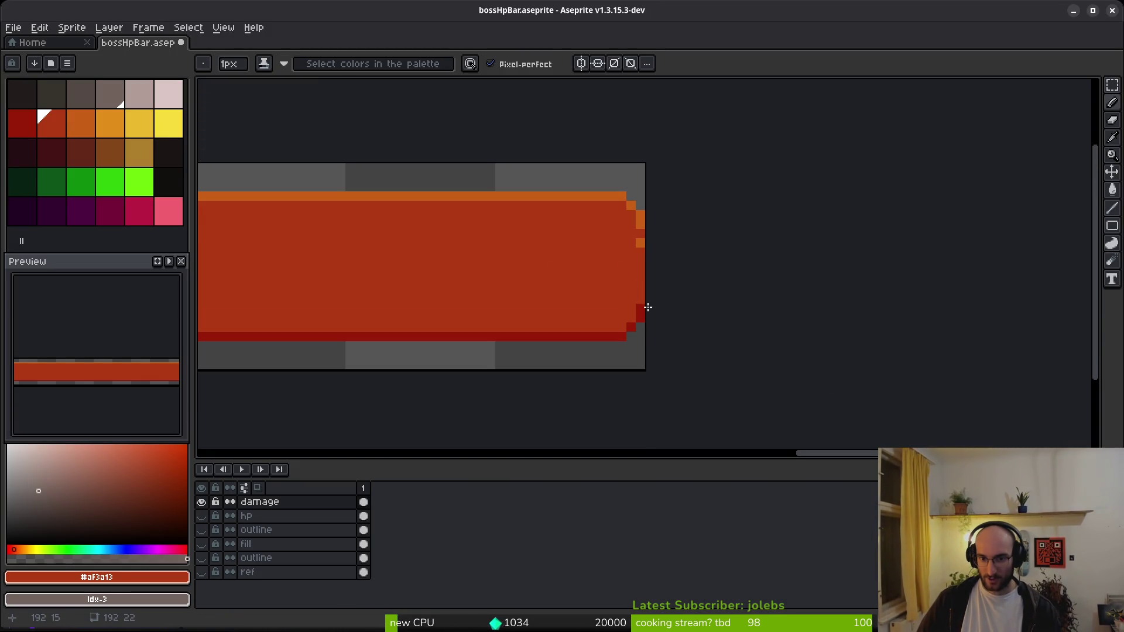
scroll(629, 291, "down", 1)
mouse_move(759, 301)
left_mouse_down()
mouse_move(861, 301)
mouse_move(588, 322)
left_mouse_up()
scroll(725, 318, "up", 2)
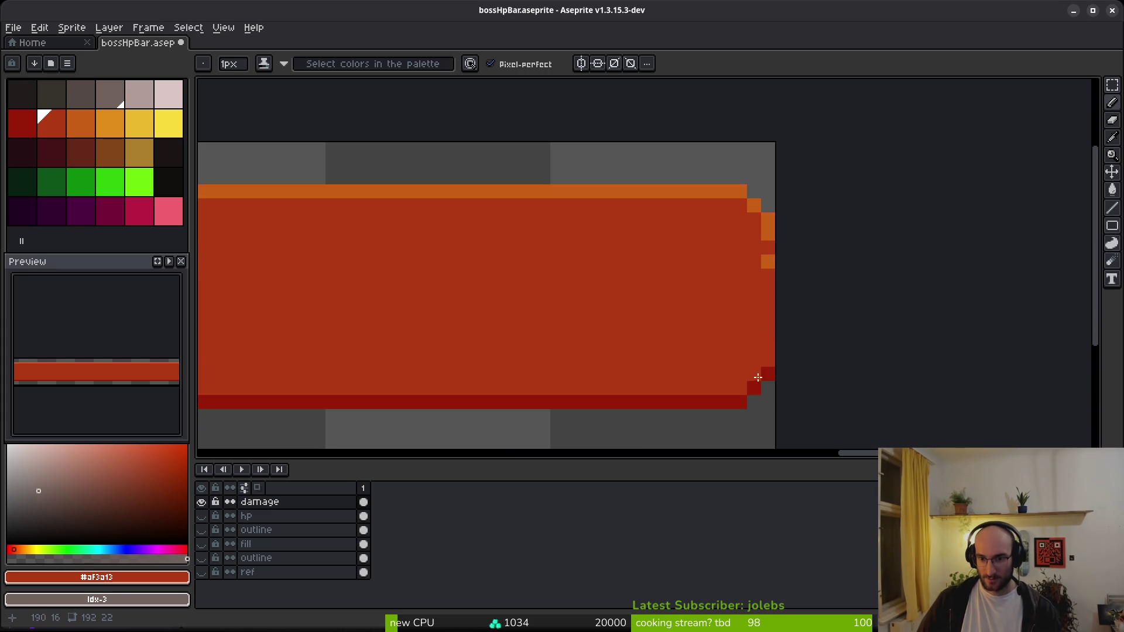
scroll(789, 345, "down", 5)
scroll(668, 324, "up", 1)
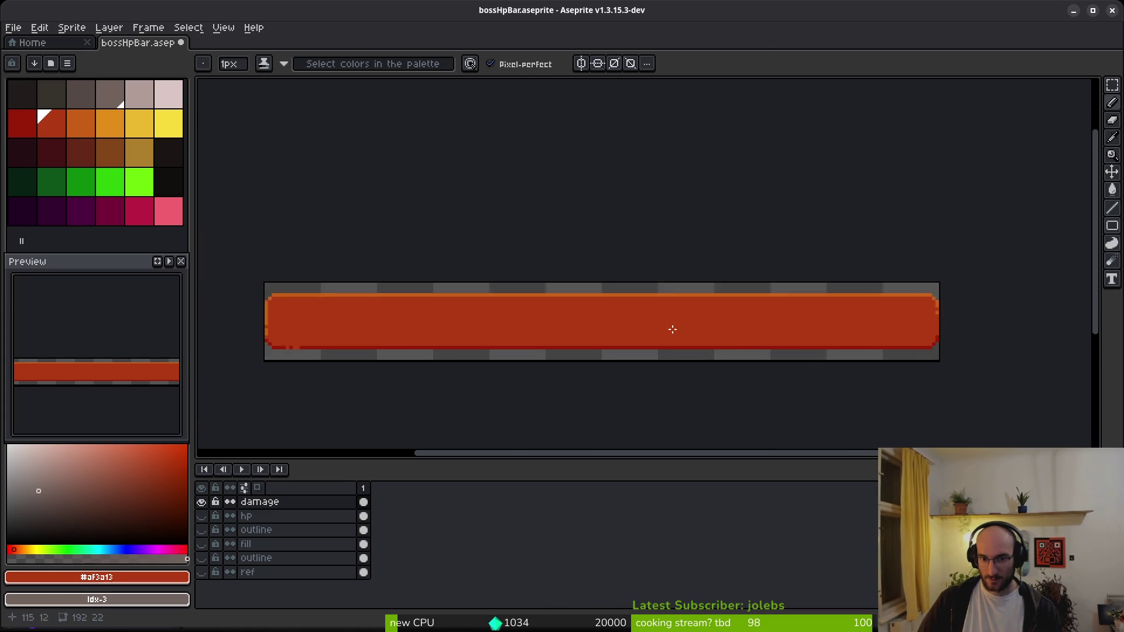
scroll(653, 346, "down", 4)
scroll(729, 327, "up", 4)
scroll(913, 326, "up", 4)
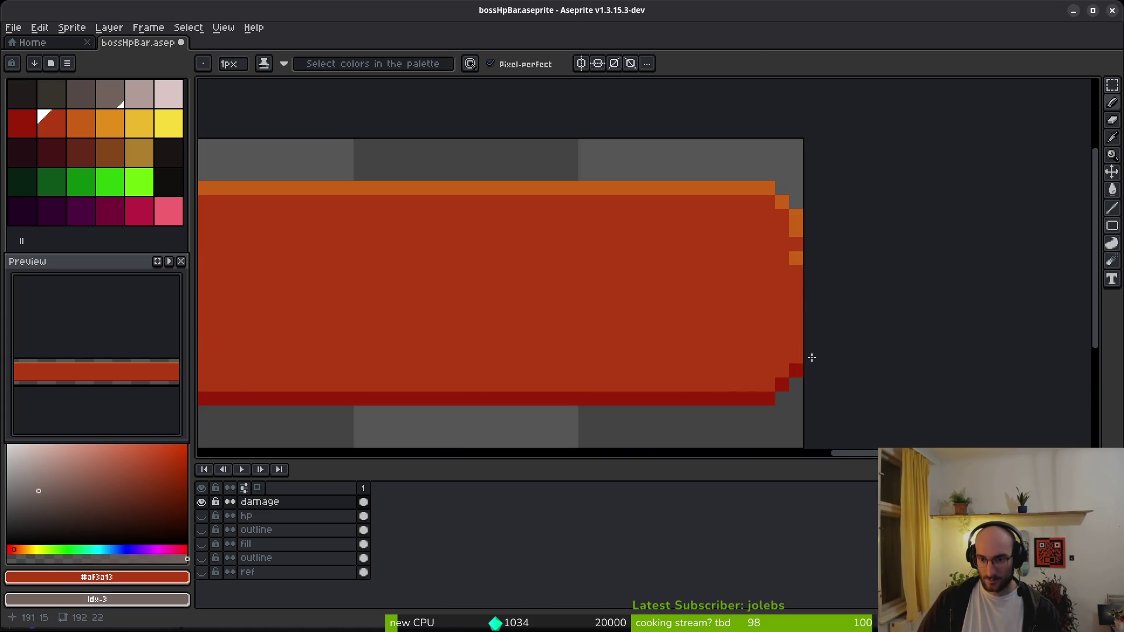
left_click(798, 358, "alt")
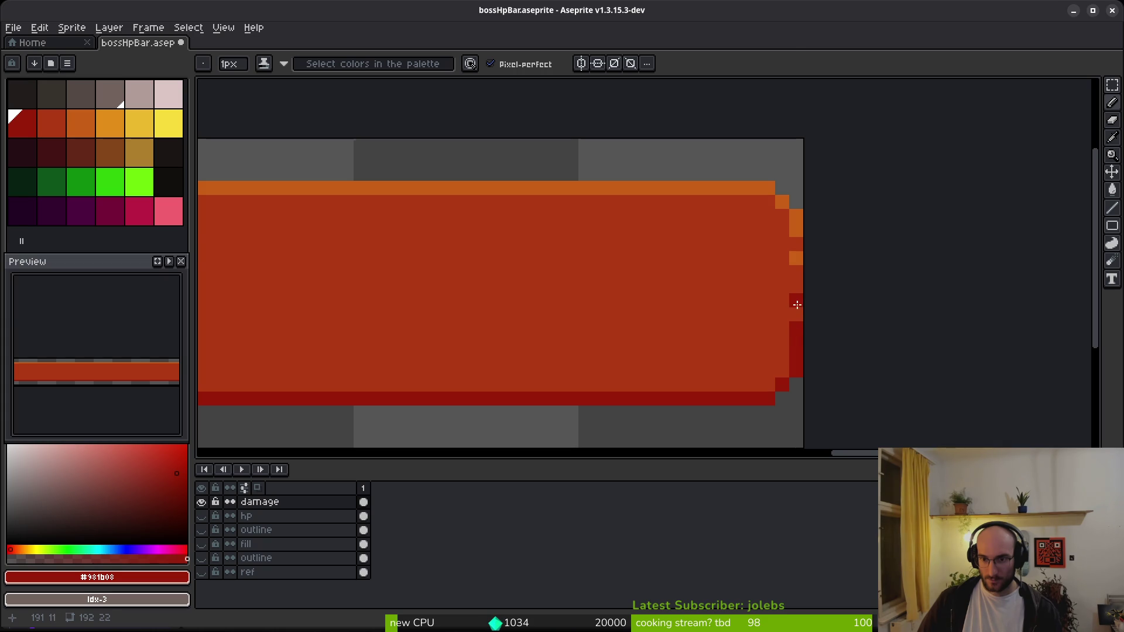
scroll(797, 305, "down", 6)
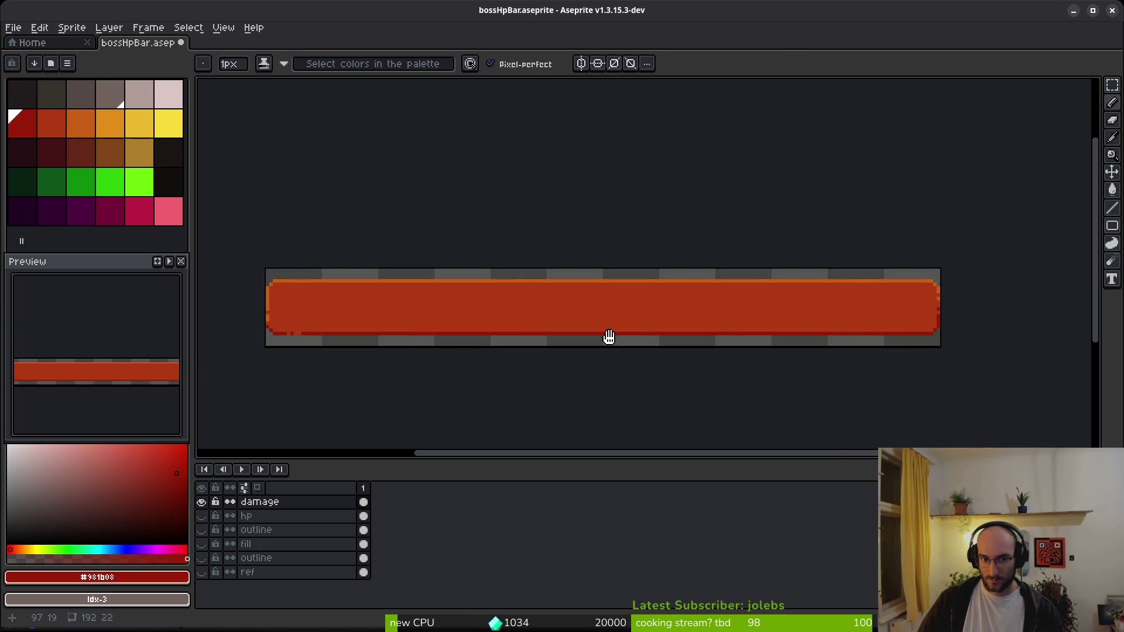
left_click(202, 501)
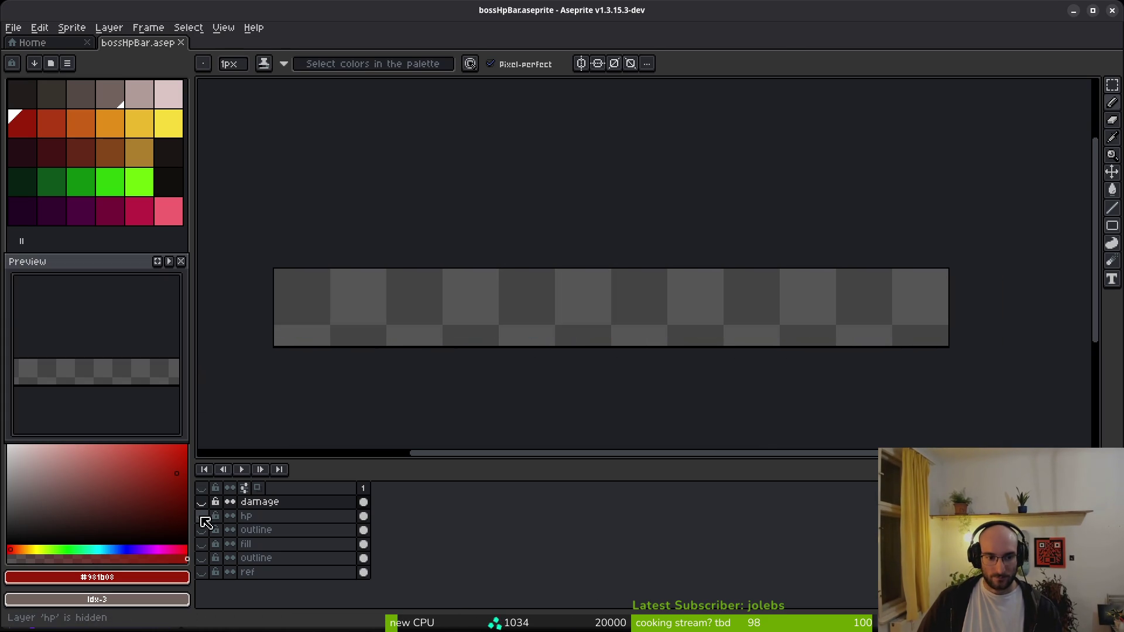
Show the hp layer, pick orange from its right edge, and save bossHpBar.aseprite
left_click(202, 516)
scroll(939, 330, "up", 2)
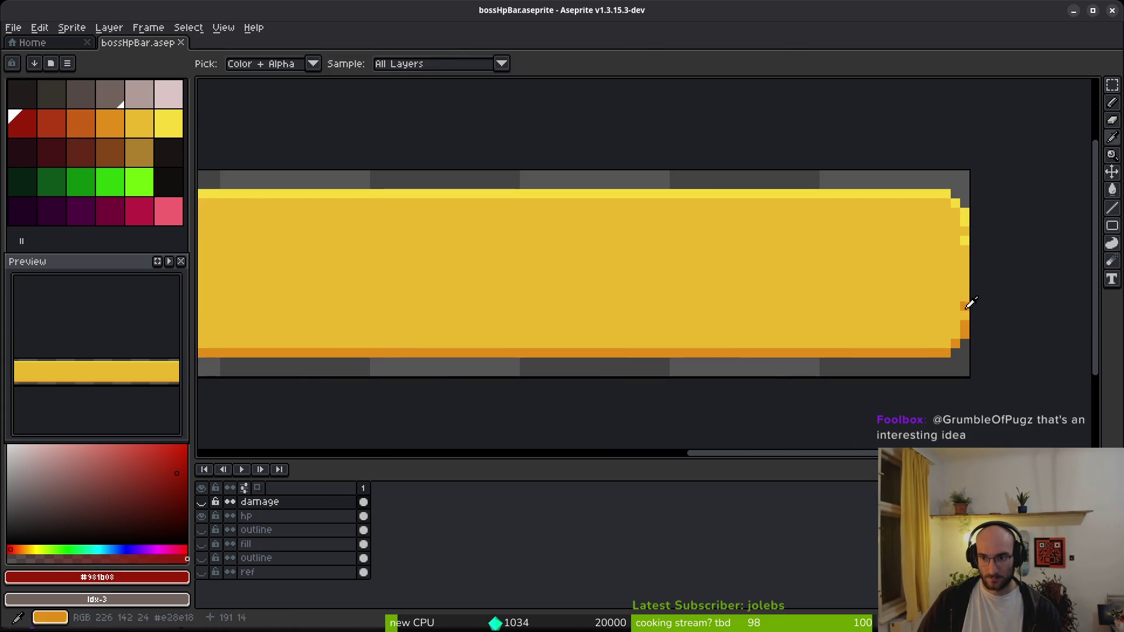
left_click(971, 305, "alt")
scroll(969, 316, "up", 1)
left_click(363, 516)
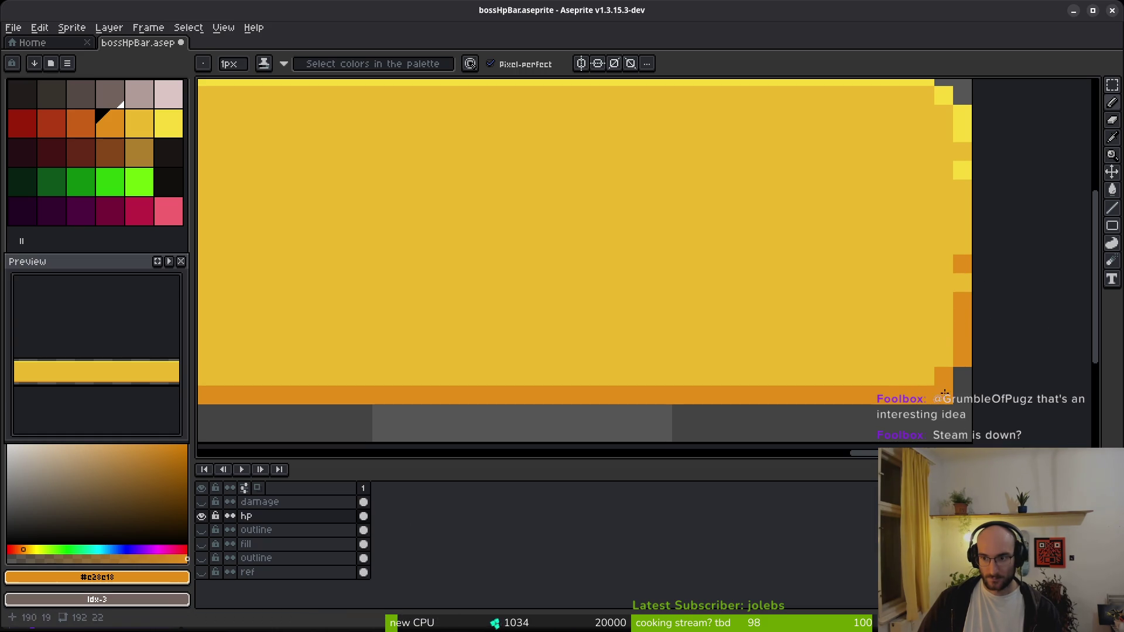
key("ctrl+s")
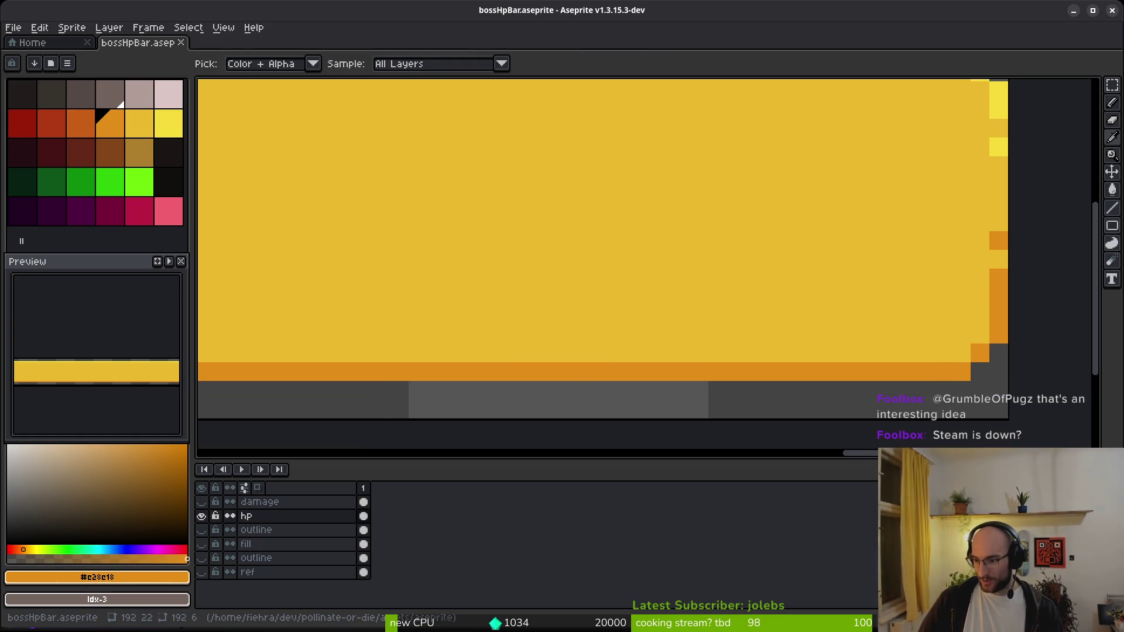
Return to the pencil, toggle the hp layer's visibility, and save again
key("b")
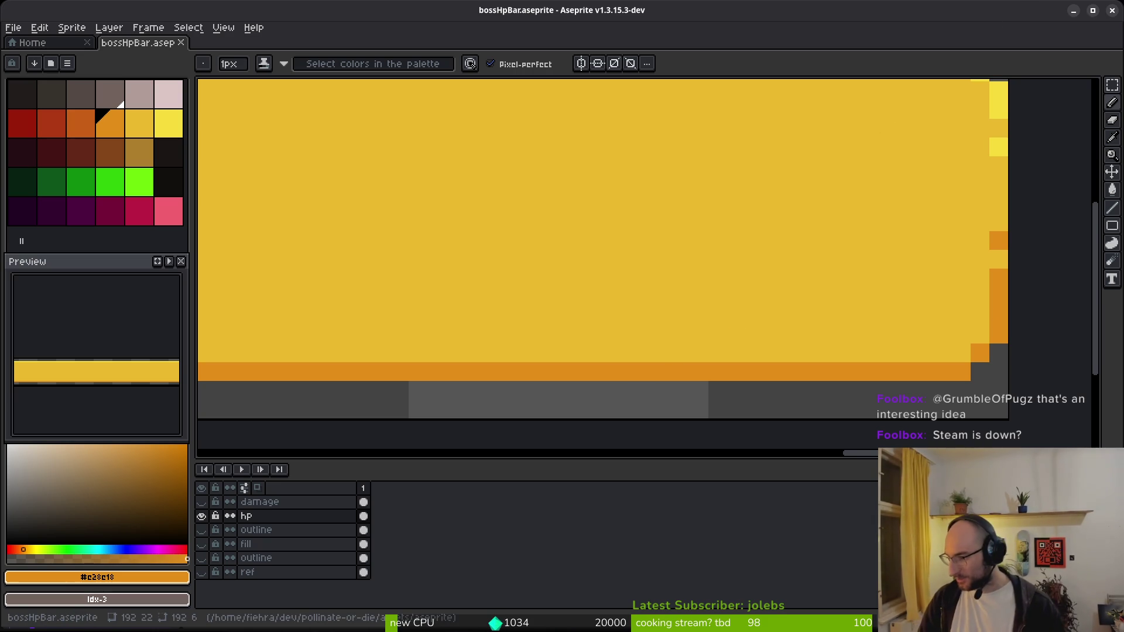
key("super")
key("super")
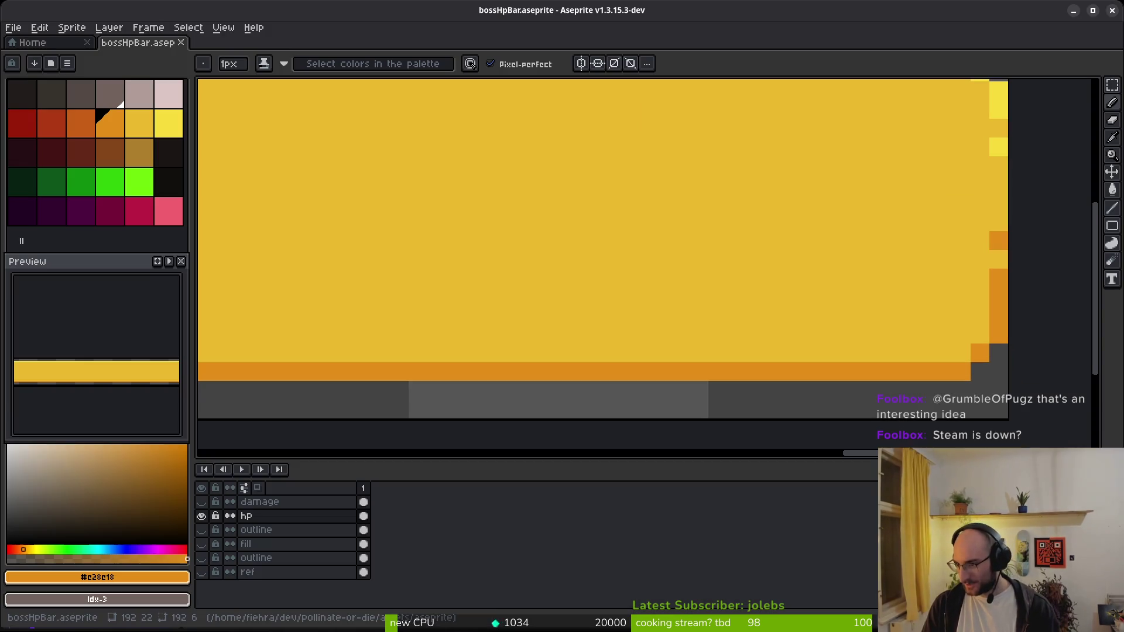
scroll(478, 311, "down", 3)
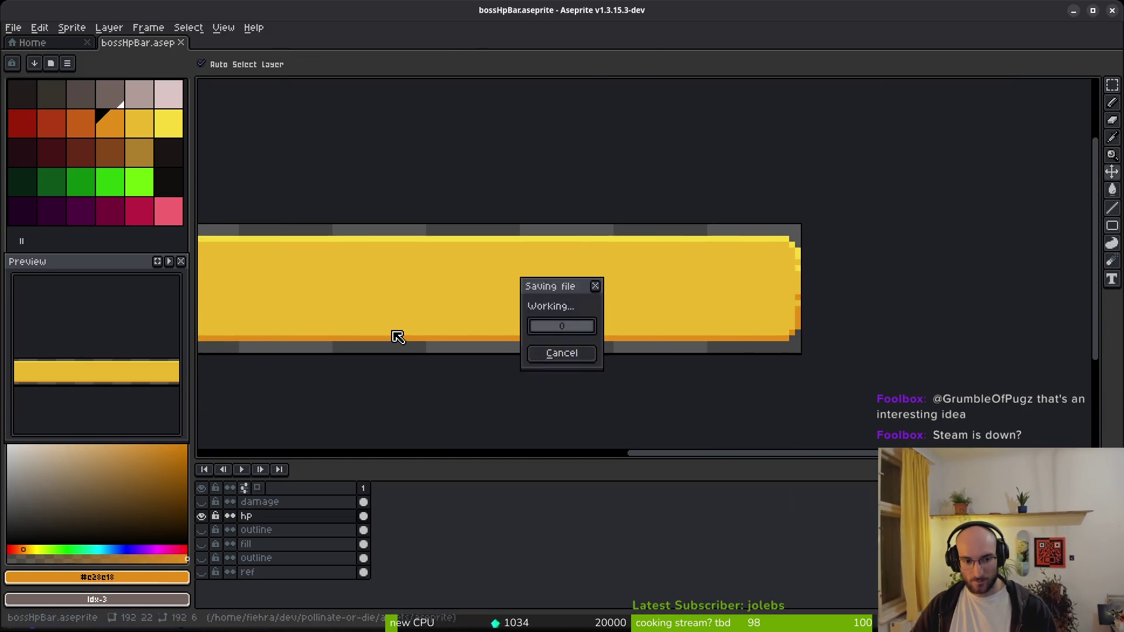
left_click(200, 516)
key("ctrl+s")
left_click(201, 516)
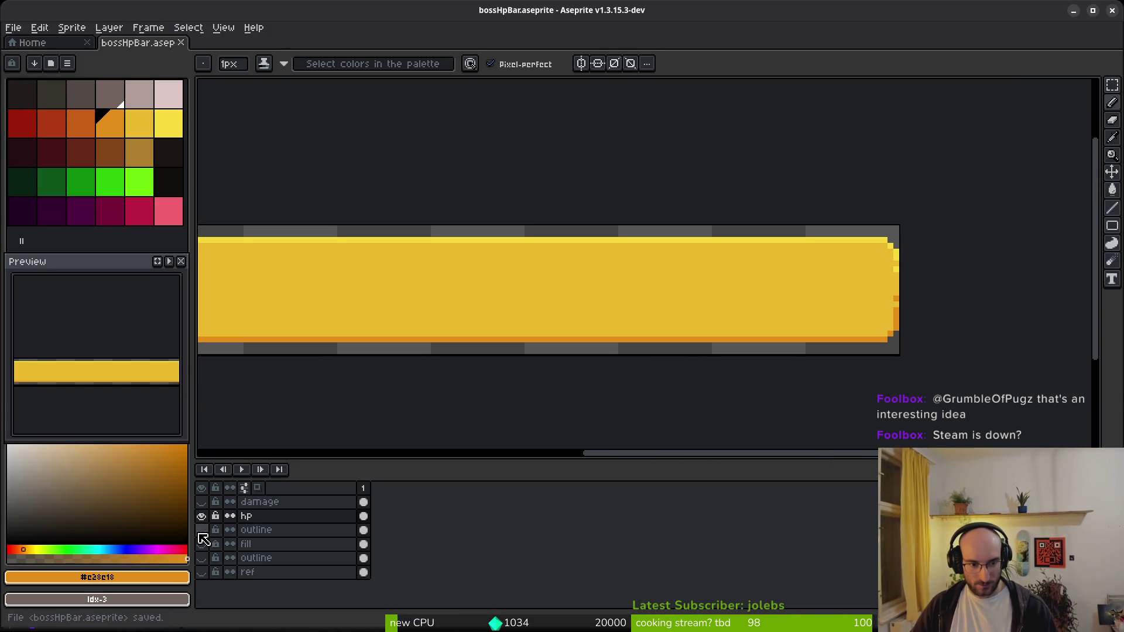
Compare the bars by toggling the damage, outline and hp layers, leaving hp visible and outline hidden
left_click(201, 530)
left_click(201, 516)
left_click(201, 502)
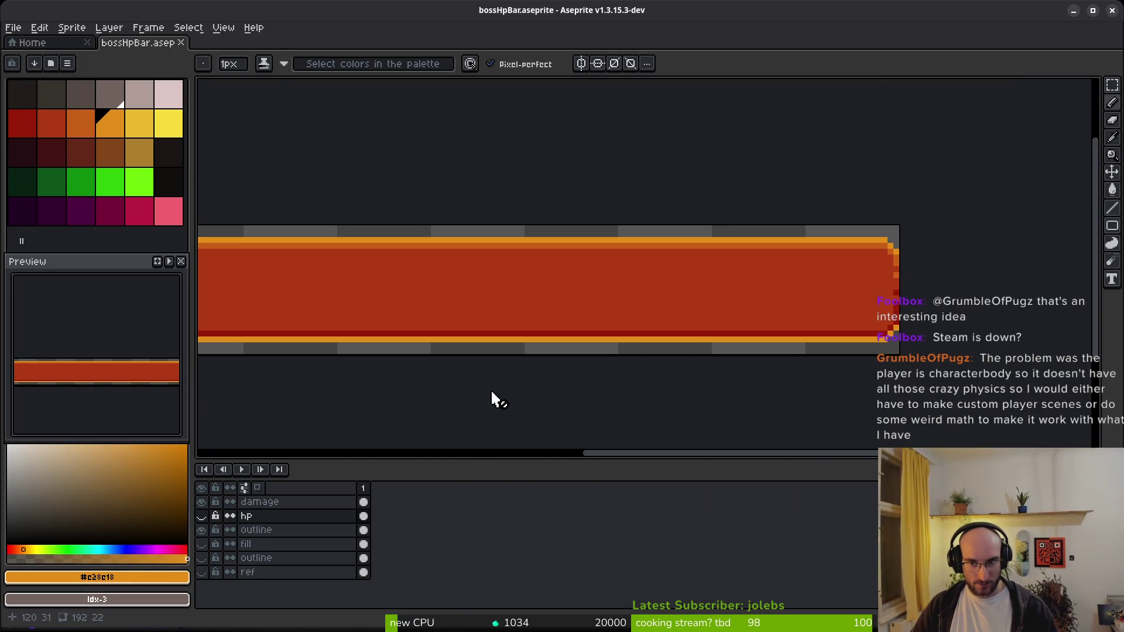
scroll(463, 435, "up", 2)
left_click(201, 501)
left_click(200, 515)
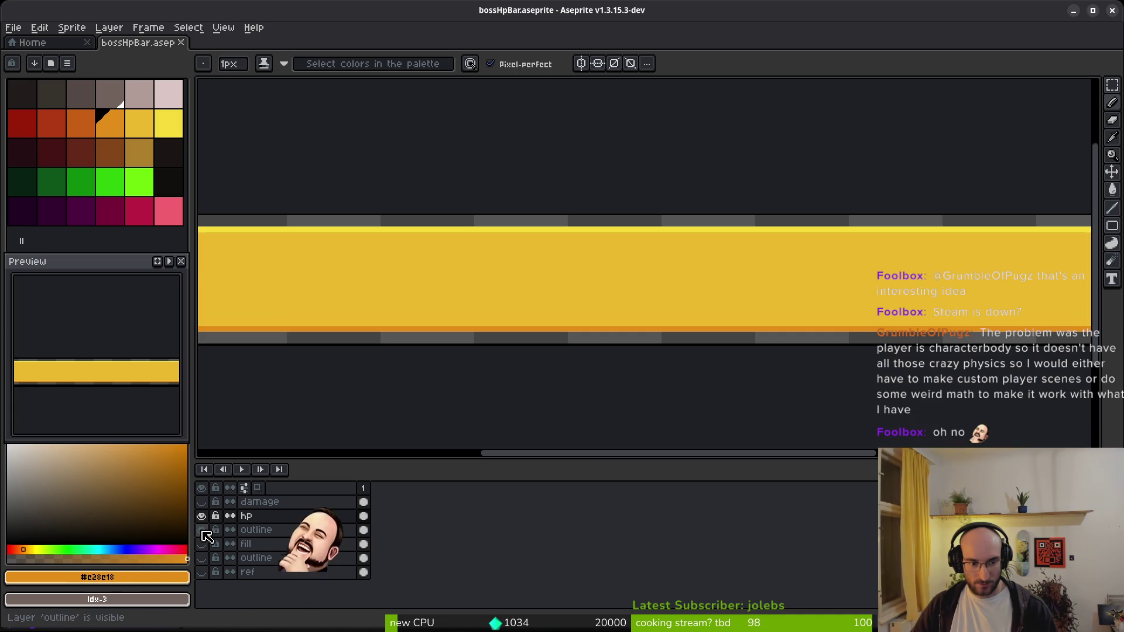
scroll(396, 400, "down", 2)
left_click(201, 530)
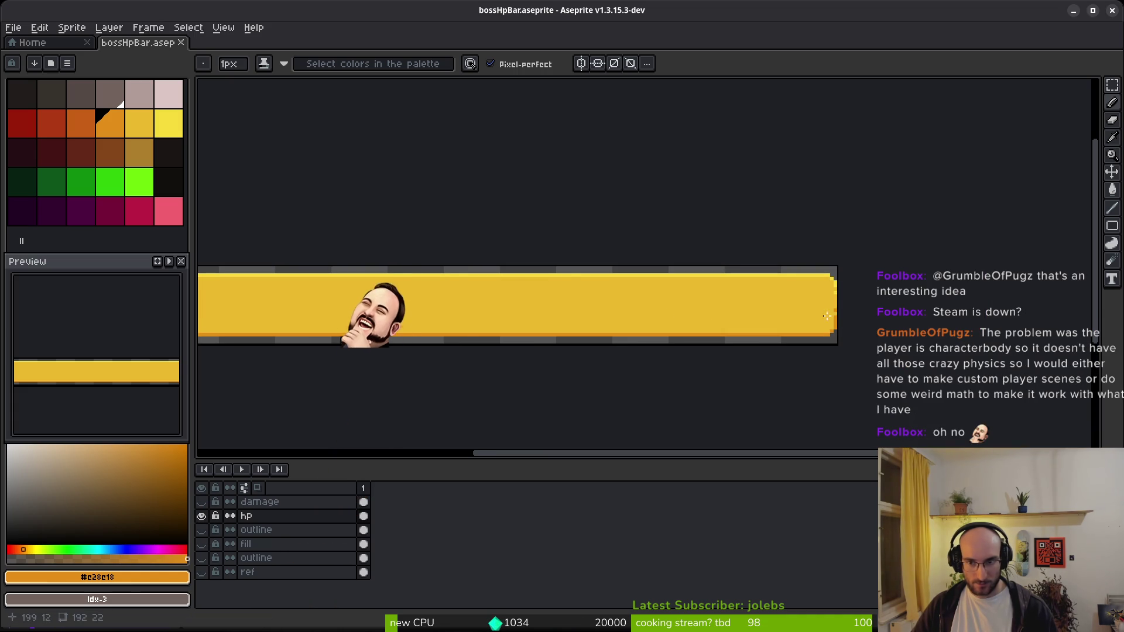
Move the hp bar's top half down one pixel and save
left_click_drag(283, 294, 532, 285)
key("m")
mouse_move(444, 261)
left_mouse_down()
mouse_move(596, 262)
mouse_move(631, 285)
left_mouse_up()
scroll(802, 288, "down", 2)
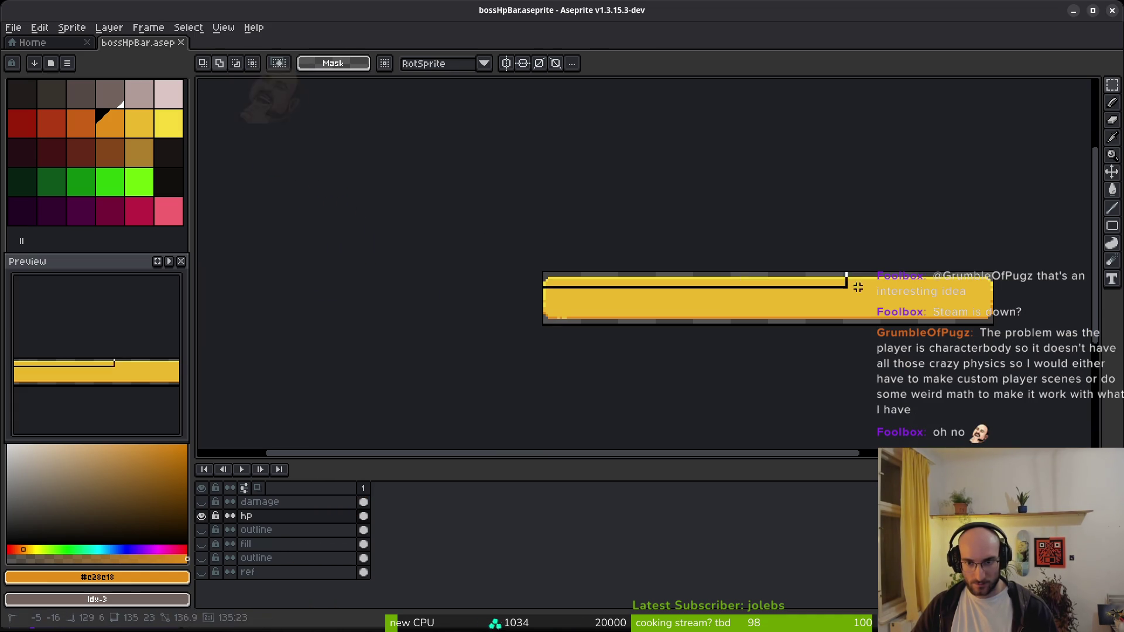
scroll(1049, 297, "up", 1)
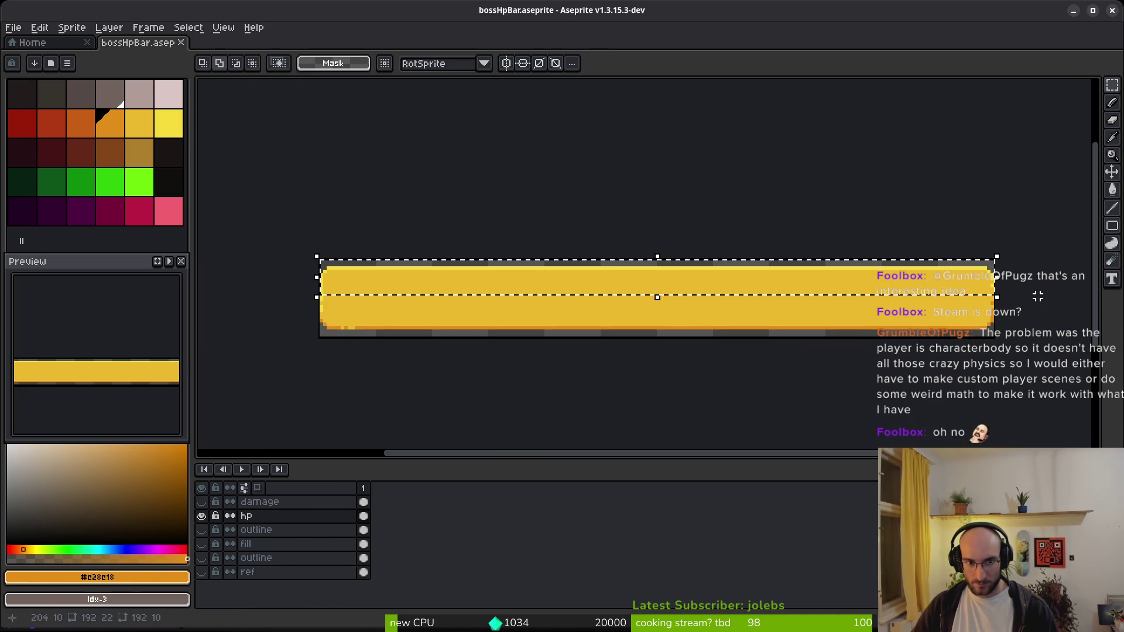
key("Down")
key("ctrl+d")
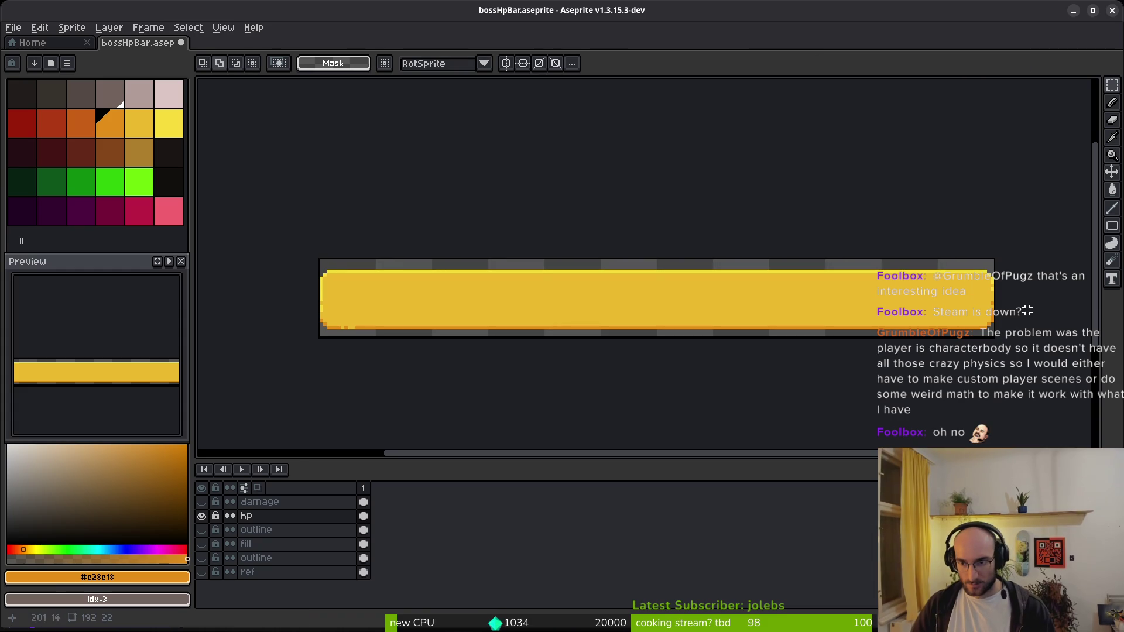
scroll(1015, 305, "up", 1)
scroll(1015, 319, "down", 1)
mouse_move(924, 322)
left_mouse_down()
mouse_move(637, 410)
mouse_move(202, 420)
left_mouse_up()
key("ctrl+d")
key("ctrl+s")
On the outline layer, move the top line down and the bottom line up one pixel, then save
left_click(201, 516)
left_click(201, 530)
left_click_drag(407, 280, 1010, 319)
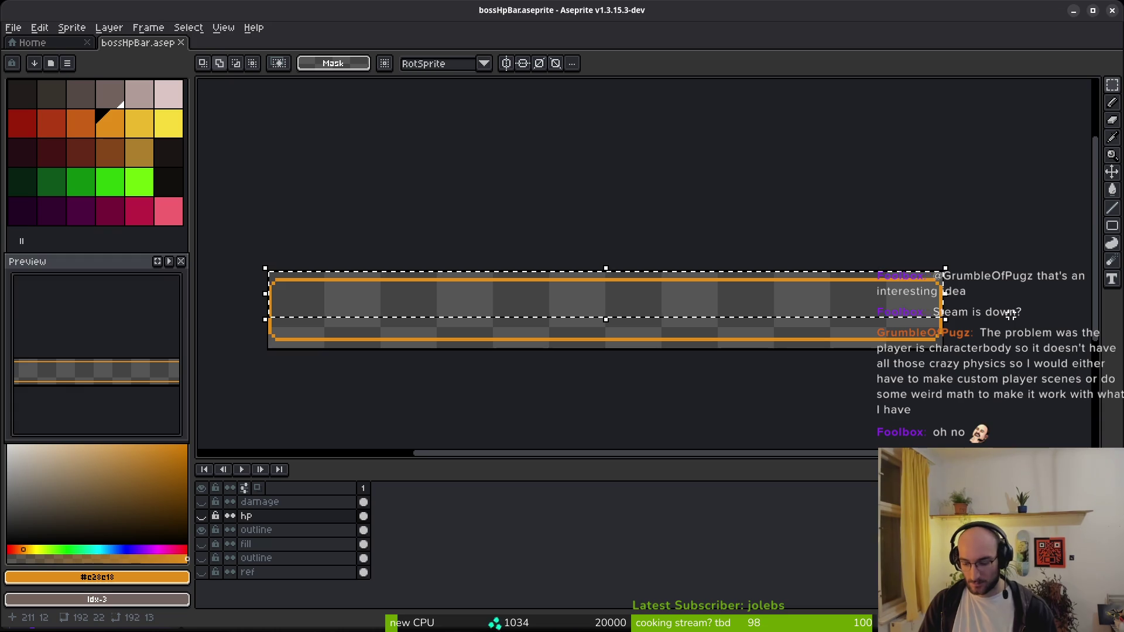
left_click(363, 530)
key("Down")
mouse_move(211, 314)
left_mouse_down()
mouse_move(872, 410)
mouse_move(1014, 443)
left_mouse_up()
key("Up")
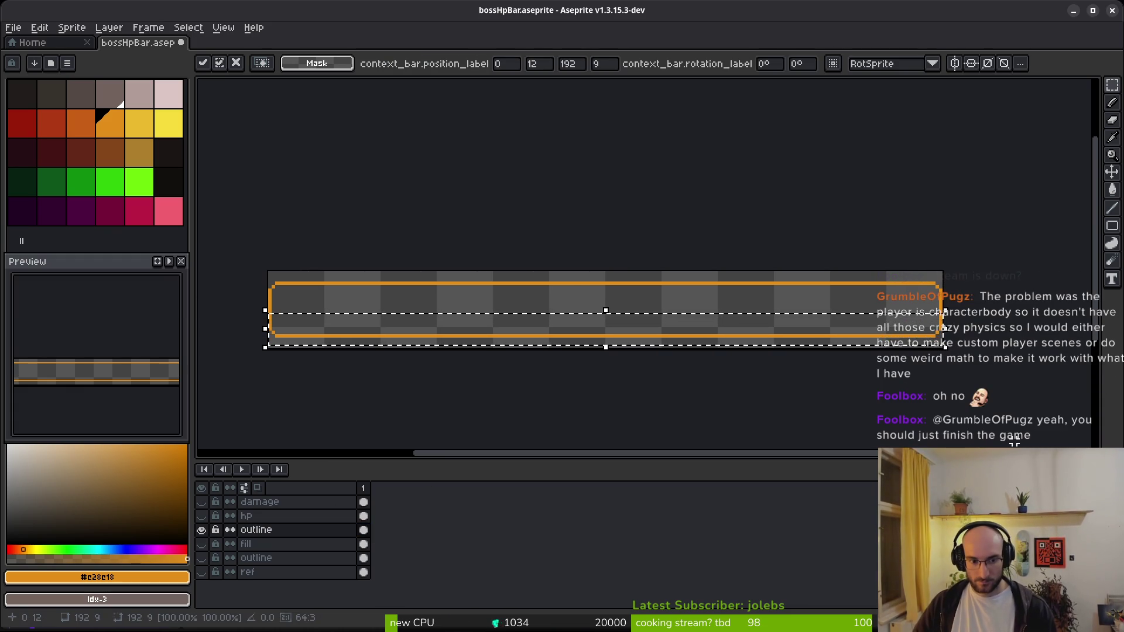
scroll(380, 284, "down", 1)
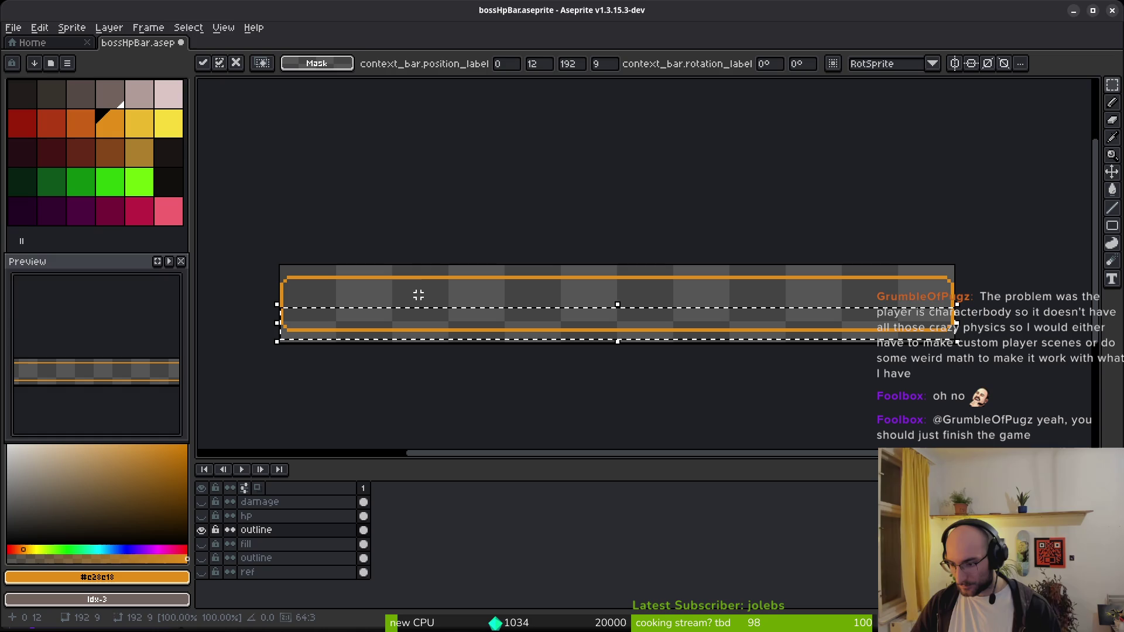
key("ctrl+s")
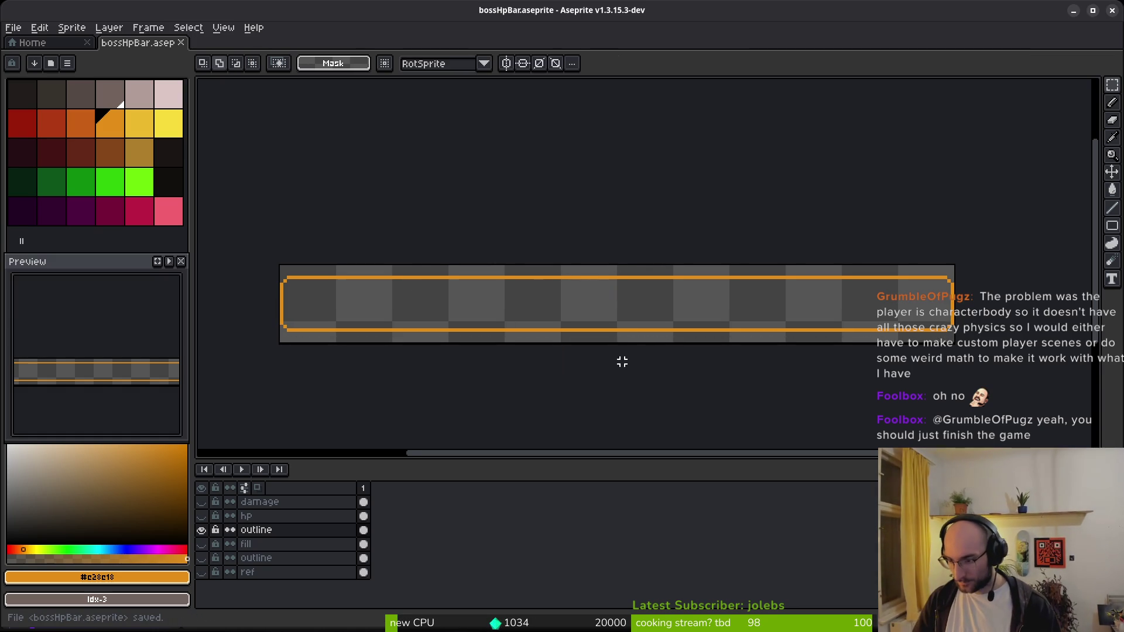
Make the hp and damage layers visible again and start a sprite sheet export
scroll(626, 358, "down", 2)
left_click_drag(698, 348, 718, 369)
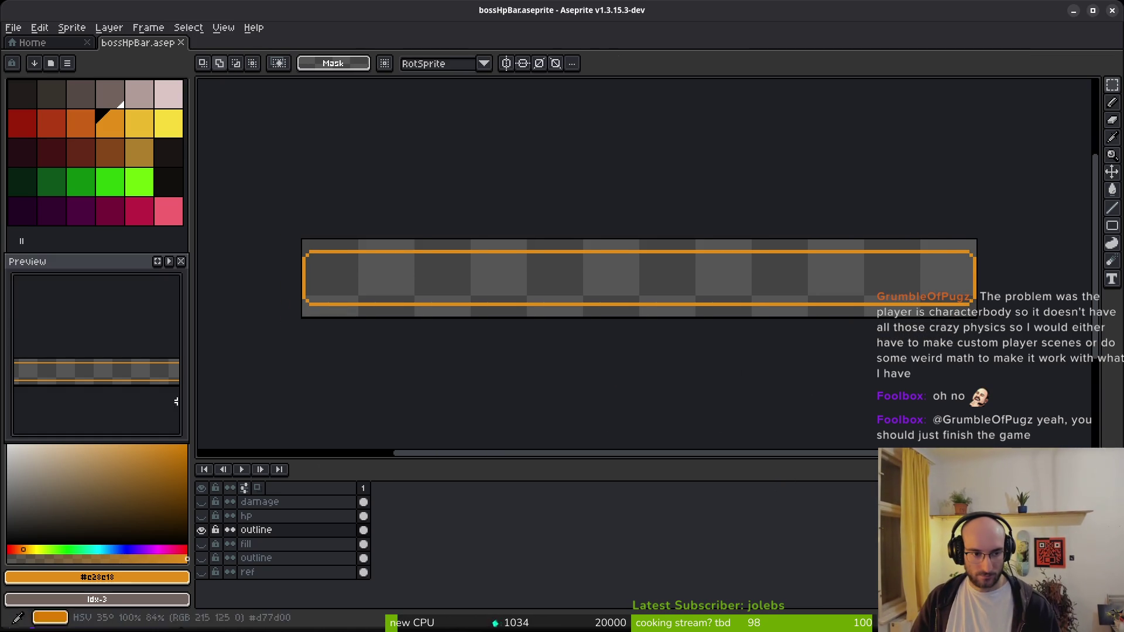
left_click(202, 515)
mouse_move(202, 502)
left_mouse_down()
mouse_move(207, 522)
mouse_move(202, 501)
left_mouse_up()
key("ctrl+e")
Export the outline sprite sheet over bossHpBorder.png in assets/art/ui
left_click(362, 212)
key("ctrl+alt+shift+s")
left_click(291, 57)
left_click(305, 71)
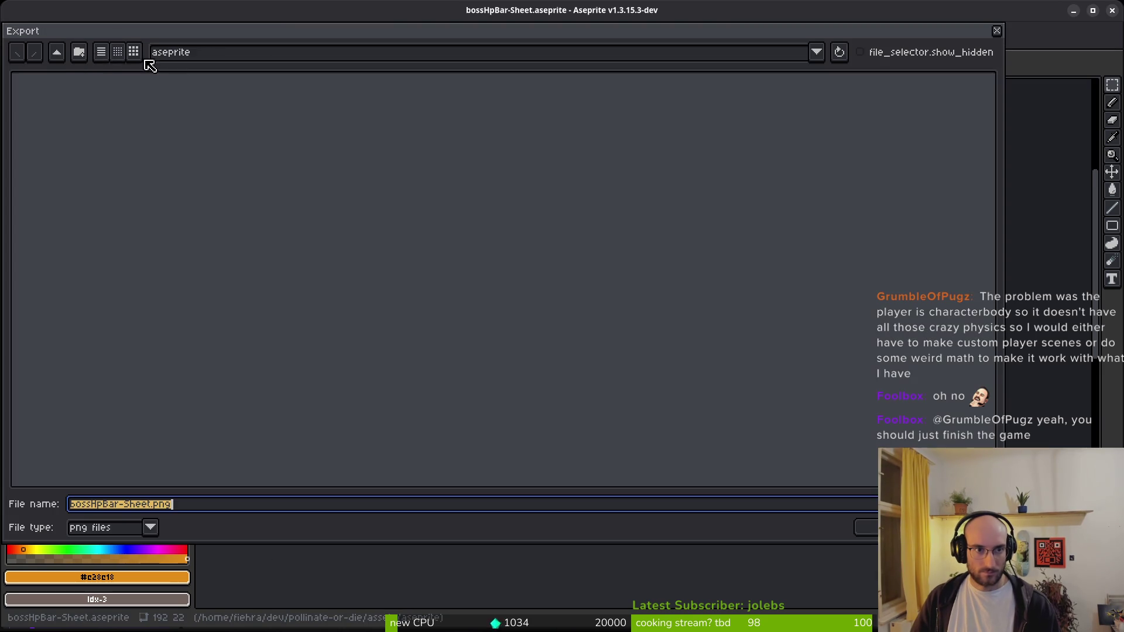
left_click(57, 54)
double_click(51, 127)
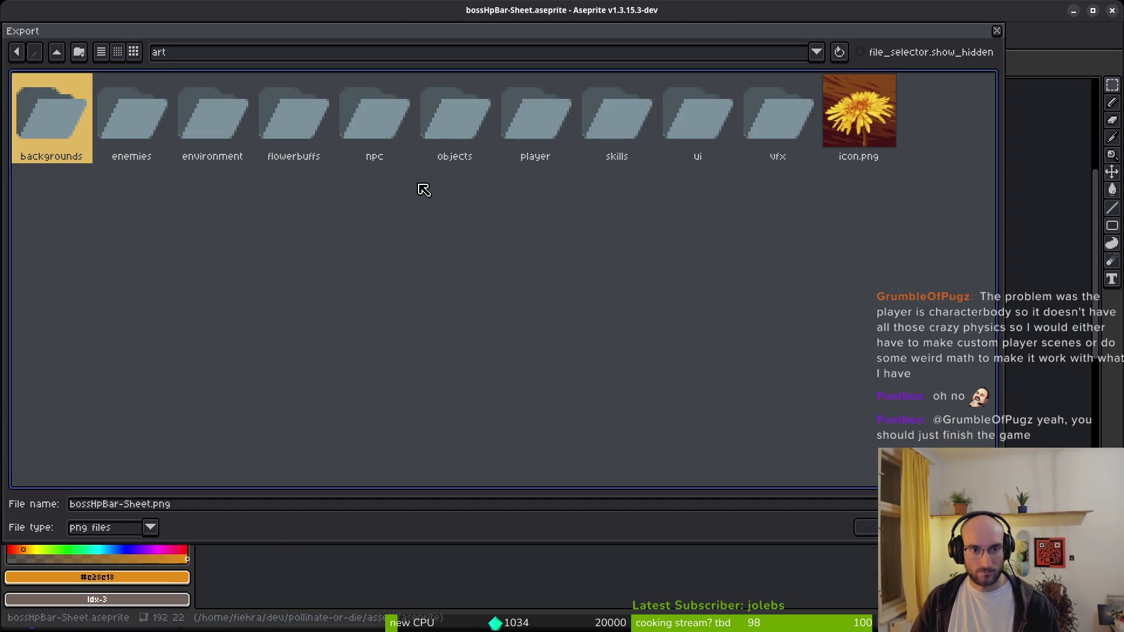
left_click(715, 119)
double_click(716, 119)
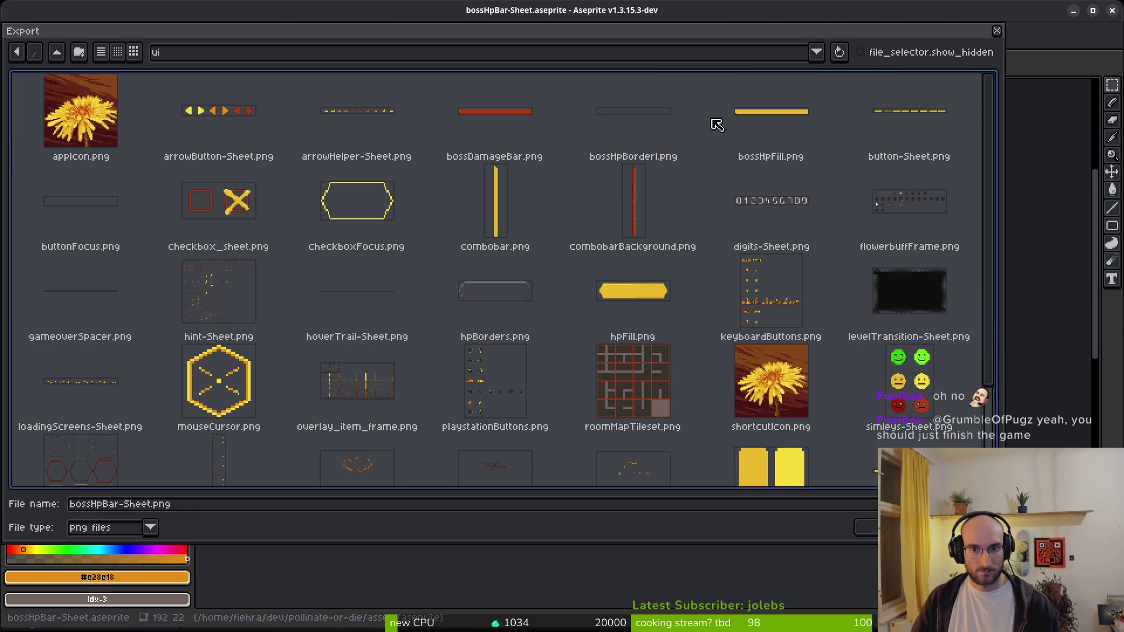
double_click(618, 116)
left_click(468, 355)
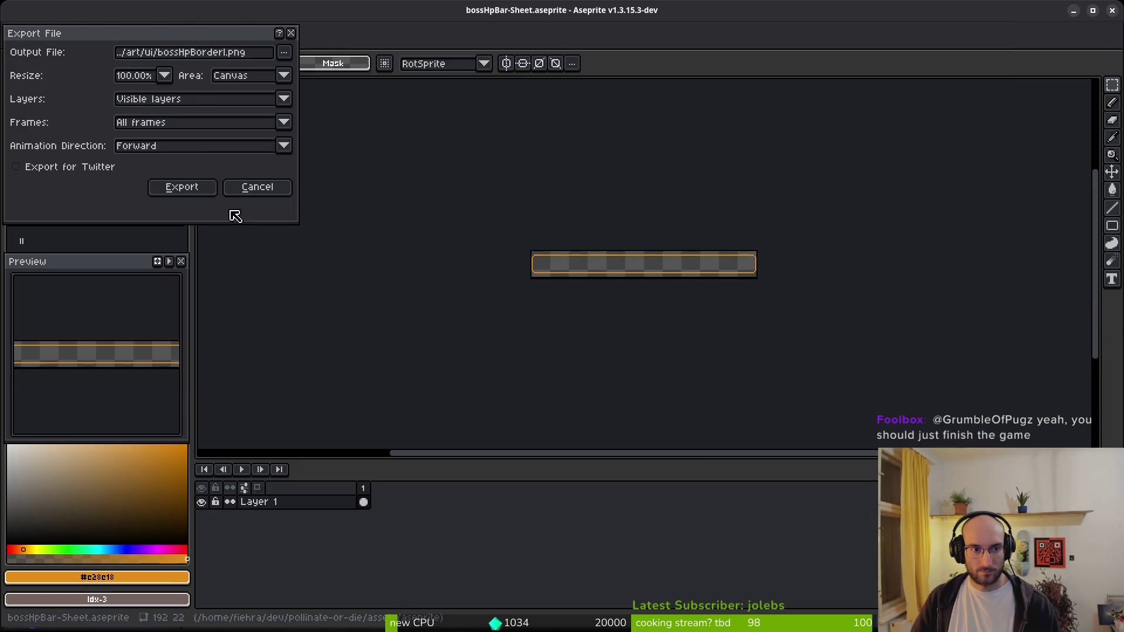
key("Return")
Close the generated sheet, show the fill layer, and generate its sprite sheet
left_click(275, 43)
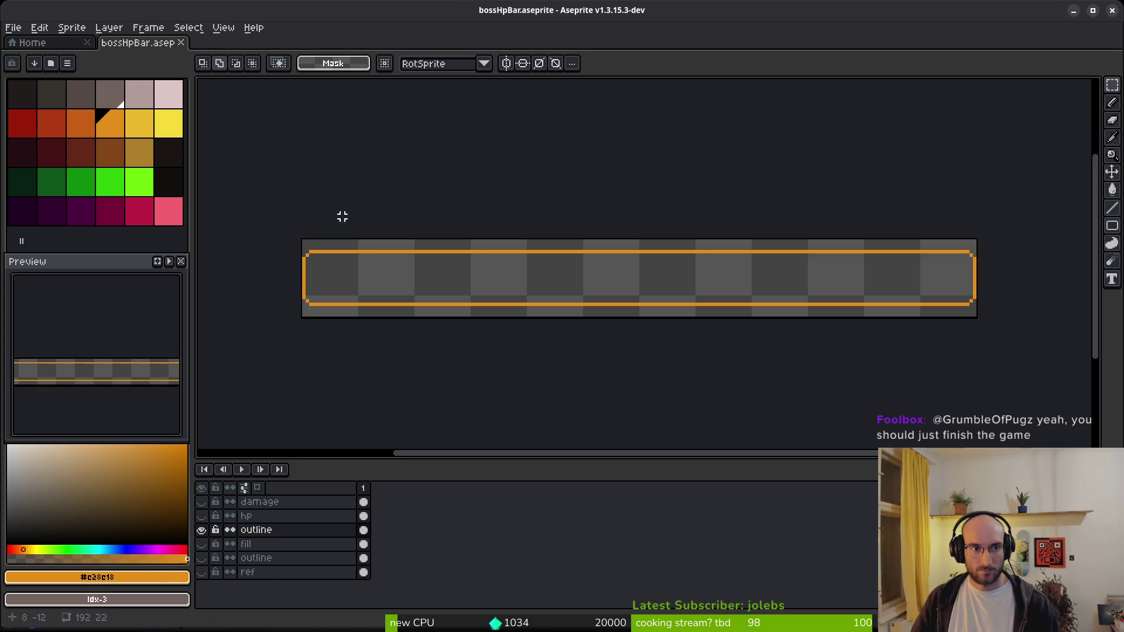
left_click(201, 543)
key("ctrl+e")
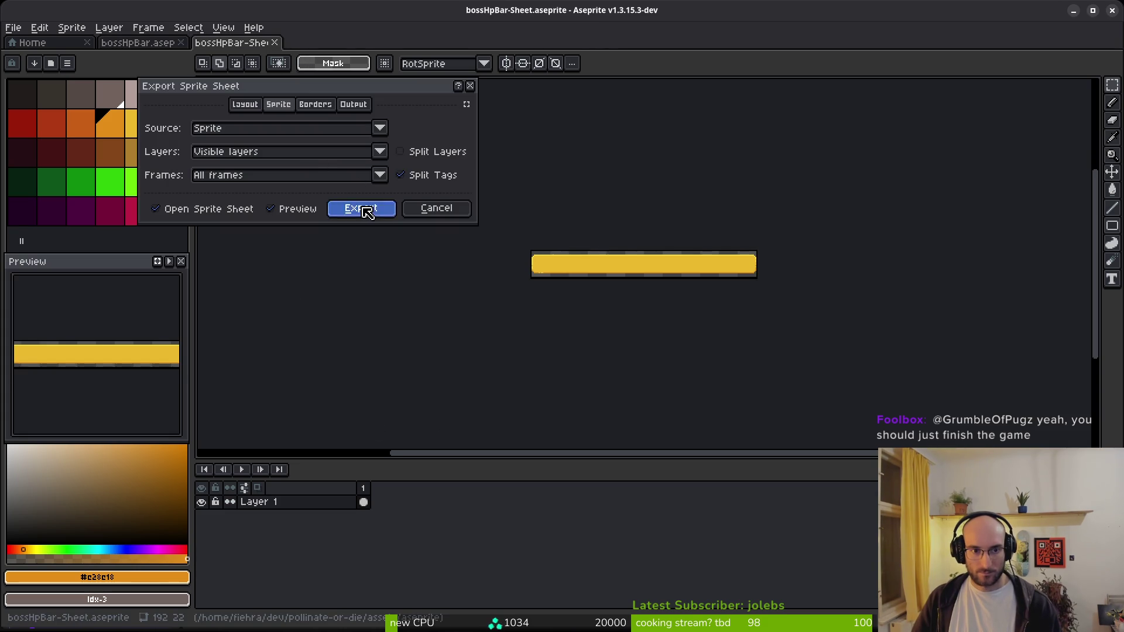
left_click(364, 210)
Export the yellow fill sheet over bossHpFill.png in assets/art/ui, confirming the overwrite
left_click(285, 53)
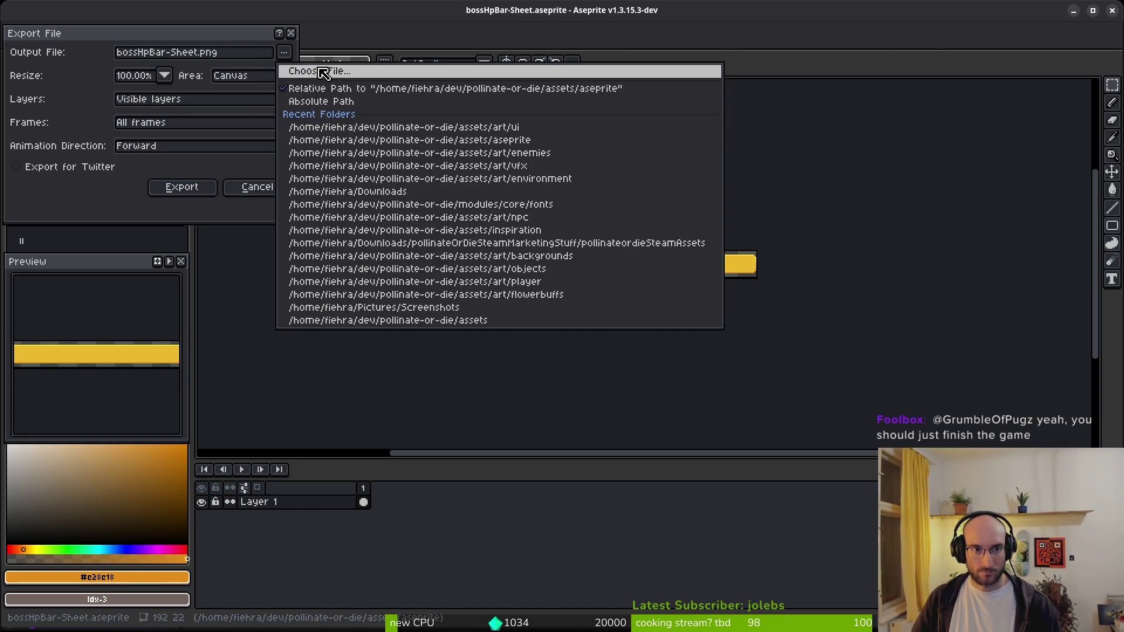
left_click(296, 73)
left_click(56, 52)
left_click(53, 121)
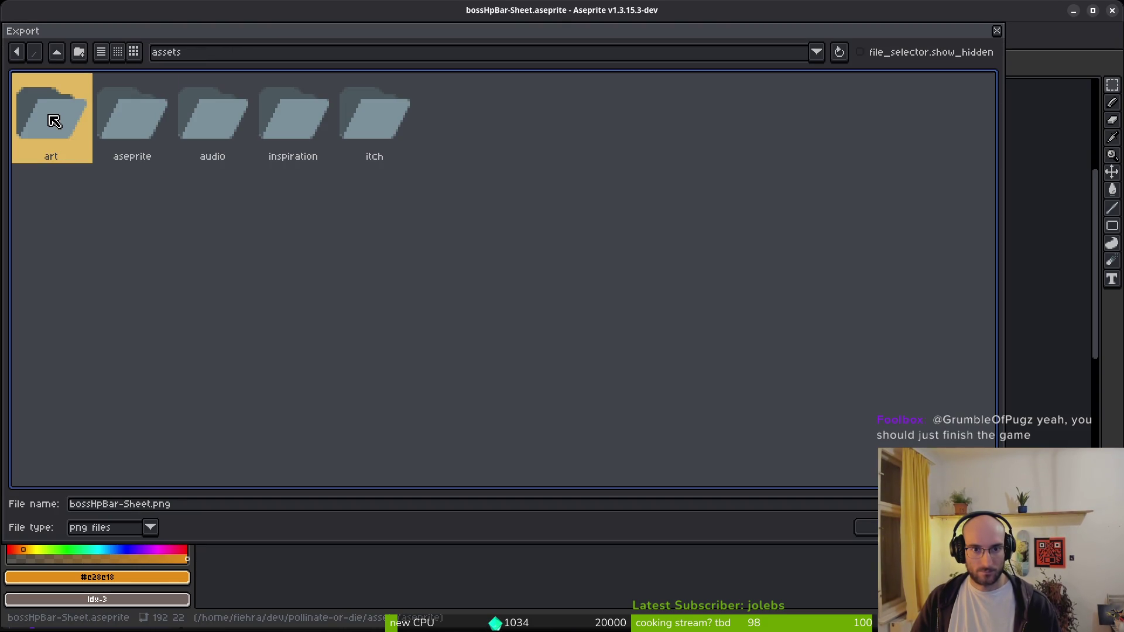
double_click(60, 114)
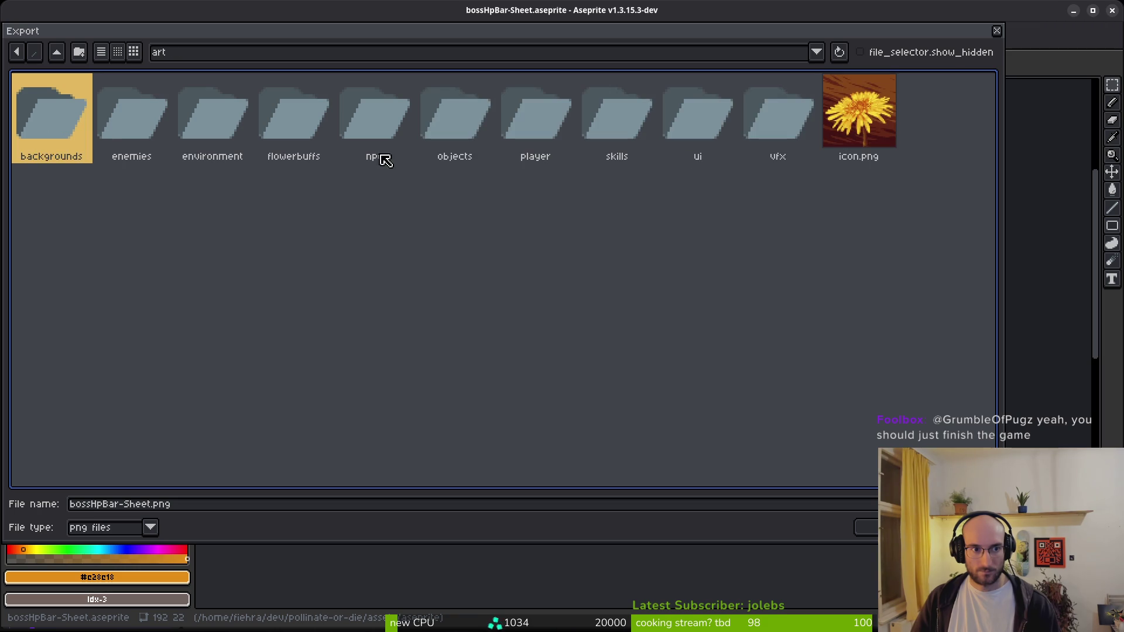
left_click(713, 110)
double_click(695, 133)
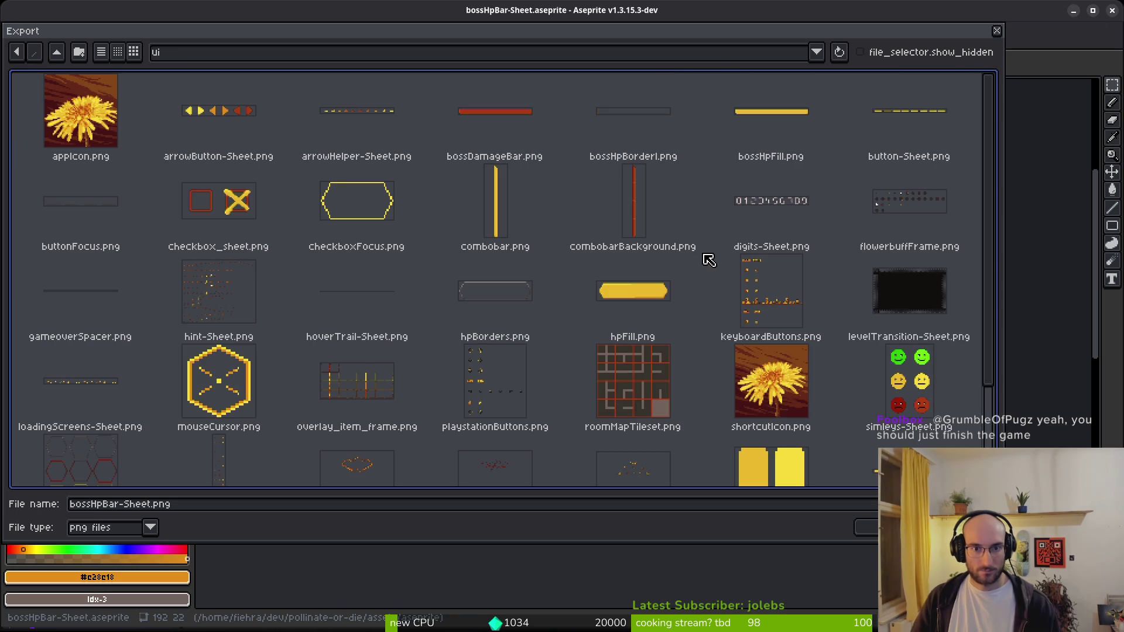
left_click(760, 117)
left_click(867, 527)
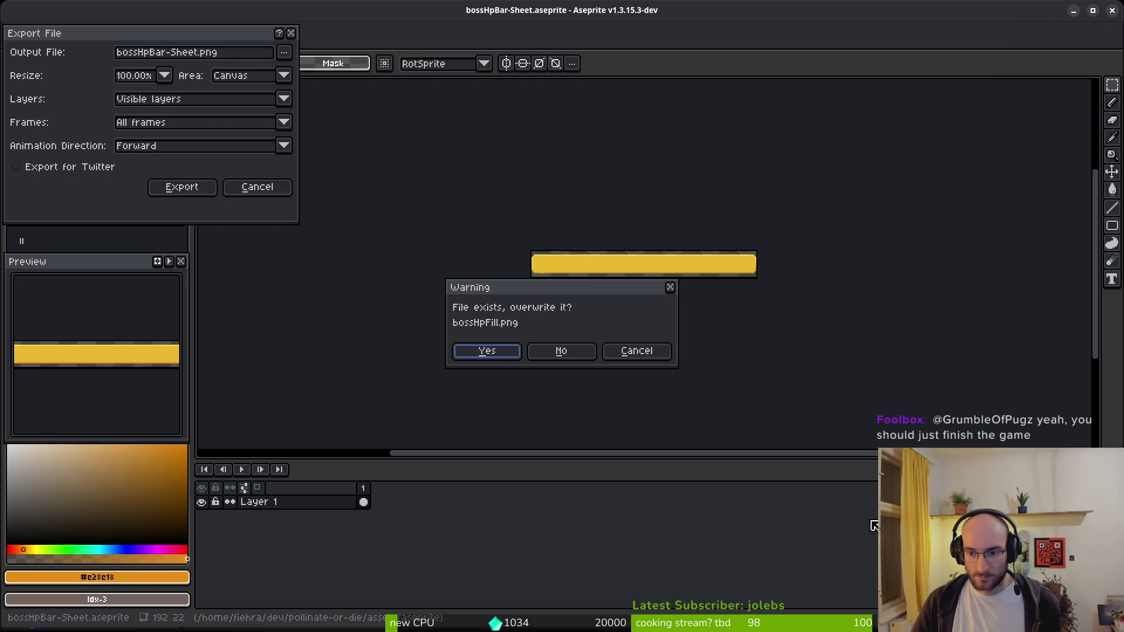
left_click(486, 351)
left_click(181, 188)
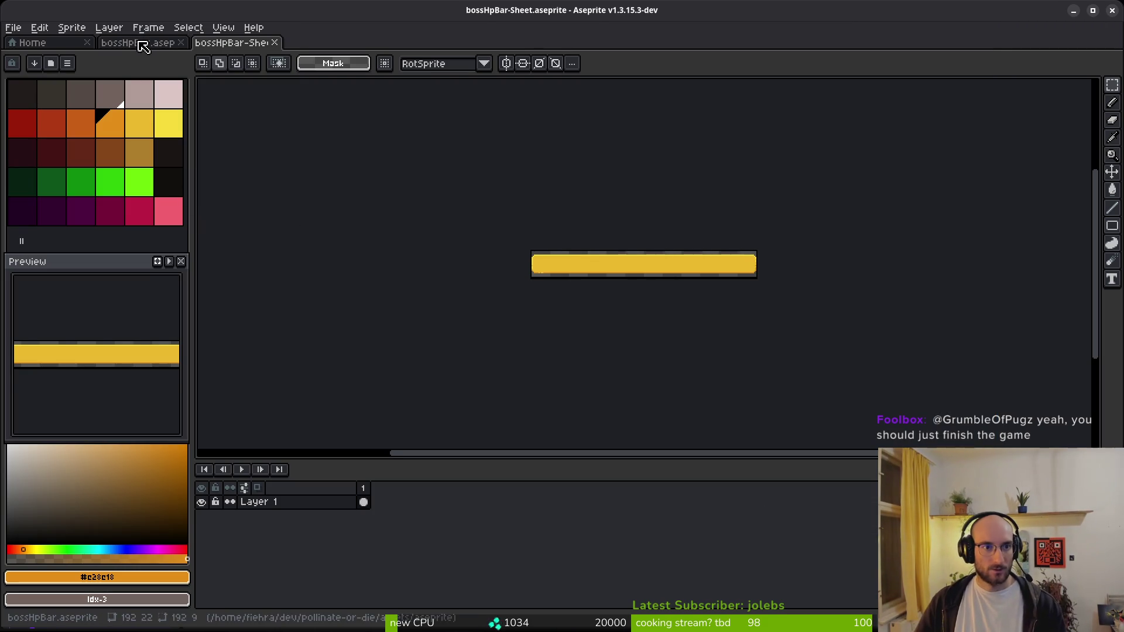
left_click(146, 43)
Toggle the damage layer and generate a sprite sheet of the red bar
left_click(201, 504)
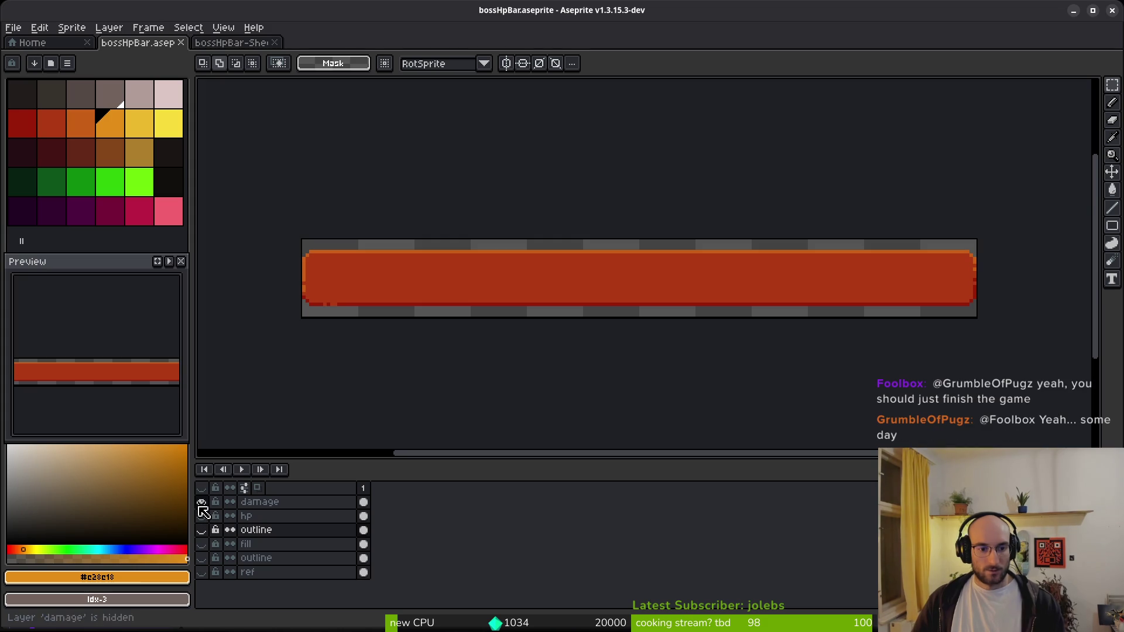
key("ctrl+e")
left_click(366, 209)
key("ctrl+shift+e")
key("Return")
left_click(236, 46)
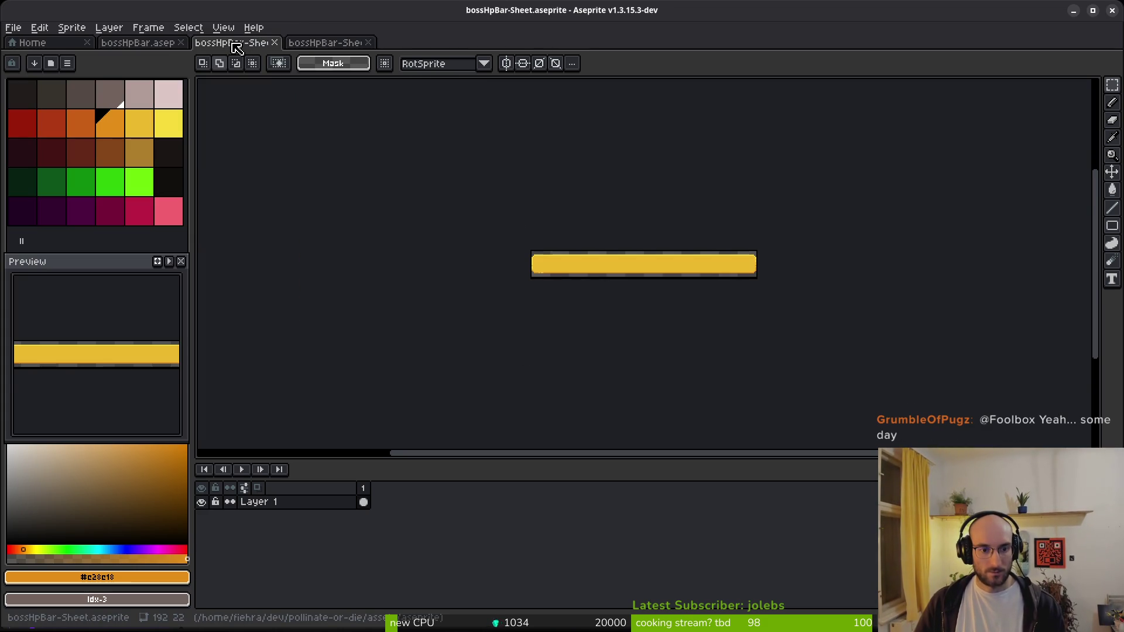
left_click(338, 45)
left_click(234, 43)
left_click(151, 45)
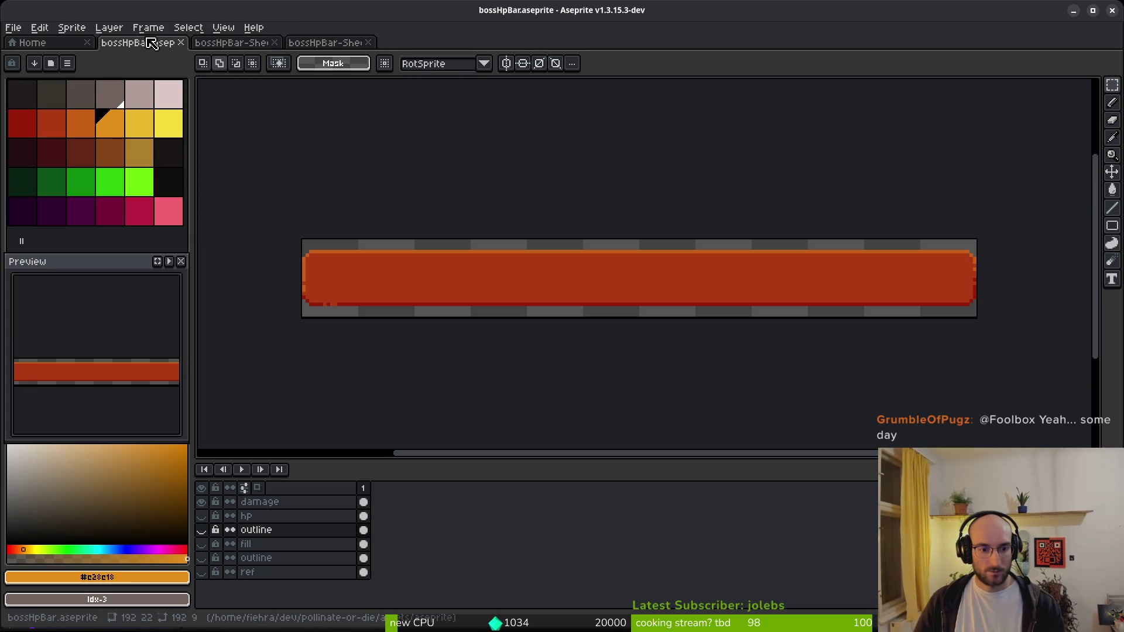
left_click(310, 45)
Export the red-bar sheet over bossDamageBar.png in assets/art/ui, confirming the overwrite
key("ctrl+shift+e")
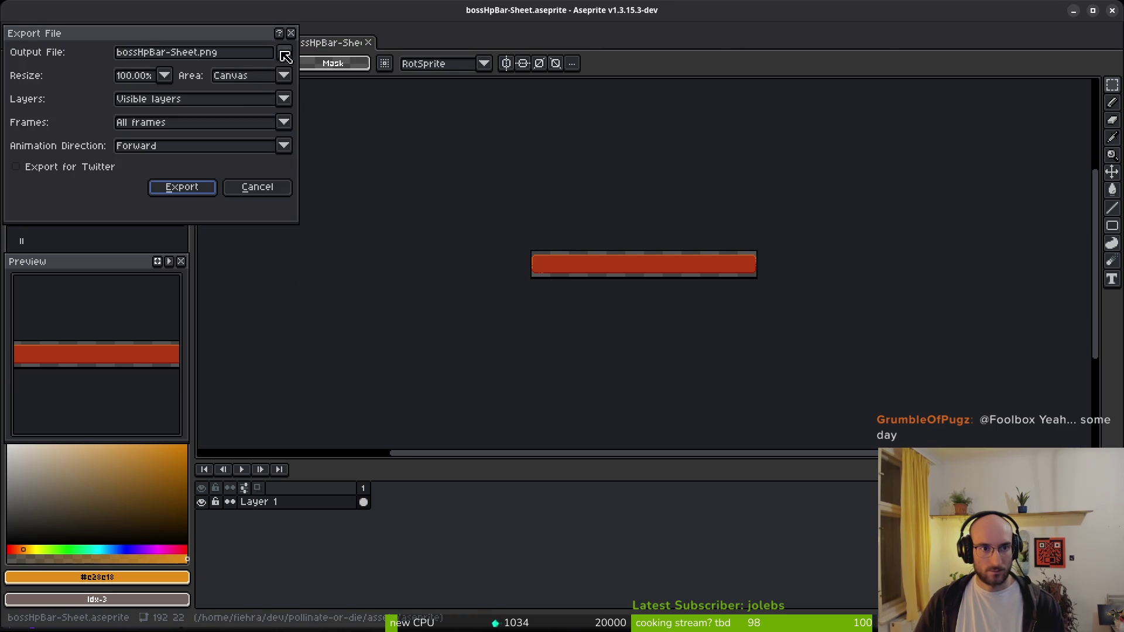
left_click(279, 54)
left_click(56, 53)
double_click(69, 132)
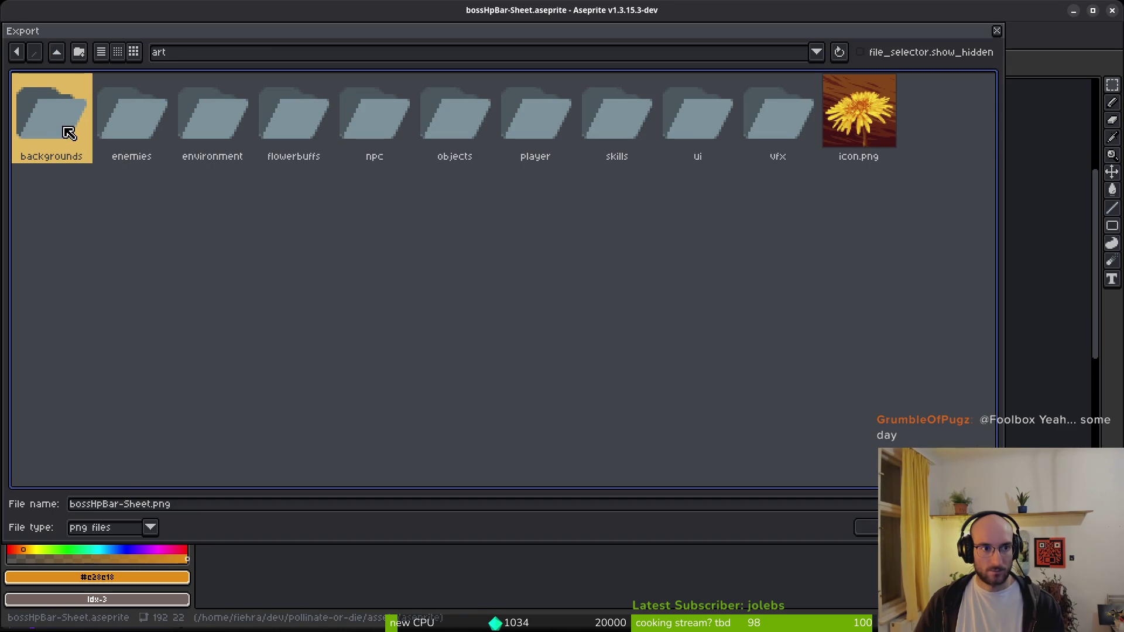
left_click(732, 124)
double_click(707, 122)
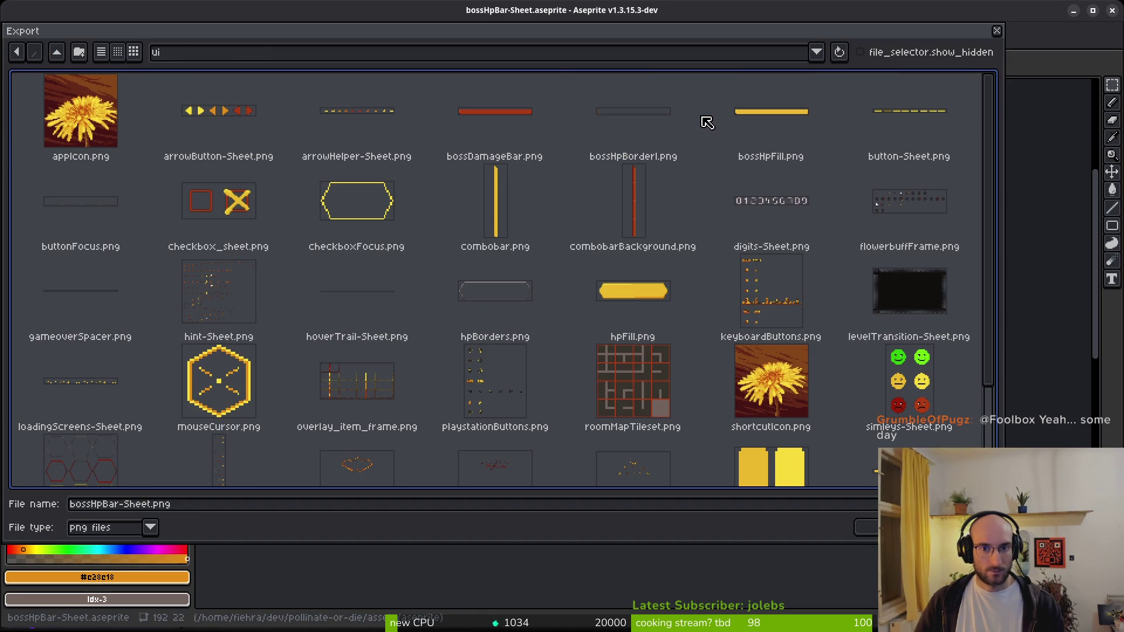
left_click(496, 126)
left_click(867, 527)
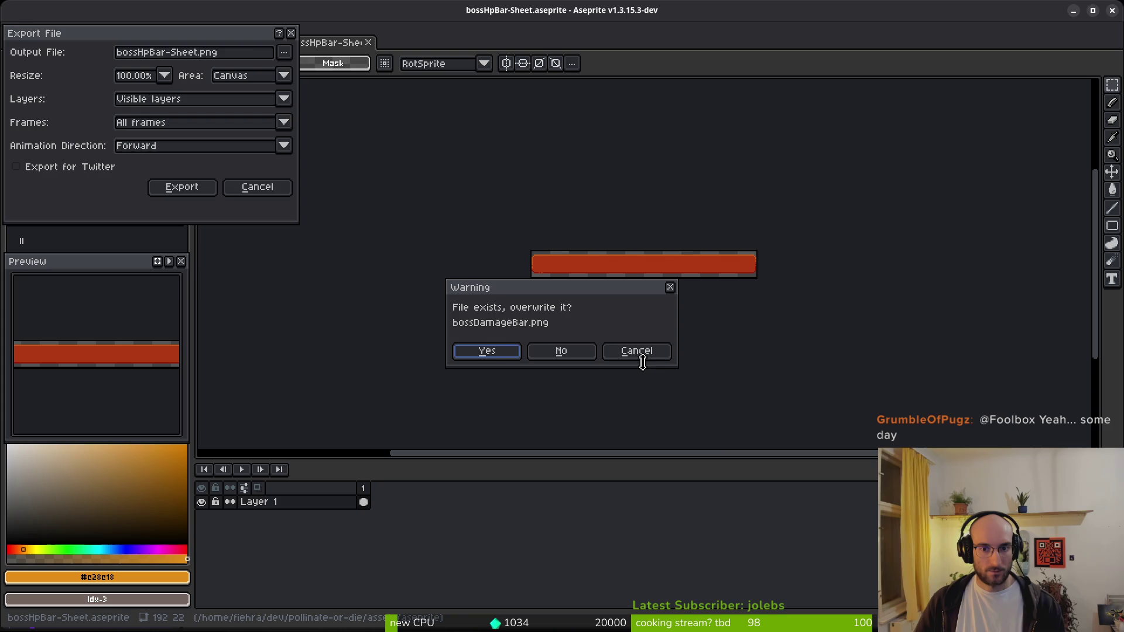
left_click(486, 351)
left_click(181, 186)
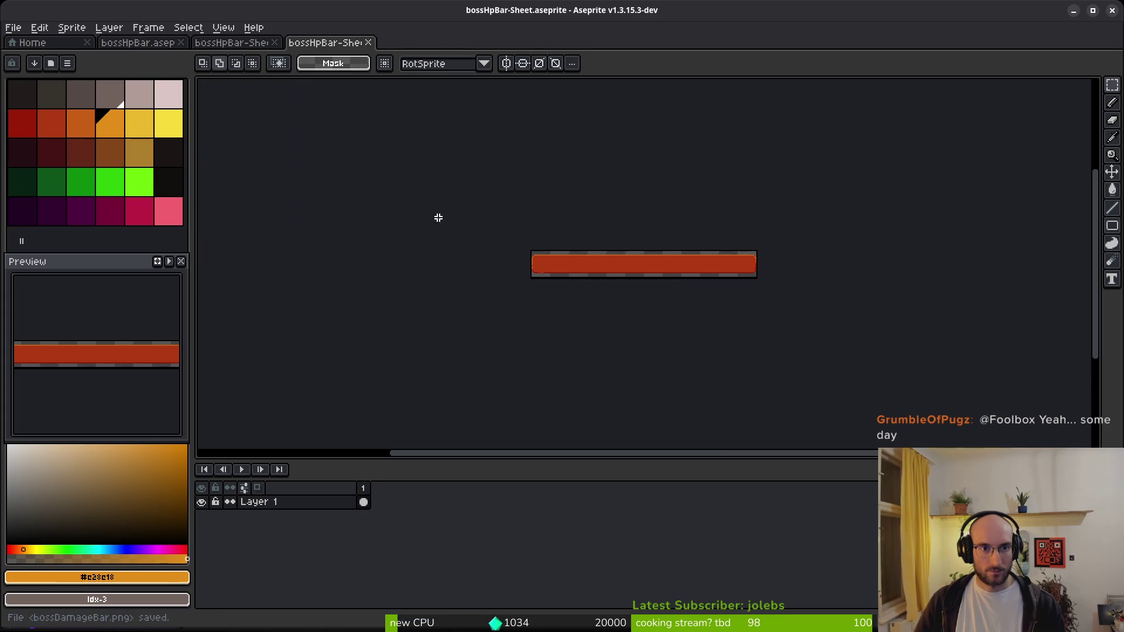
Close both sheet documents and quit Aseprite to return to Godot
left_click(369, 44)
left_click(275, 43)
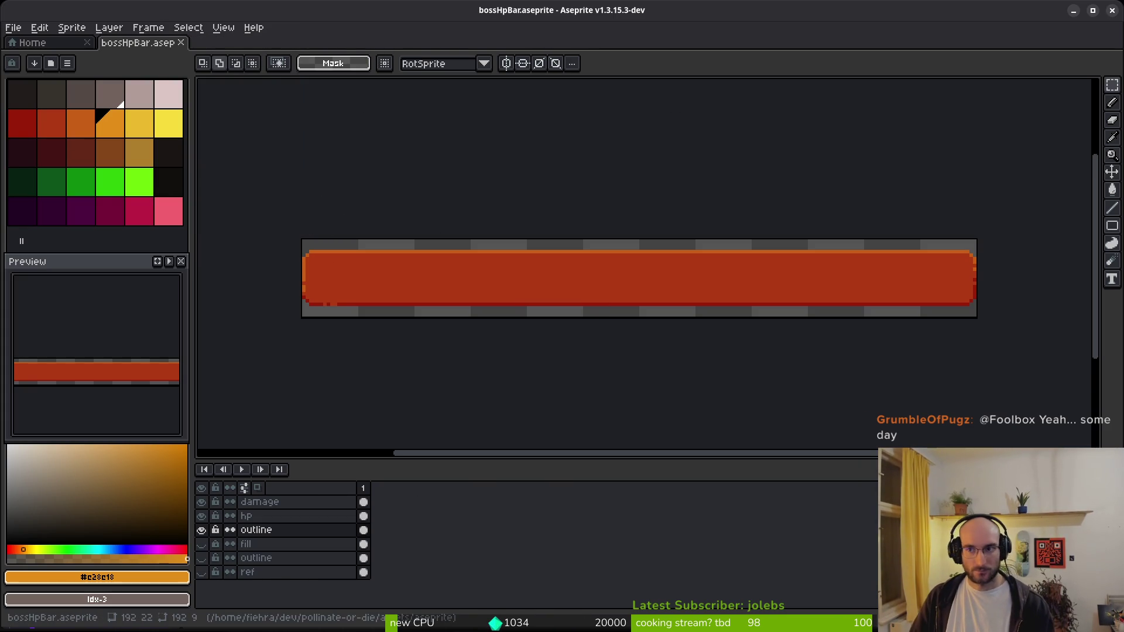
left_click(1114, 17)
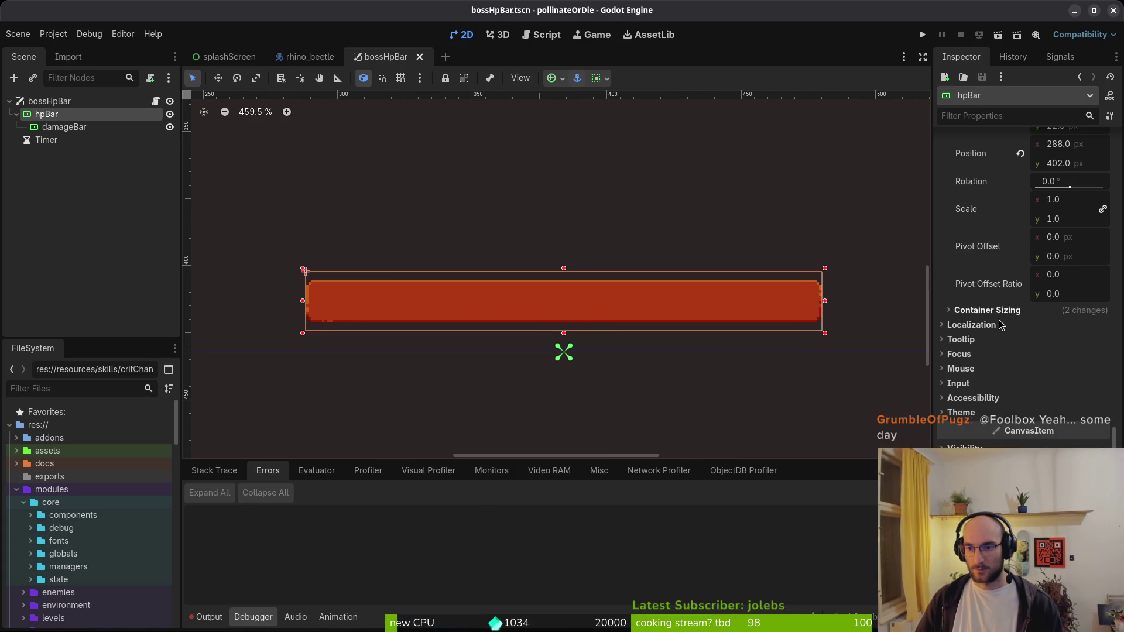
Set hpBar's Transform Size y to 22 px in the Inspector
scroll(1007, 322, "up", 5)
left_click(1080, 376)
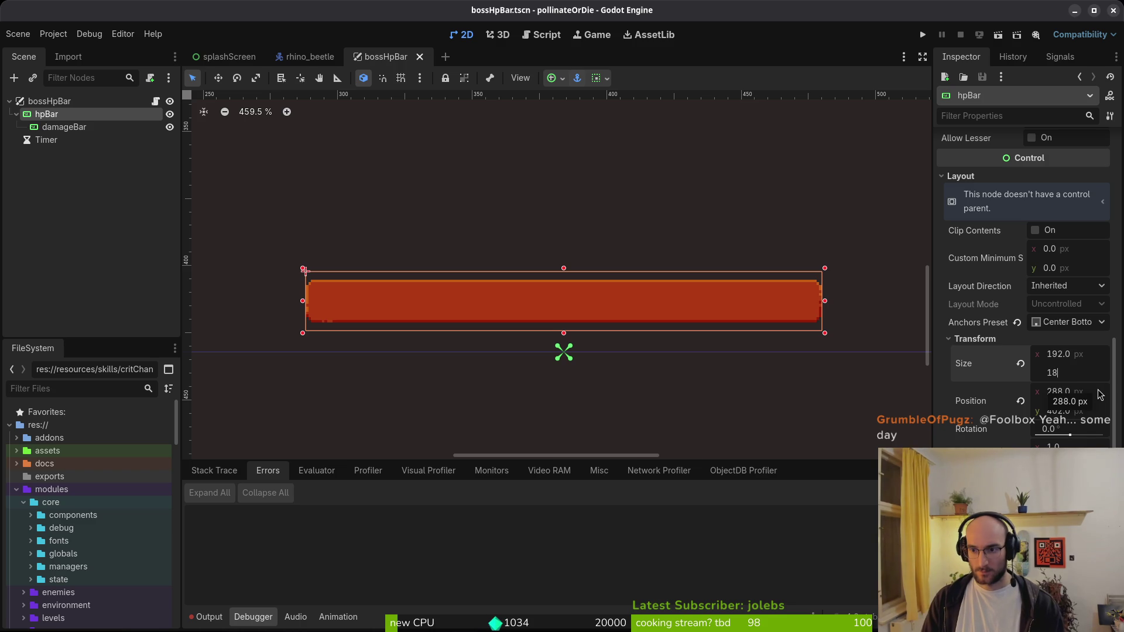
key("BackSpace")
type("2")
key("Return")
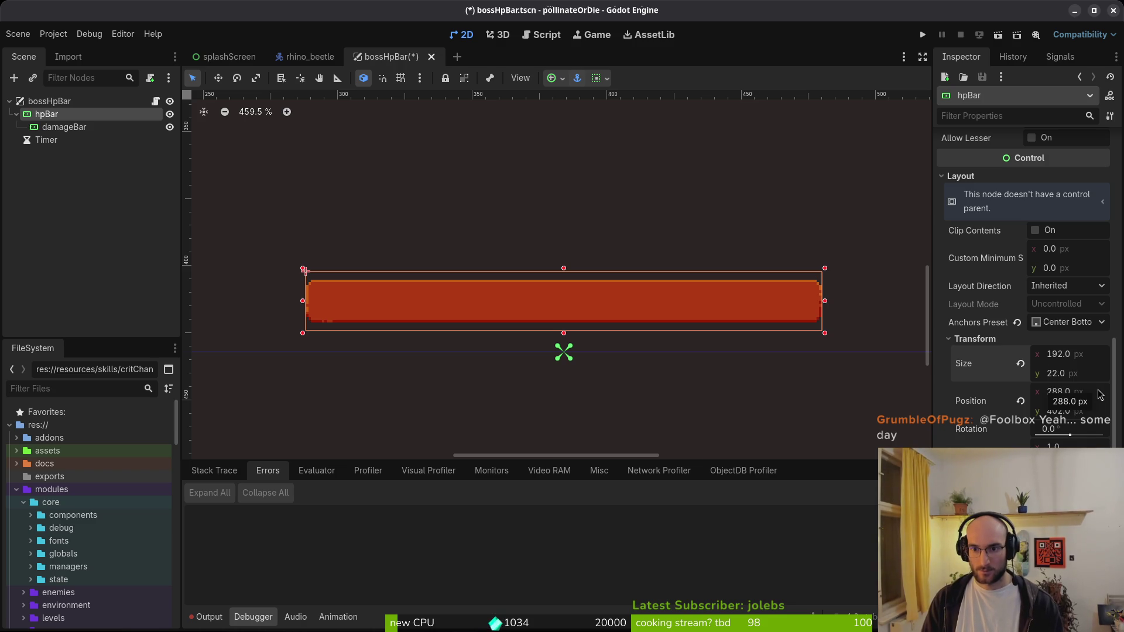
Collapse the hpBar node in the Scene dock and save the bossHpBar scene
left_click(49, 100)
left_click(46, 114)
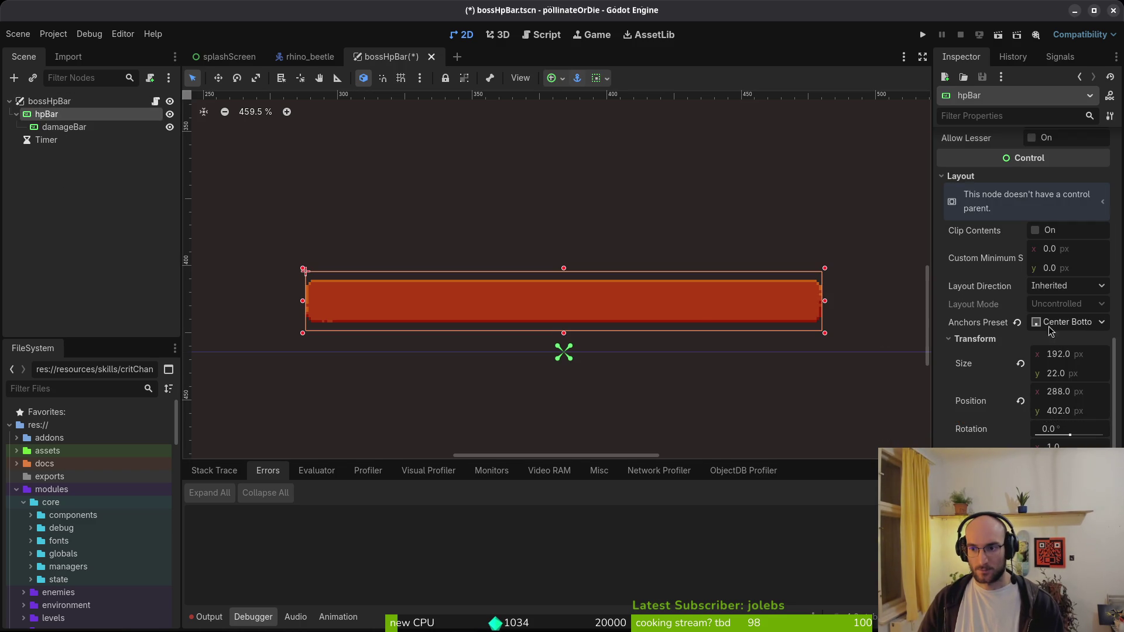
scroll(1074, 360, "down", 5)
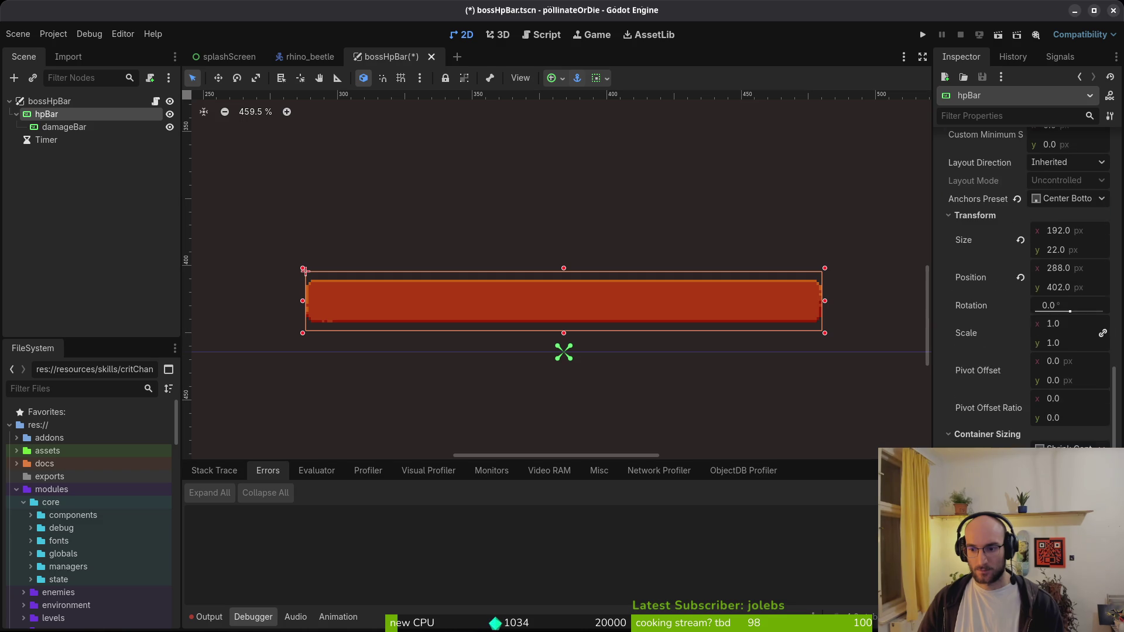
scroll(1074, 360, "up", 5)
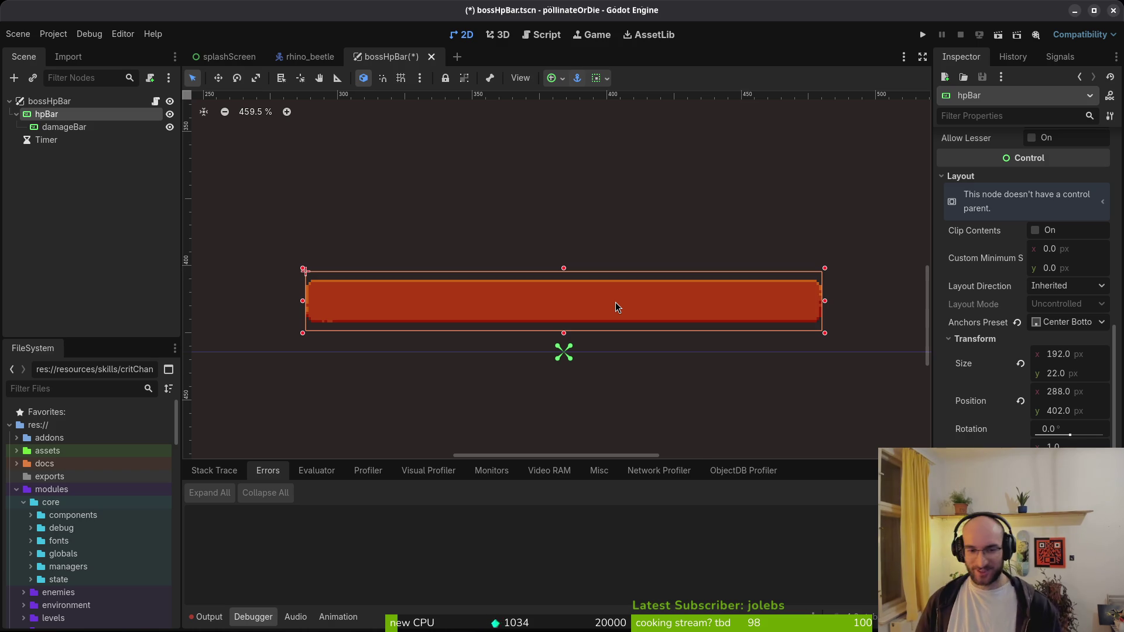
left_click(16, 114)
key("ctrl+s")
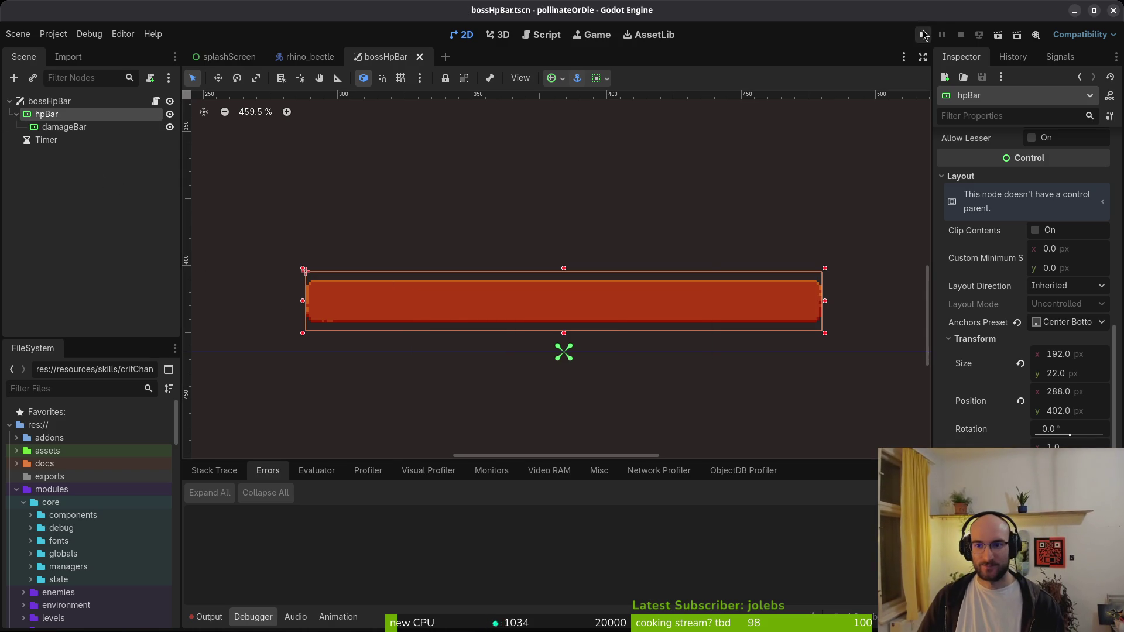
Run the game, continue past the main menu, and start level 5 from the level select
left_click(924, 34)
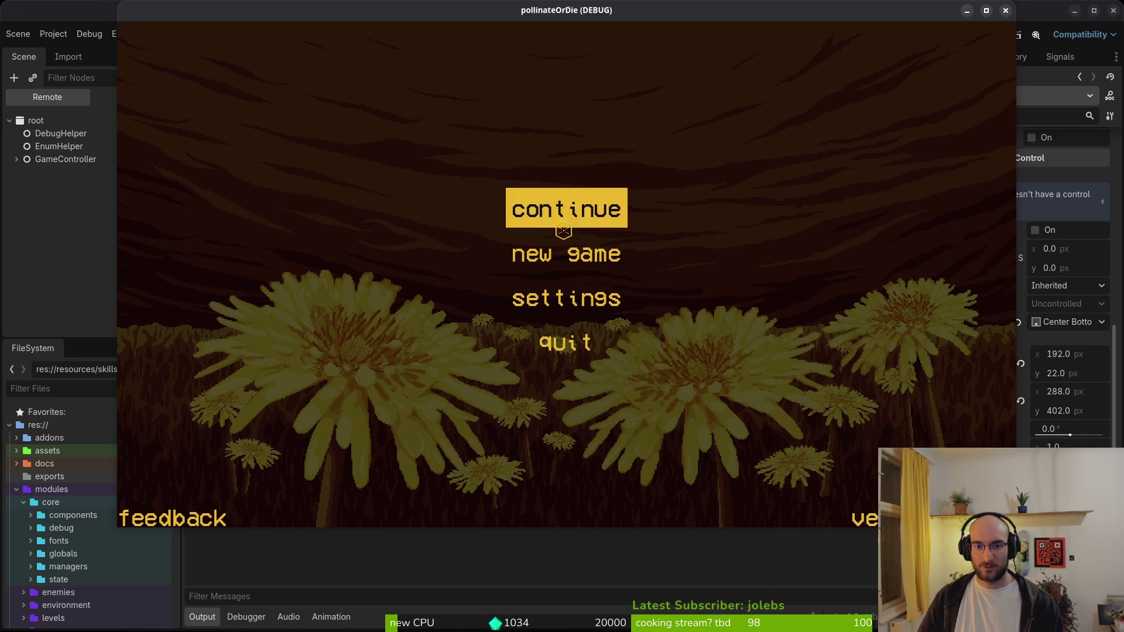
left_click(591, 219)
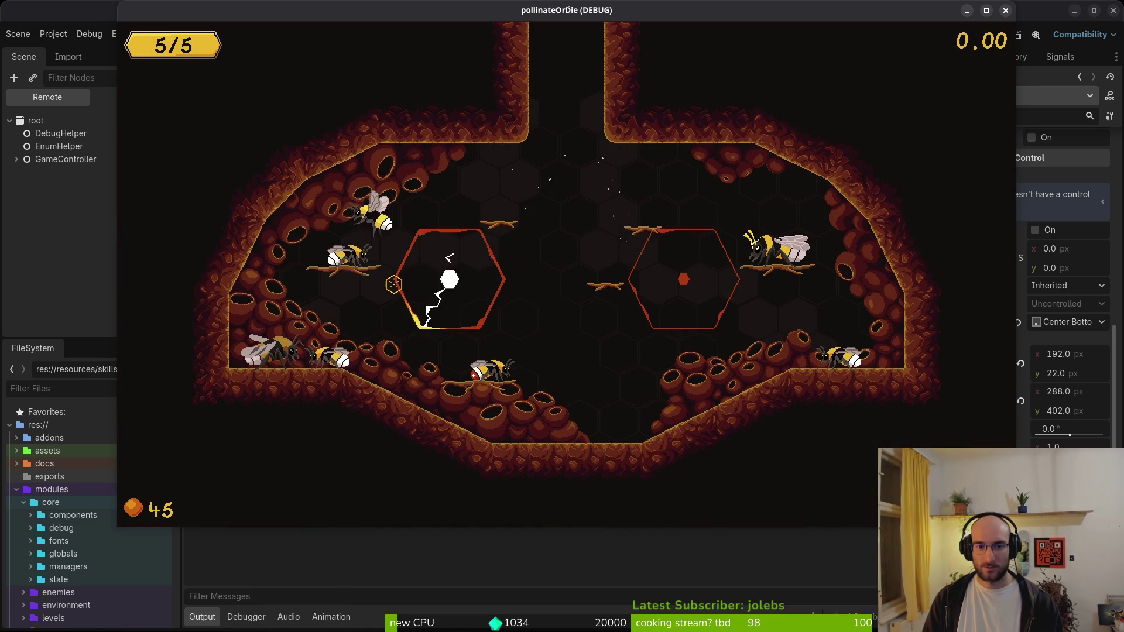
key("Escape")
key("Left")
key("Left")
key("Left")
key("Down")
key("Down")
key("Return")
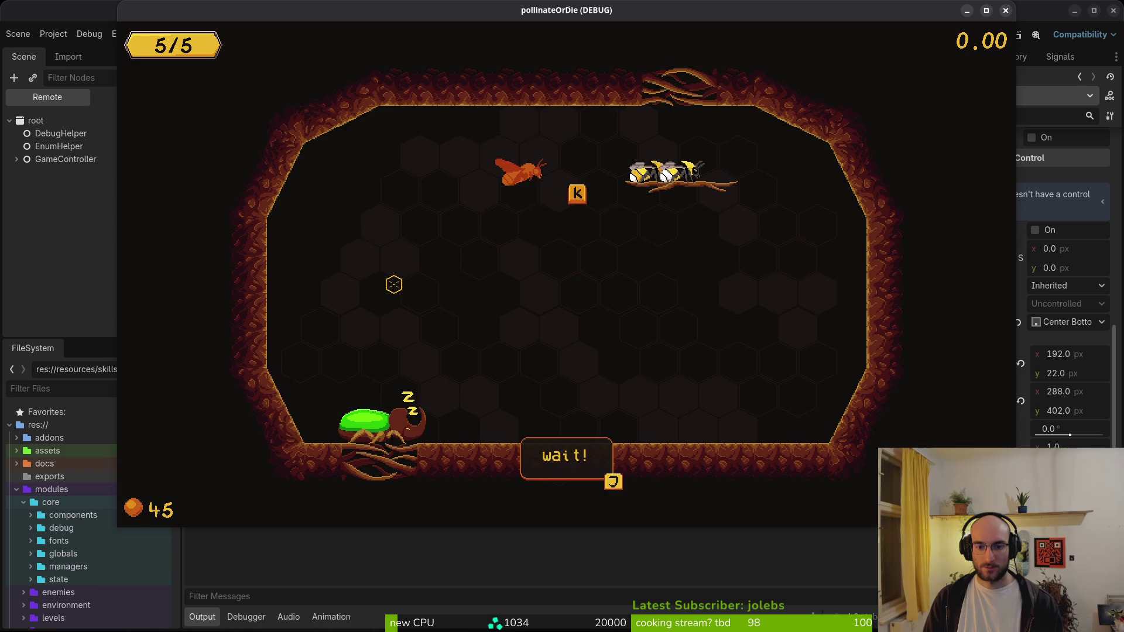
Advance the intro dialogue and damage the beetle, then jump to the update_hp_tween line in boss_hp_bar.gd
key("j")
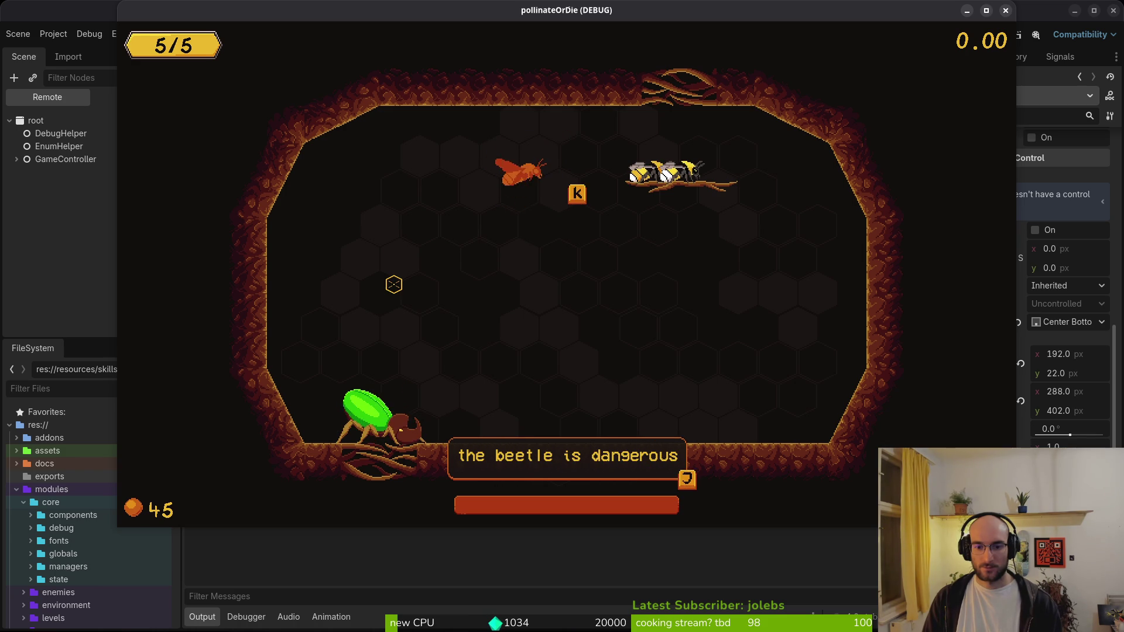
key("j")
key("j")
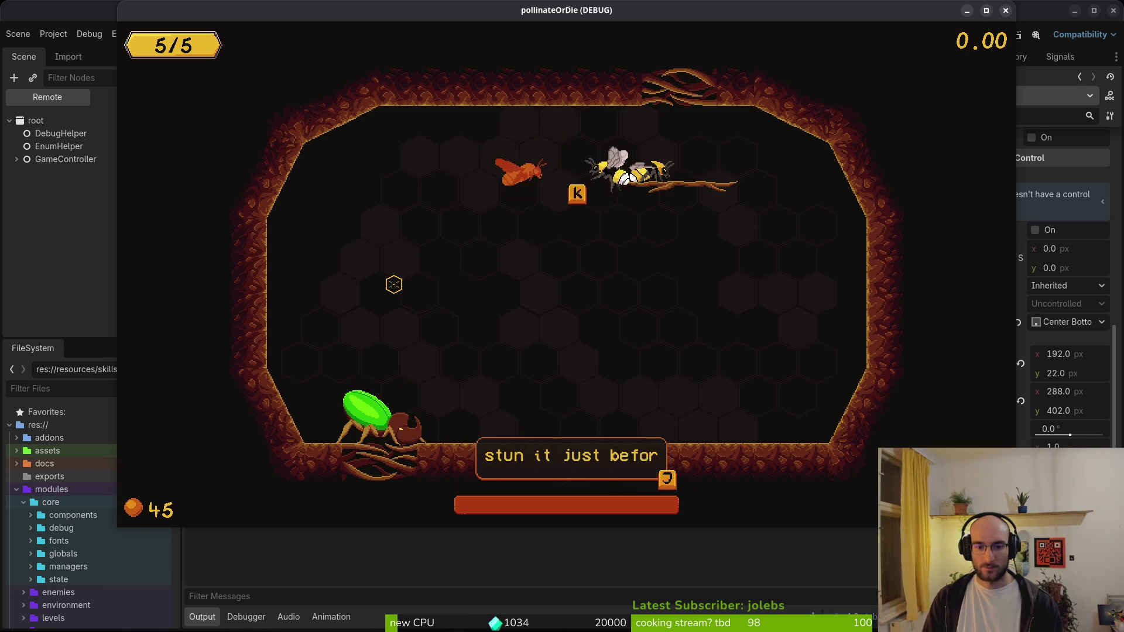
key("j")
key("k")
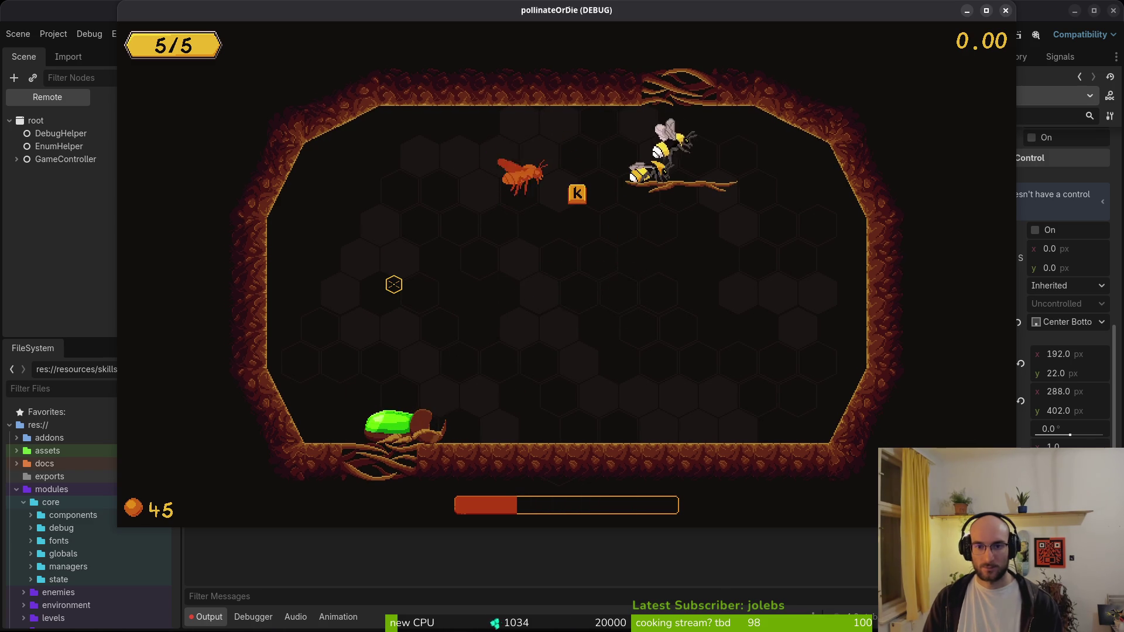
key("super+1")
left_click(524, 377)
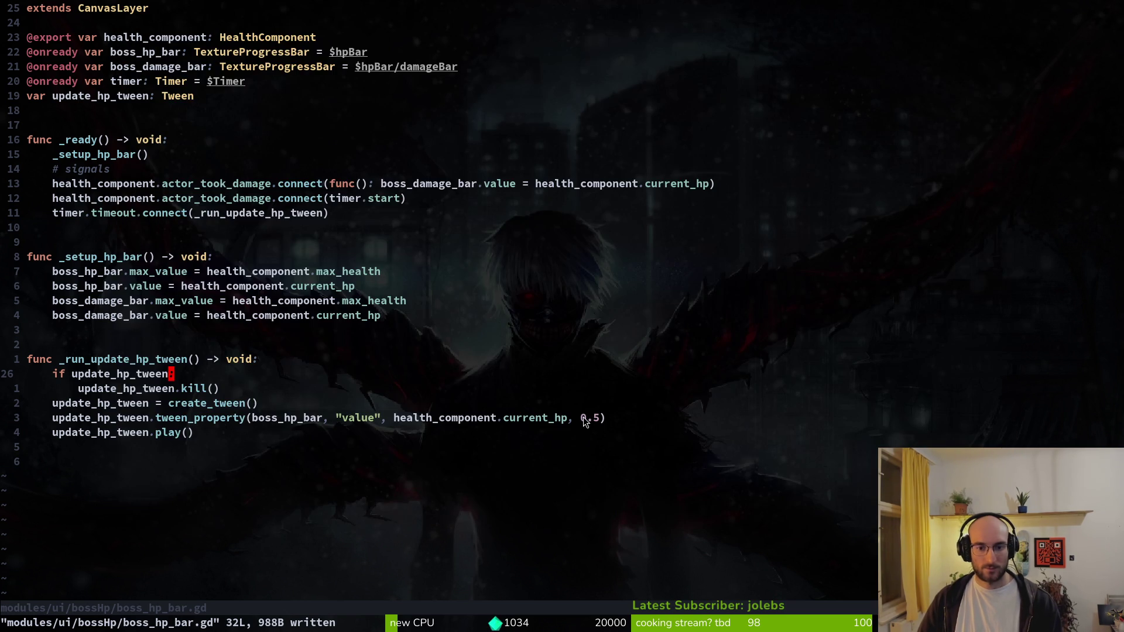
Delete the old 0.5 tween duration digits, save the script, and close the running game
left_click(595, 420)
key("i")
key("BackSpace")
key("BackSpace")
key("BackSpace")
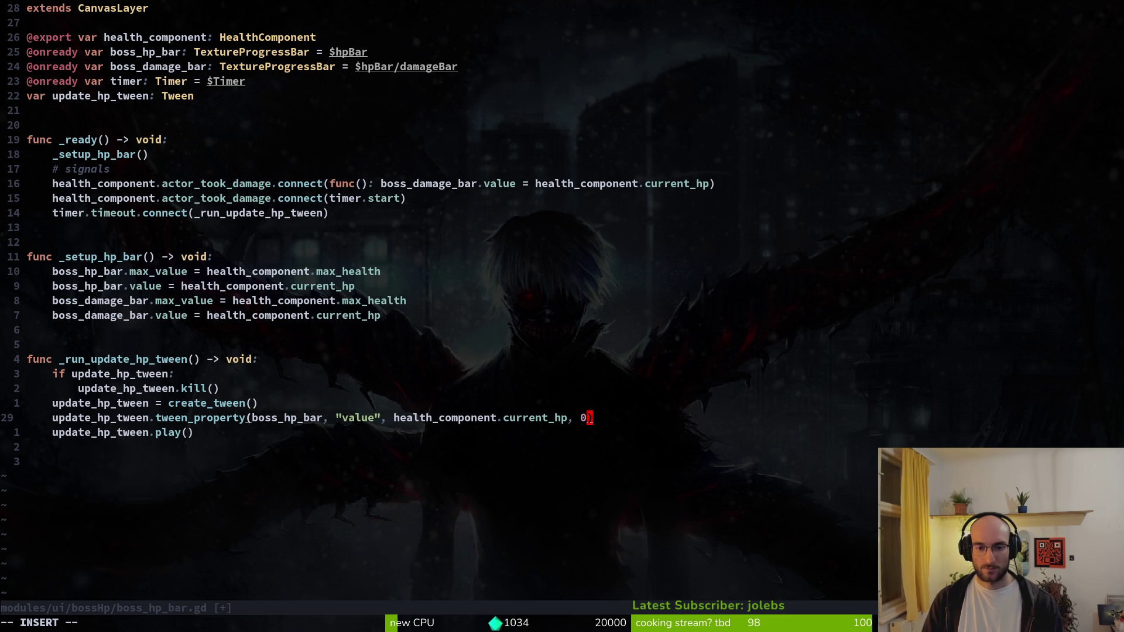
type(".1")
key("Escape")
type(":w")
key("Return")
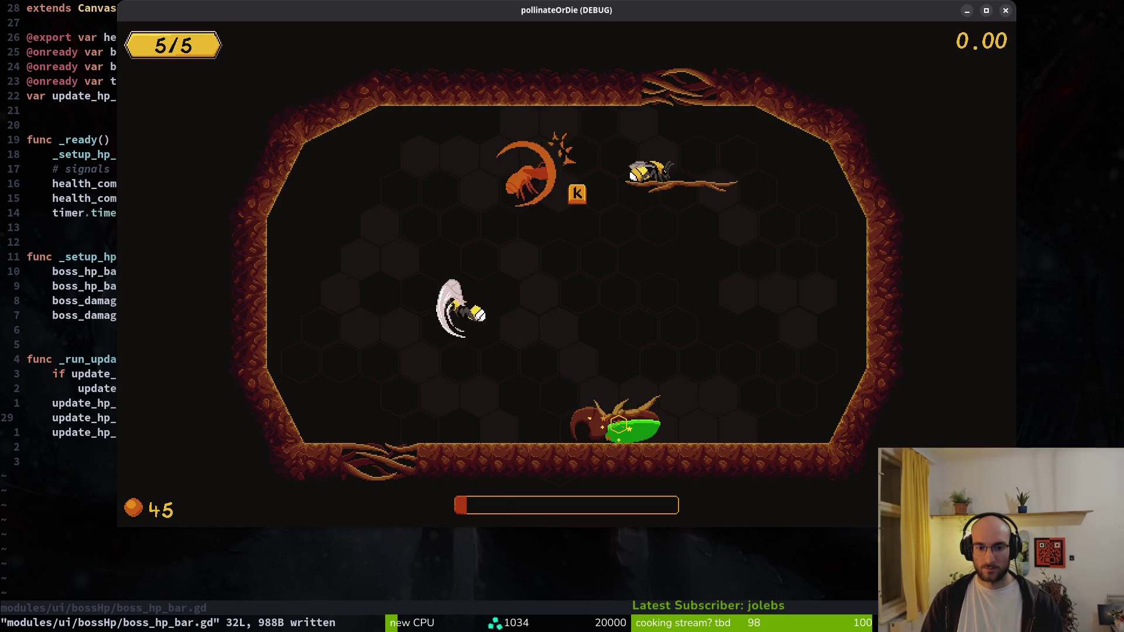
key("alt+F4")
Enter 1.0 as the tween_property duration, save with :w, and run the game
key("i")
key("BackSpace")
key("BackSpace")
type("1.")
key("Delete")
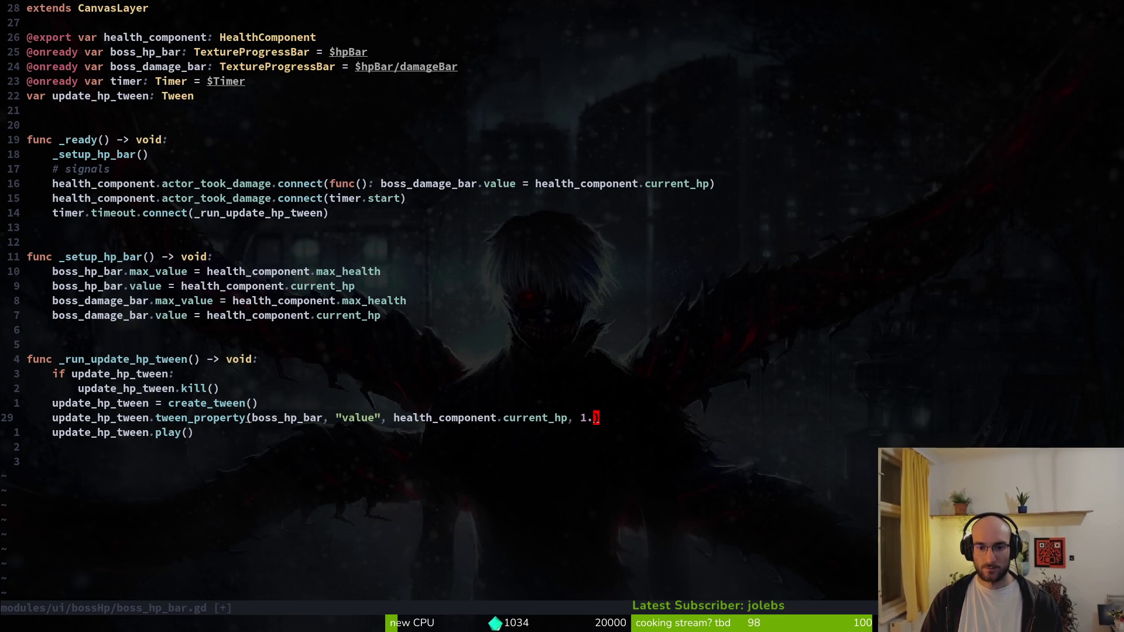
type("0")
key("Escape")
type(":w")
key("Return")
key("F5")
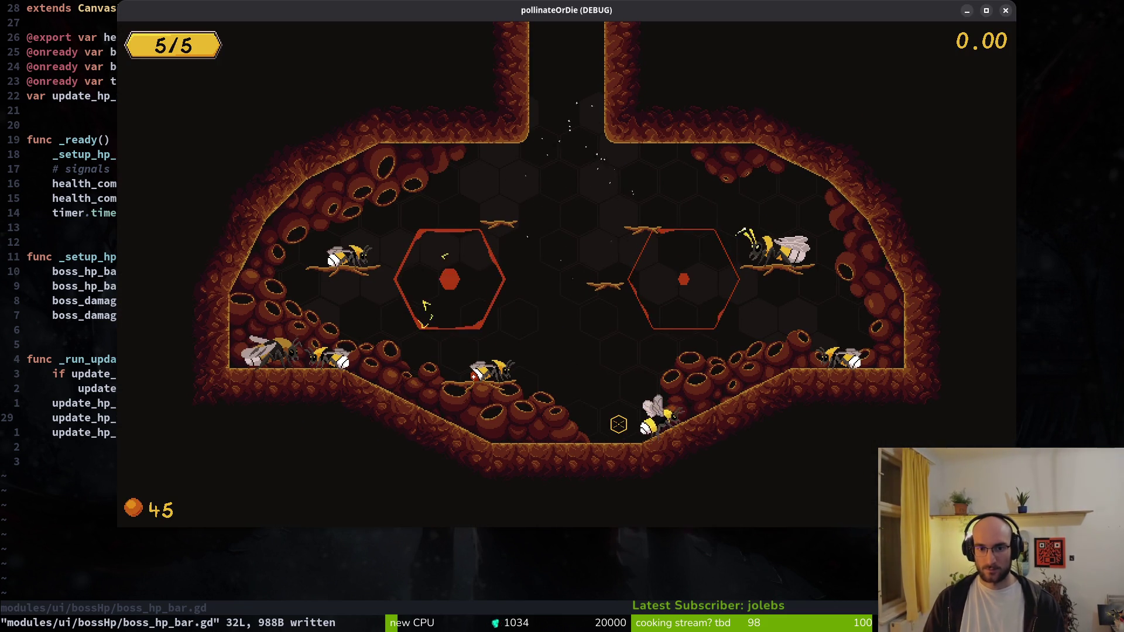
Start level 5, skip the intro dialogue, and fly the bee around the hive room
key("Escape")
key("Left")
key("Left")
key("Down")
key("Down")
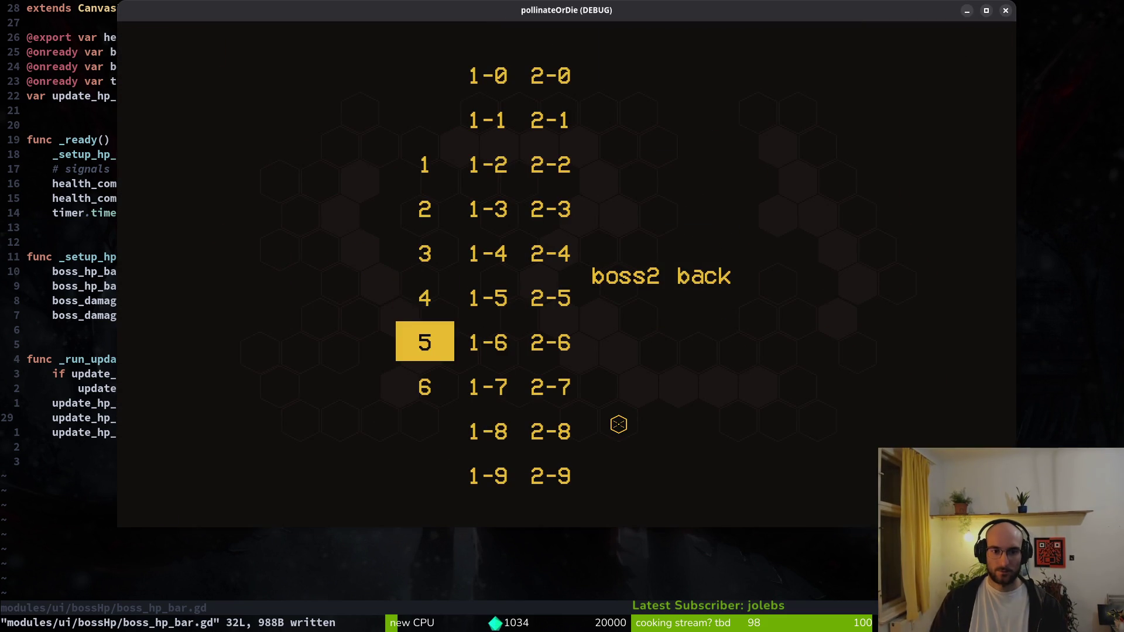
key("Return")
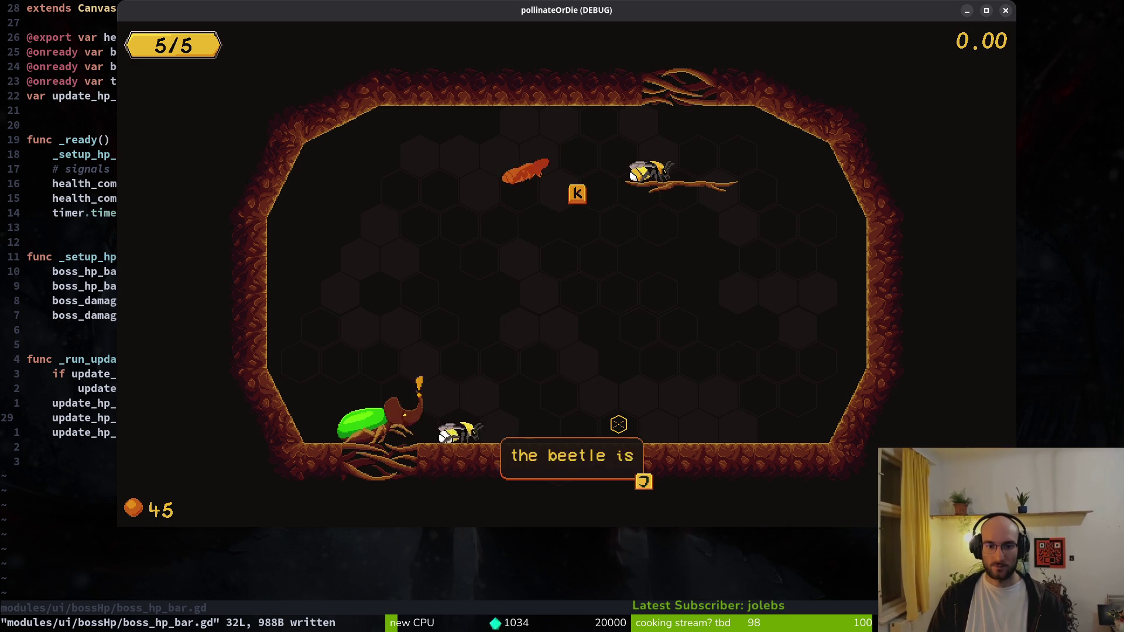
key("j")
key("j")
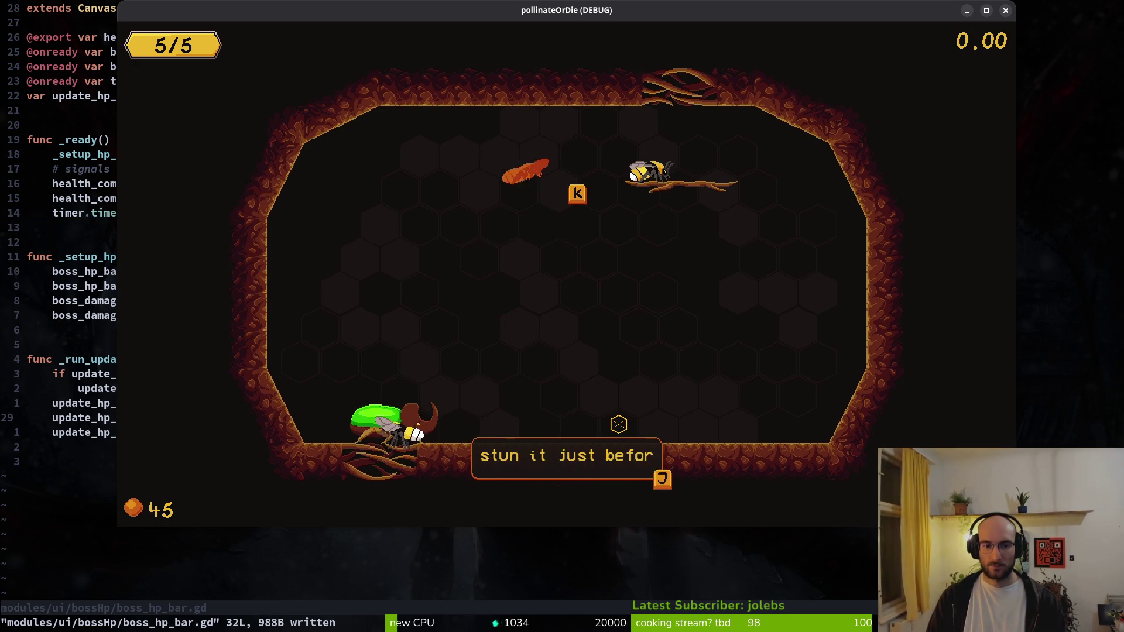
key("j")
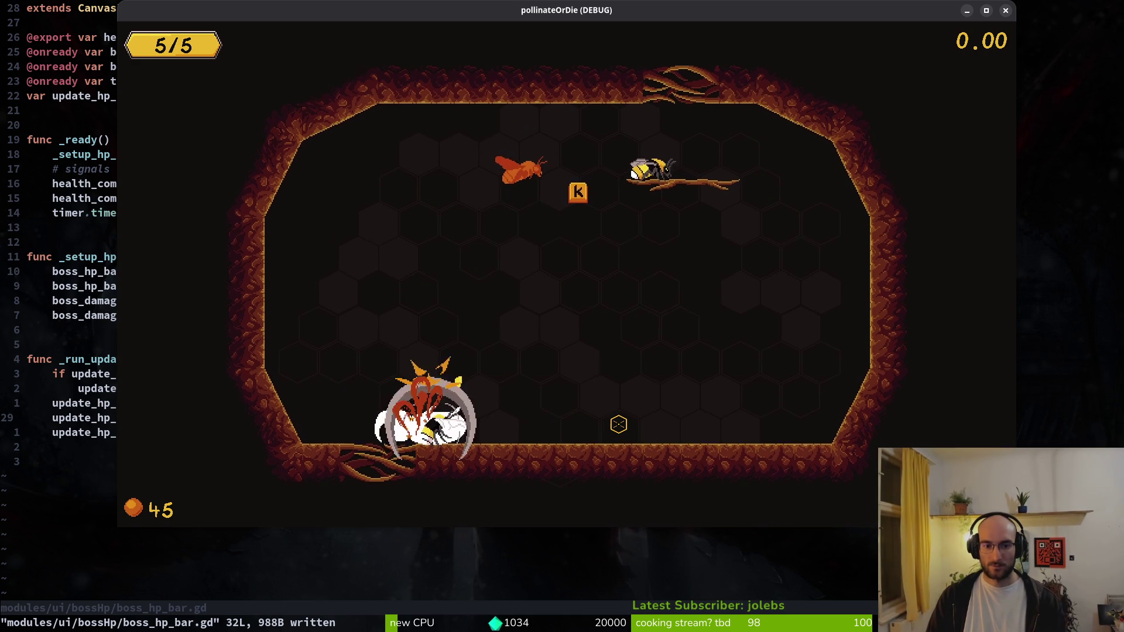
key("w")
key("s")
key("w")
key("a")
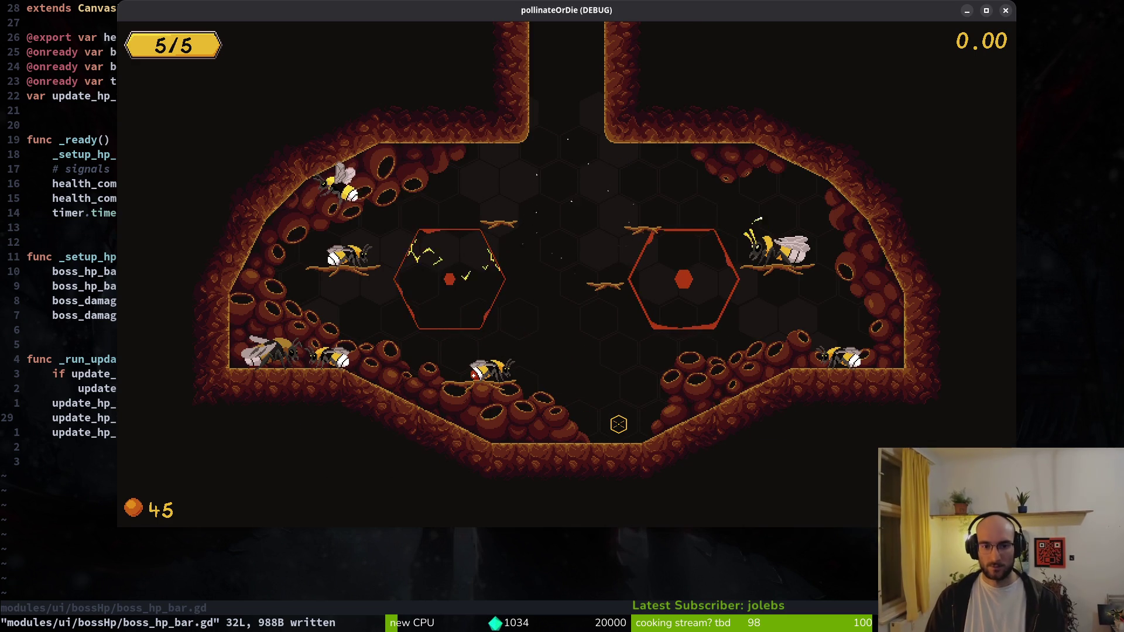
Restart level 5, get through the beetle warning dialogue, damage the beetle, and close the game
key("Escape")
key("Left")
key("Left")
key("Left")
key("Down")
key("Return")
key("j")
key("j")
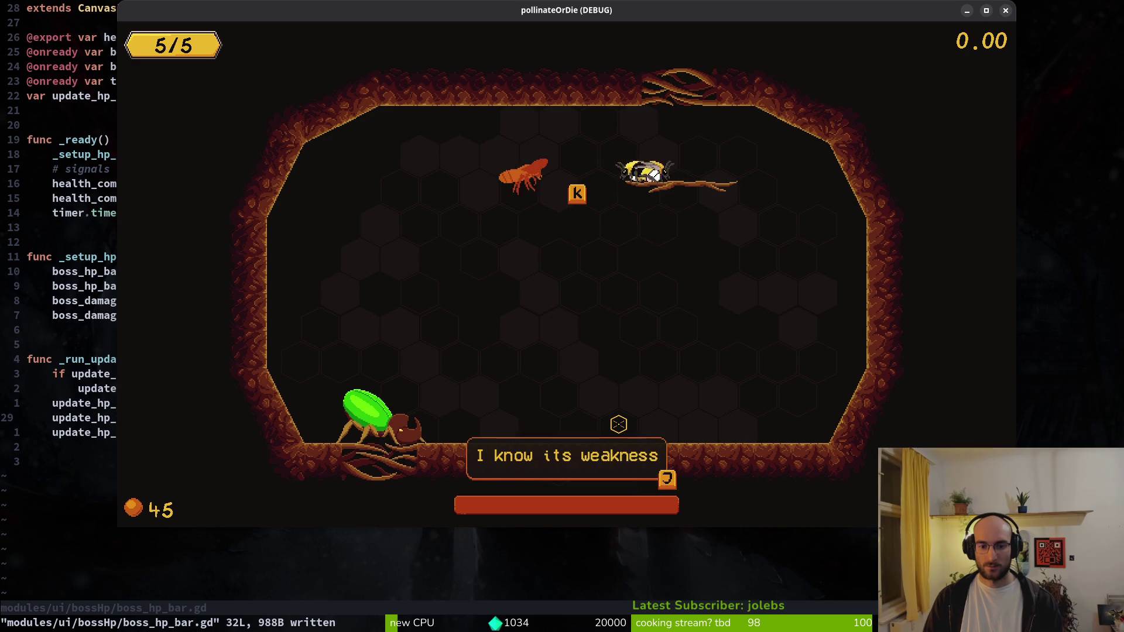
key("j")
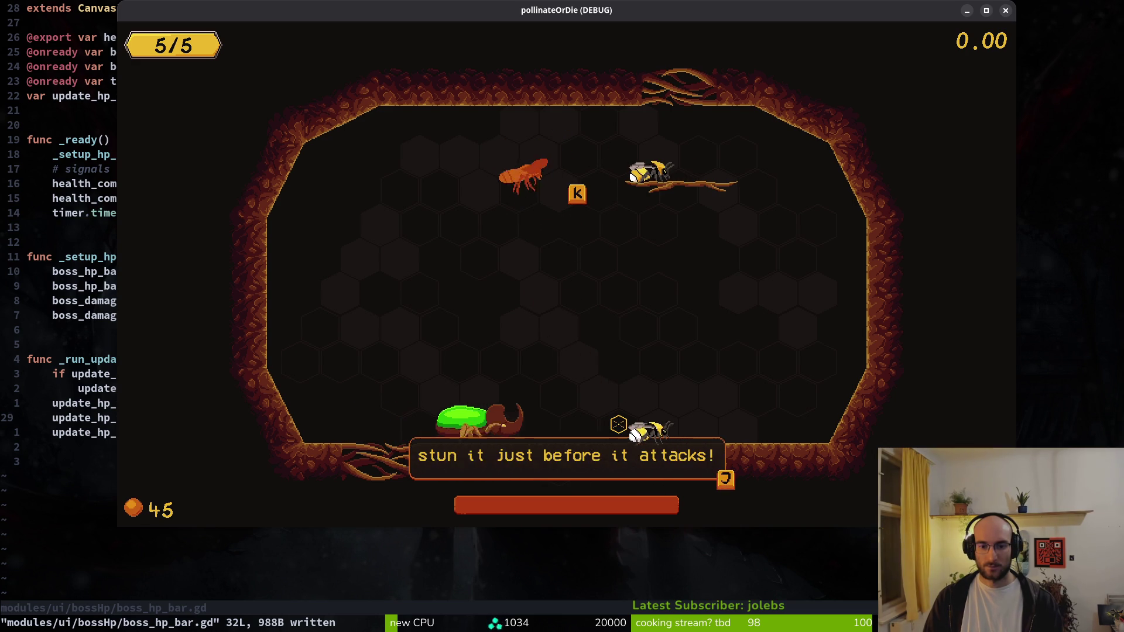
key("j")
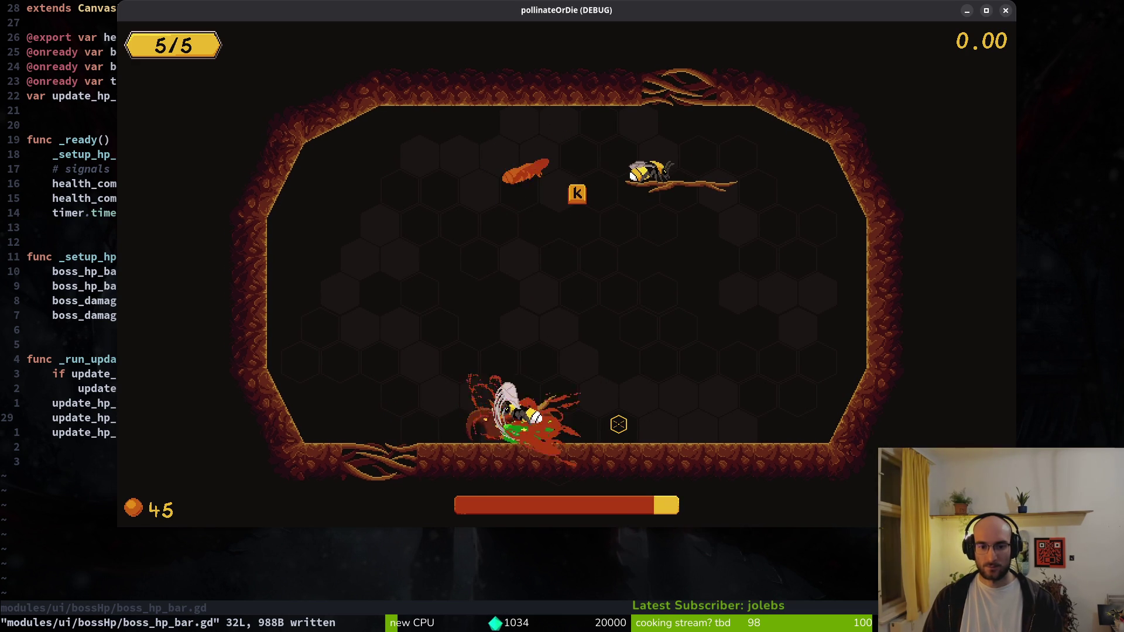
key("a")
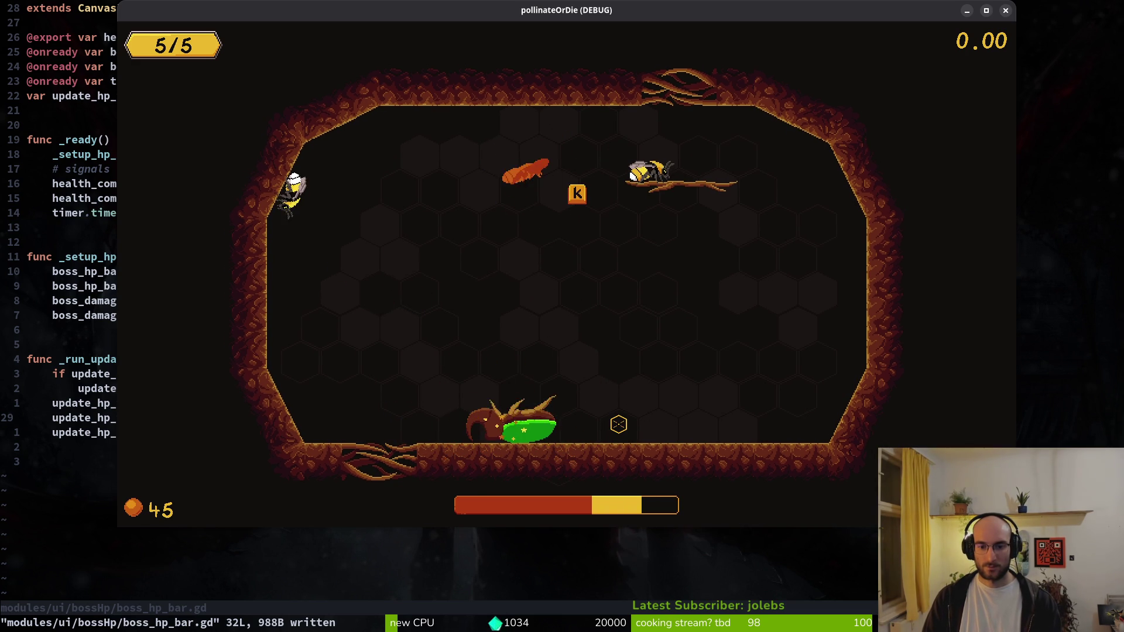
key("alt+F4")
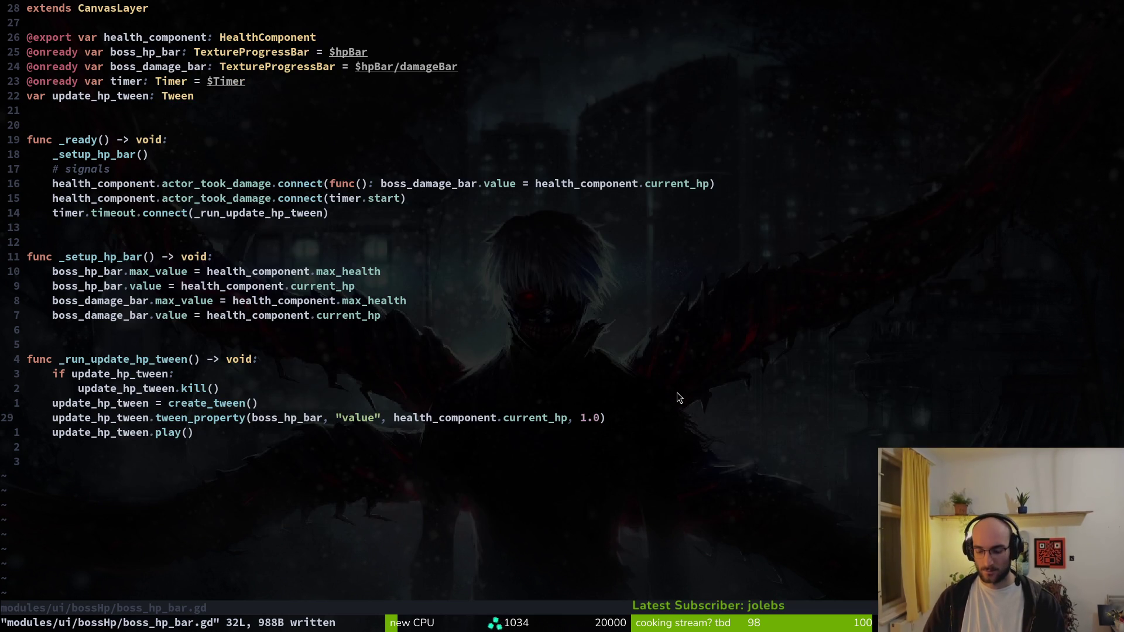
Change the tween duration to 0.8, save the script, and return to the Godot editor
key("i")
key("BackSpace")
type("8")
key("Escape")
type(":w")
key("Return")
key("F5")
key("alt+F4")
key("alt+Tab")
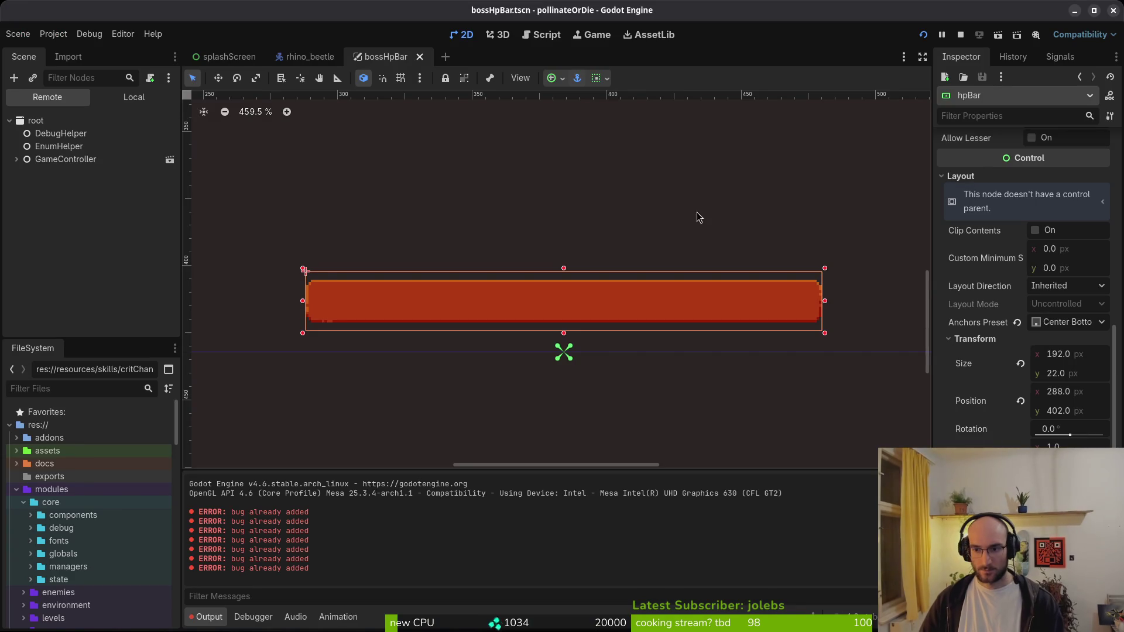
Show the local bossHpBar tree and toggle damageBar's visibility to inspect the bar beneath
left_click(134, 97)
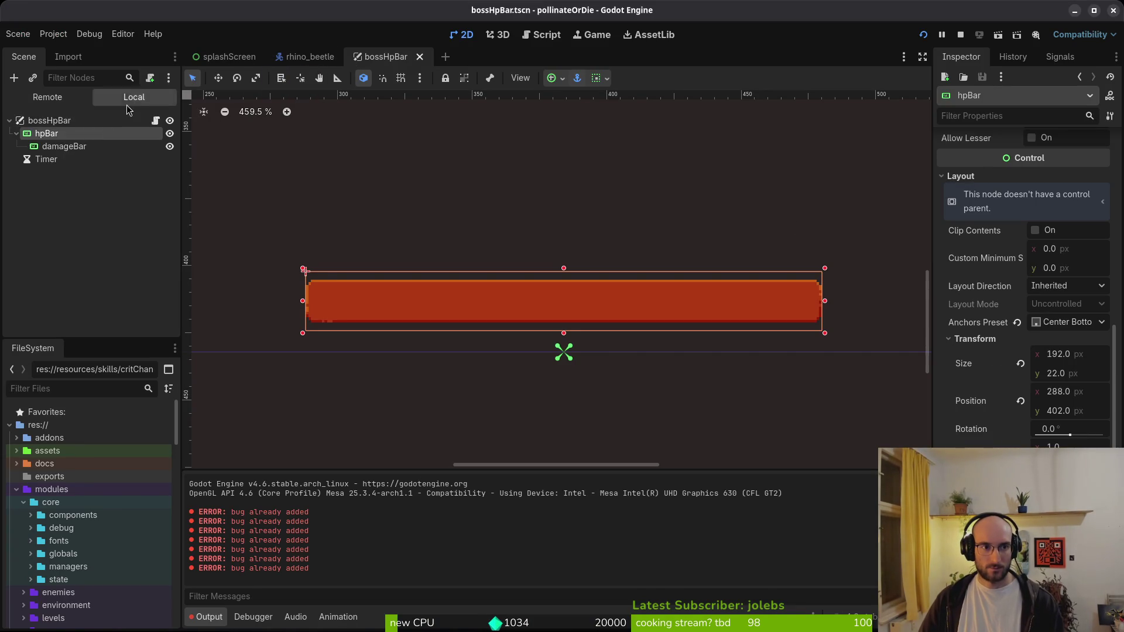
left_click(64, 147)
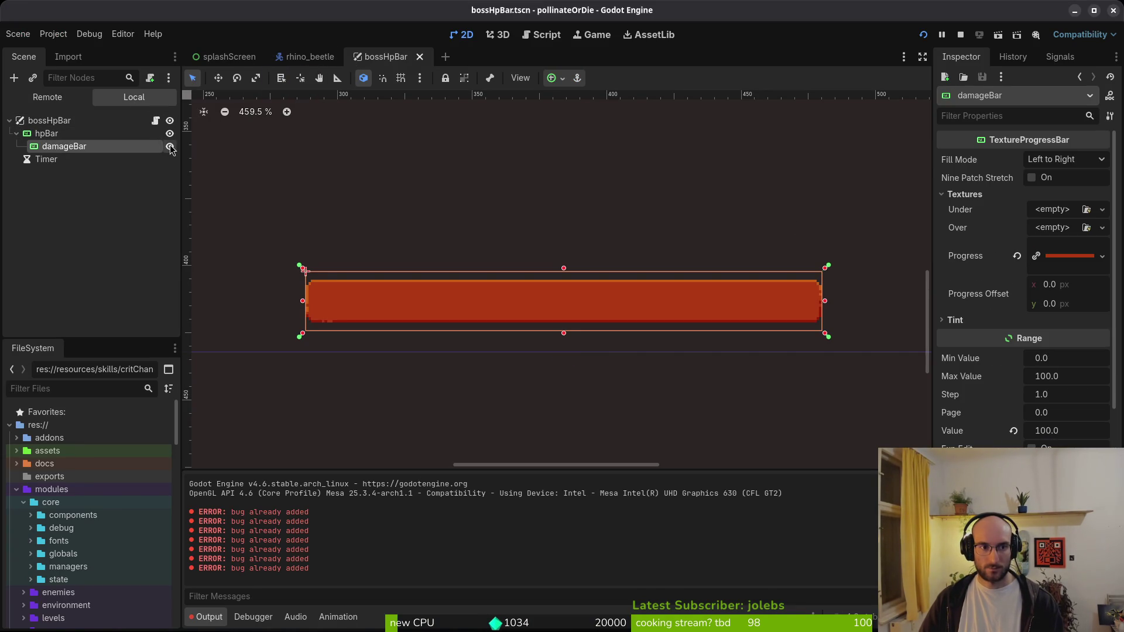
left_click(169, 147)
left_click(170, 147)
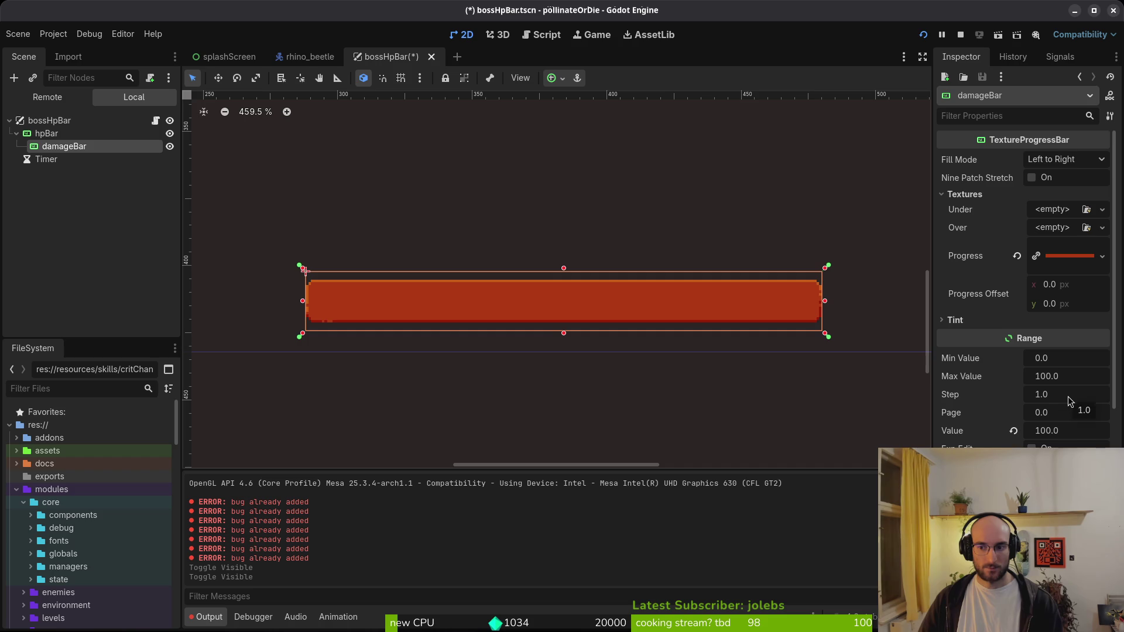
Set hpBar's Range Step to 0.1 and save the scene
left_click(47, 134)
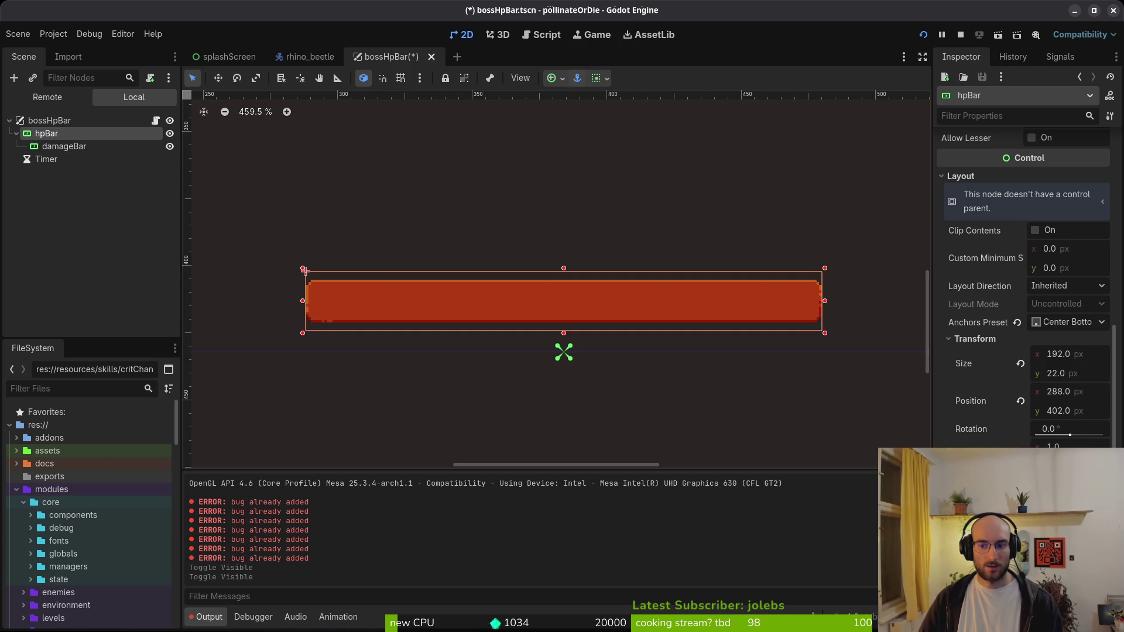
left_click(971, 345)
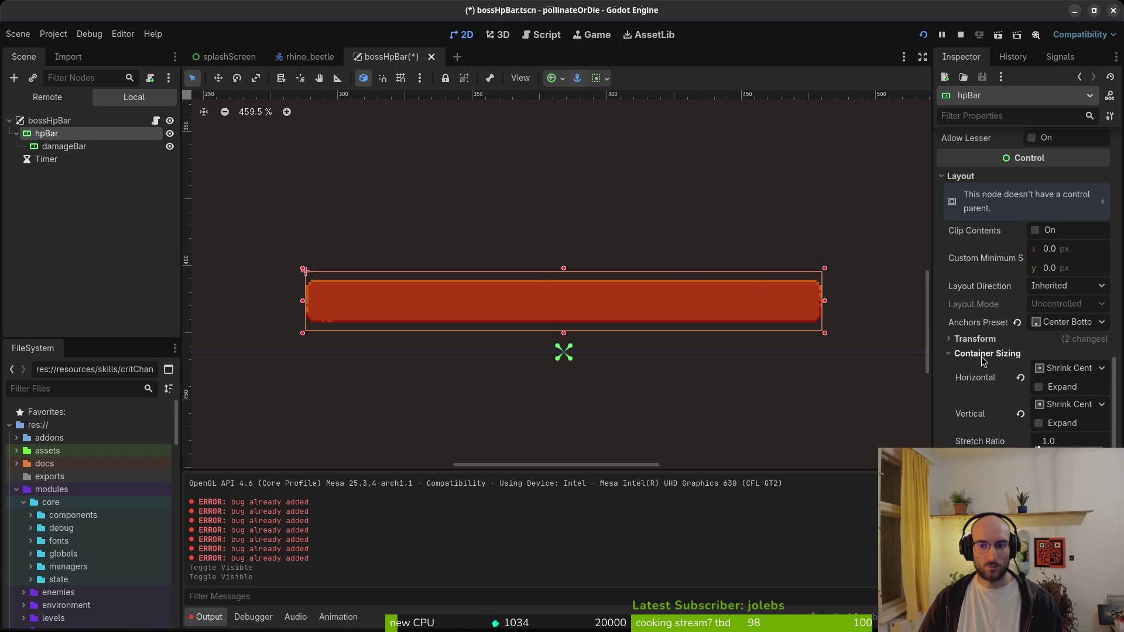
left_click(979, 354)
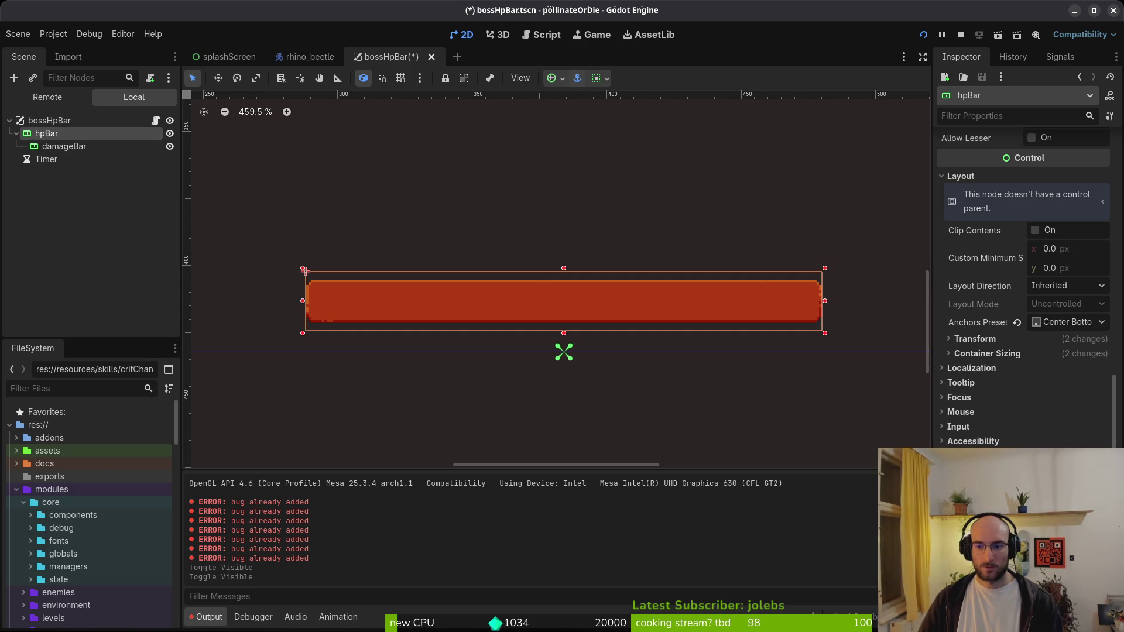
scroll(984, 226, "up", 5)
left_click(961, 423)
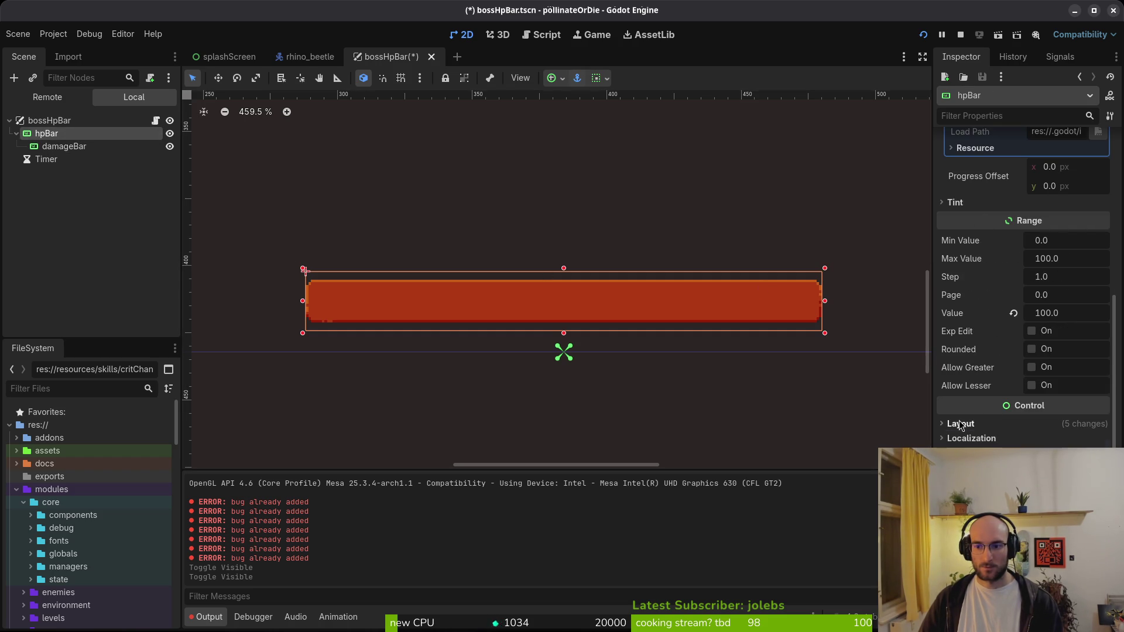
left_click(1082, 280)
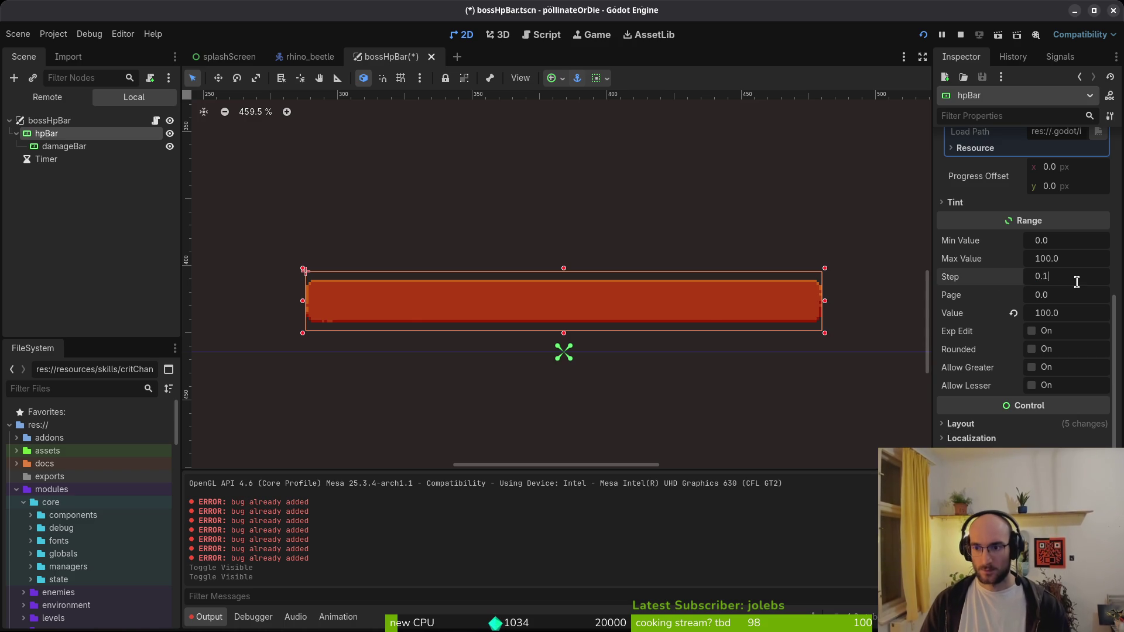
type("1")
key("Return")
key("ctrl+s")
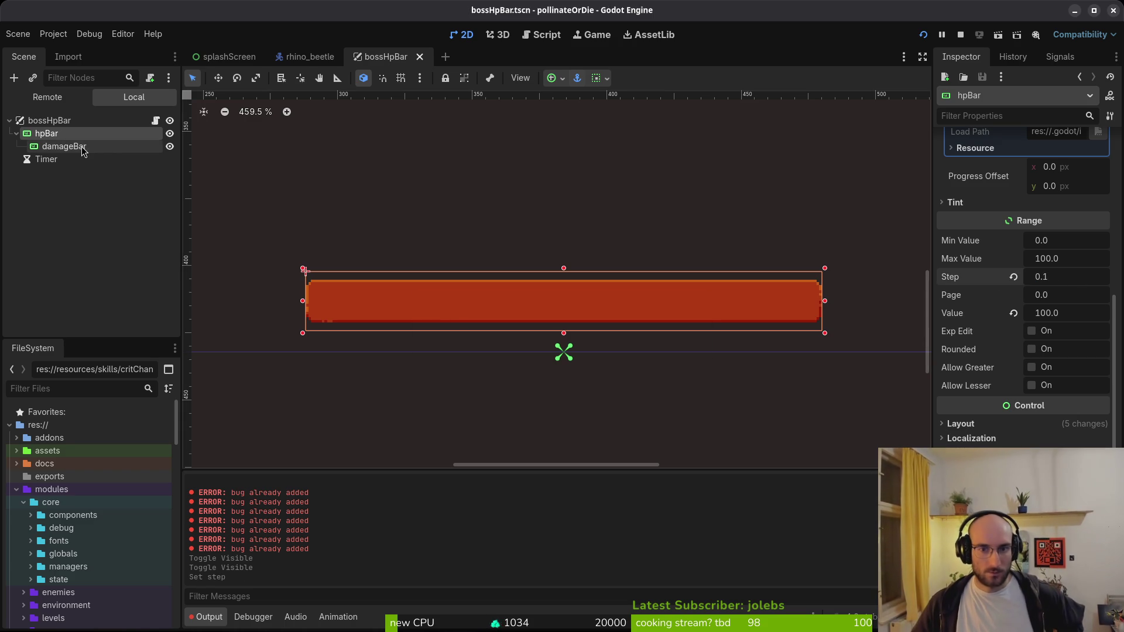
Set damageBar's Range Step to 0.1, then stop and relaunch the game
left_click(83, 149)
left_click(1075, 396)
type("0.")
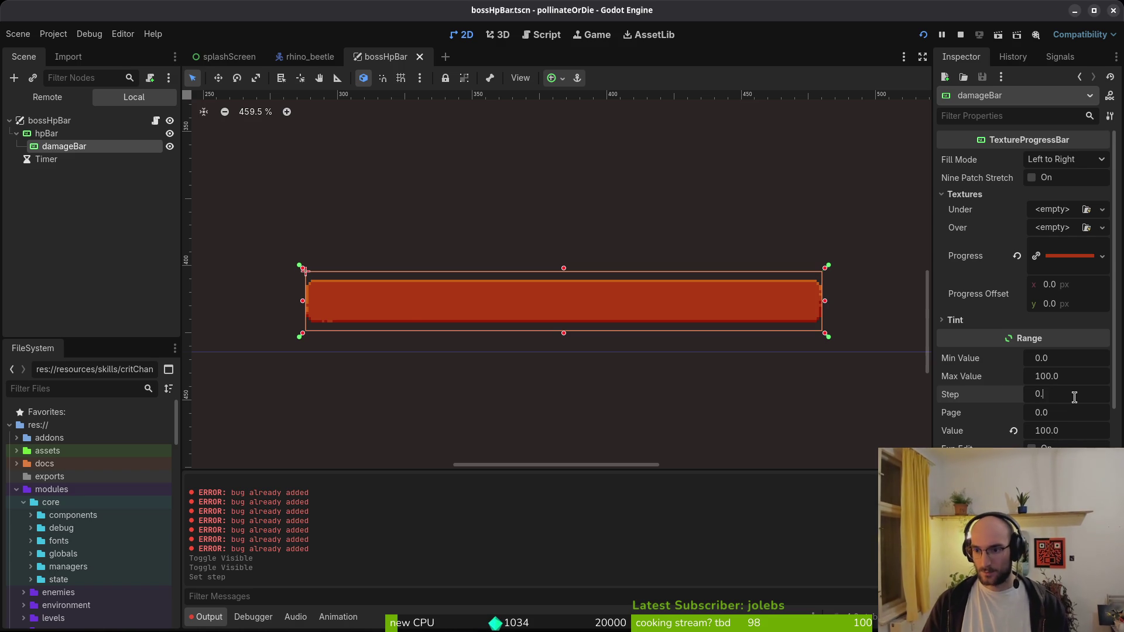
type("1")
key("Return")
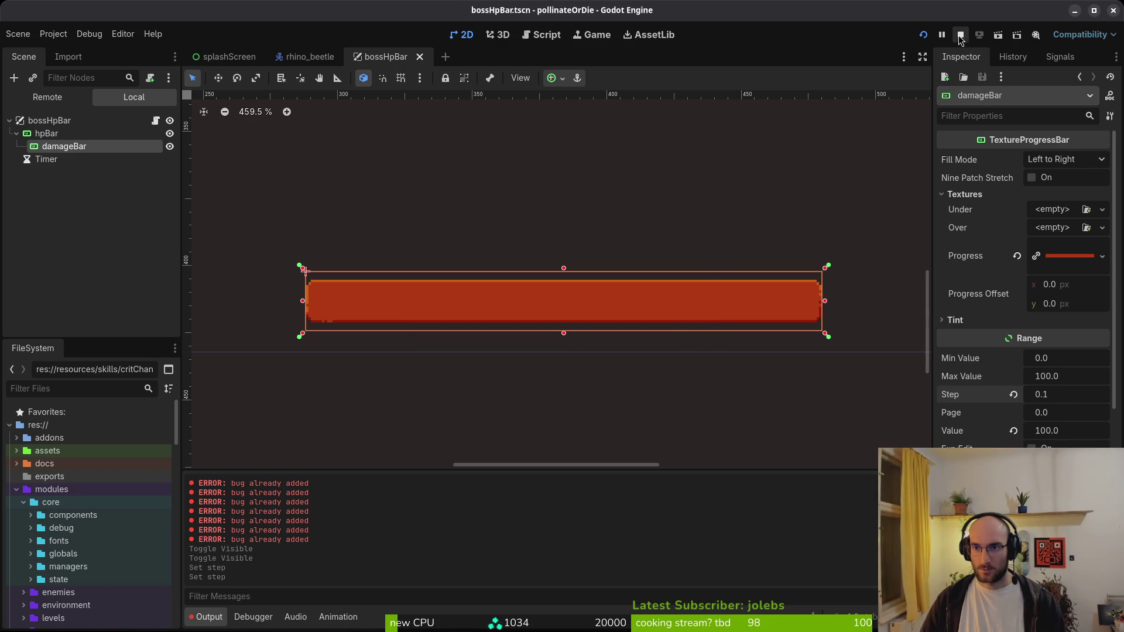
left_click(960, 35)
left_click(921, 36)
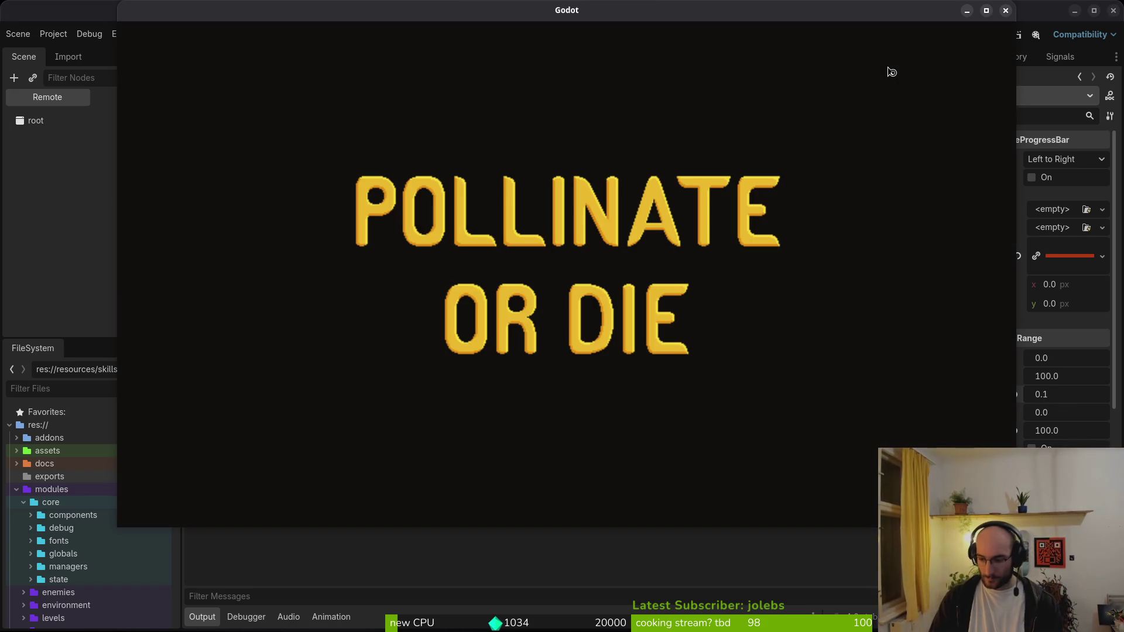
Load level 5 from the debug menu, damage the boss to watch its bar drain, then quit to Neovim
key("Return")
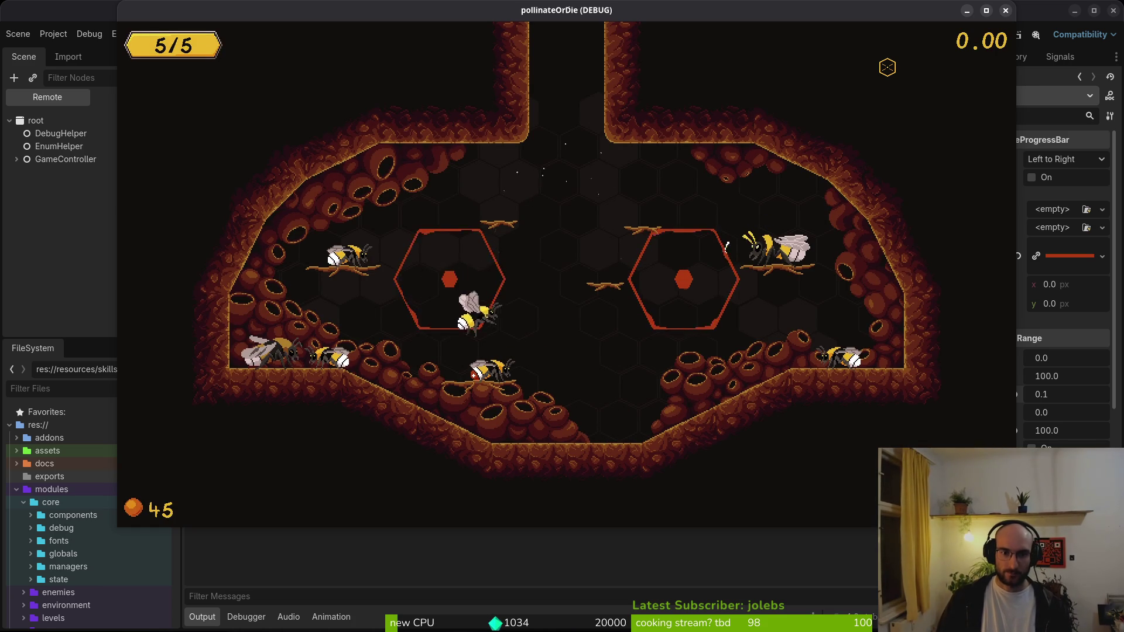
key("l")
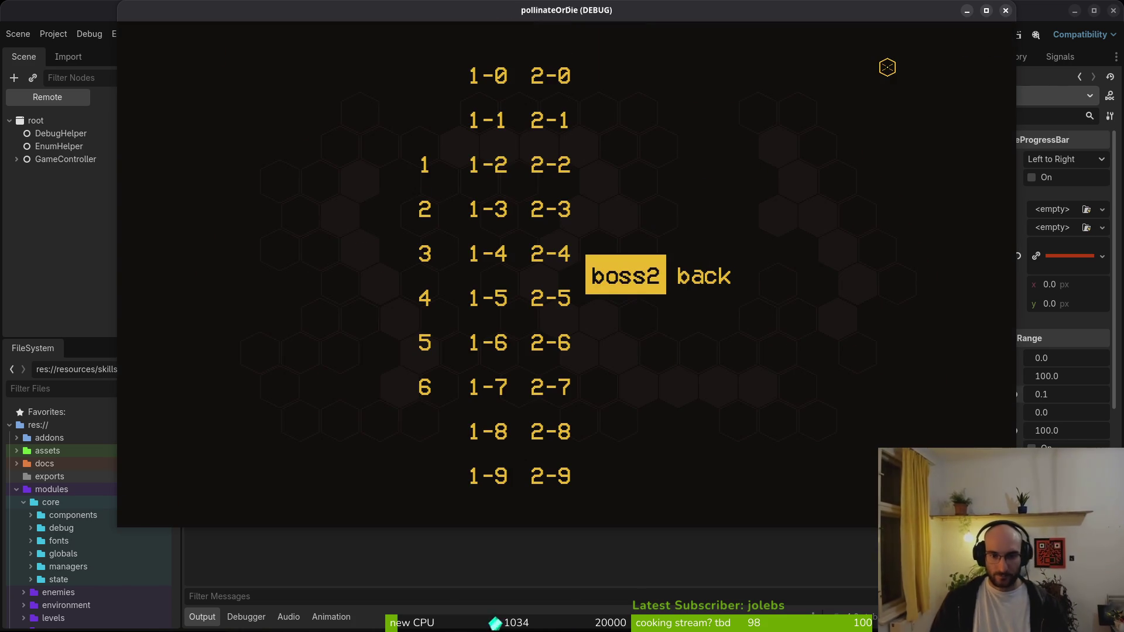
key("Left")
key("Left")
key("Left")
key("Down")
key("Return")
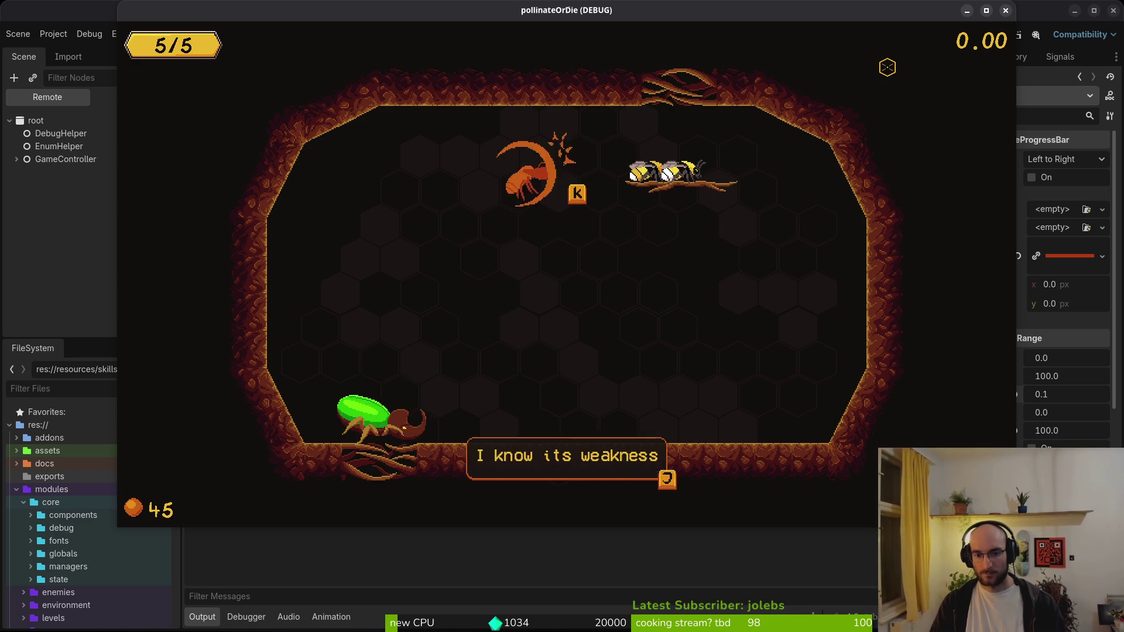
key("j")
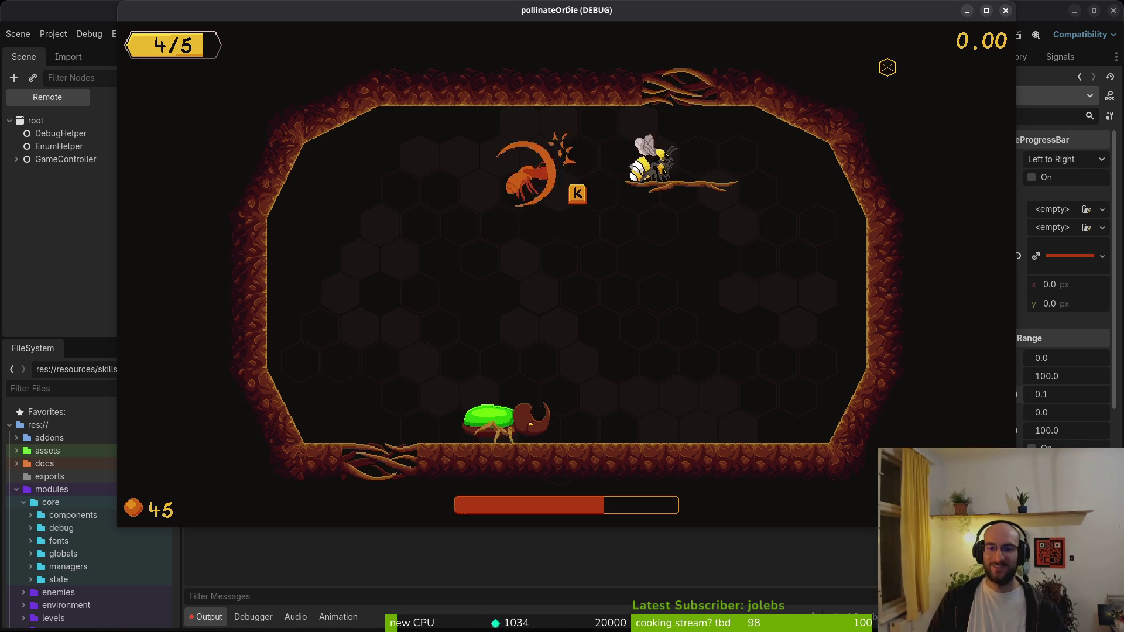
key("F8")
key("alt+Tab")
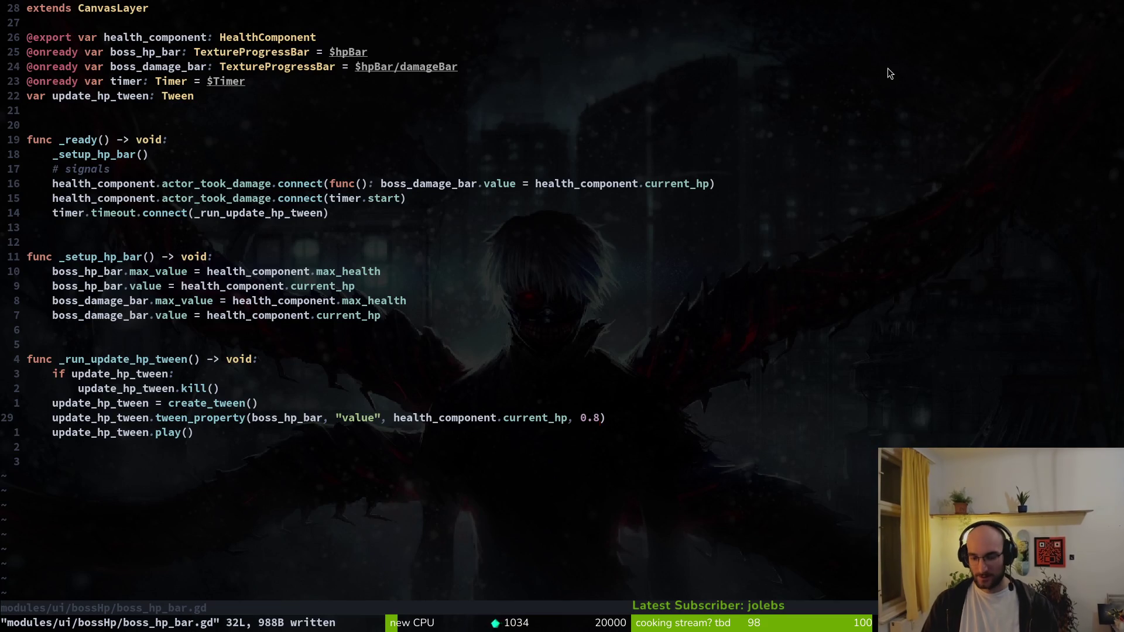
Change the tween duration from 0.8 to 0.5, save the script, and test it in-game
key("s")
key("Escape")
type(":w")
key("Return")
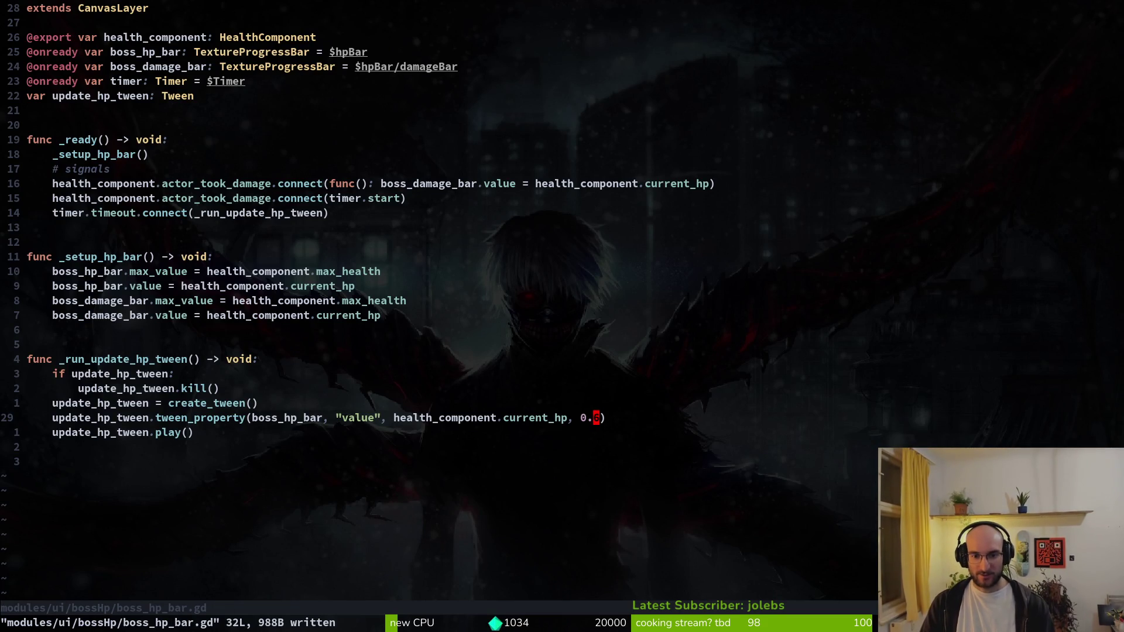
type("s64")
key("Escape")
type(":w")
key("Return")
key("alt+Tab")
key("F5")
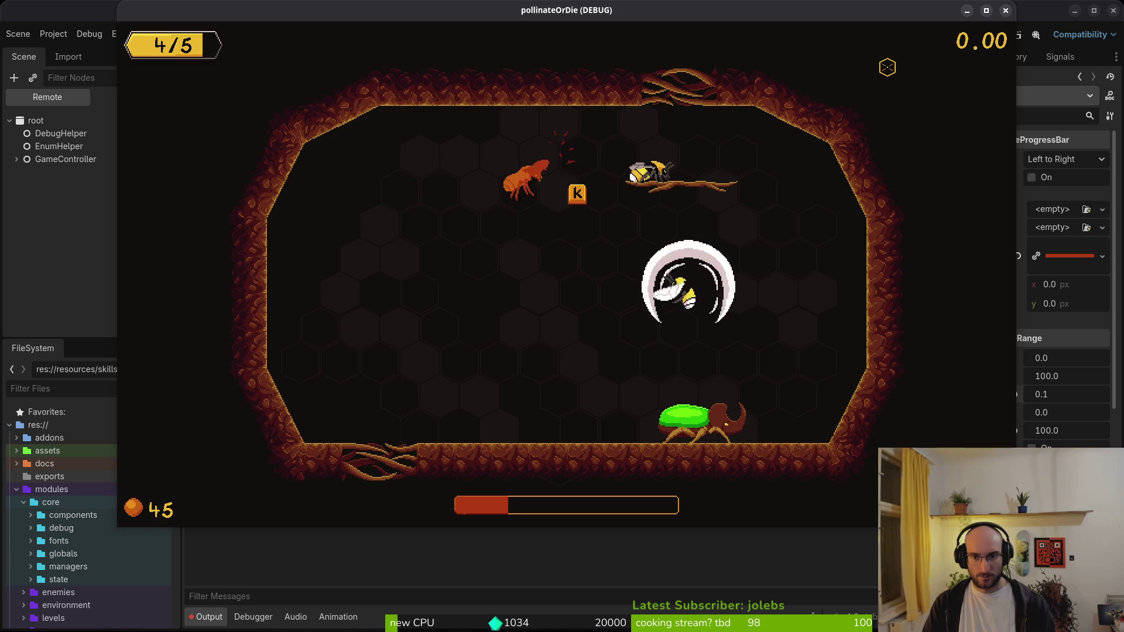
key("F8")
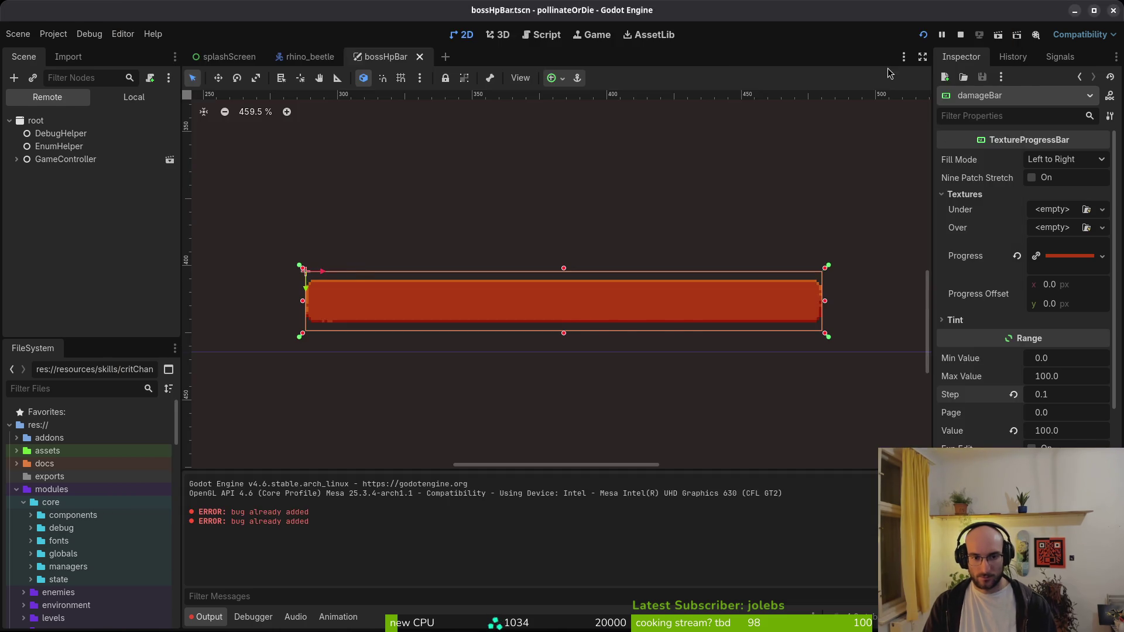
key("alt+Tab")
Open a new line under create_tween() and start typing update_hp_tween.tw
key("k")
key("j")
key("j")
key("k")
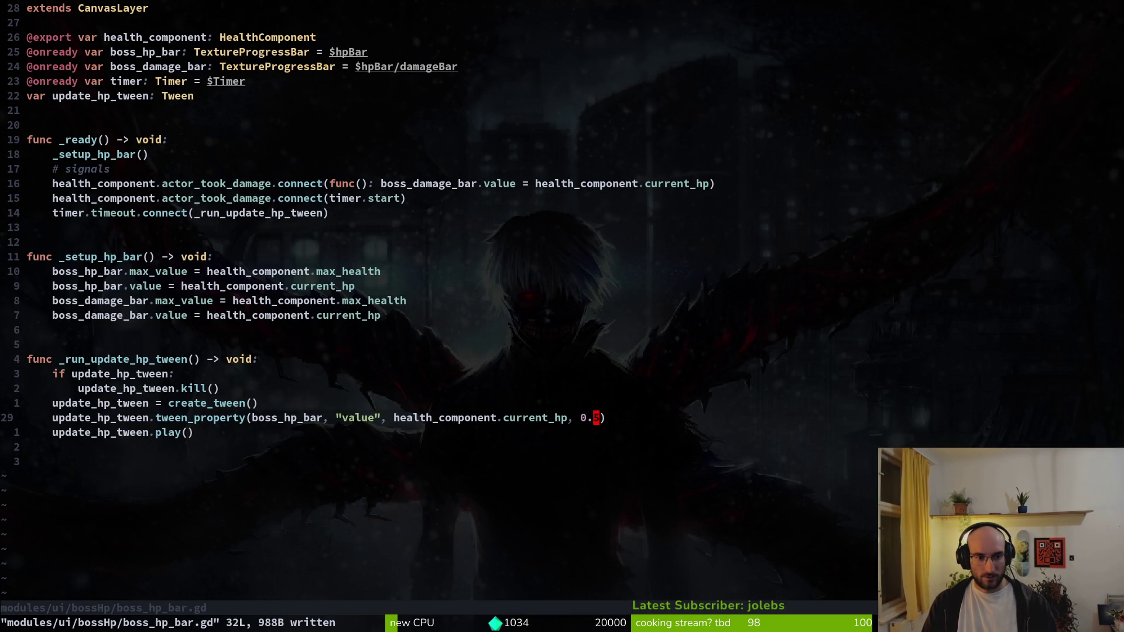
key("j")
key("k")
type("k")
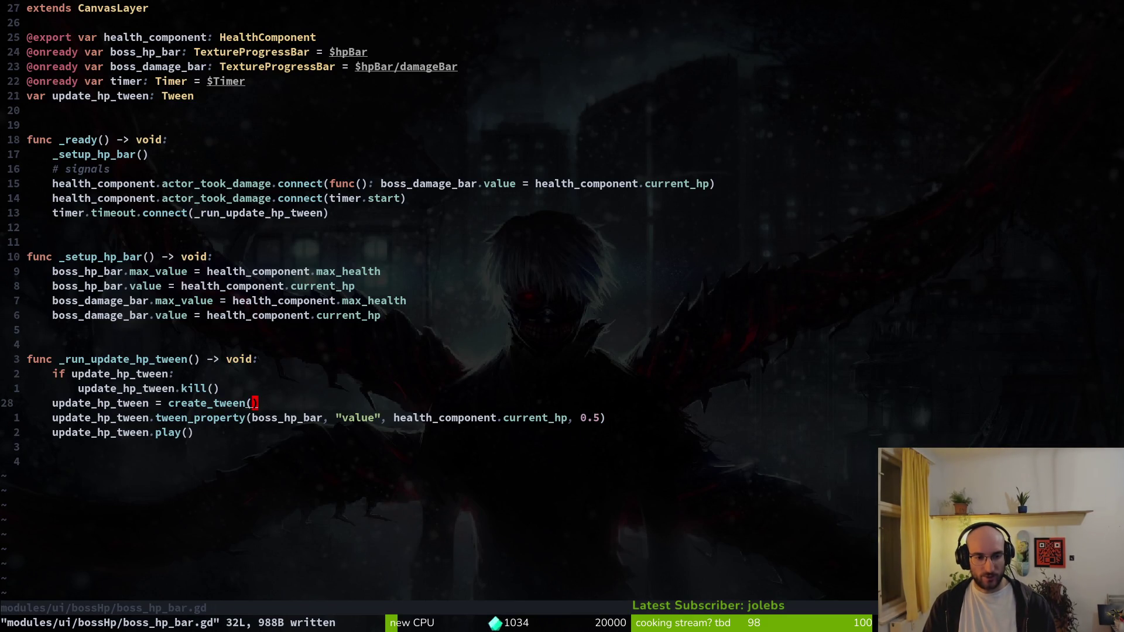
type("o")
type("update_hp_tween.tw")
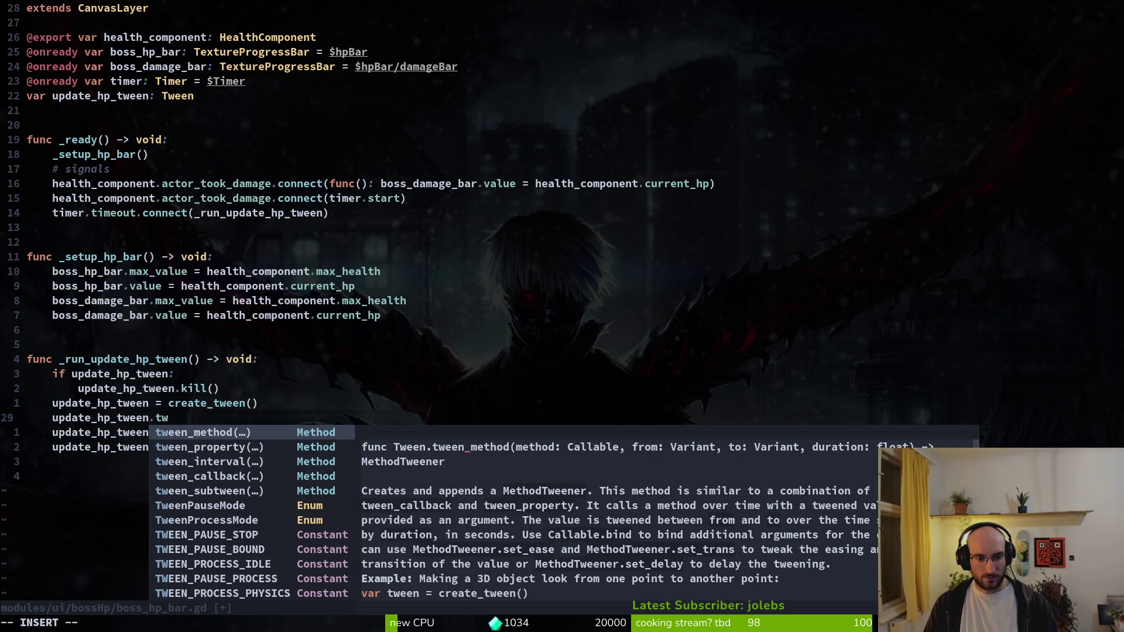
key("Escape")
Undo the unfinished line, then copy the set_trans line from audio_manager.gd into boss_hp_bar.gd
type("u:w")
key("Return")
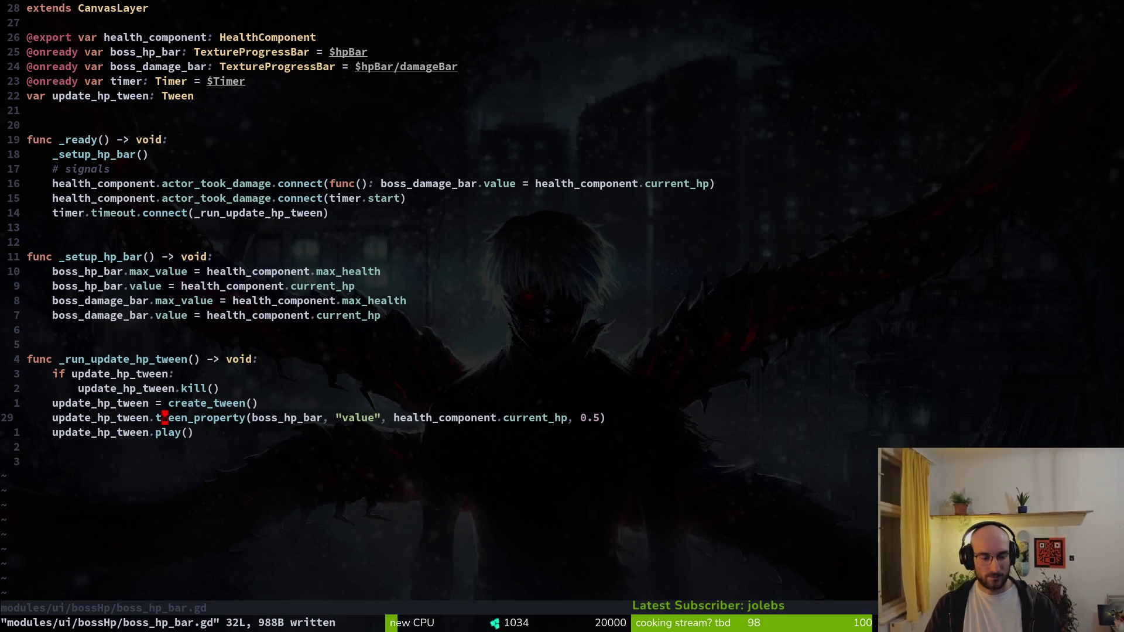
key("space")
key("f")
key("f")
type("aud")
key("Return")
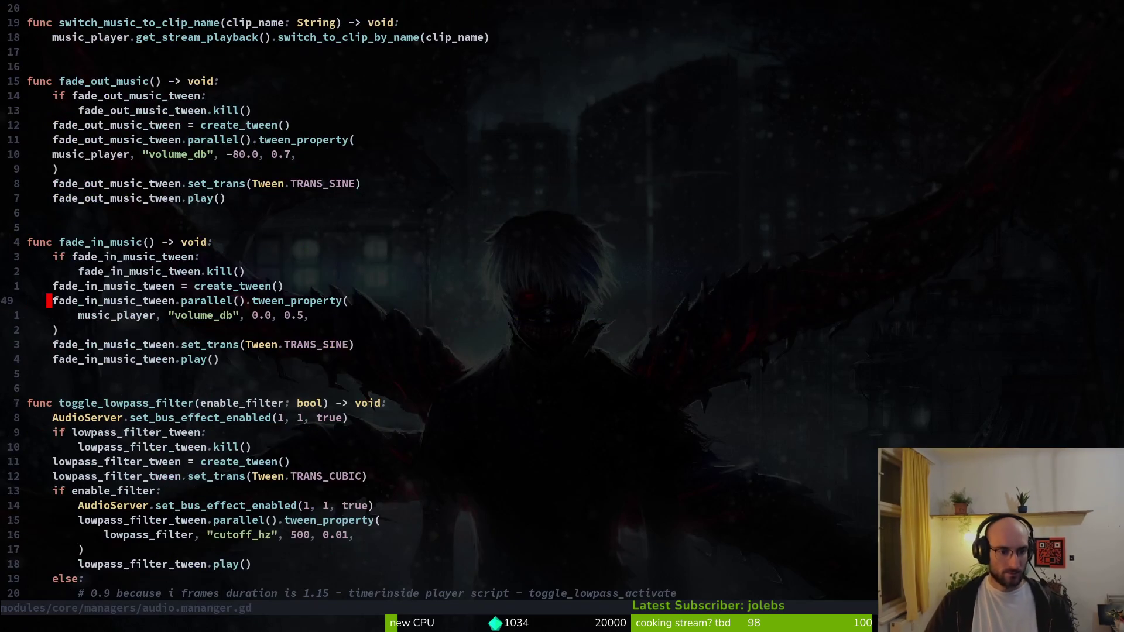
key("j")
key("j")
key("j")
key("y")
key("y")
key("ctrl+o")
key("p")
Rename the pasted line's tween to update_hp_tween, save, and delete TRANS_SINE for a new transition
key("shift+v")
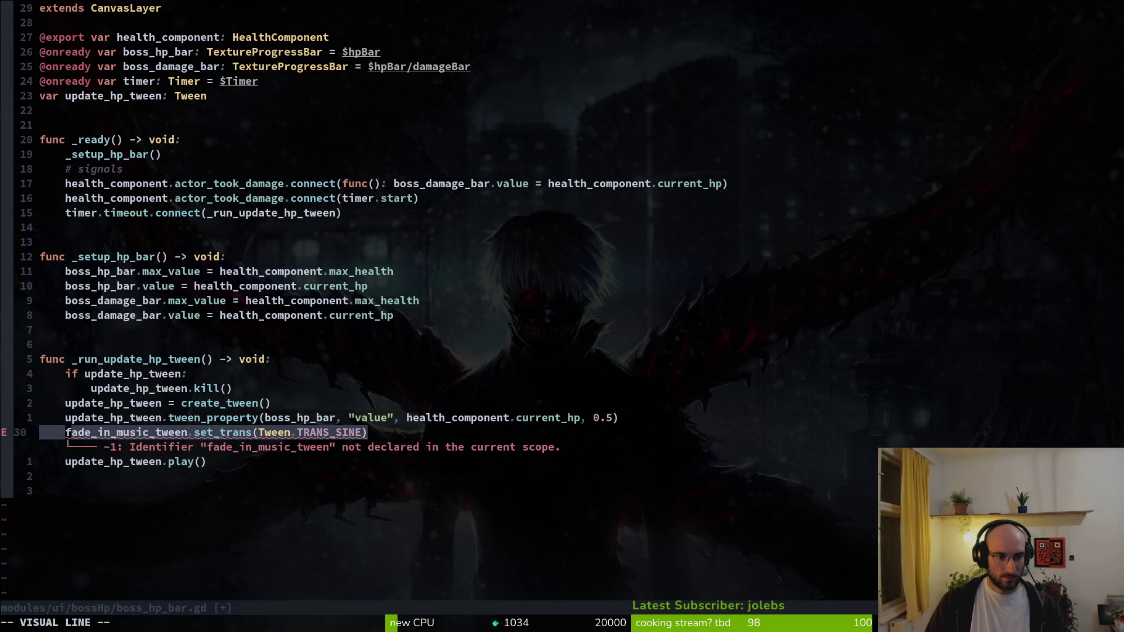
key("Escape")
type("dwiupdate_hp_tween")
key("Escape")
type(":w")
key("Return")
key("ctrl+i")
key("ctrl+o")
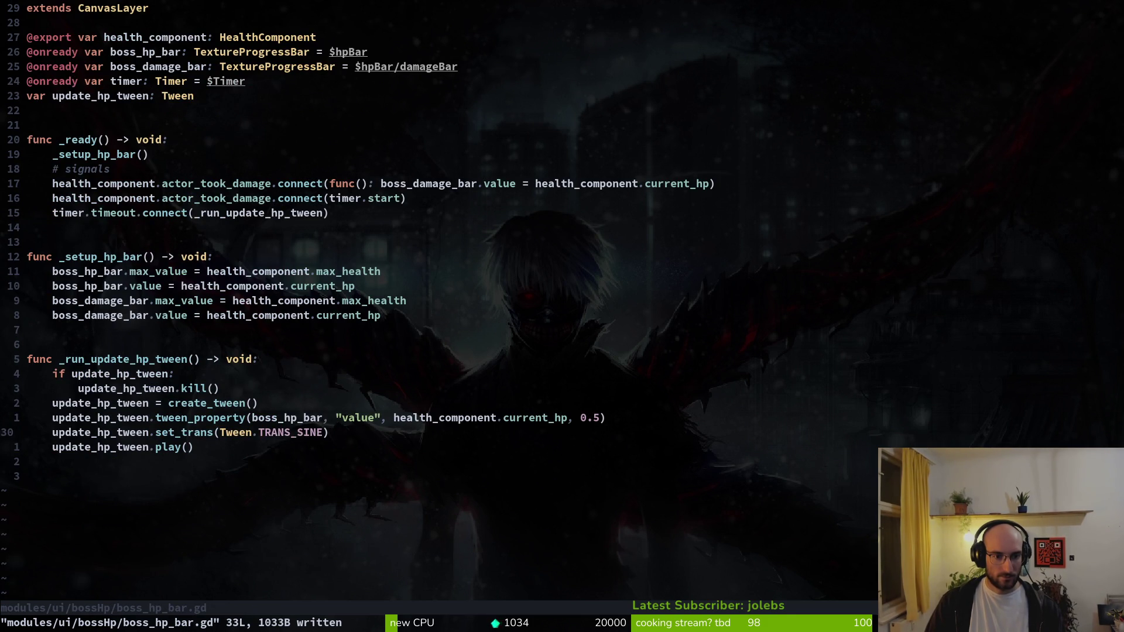
key("c")
key("w")
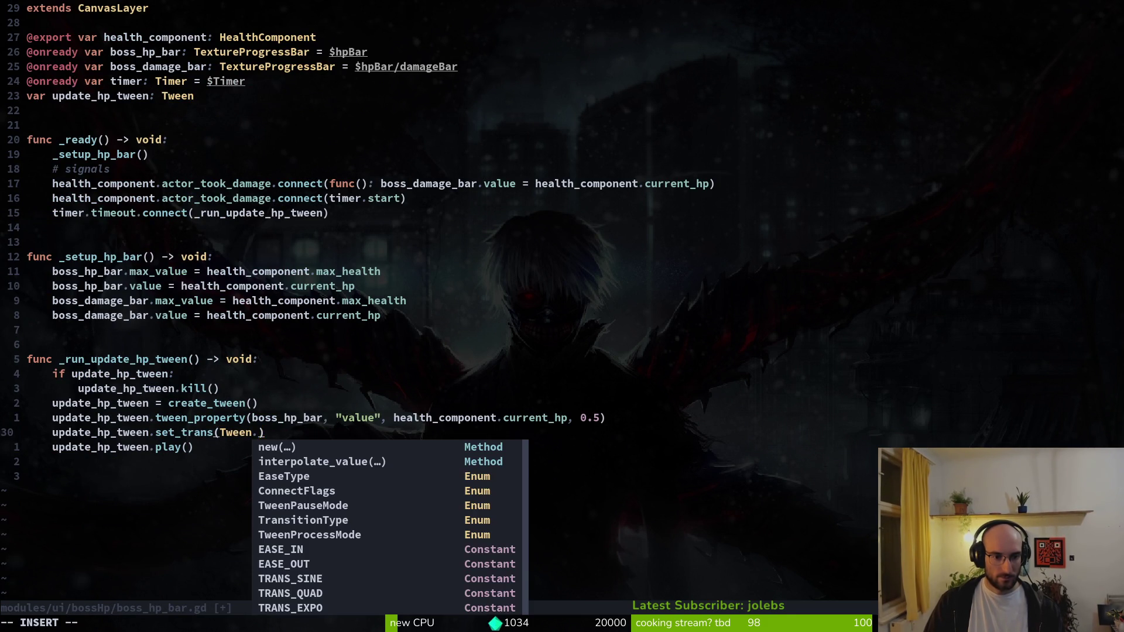
key("BackSpace")
type(".")
key("ctrl+n")
key("ctrl+n")
key("ctrl+n")
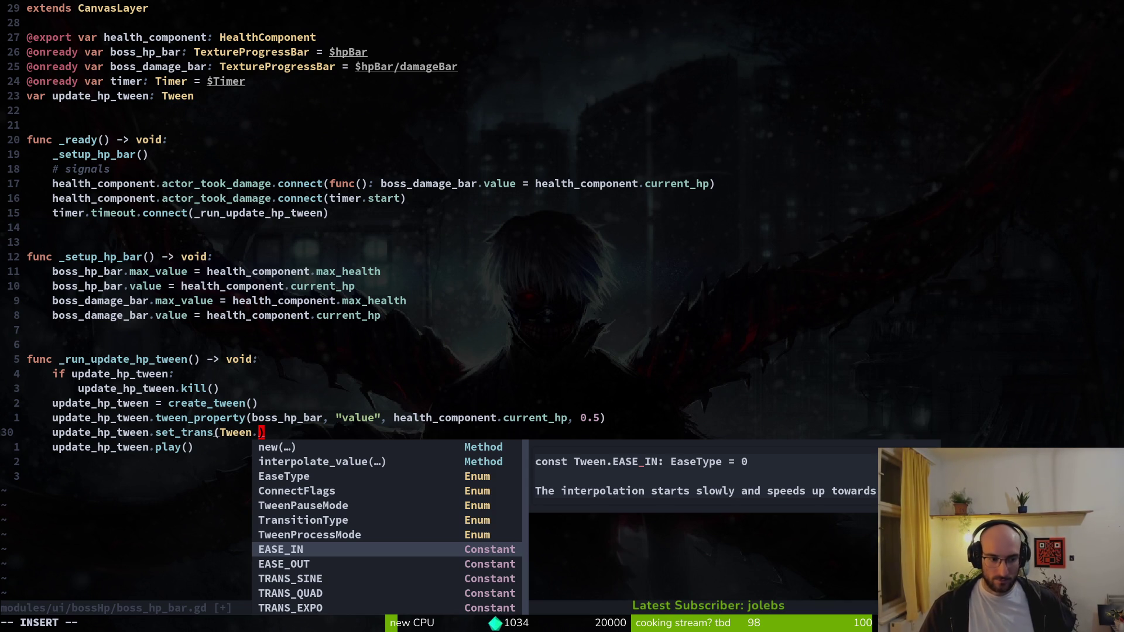
key("ctrl+n")
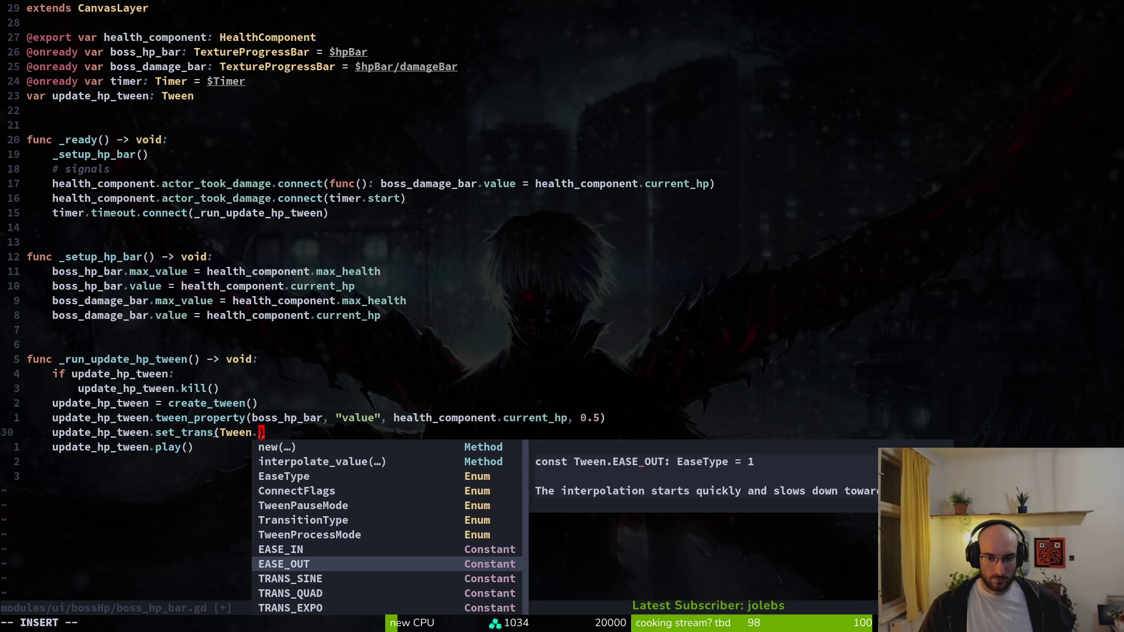
key("ctrl+n")
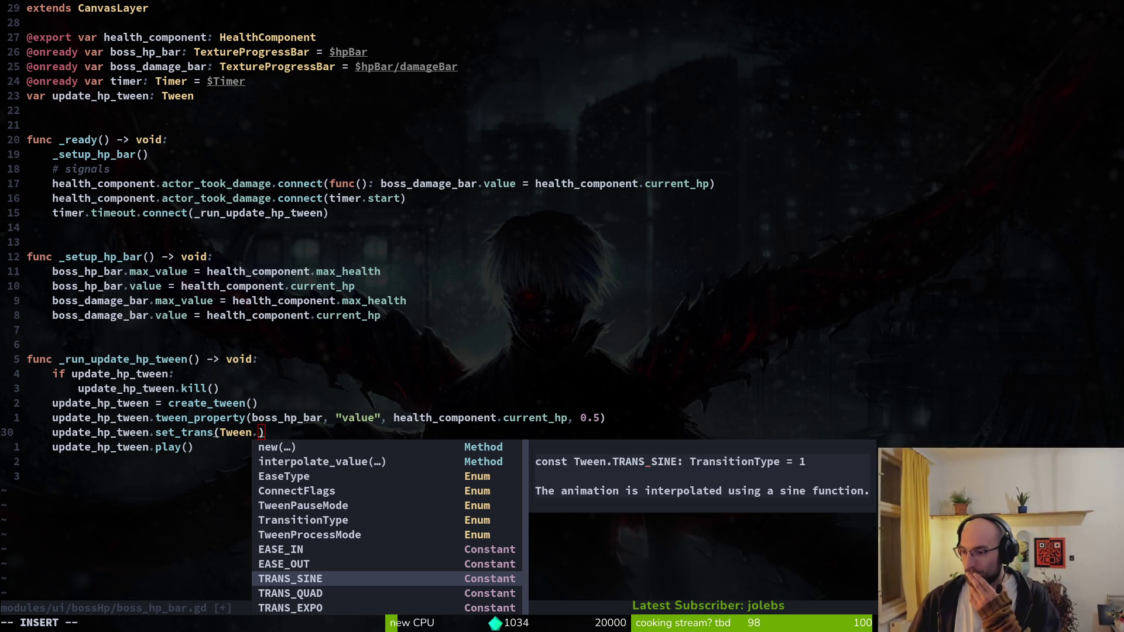
left_click(485, 271)
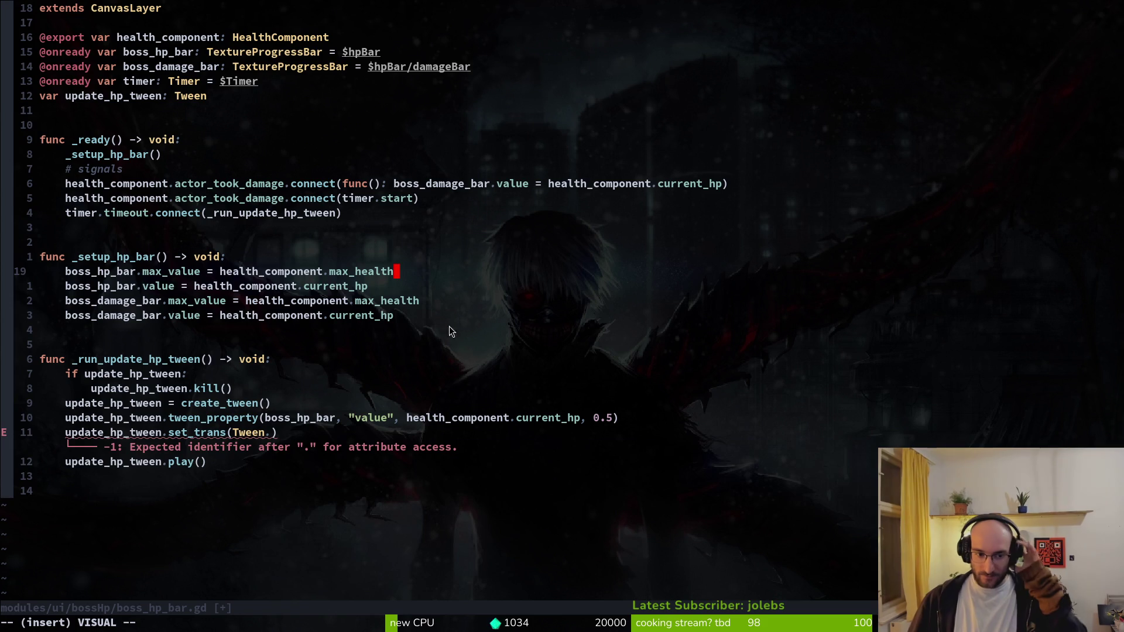
Compare the TRANS_QUAD and TRANS_EXPO descriptions in the set_trans completion list
left_click(274, 433)
key("ctrl+space")
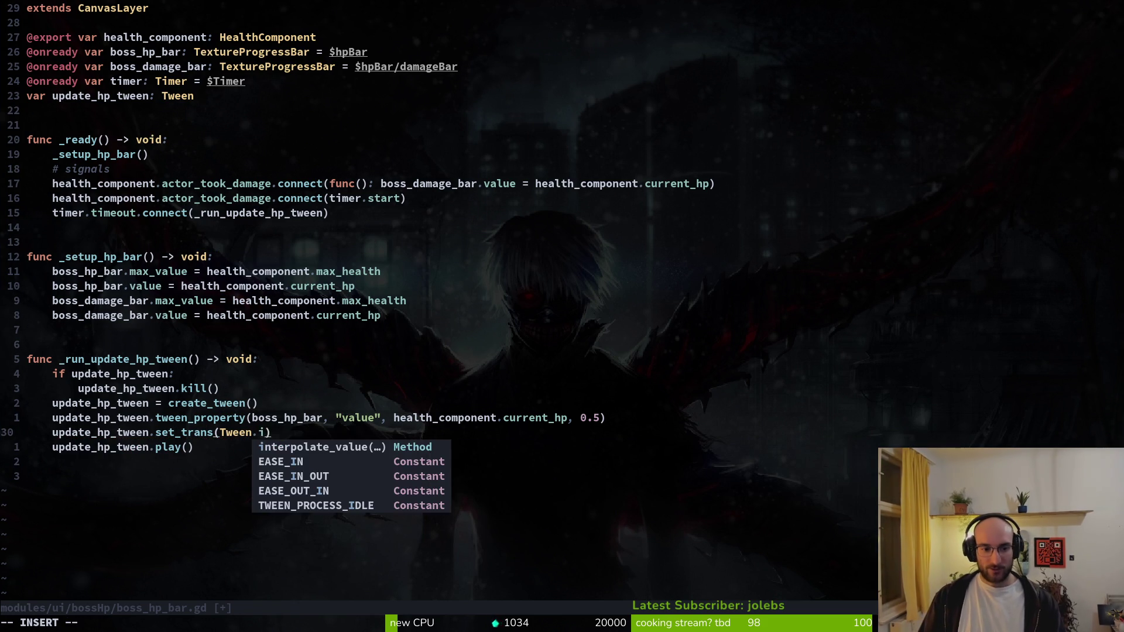
key("Down")
key("Down")
key("Down")
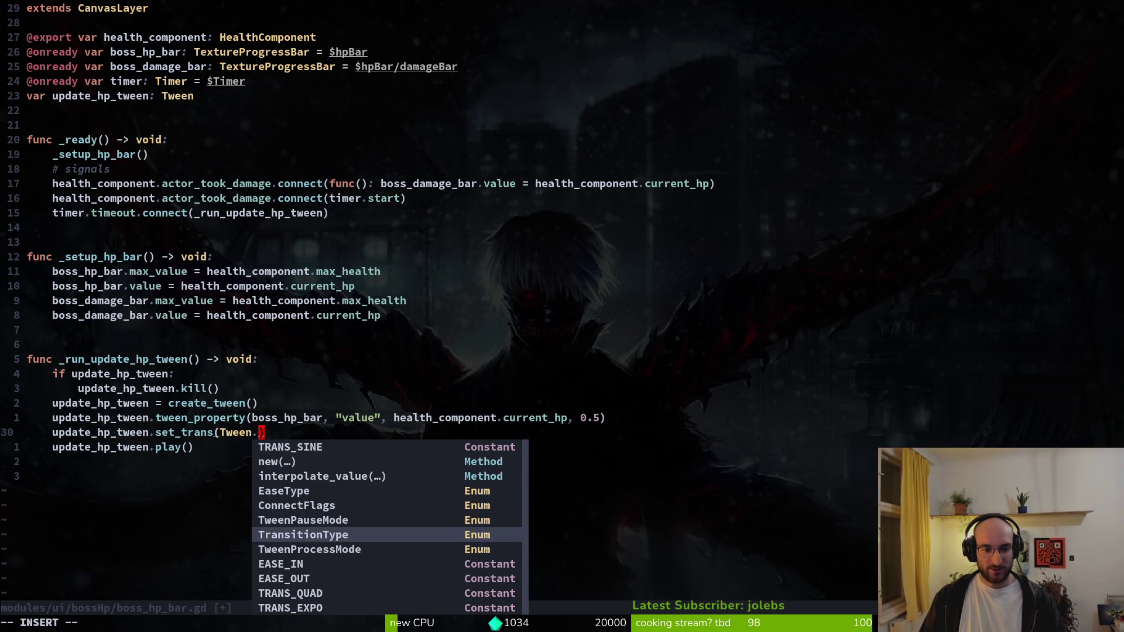
key("Down")
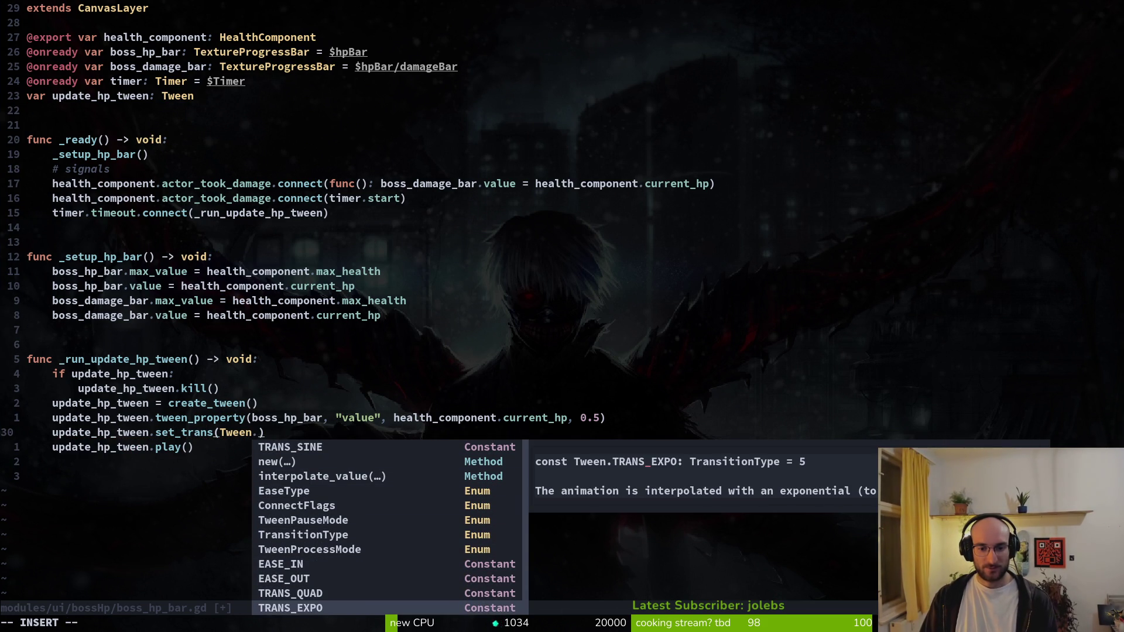
key("Up")
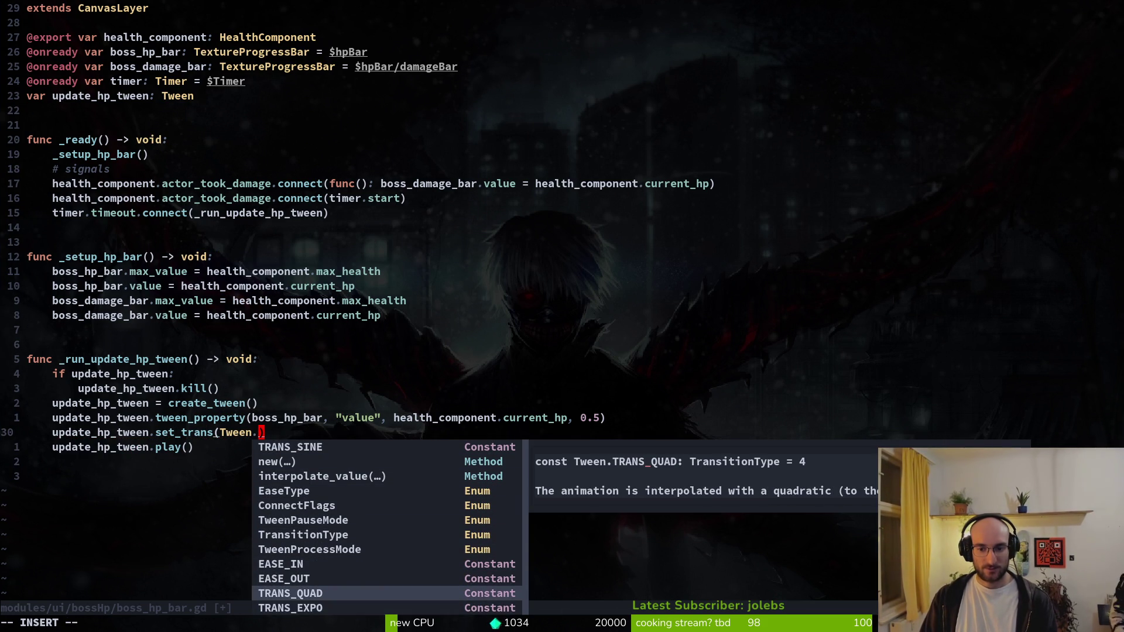
key("Down")
key("Down")
key("Down")
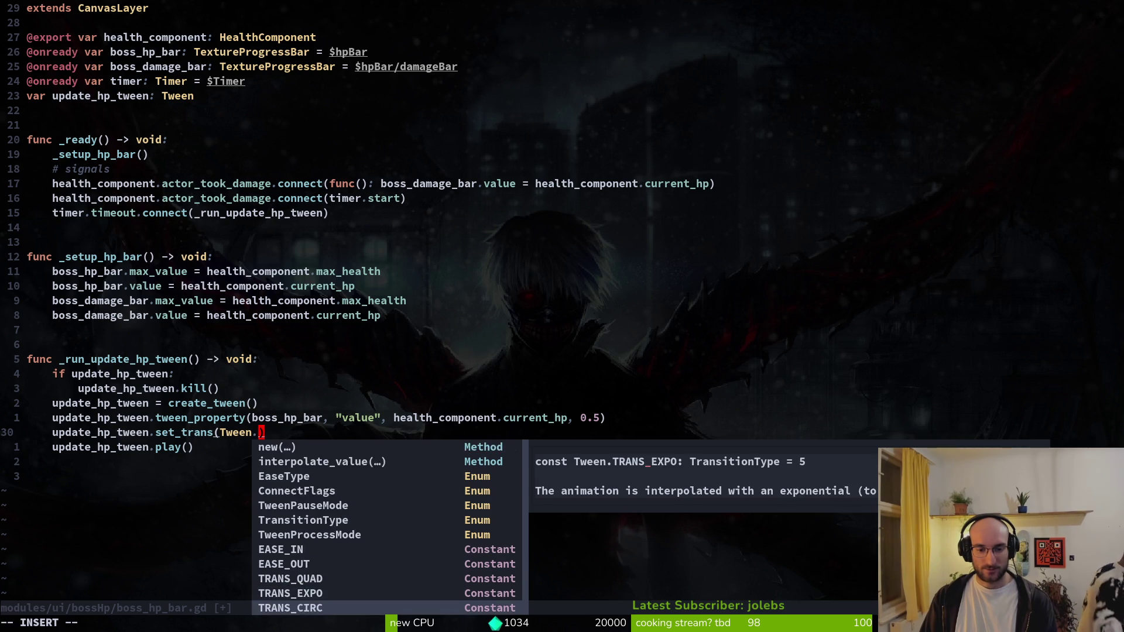
Compare EASE_OUT_IN with EASE_IN_OUT, then bring up the Brave tween cheat sheet results
key("Down")
key("Down")
key("Down")
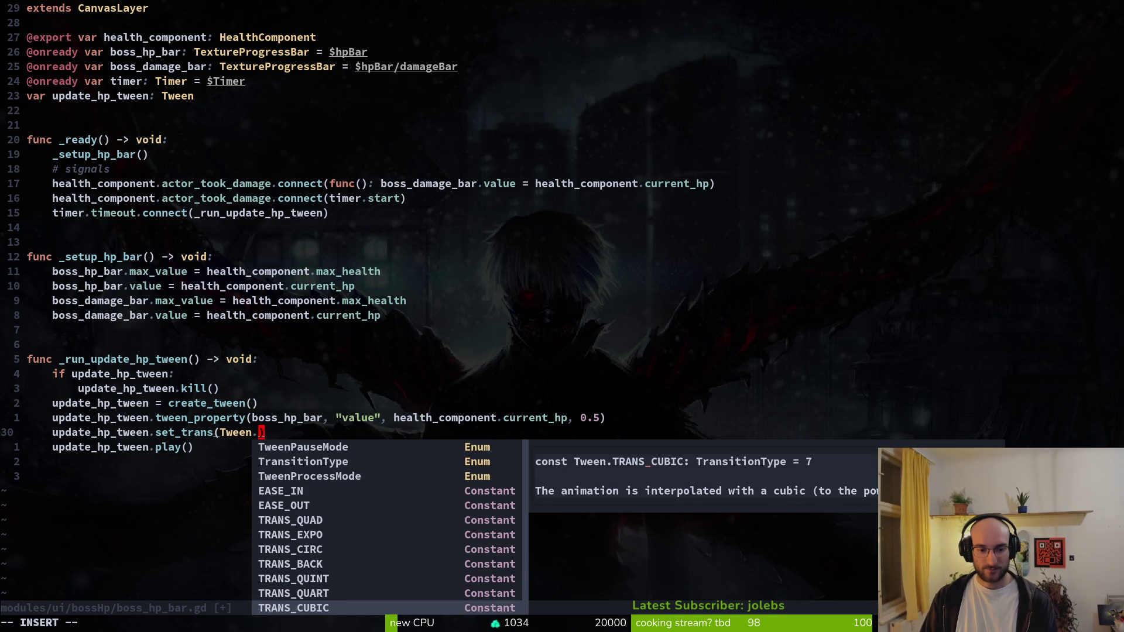
key("Down")
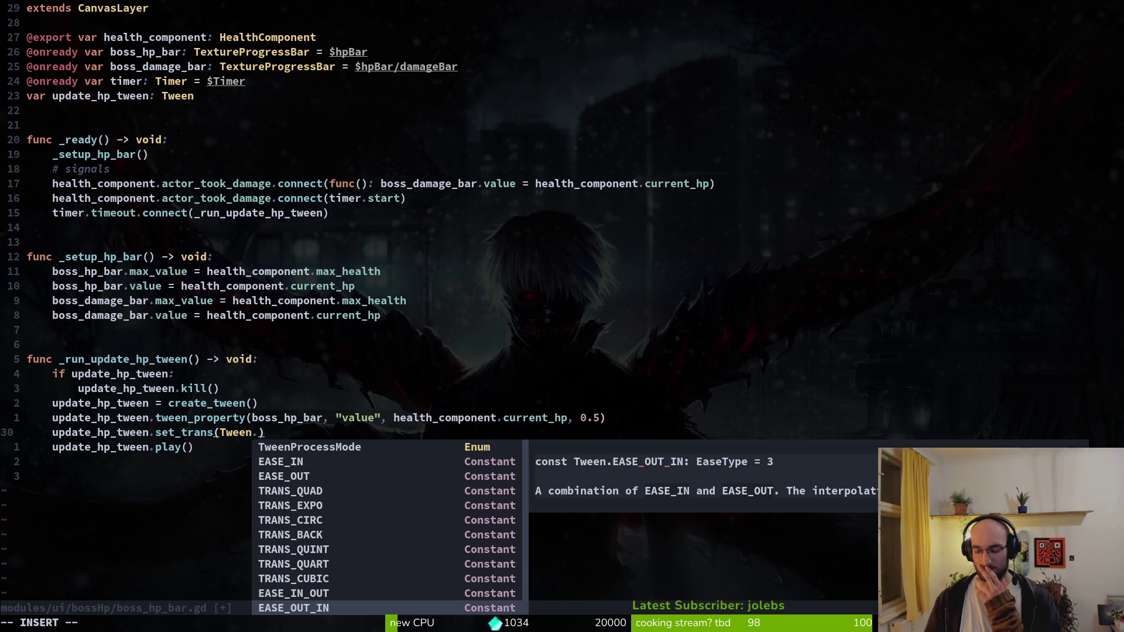
key("ctrl+p")
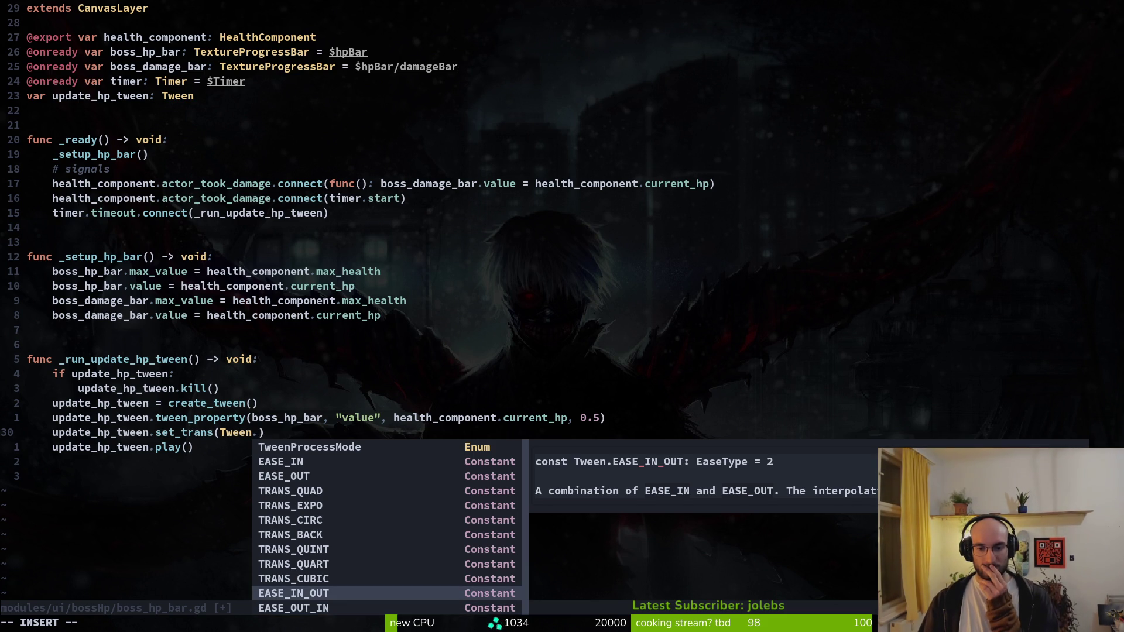
key("ctrl+n")
key("ctrl+p")
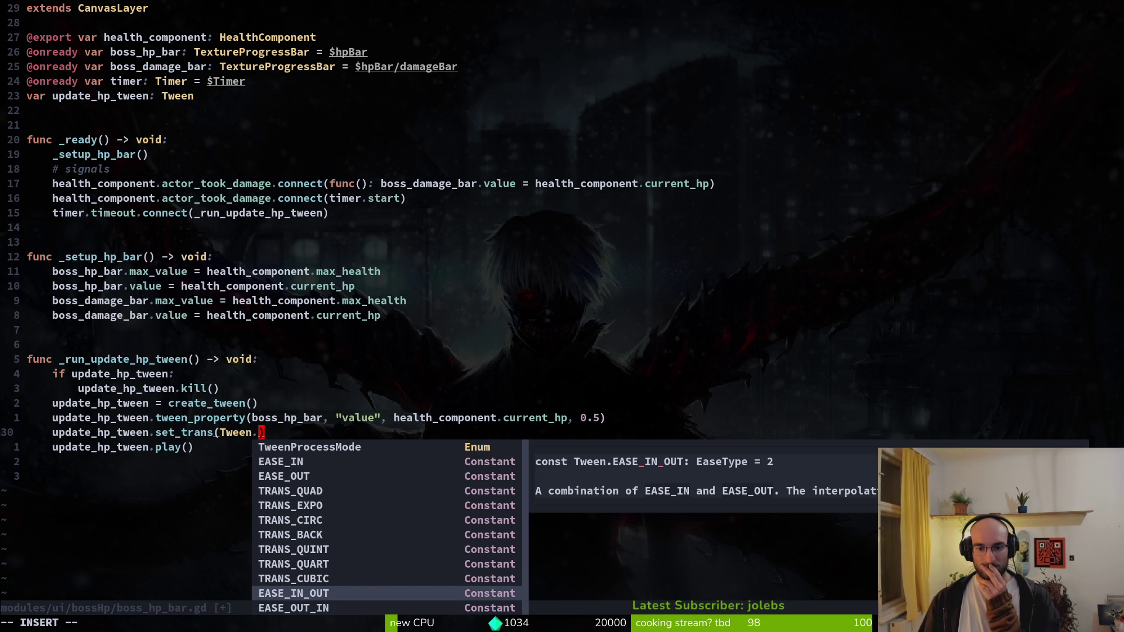
key("ctrl+n")
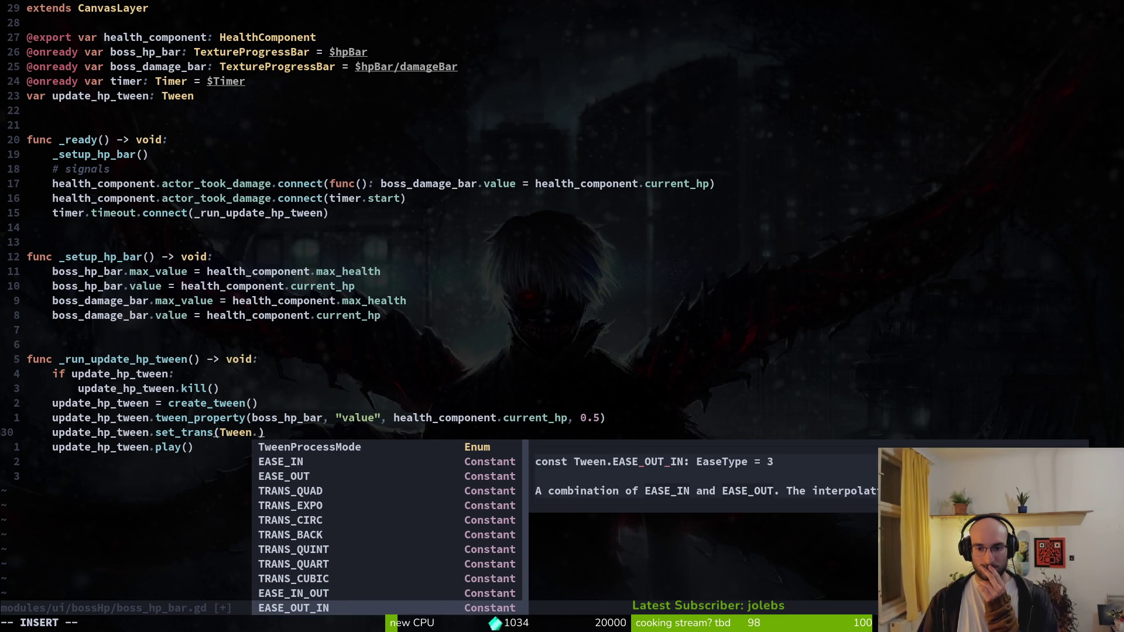
key("ctrl+p")
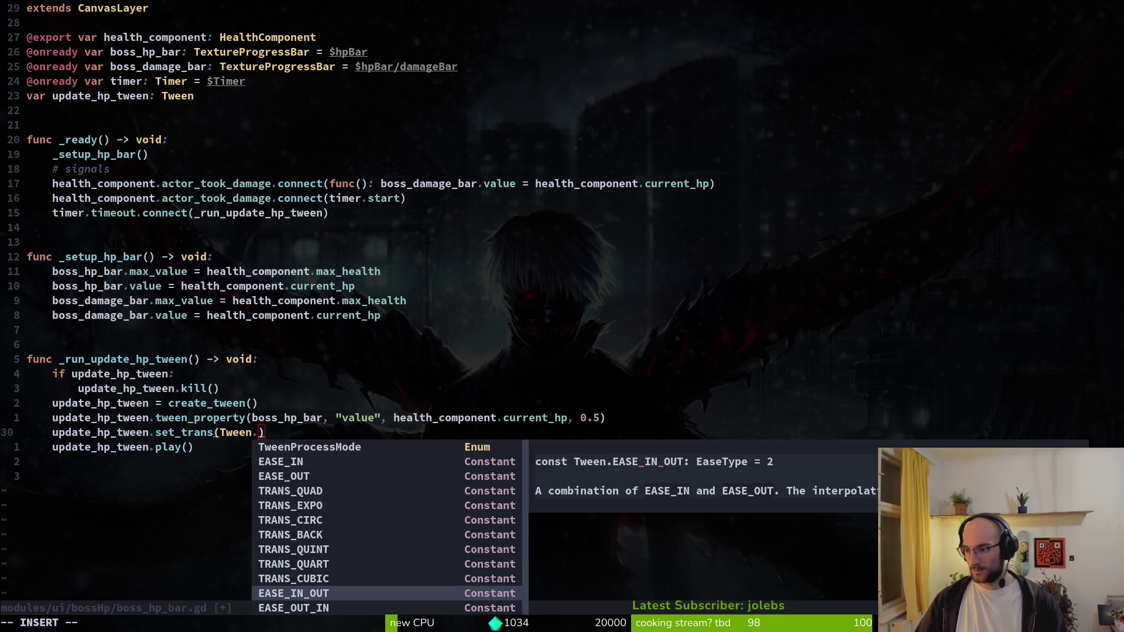
key("super+b")
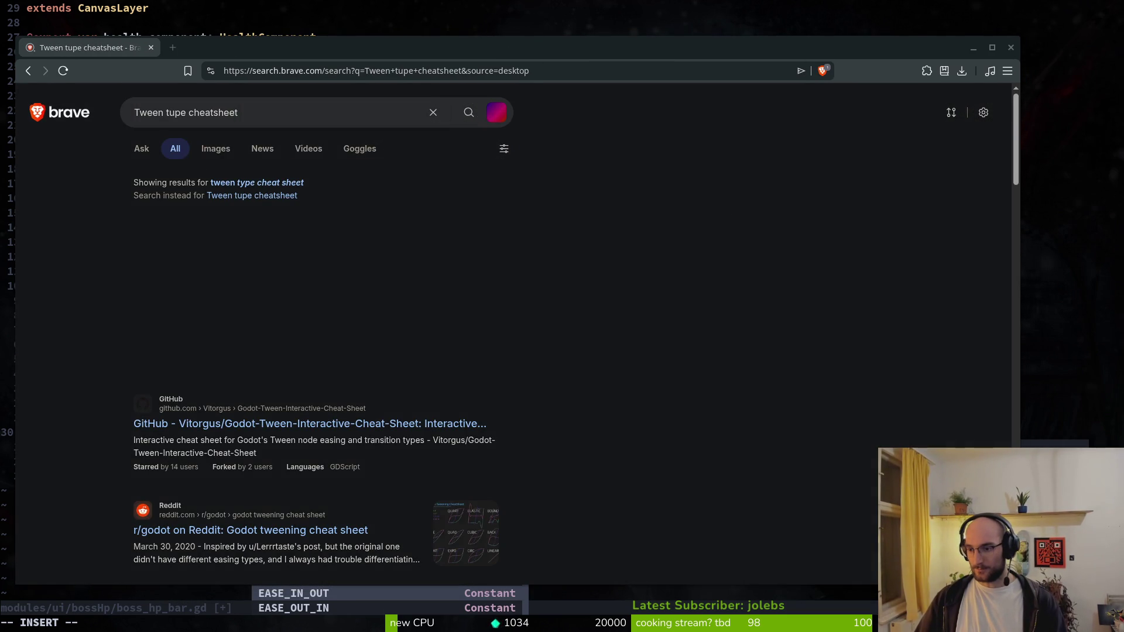
Study the easing curve chart in the r/godot 'Godot tweening cheat sheet' post, then return to boss_hp_bar.gd
left_click(474, 546)
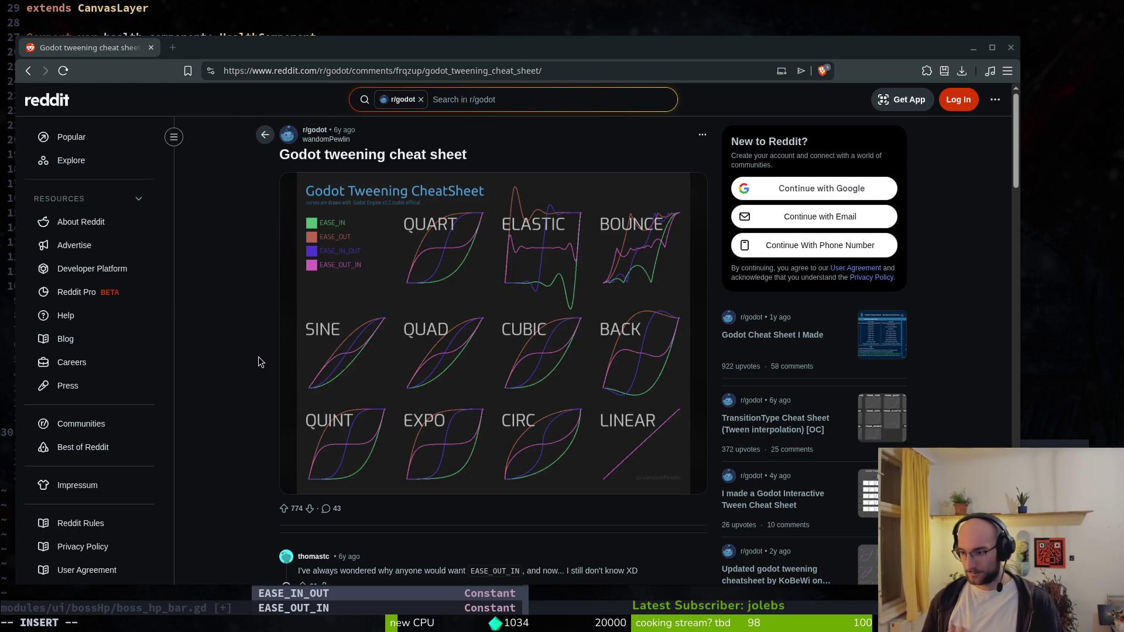
key("ctrl+w")
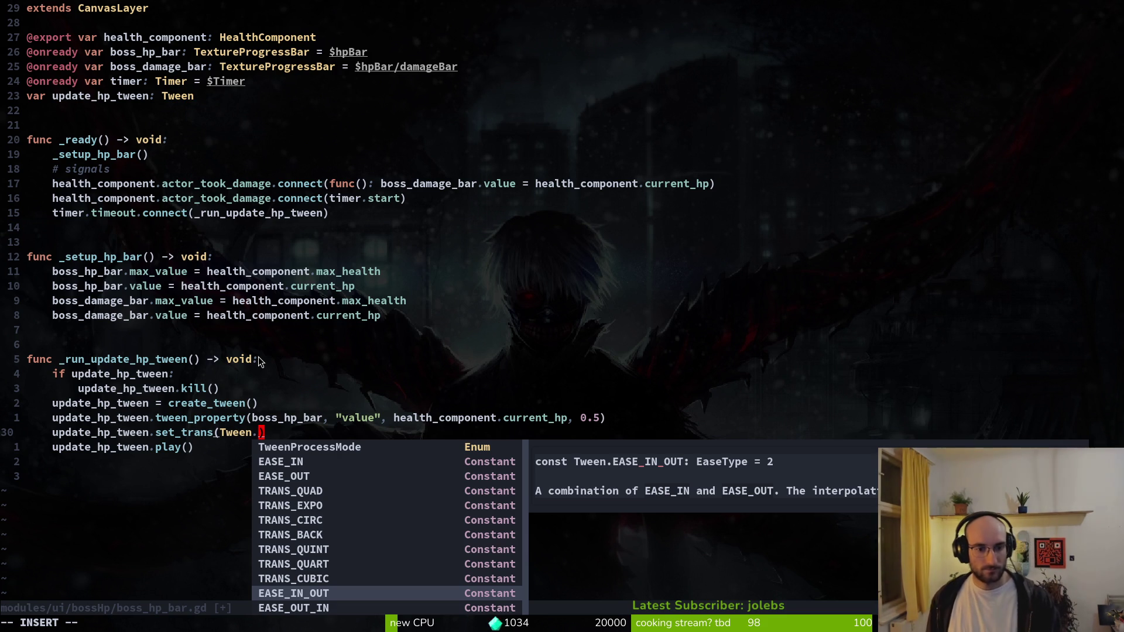
key("alt+Tab")
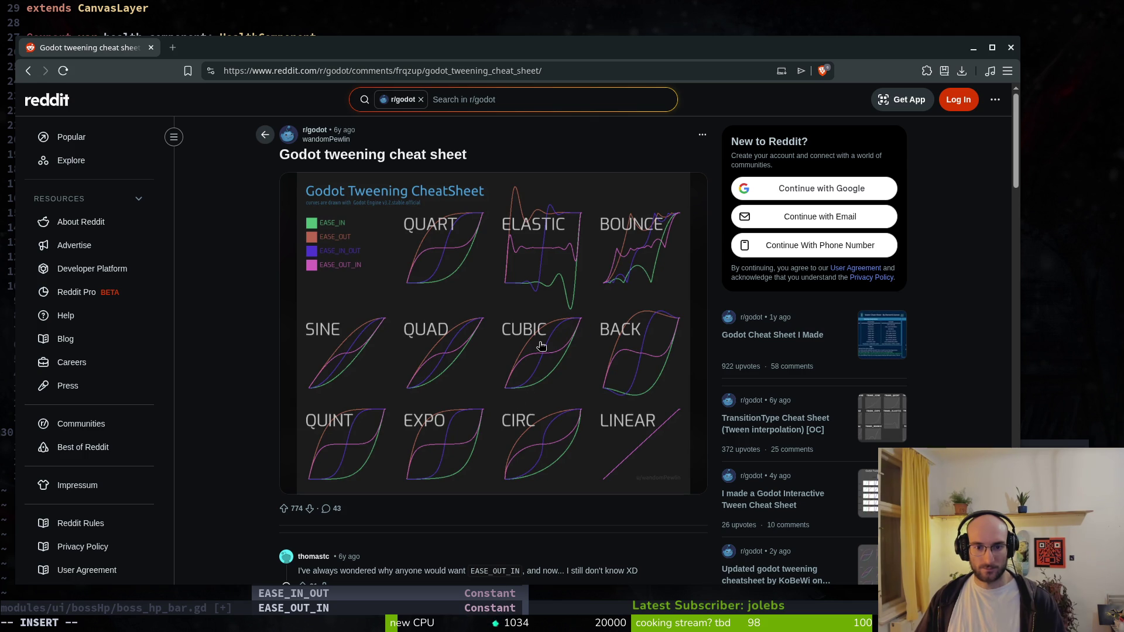
key("alt+Tab")
Insert EASE_IN_OUT into the set_trans call and save the script
type("et_tr")
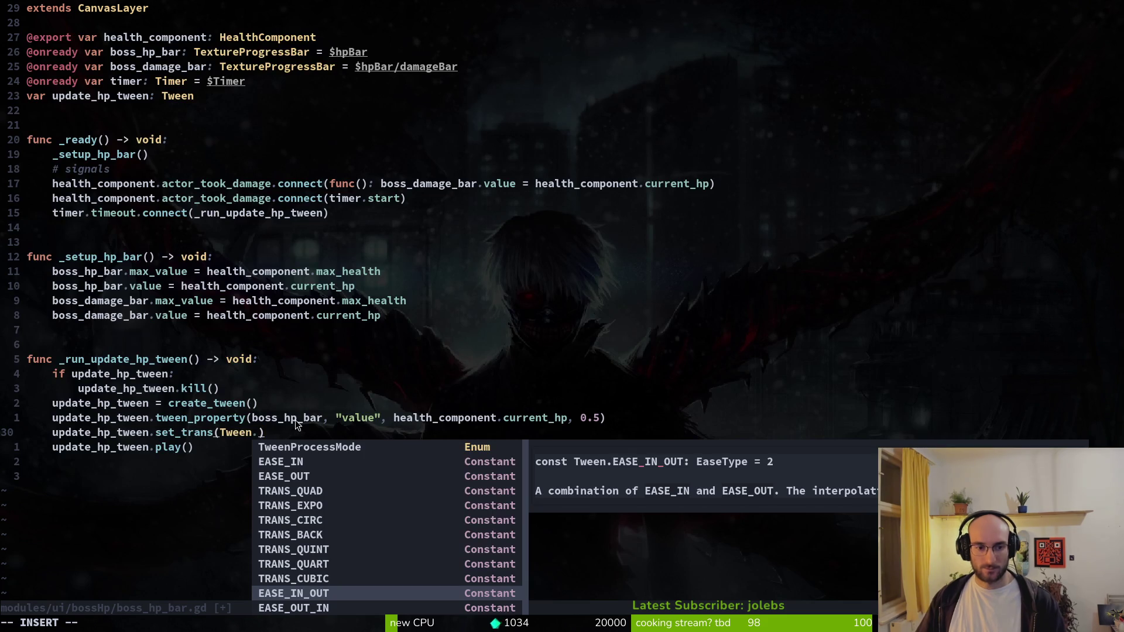
type("a")
key("Tab")
key("Tab")
key("Tab")
key("Escape")
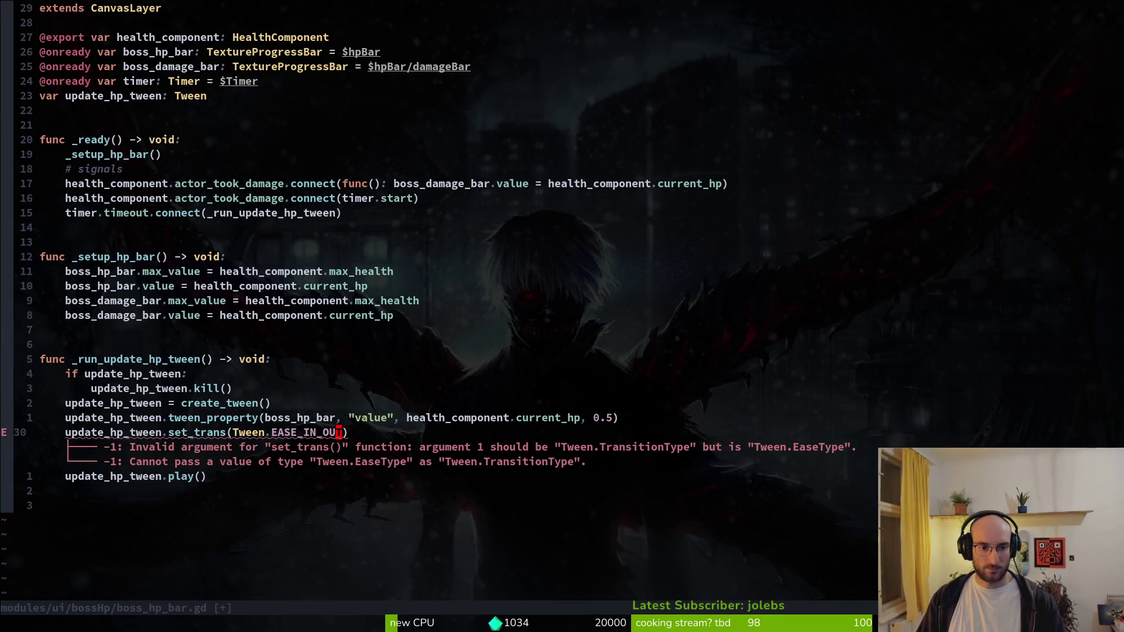
type(":w")
key("Return")
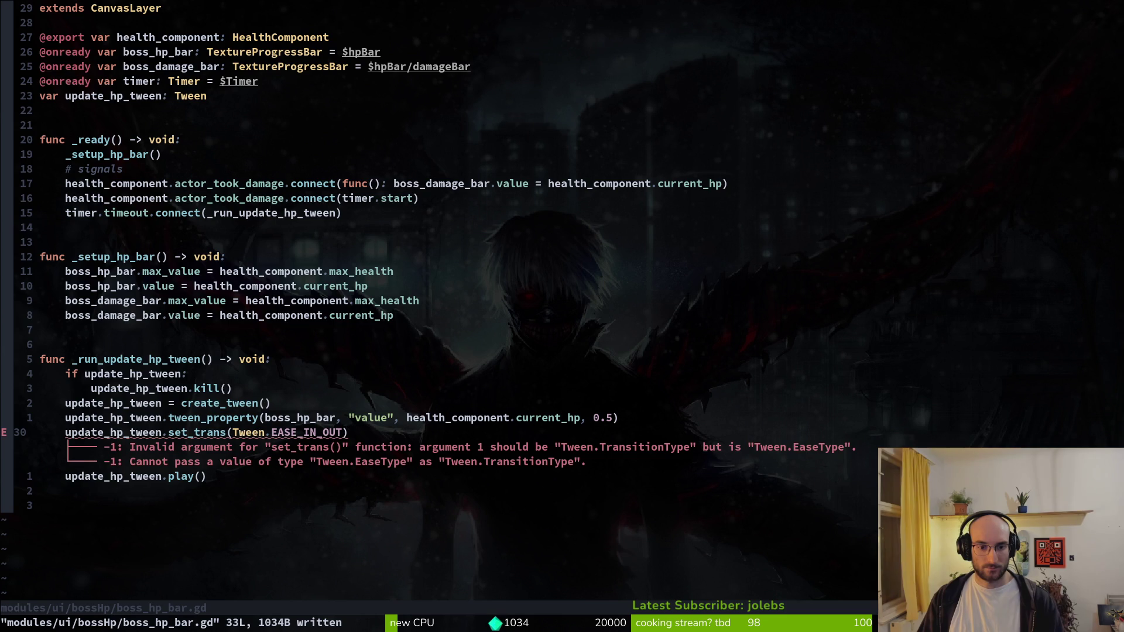
Replace the set_trans argument with TRANS_CUBIC, dropping a half-typed second argument, and save
key("ctrl+6")
key("ctrl+6")
type("ciwT")
type("RA")
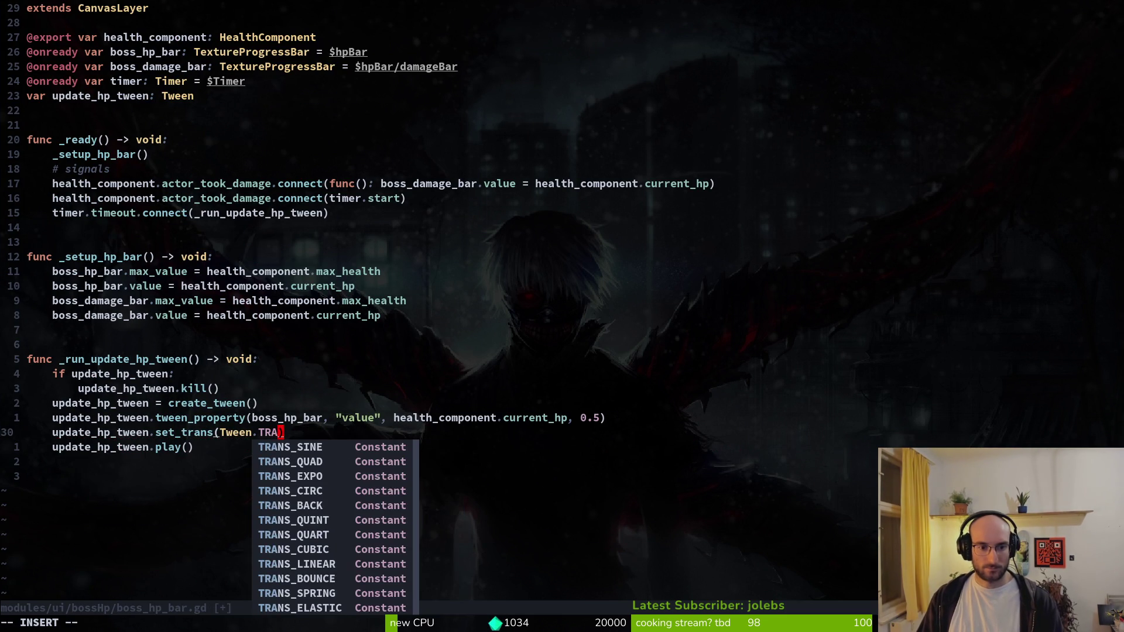
key("ctrl+n")
key("ctrl+n")
key("ctrl+n")
key("Return")
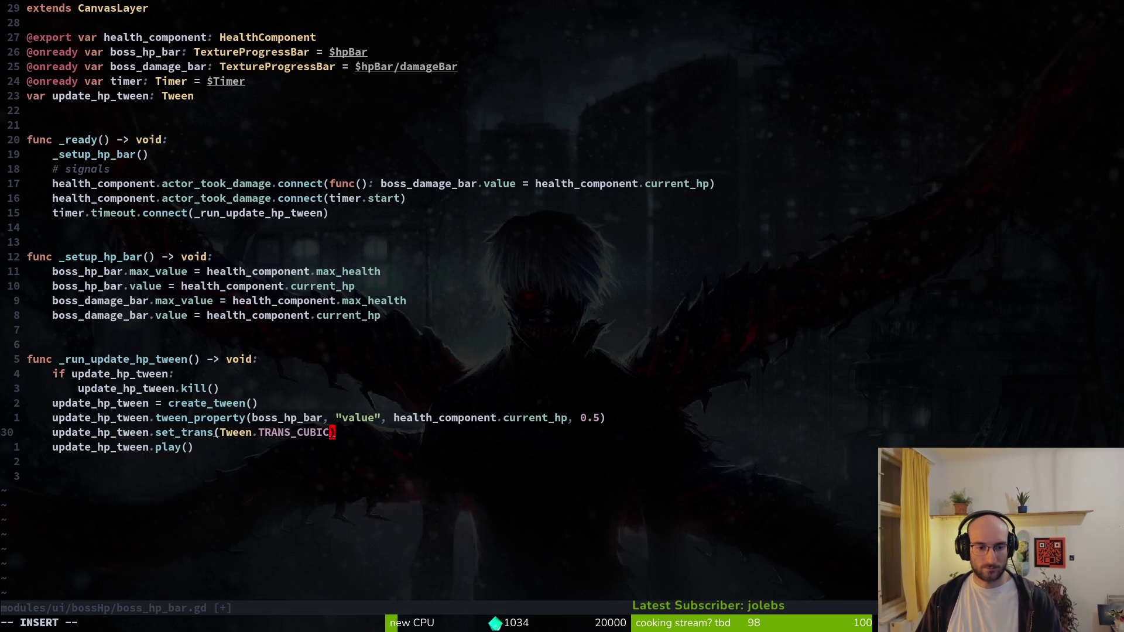
key("Escape")
type("a,")
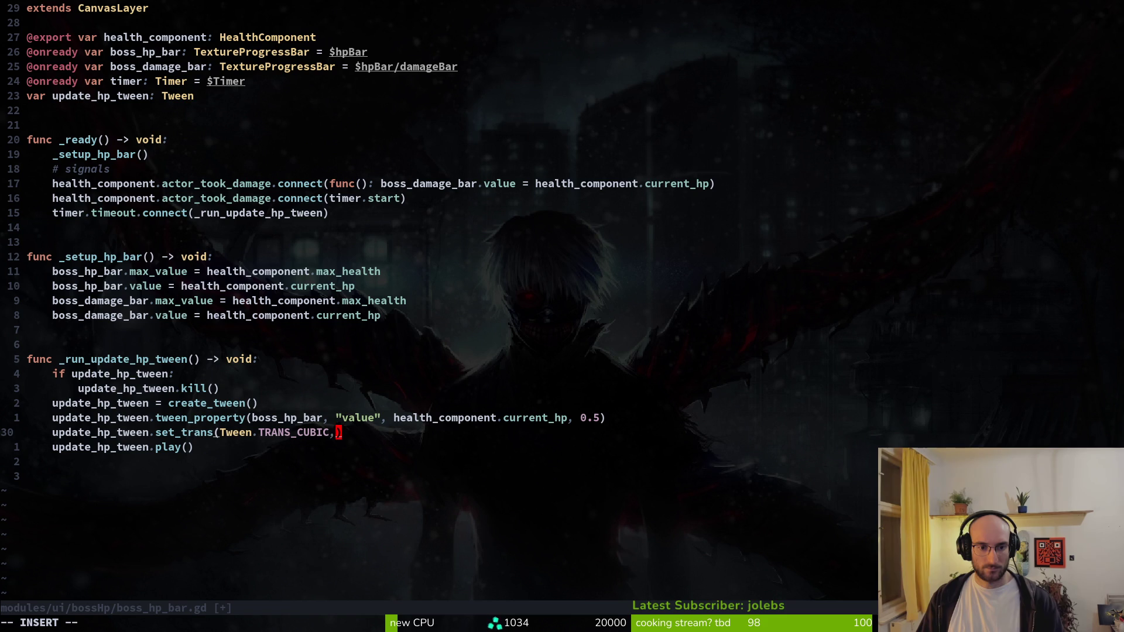
type(" Tw")
key("BackSpace")
key("BackSpace")
key("BackSpace")
key("BackSpace")
key("Escape")
type(":w")
key("Return")
Look up the set_trans documentation, undo a stray edit to keep TRANS_CUBIC, and save
key("b")
key("b")
key("b")
key("i")
key("ctrl+space")
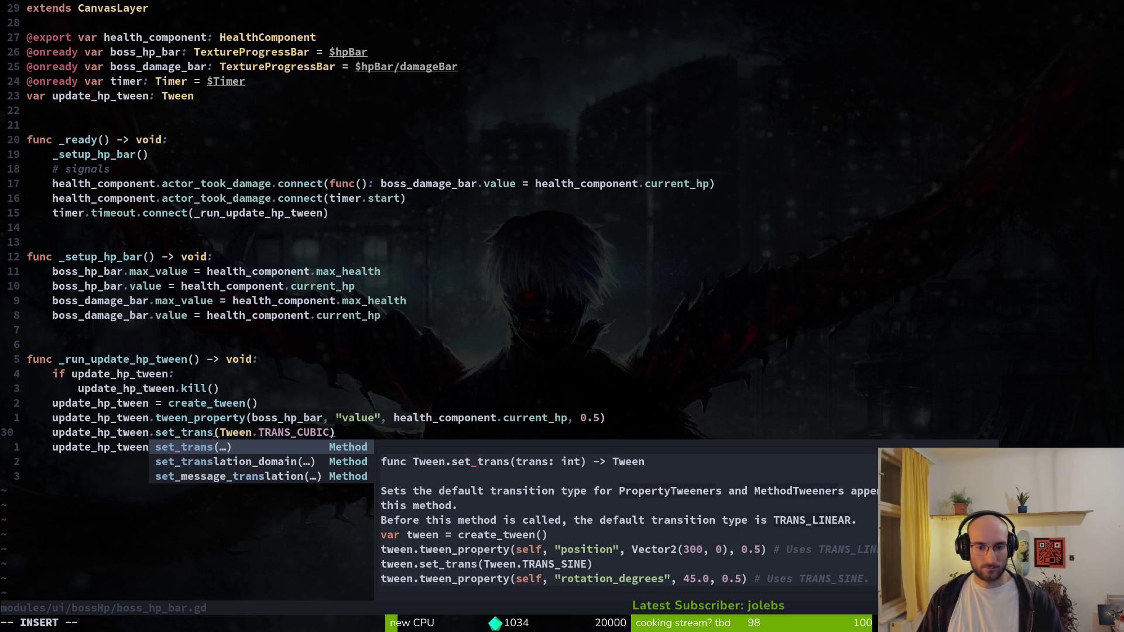
key("Escape")
key("w")
key("w")
key("w")
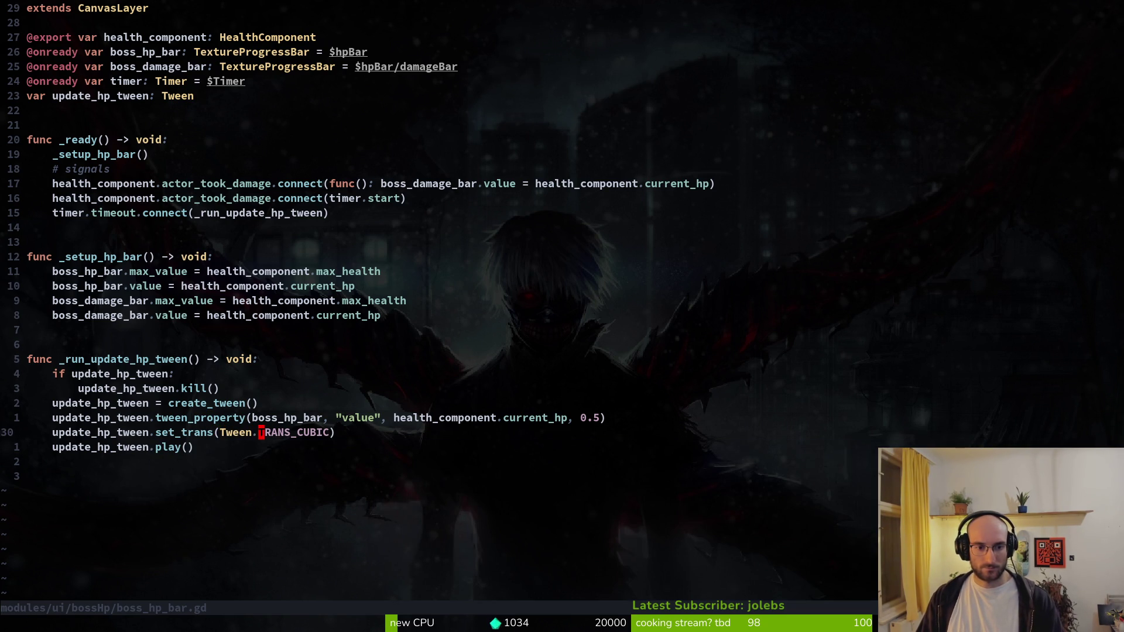
type("ciw")
type("u")
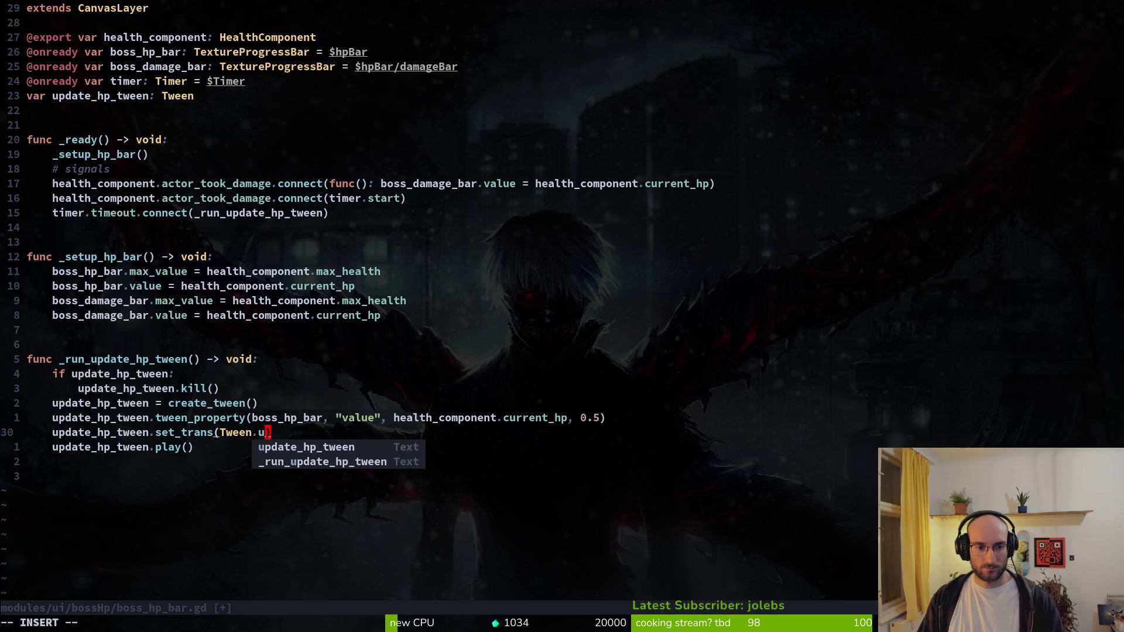
key("Escape")
key("u")
key("ctrl+s")
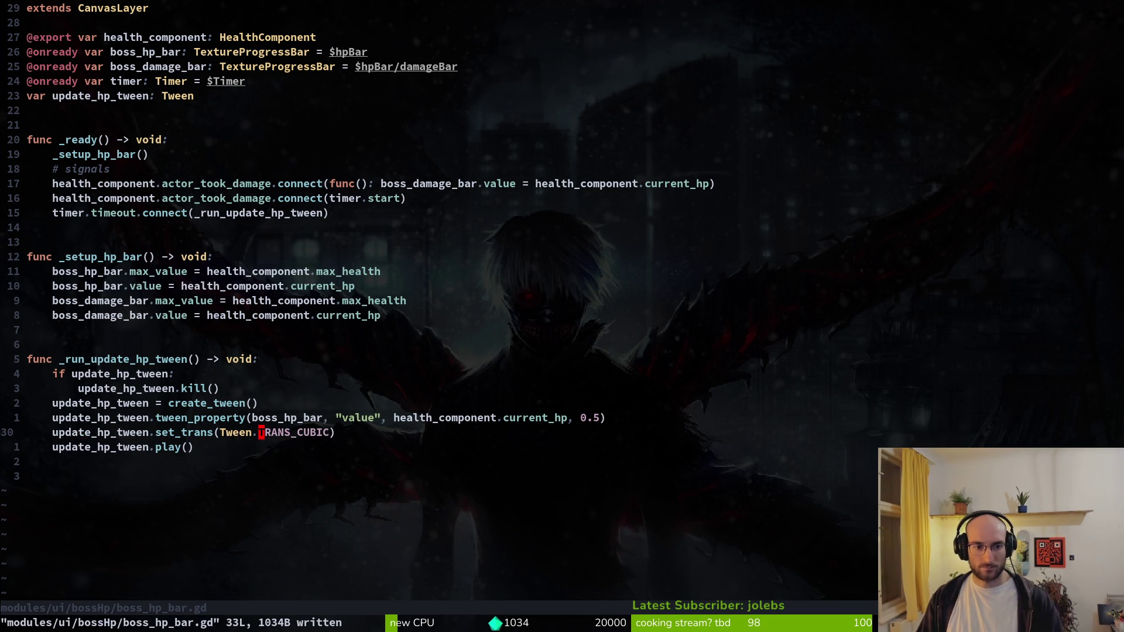
Change the transition to TRANS_EXPO, save, and check the EXPO curve on the cheat sheet
type("ciw")
type("TRA")
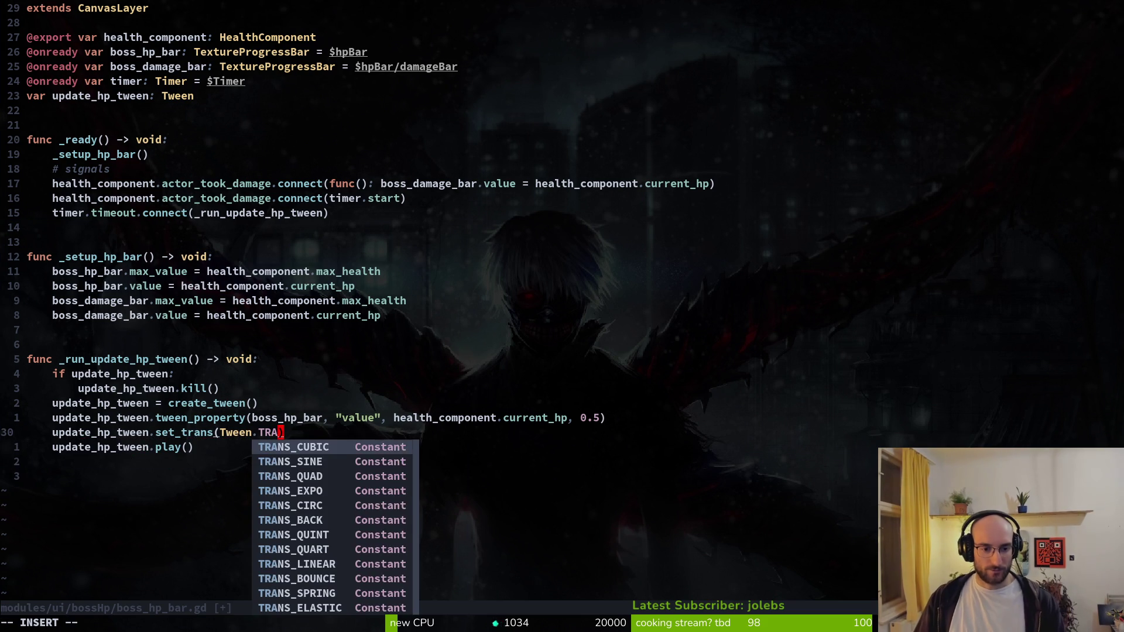
key("Down")
key("Down")
key("Down")
key("Return")
key("Escape")
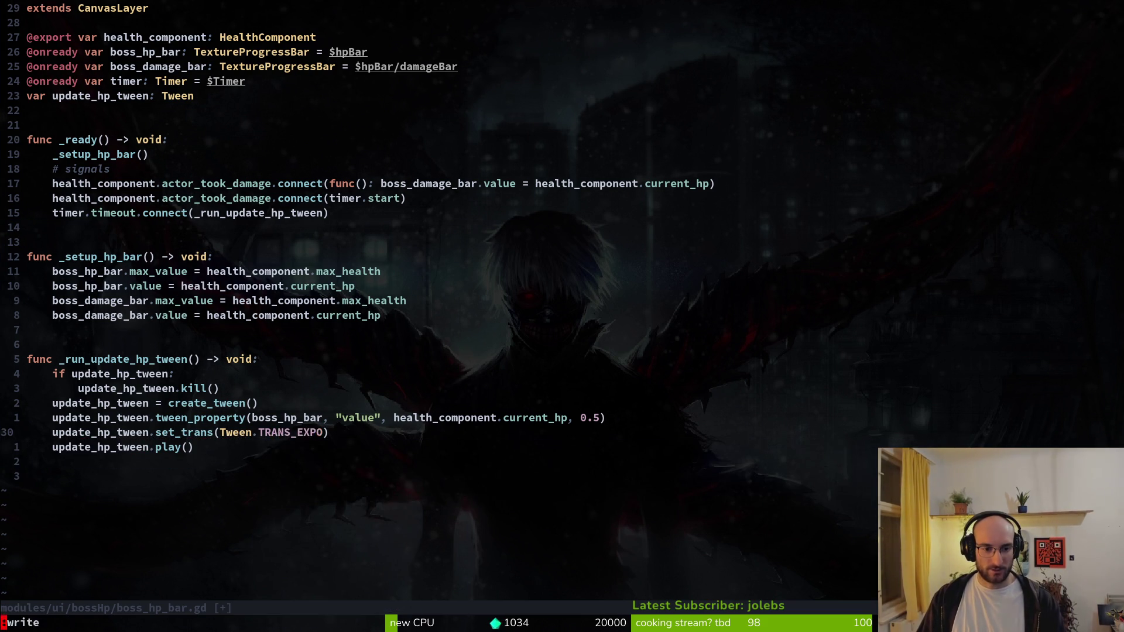
key("ctrl+s")
key("alt+Tab")
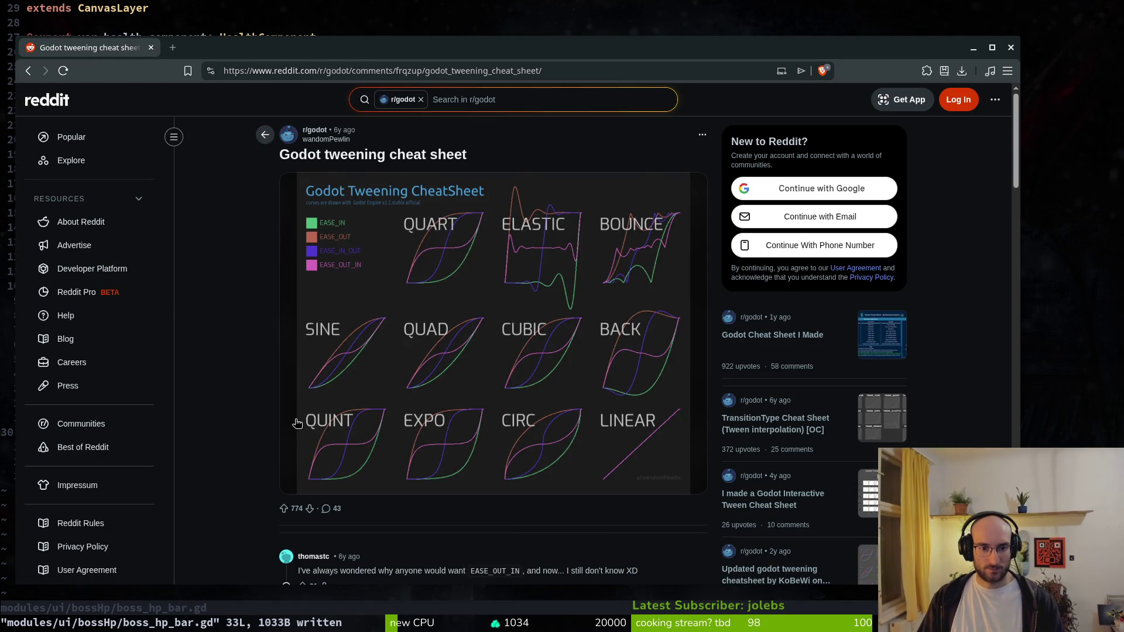
key("alt+Tab")
Switch the transition to TRANS_SINE, save, and bring up the Godot editor
type("u")
type("cween.set_trans(Tween.")
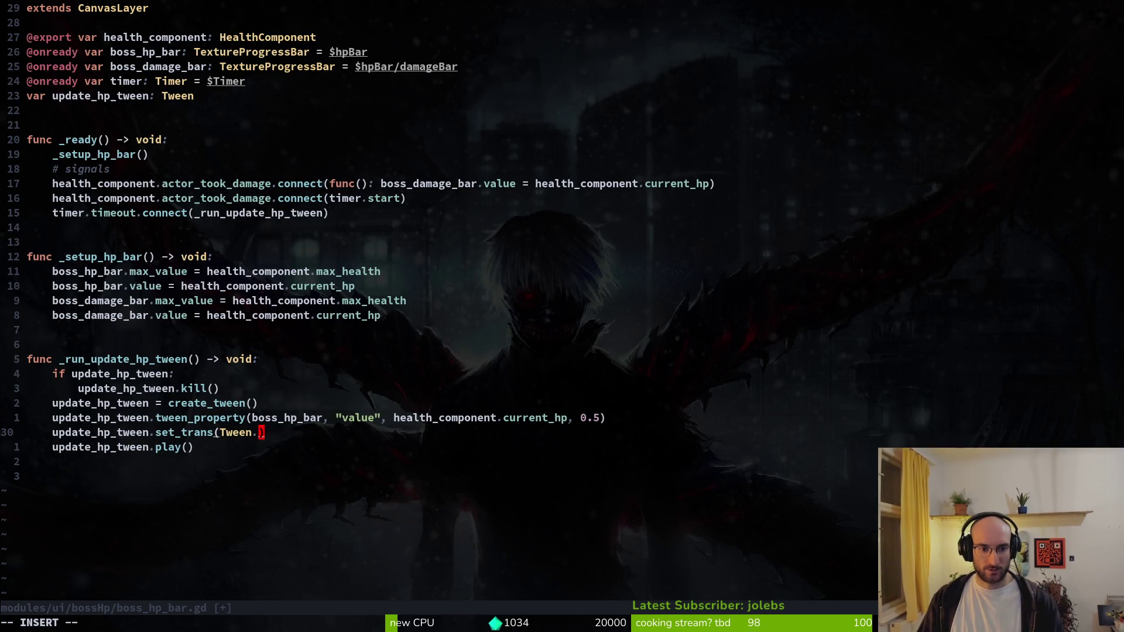
type("TR")
key("Down")
key("Down")
key("Down")
type(":w")
key("Return")
key("alt+Tab")
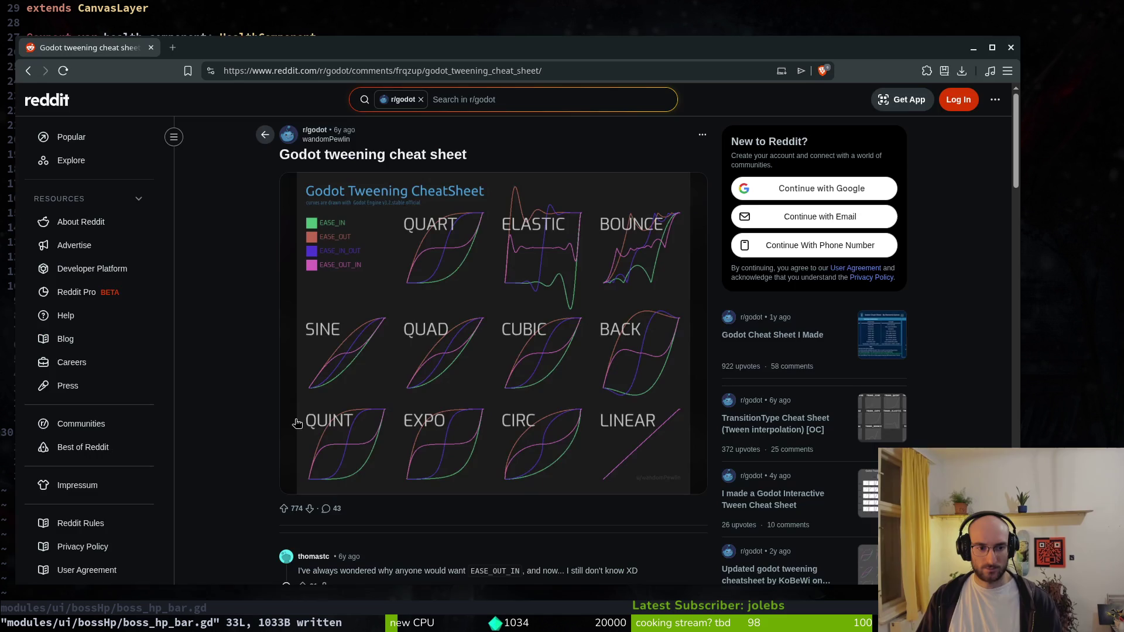
key("alt+Tab")
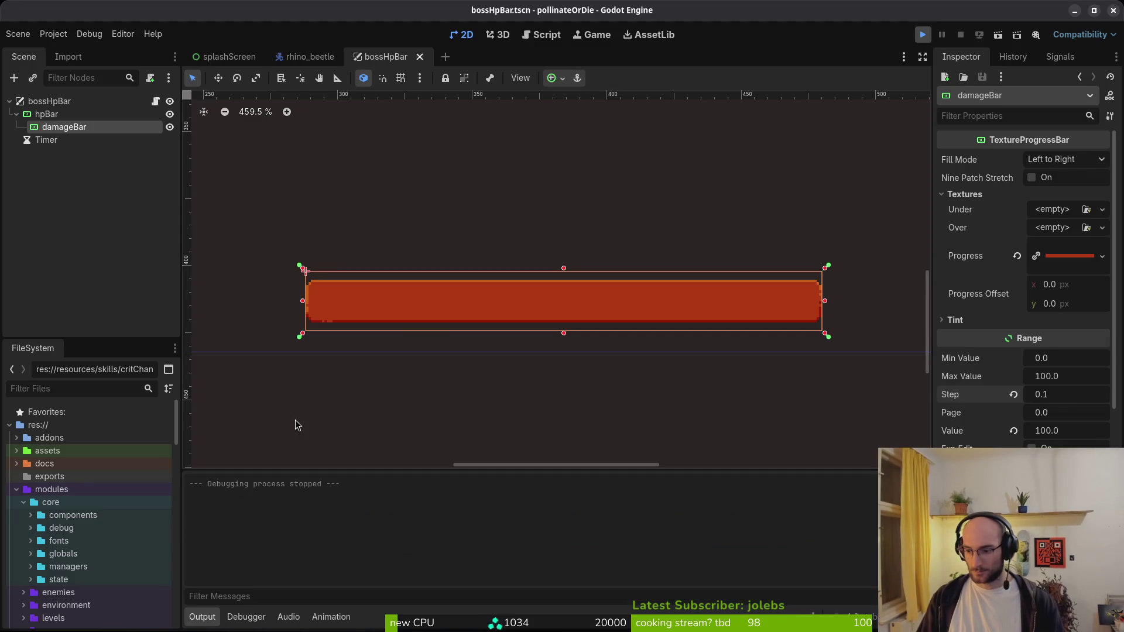
Run the game with F5, start level 5, and watch the boss HP bar drain on hits
key("F5")
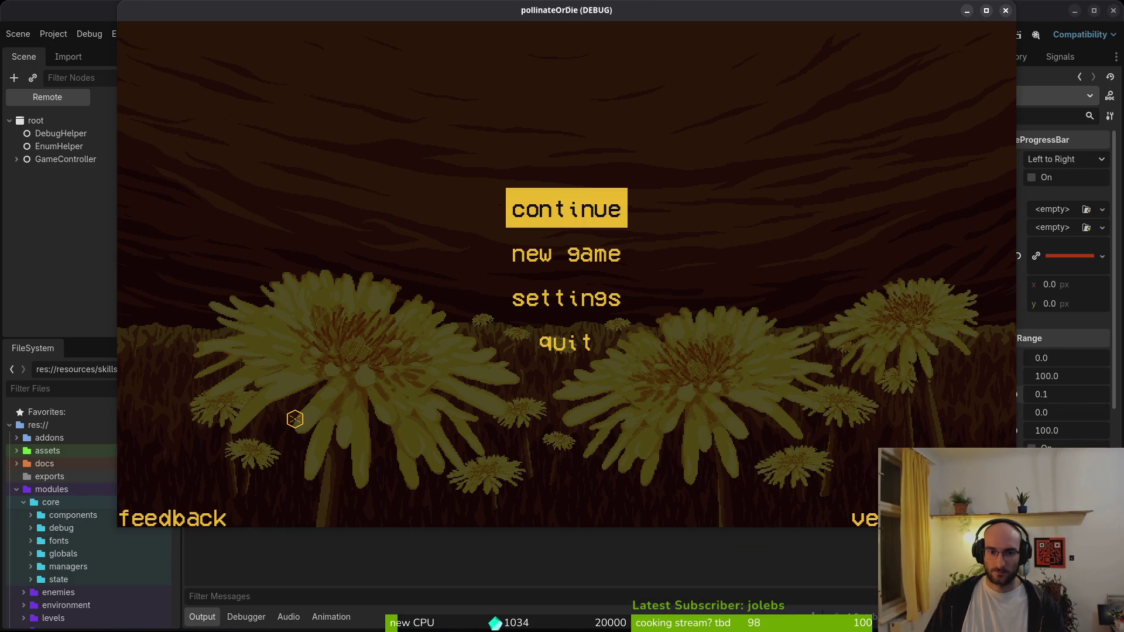
key("Return")
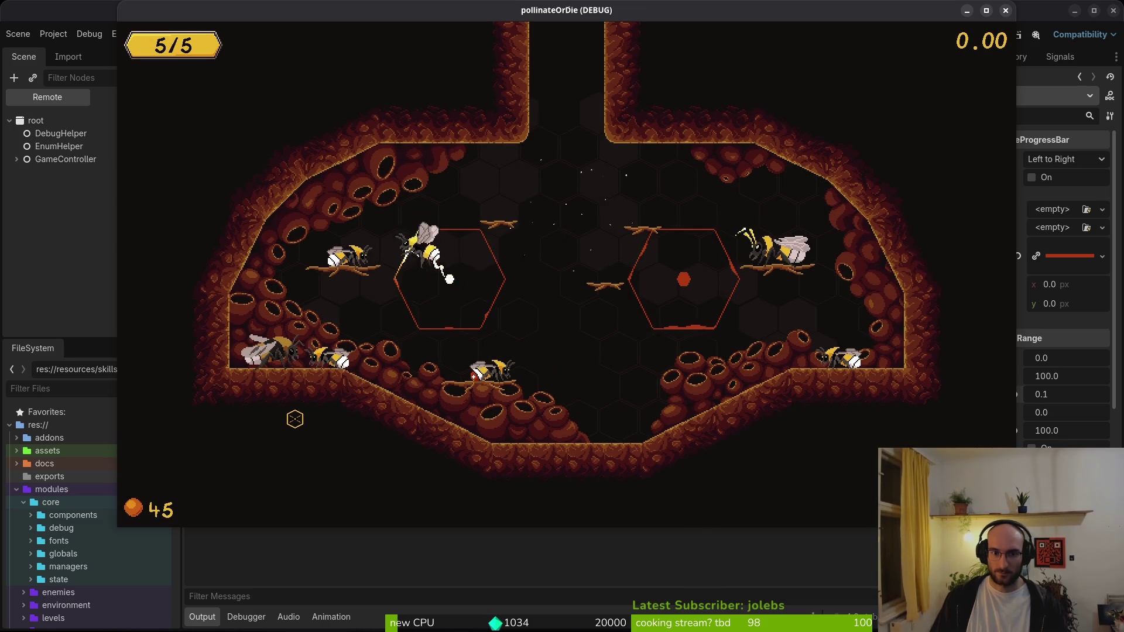
key("Left")
key("Left")
key("Left")
key("Down")
key("Return")
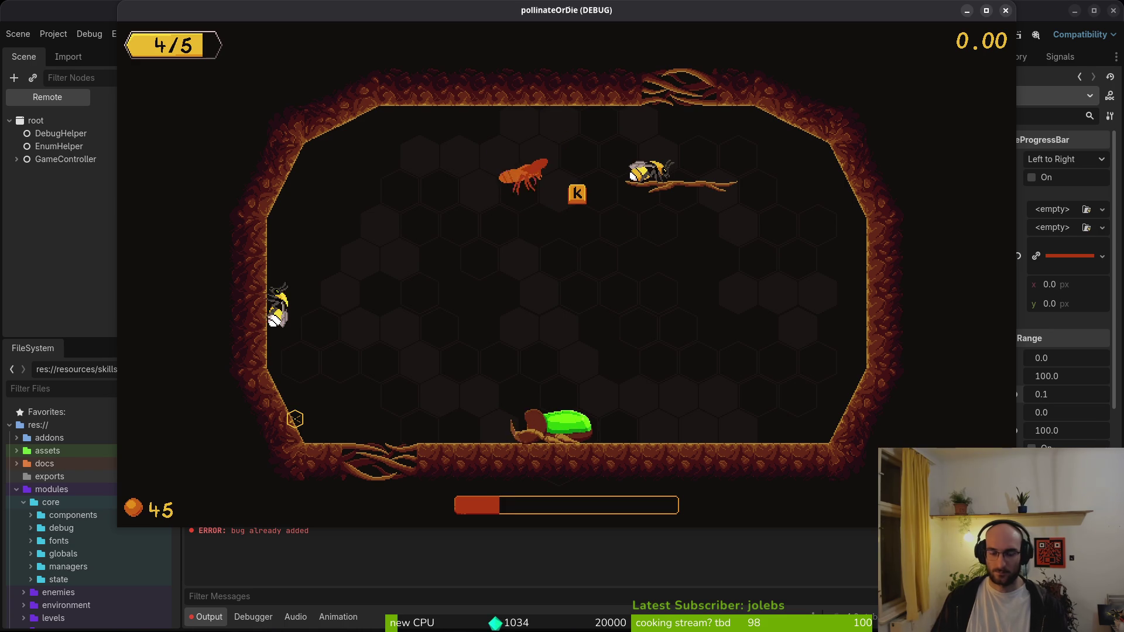
key("alt+Tab")
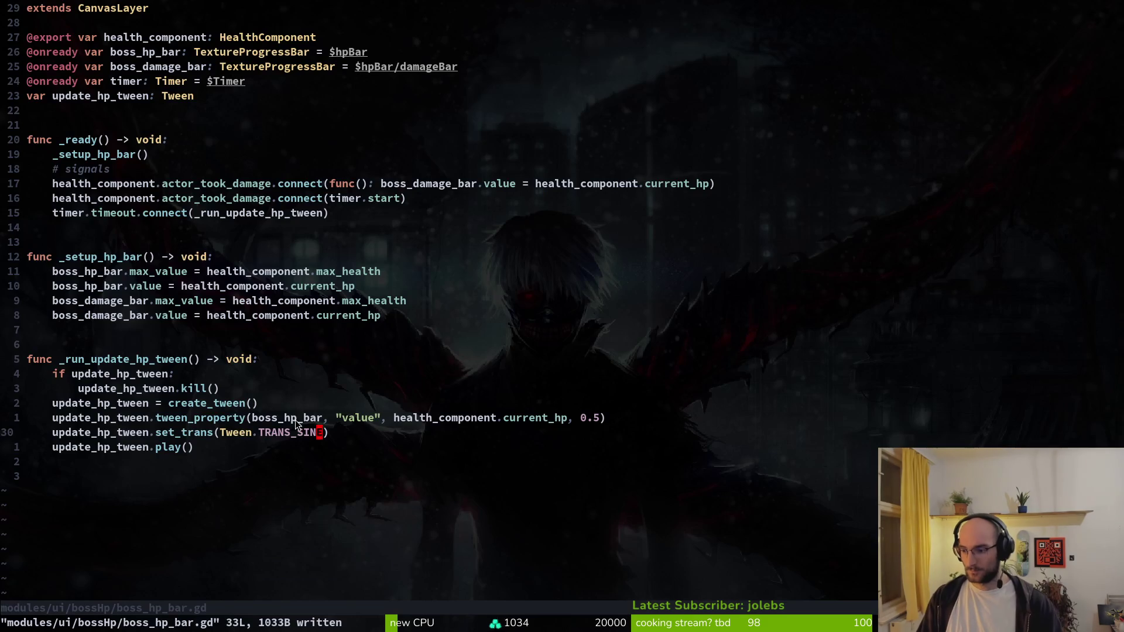
Re-enter Tween.TRANS_SINE as the transition and save boss_hp_bar.gd
type("ciw")
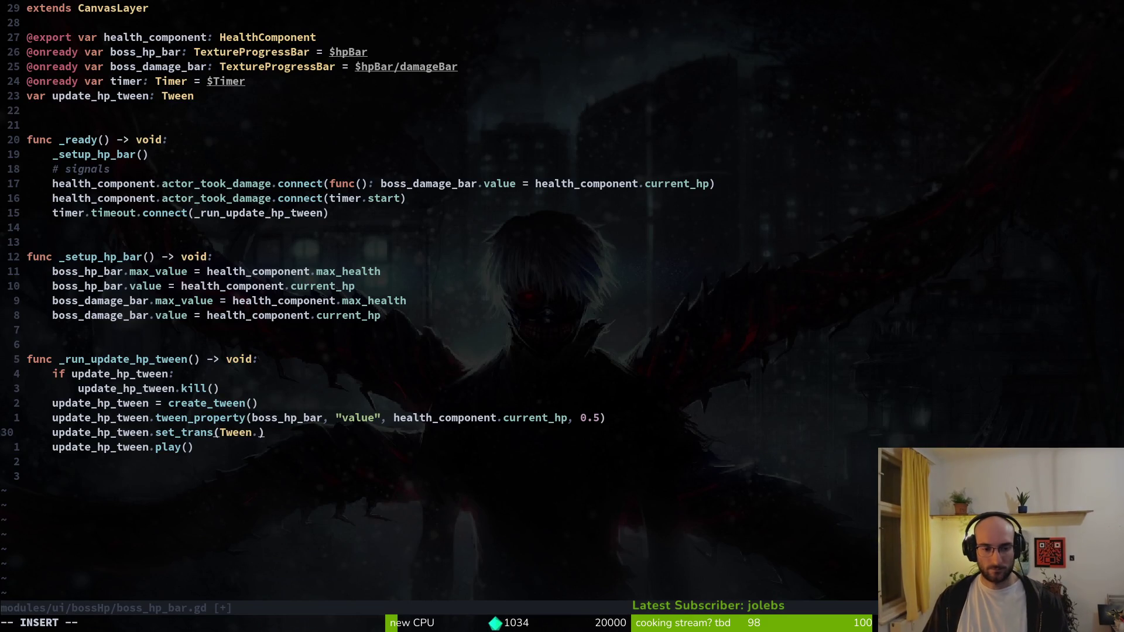
type("T")
key("Tab")
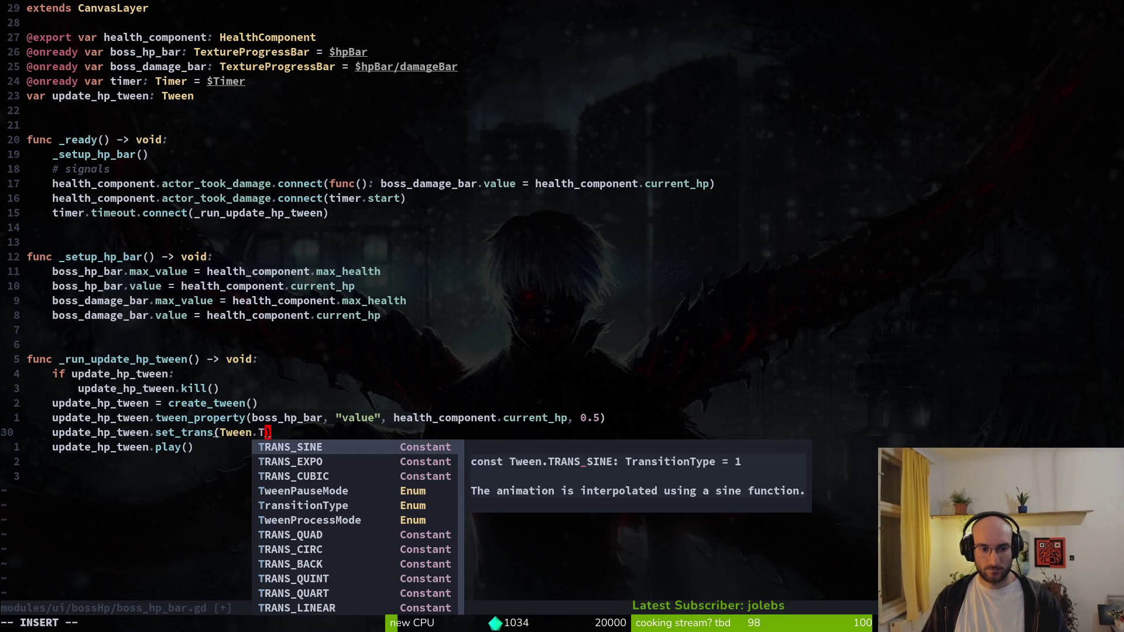
type(".")
key("BackSpace")
key("Escape")
type(":write")
key("Return")
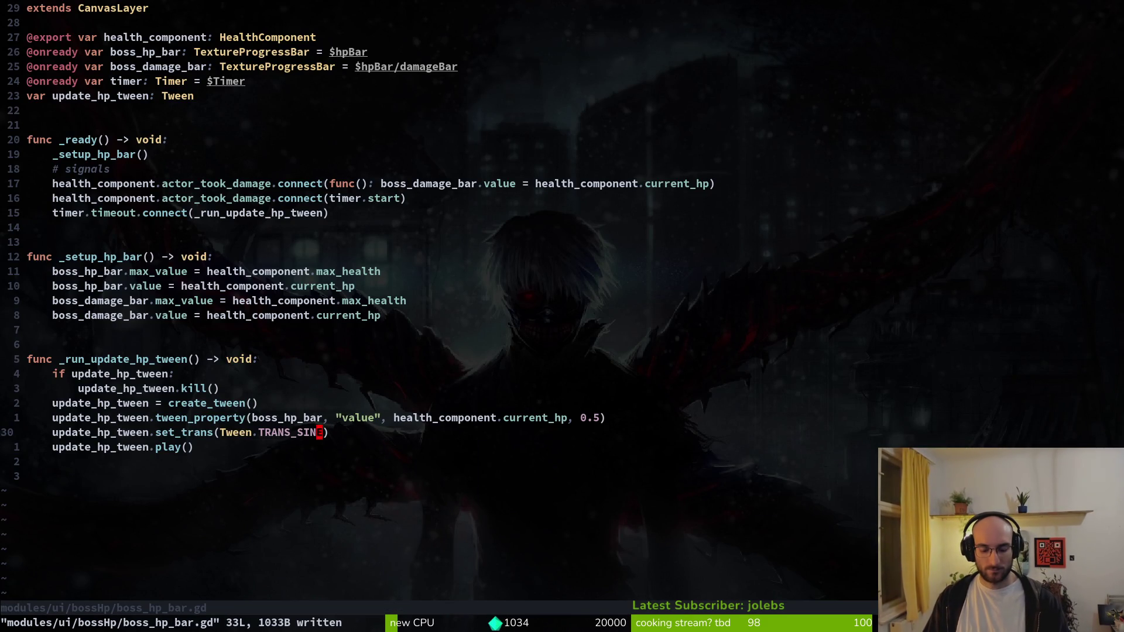
Copy hive_exit.gd's easing line from a project EASE_ search, then type .set_ease( in boss_hp_bar.gd
key("space")
type("psE")
key("Return")
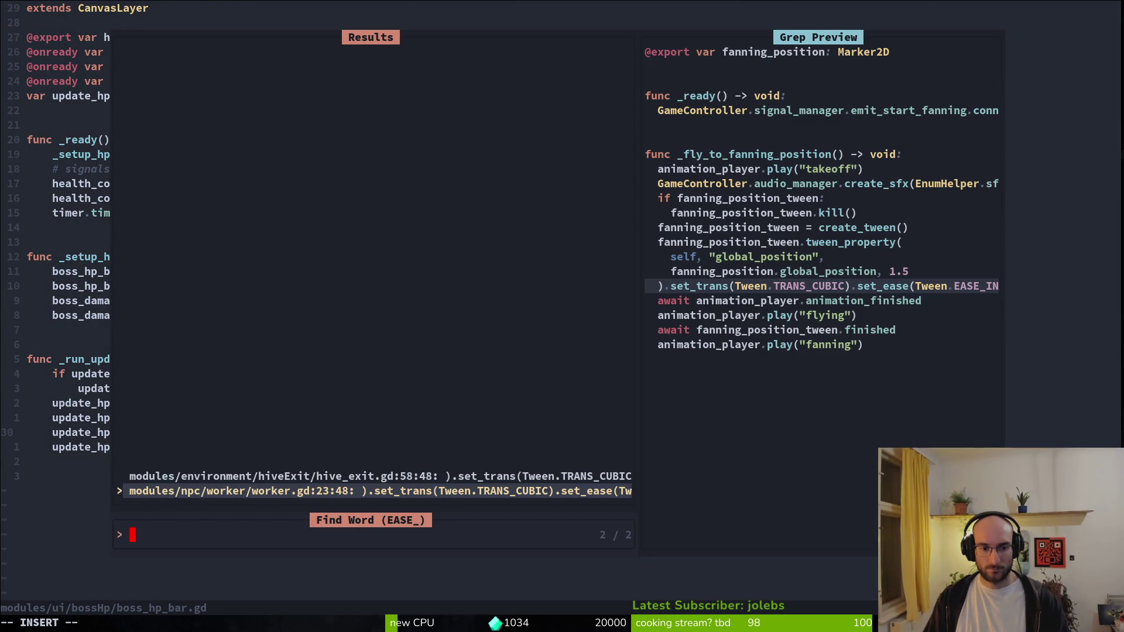
key("Up")
key("Return")
key("shift+v")
key("y")
key("ctrl+o")
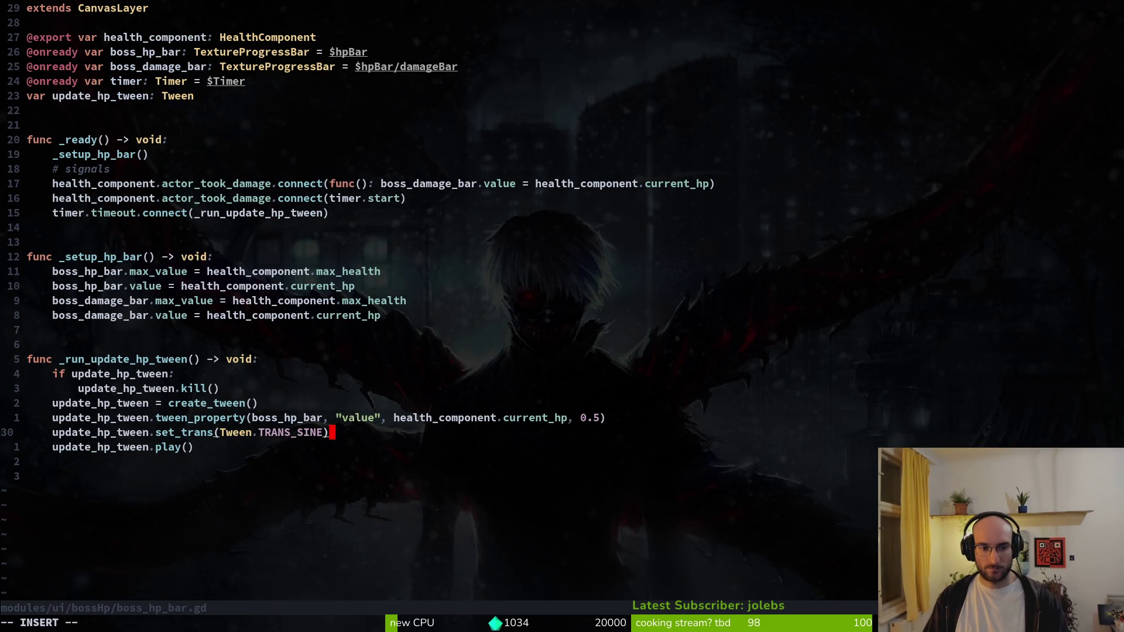
type(".set_ease(")
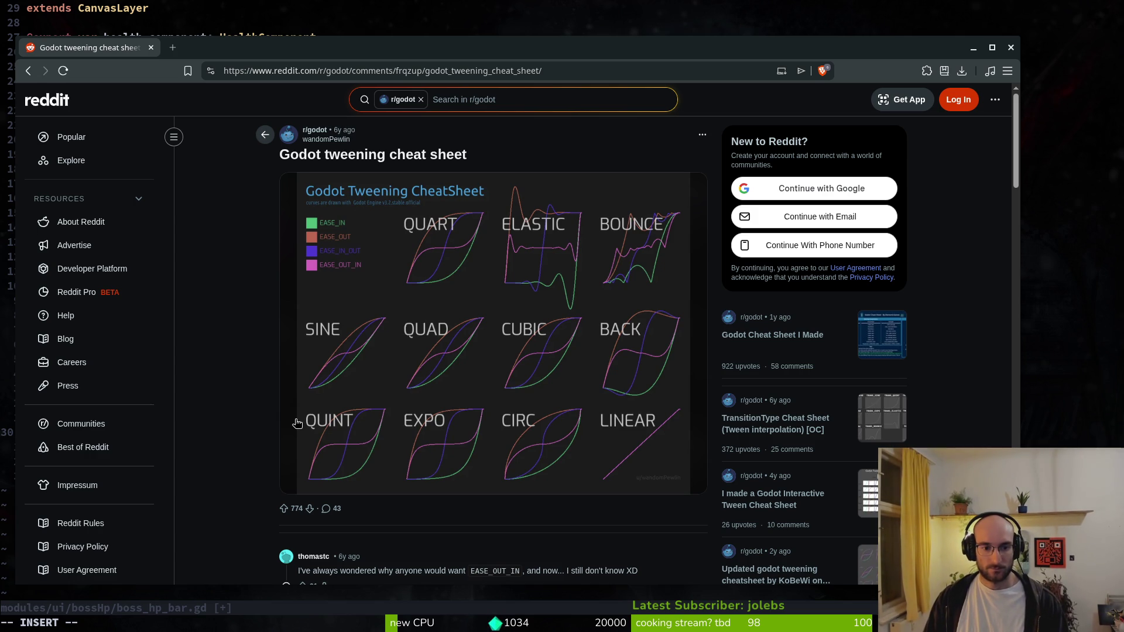
Fill in set_ease with Tween.EASE_IN_OUT
key("alt+Tab")
type("b")
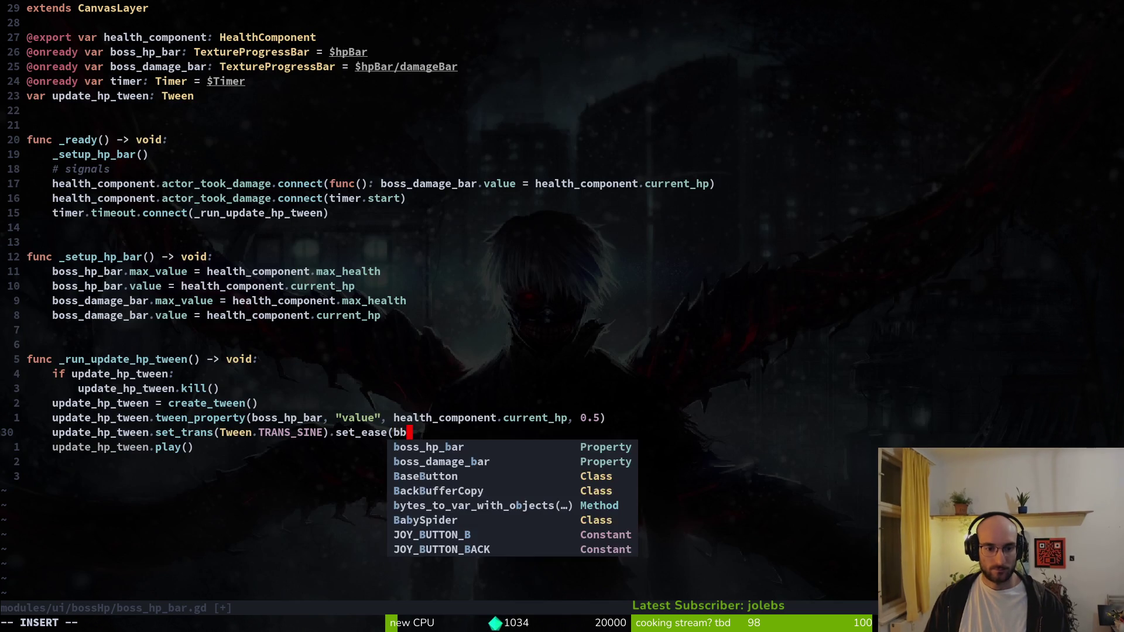
key("BackSpace")
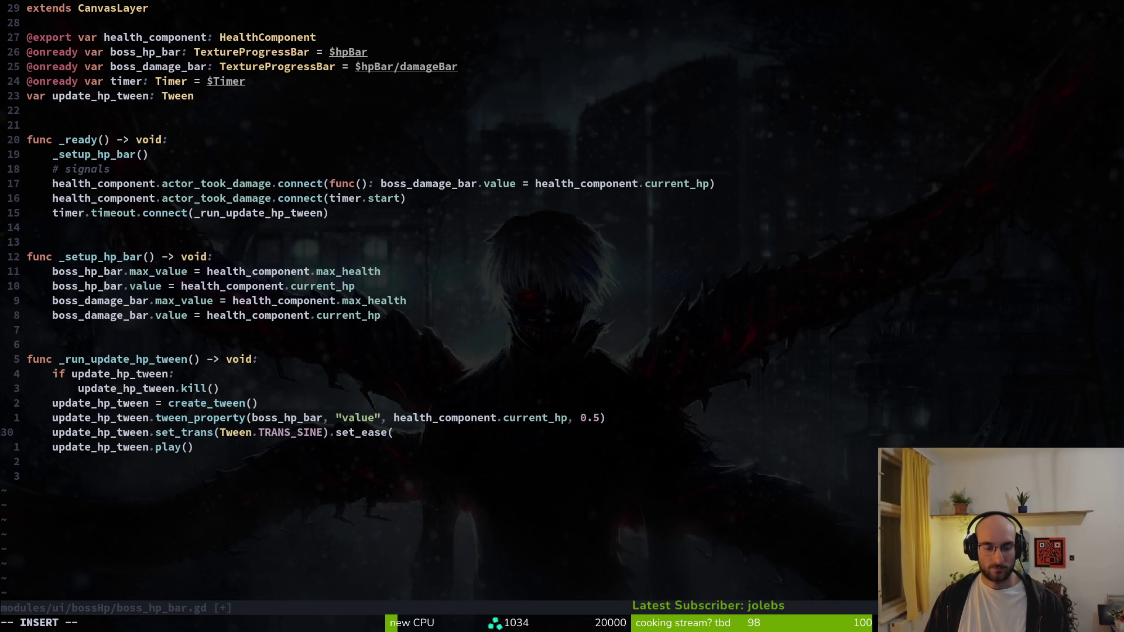
type("Tween.EA")
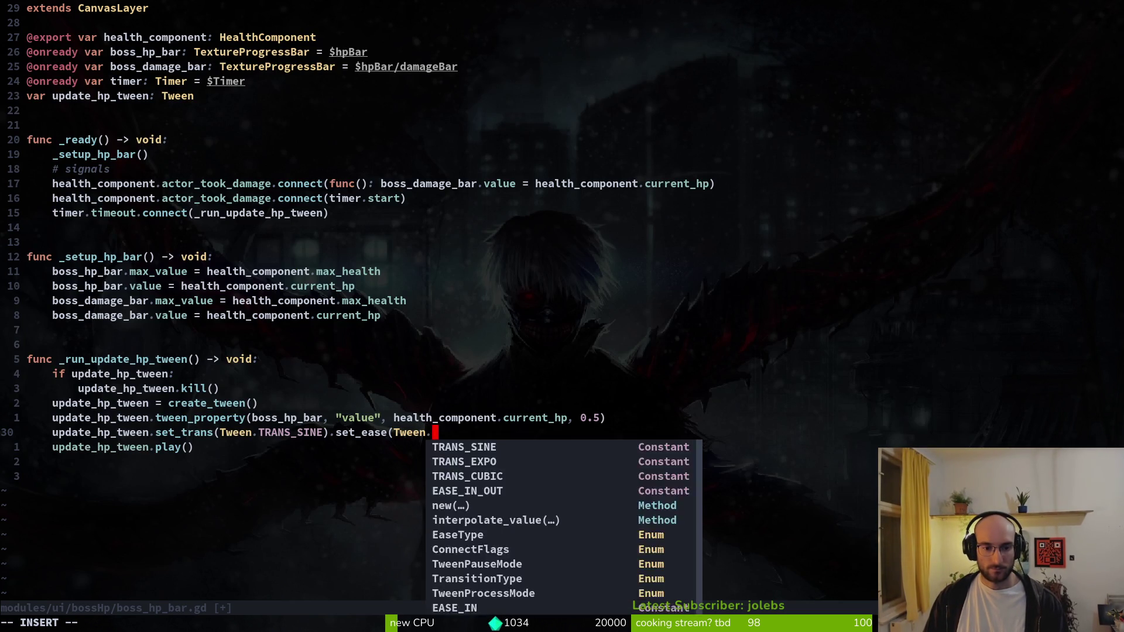
key("Tab")
key("Return")
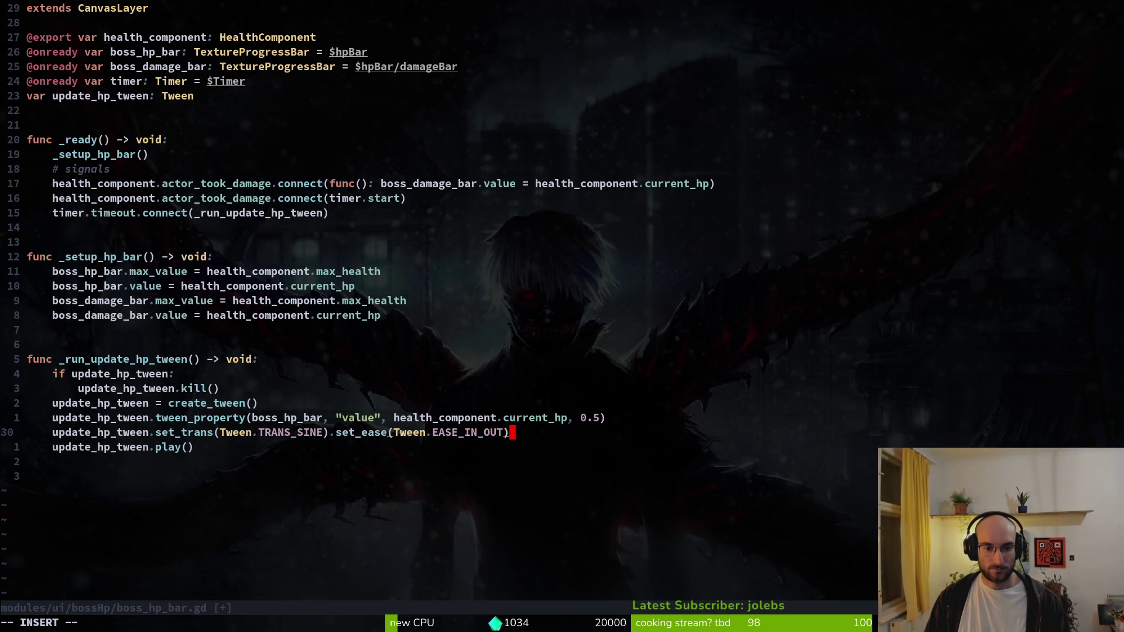
After checking the cheat sheet, change the ease to EASE_OUT_IN and save
key("alt+Tab")
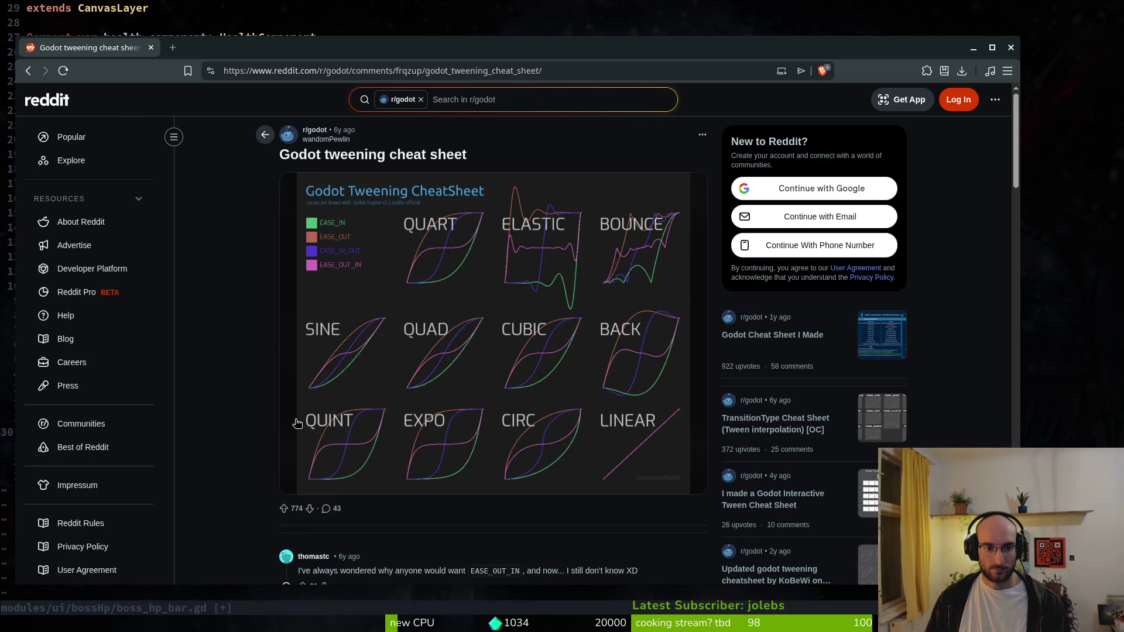
key("alt+Tab")
type("hciw")
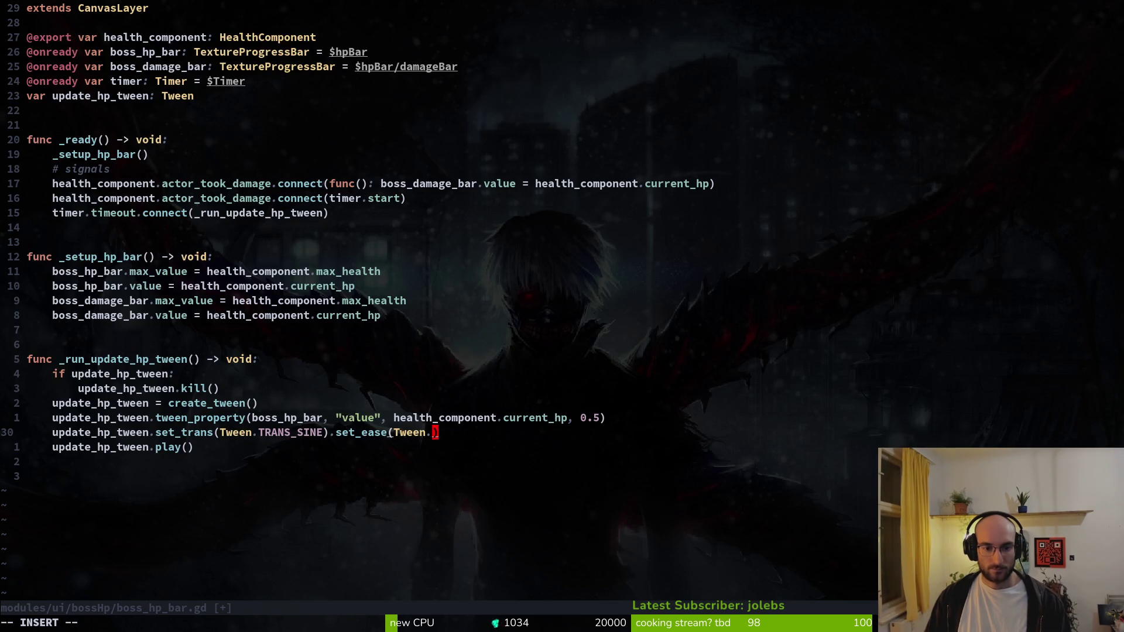
type("E")
key("Tab")
key("Tab")
key("Tab")
key("Escape")
type(":w")
key("Return")
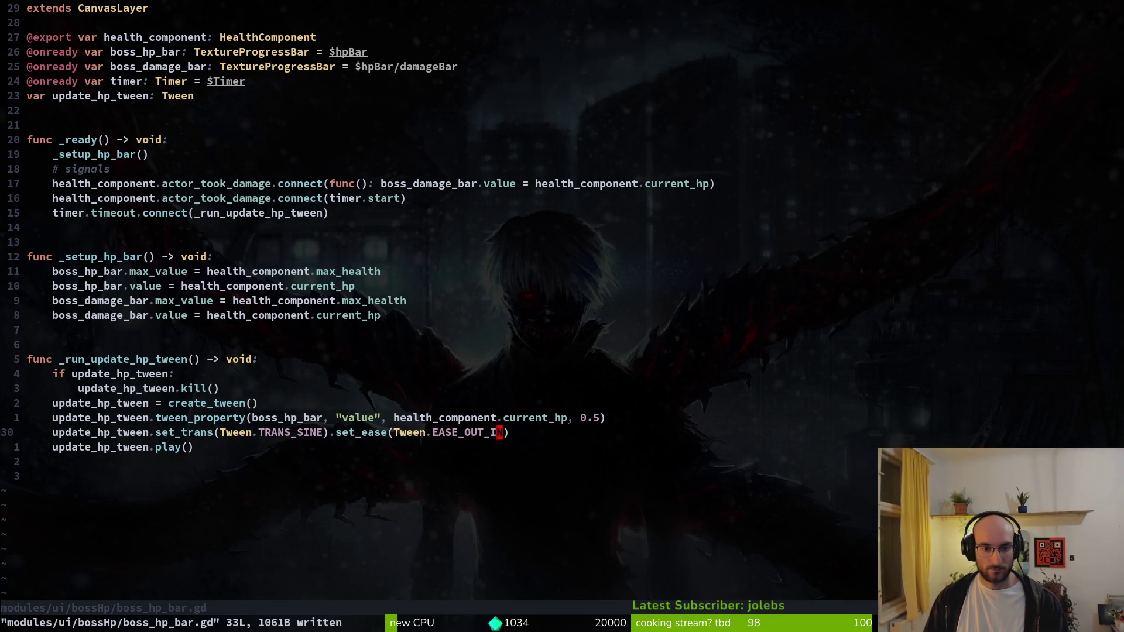
Change TRANS_SINE to TRANS_EXPO, save, and switch to the running game
type("ciwTRAES")
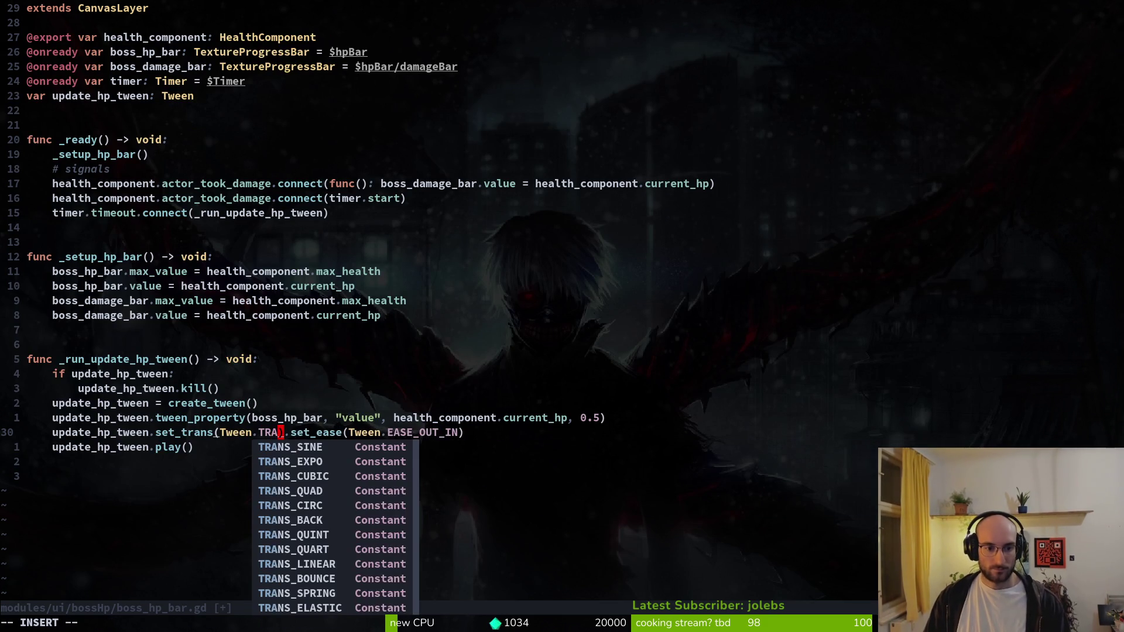
key("BackSpace")
key("Tab")
key("Escape")
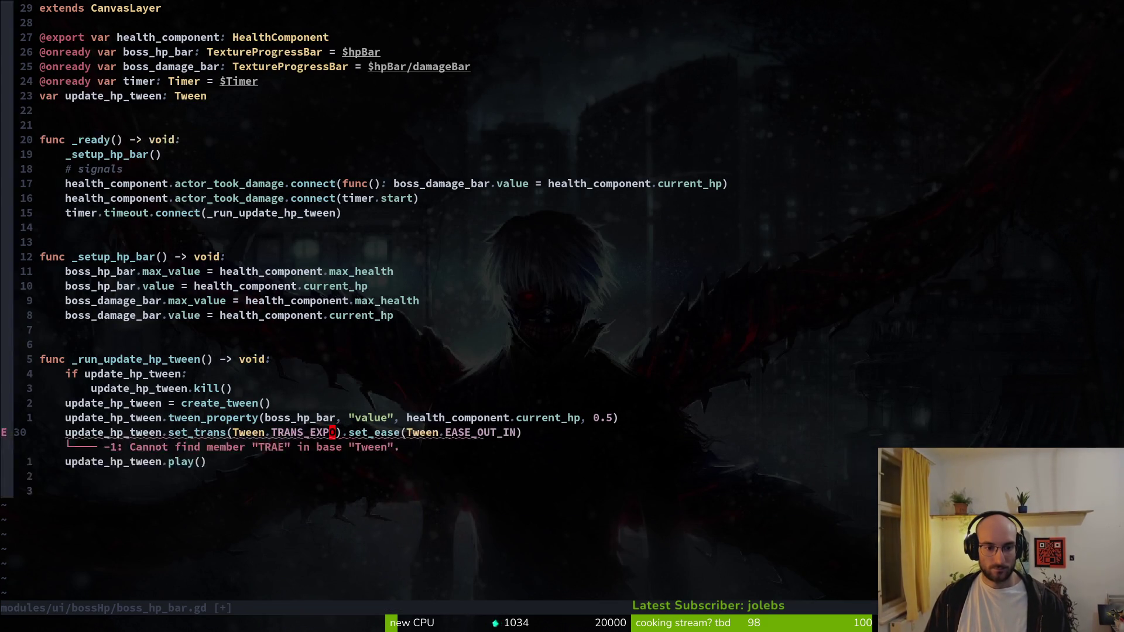
type(":w")
key("Return")
key("alt+Tab")
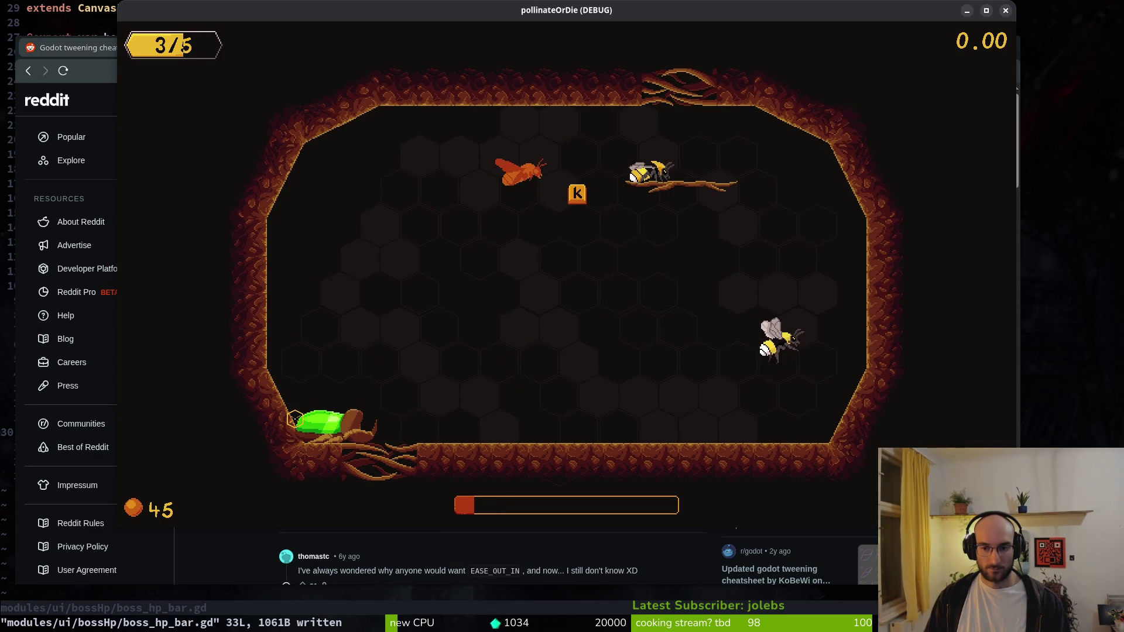
Start the boss2 spider level from level select and watch its HP bar drain under the new easing
key("alt+Tab")
key("alt+Tab")
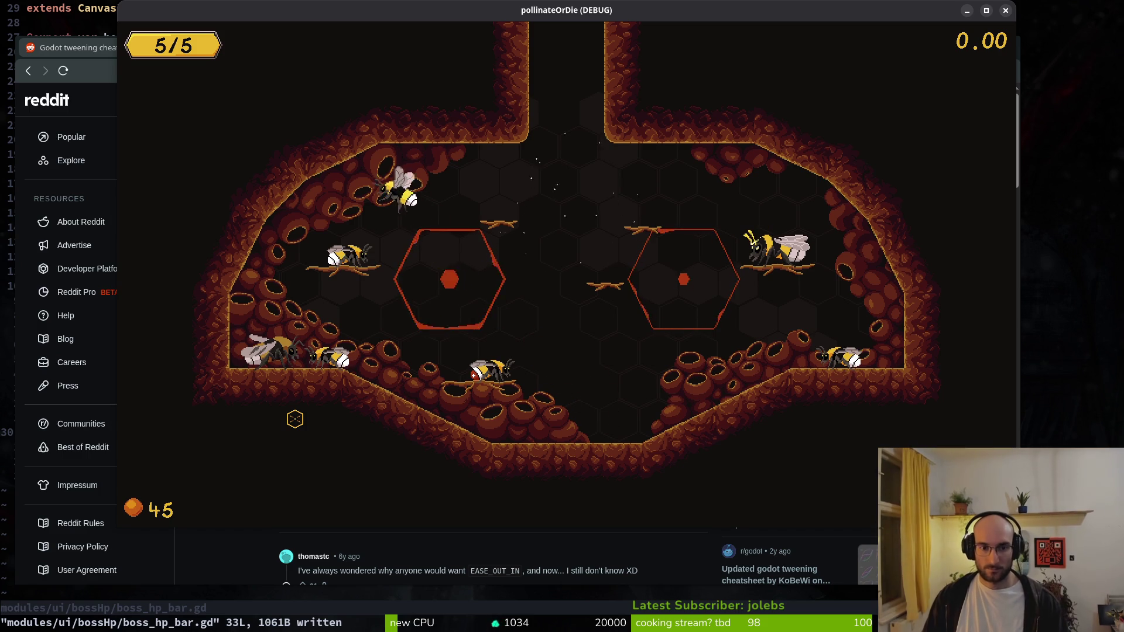
key("Escape")
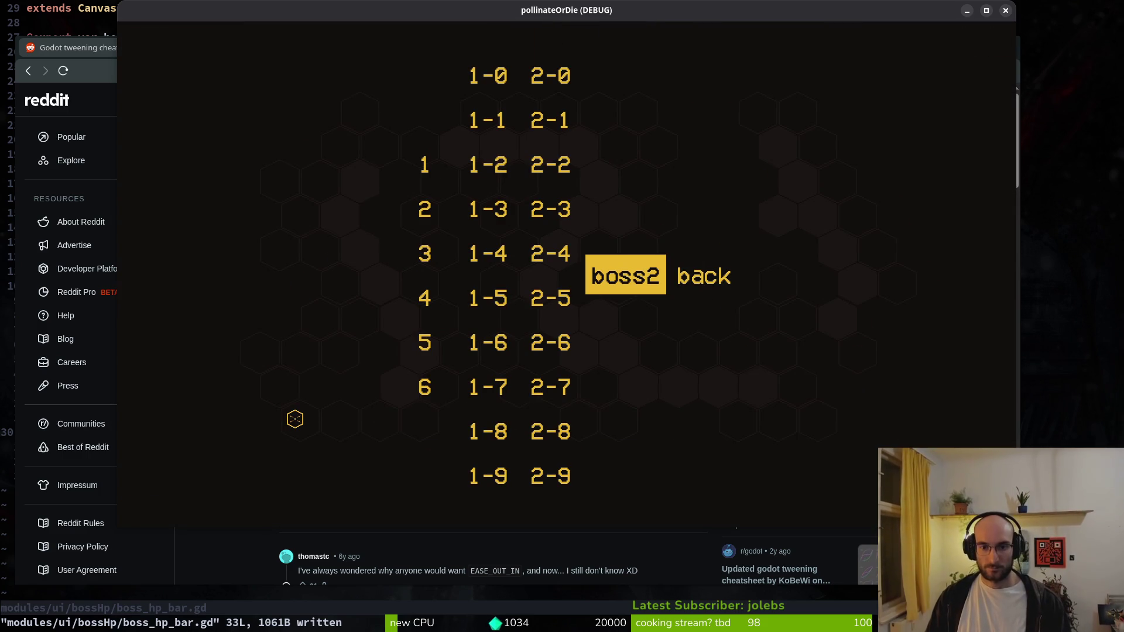
key("Return")
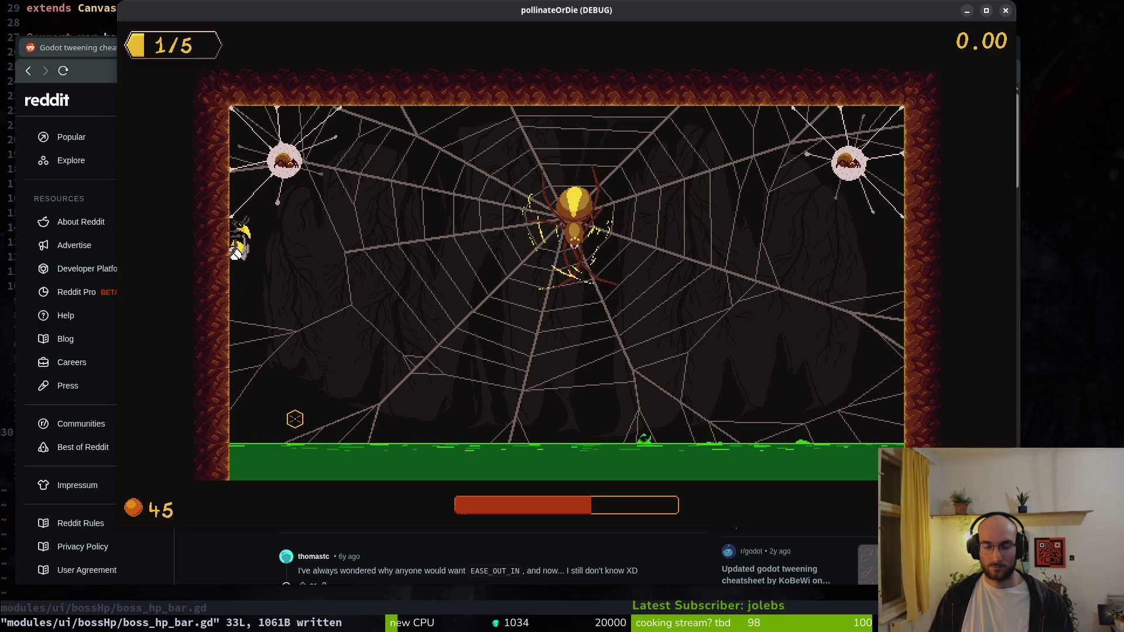
key("super+1")
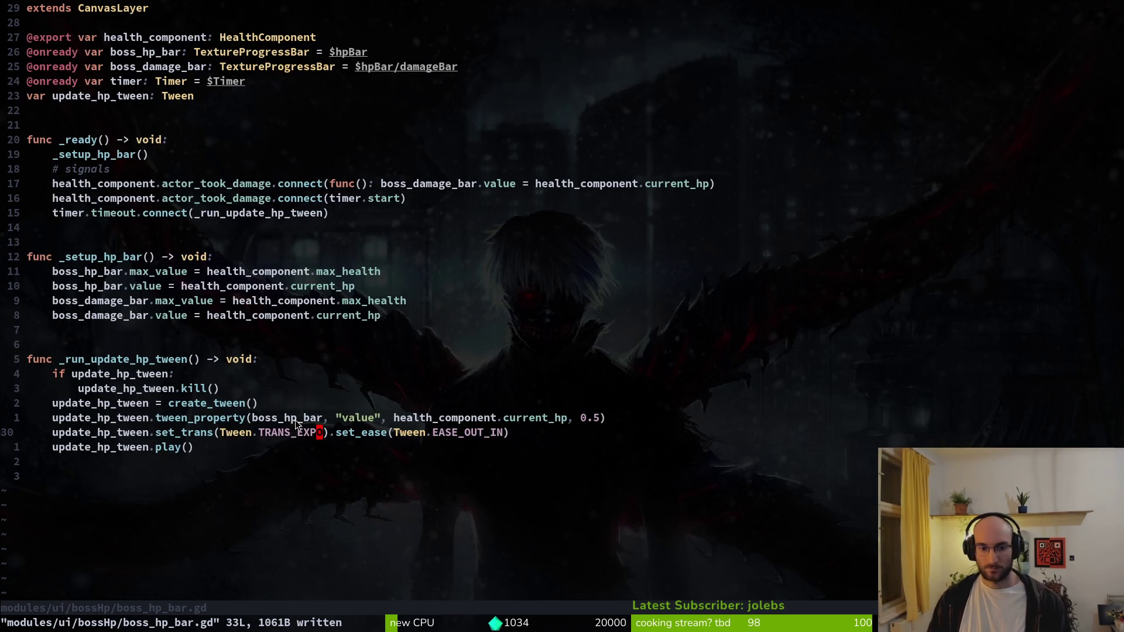
Change the tween_property duration from 0.5 to 1.0 seconds and save
key("j")
key("e")
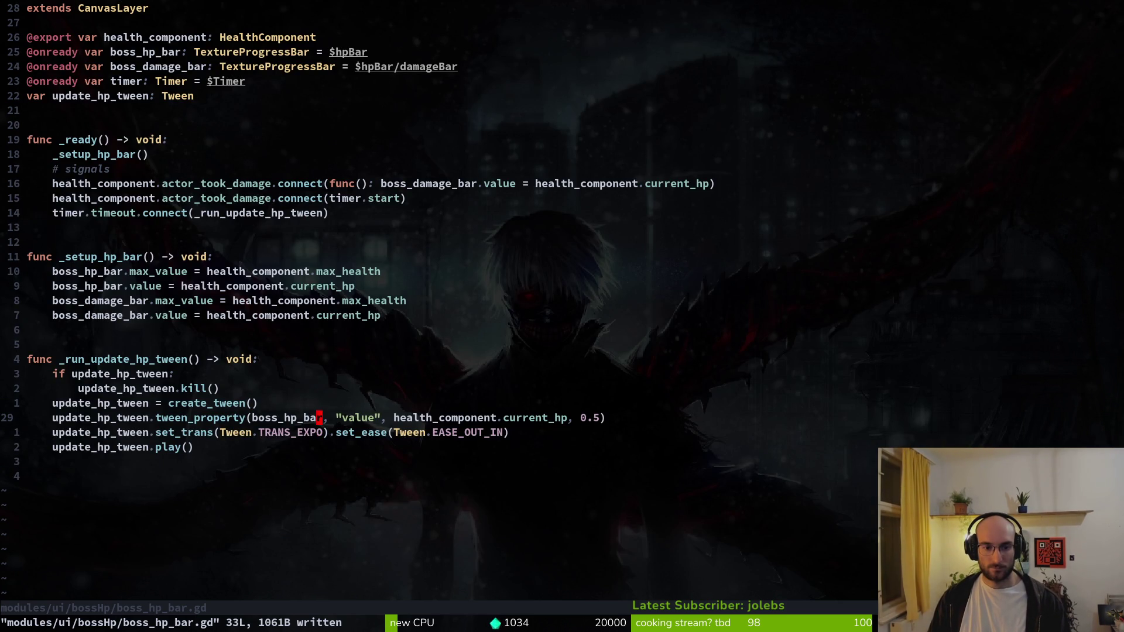
key("i")
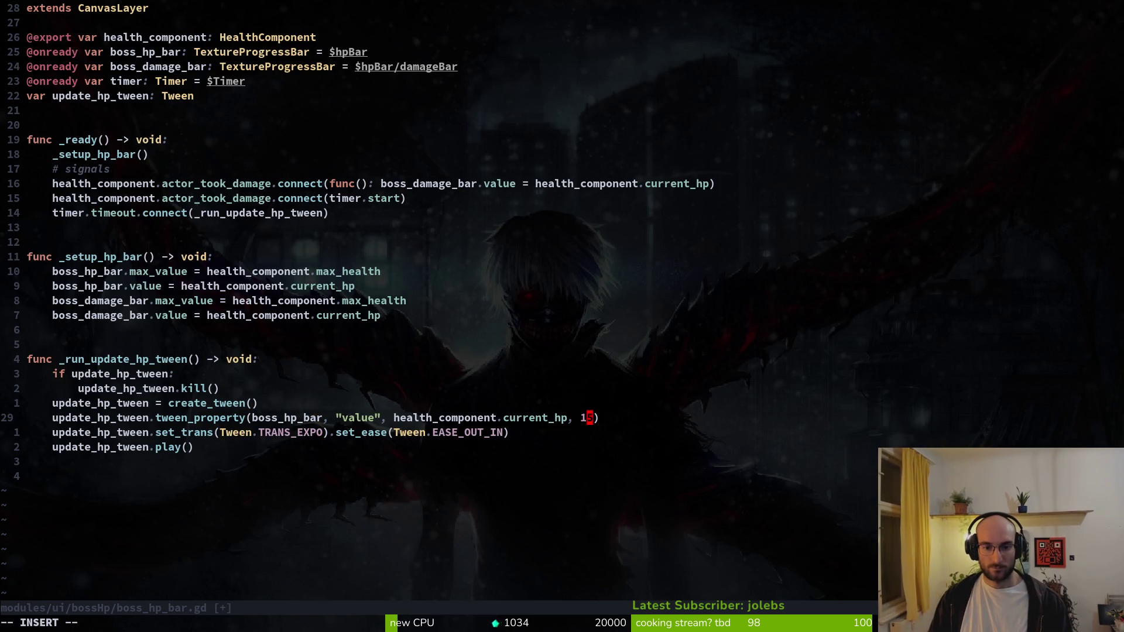
key("Escape")
type(":w")
key("Return")
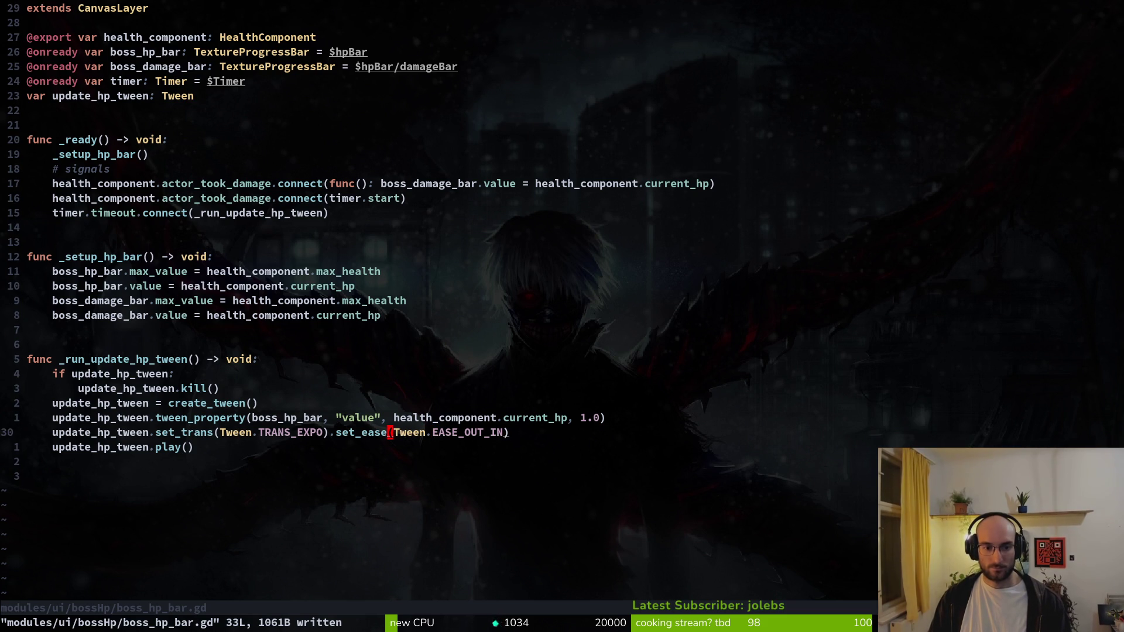
Run the game with F5 to retest the spider-boss HP drain, then close it
key("F5")
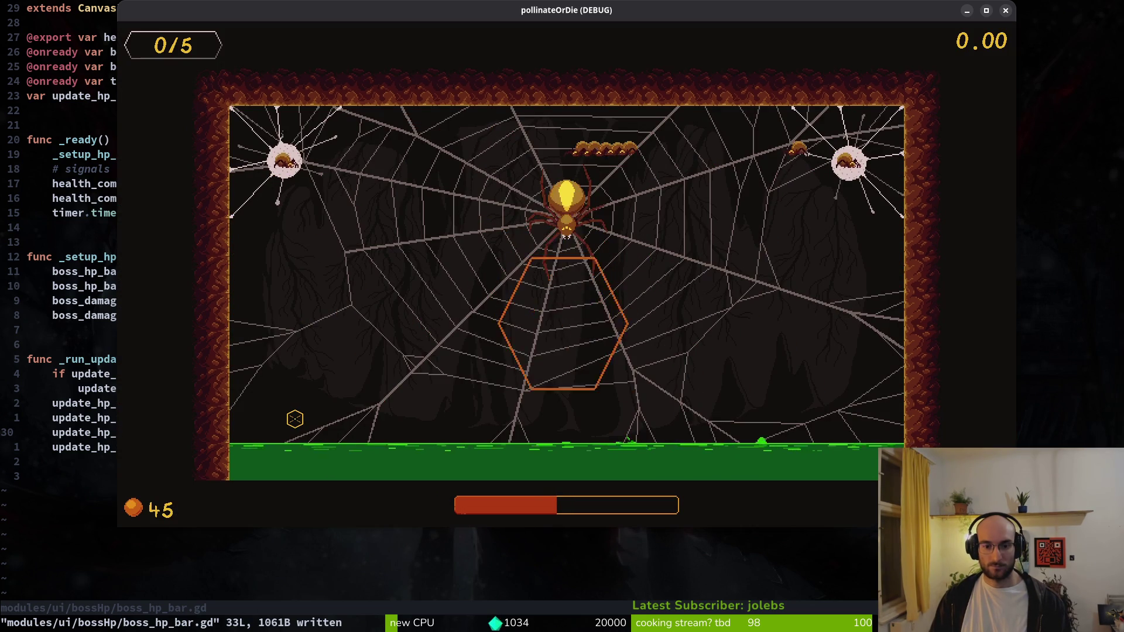
left_click(1005, 10)
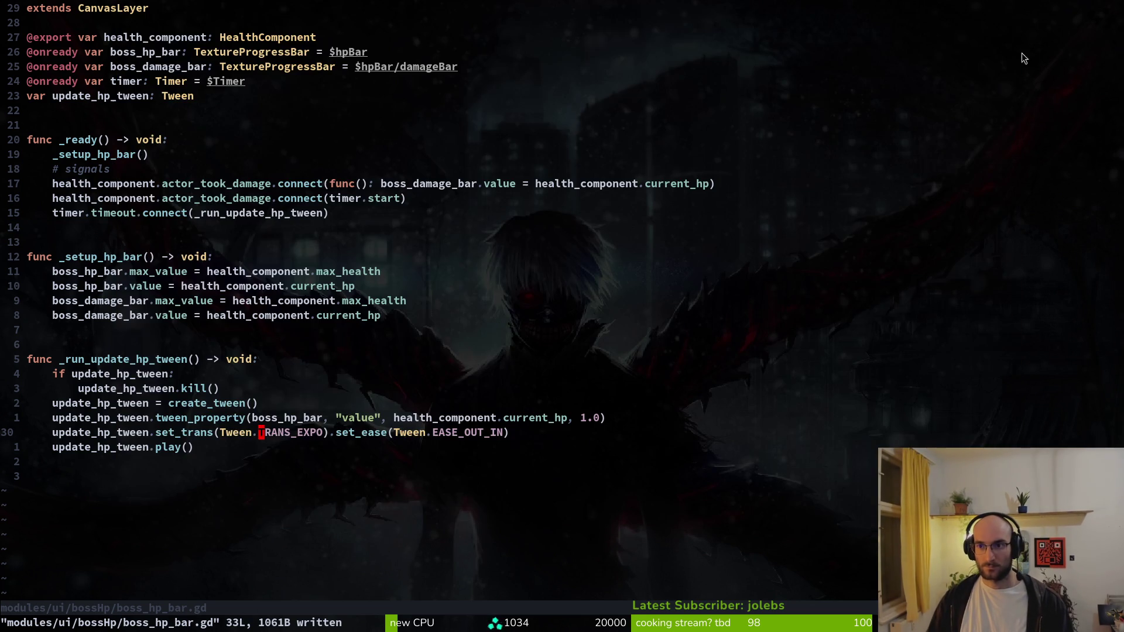
key("o")
key("Escape")
Open babySpider/following.gd via the file finder at its transition function
key("u")
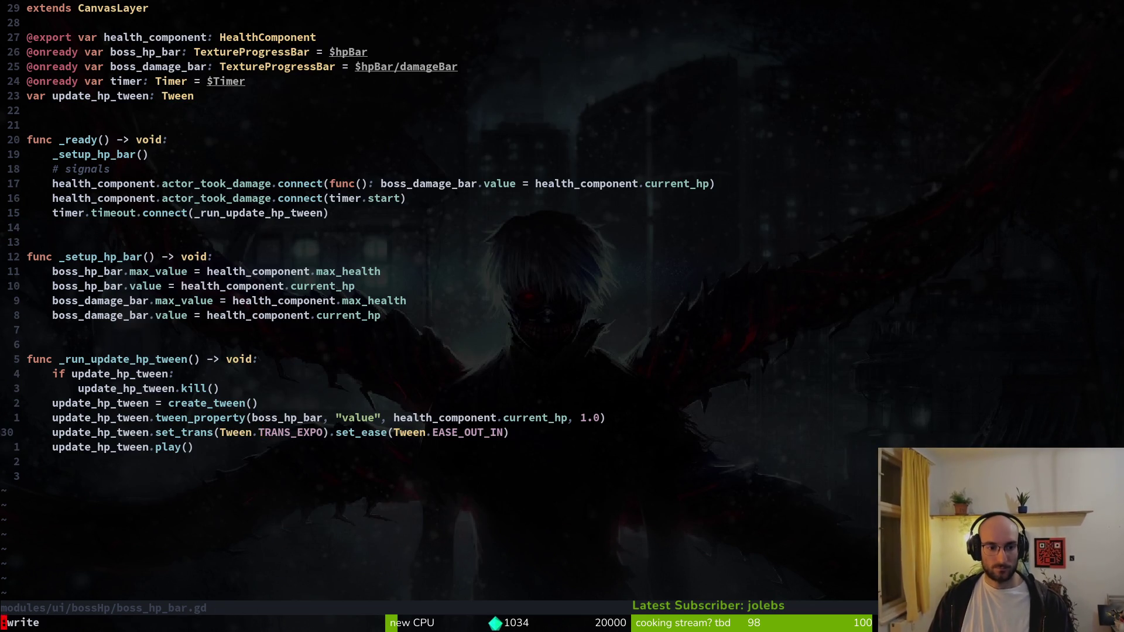
key("space")
key("f")
key("f")
type("babspif")
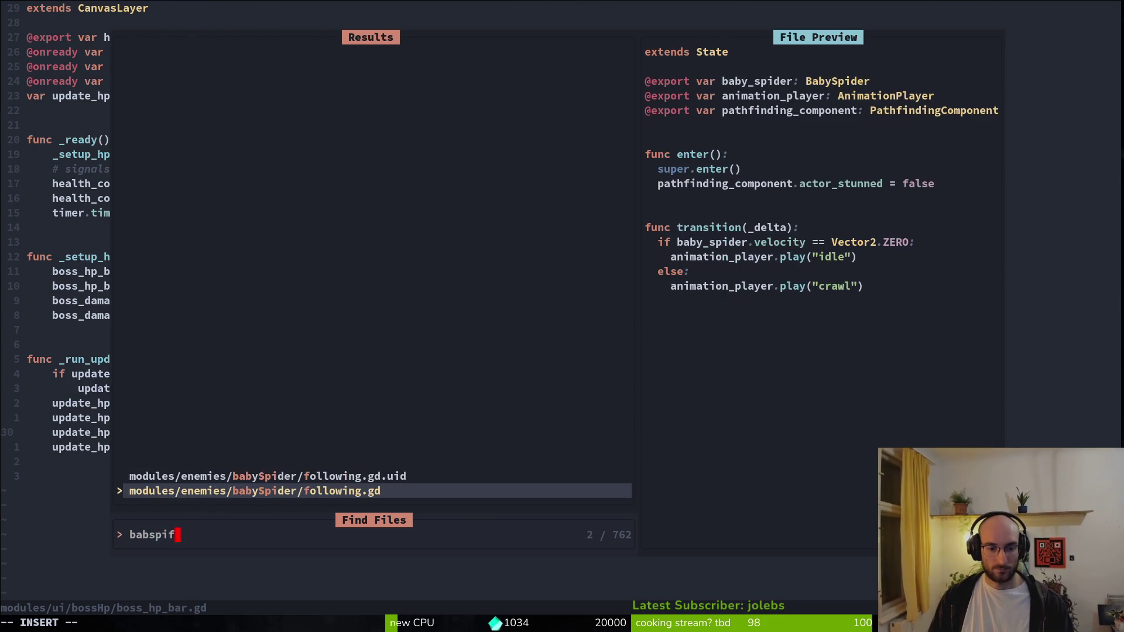
key("Return")
key("braceright")
key("braceright")
key("ctrl+s")
Copy apply_pathfinding(delta) from following.state.gd in a vertical split into the baby spider's transition
key("space")
key("f")
key("f")
type("followstate")
key("ctrl+v")
key("braceright")
key("braceright")
key("braceright")
key("j")
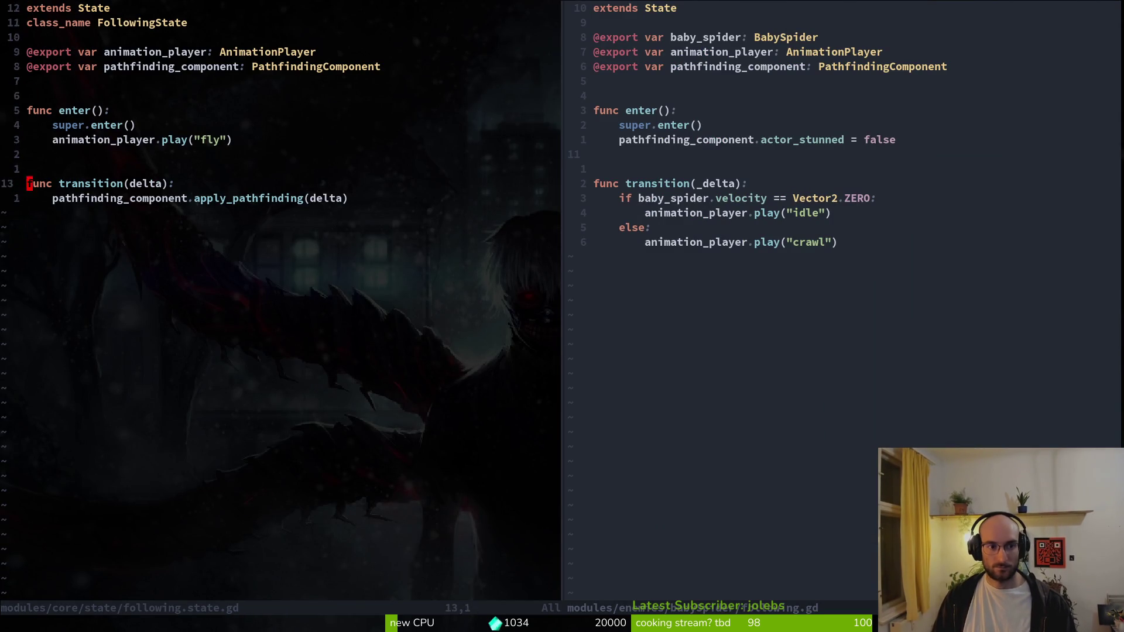
key("y")
key("y")
key("ctrl+w")
key("l")
key("j")
key("j")
key("p")
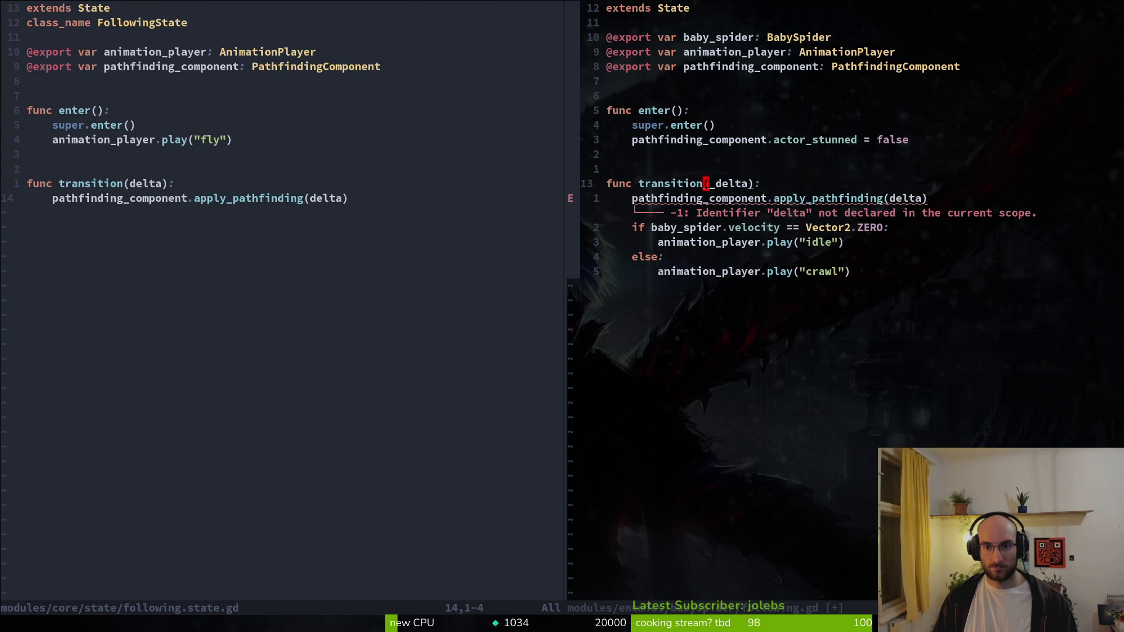
Rename _delta to delta, delete the actor_stunned reset line, and save
type(":w")
key("Return")
key("k")
key("k")
key("k")
key("d")
key("d")
type(":w")
key("Return")
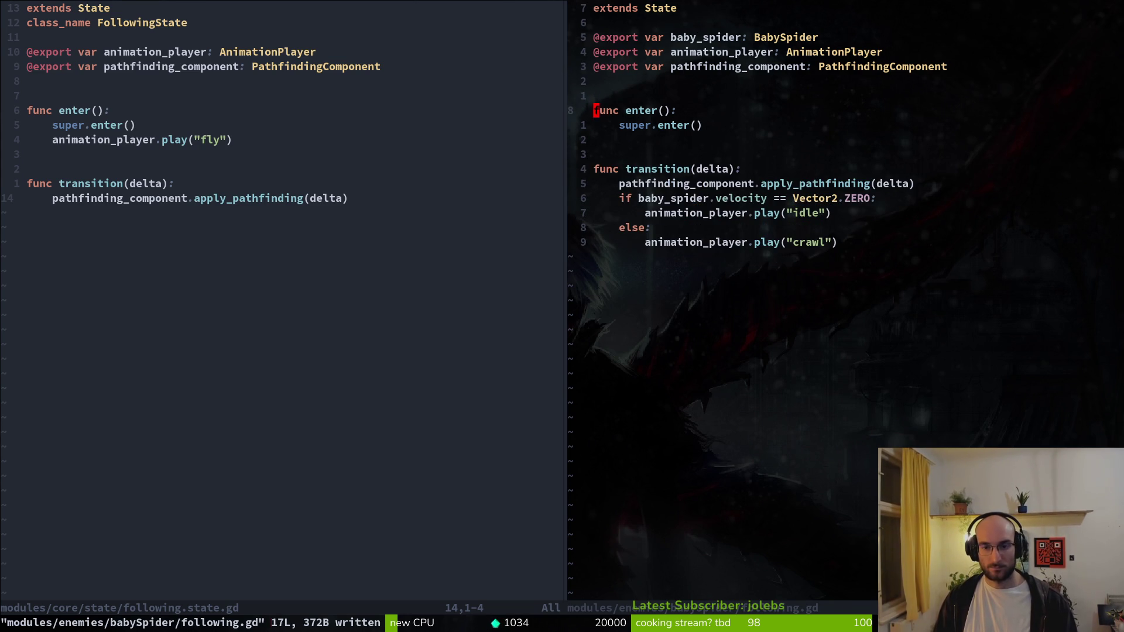